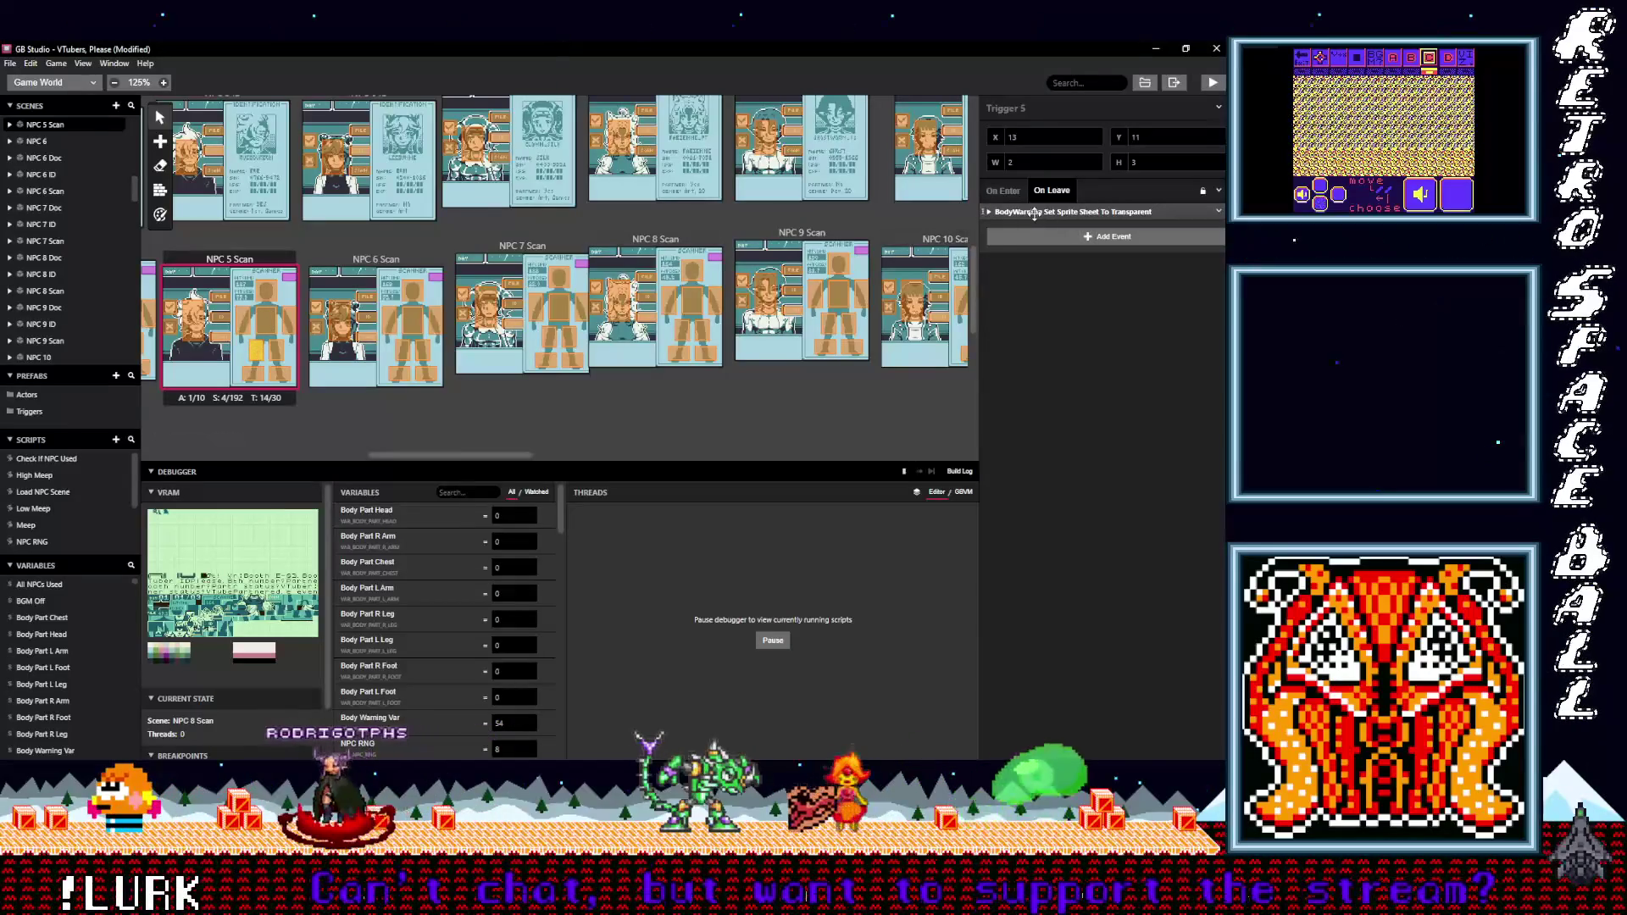
# - Change NPC 5 Scan's trigger sprite-sheet events to target Body Warning instead of Player
pyautogui.click(1031, 213)
pyautogui.click(1033, 249)
pyautogui.click(1033, 294)
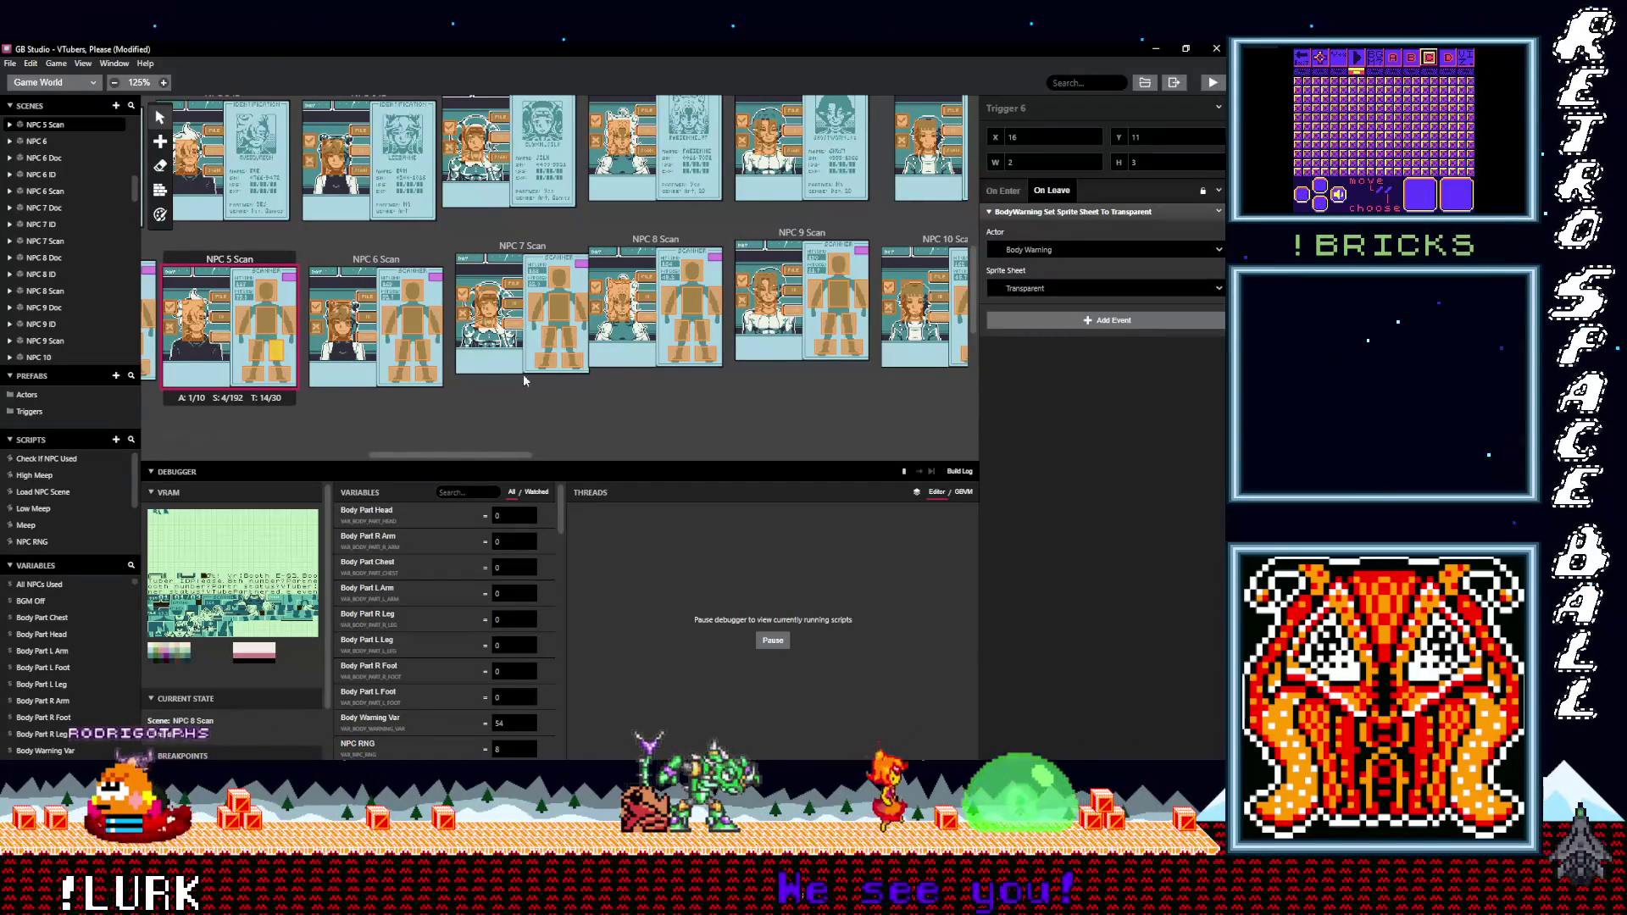
pyautogui.click(280, 373)
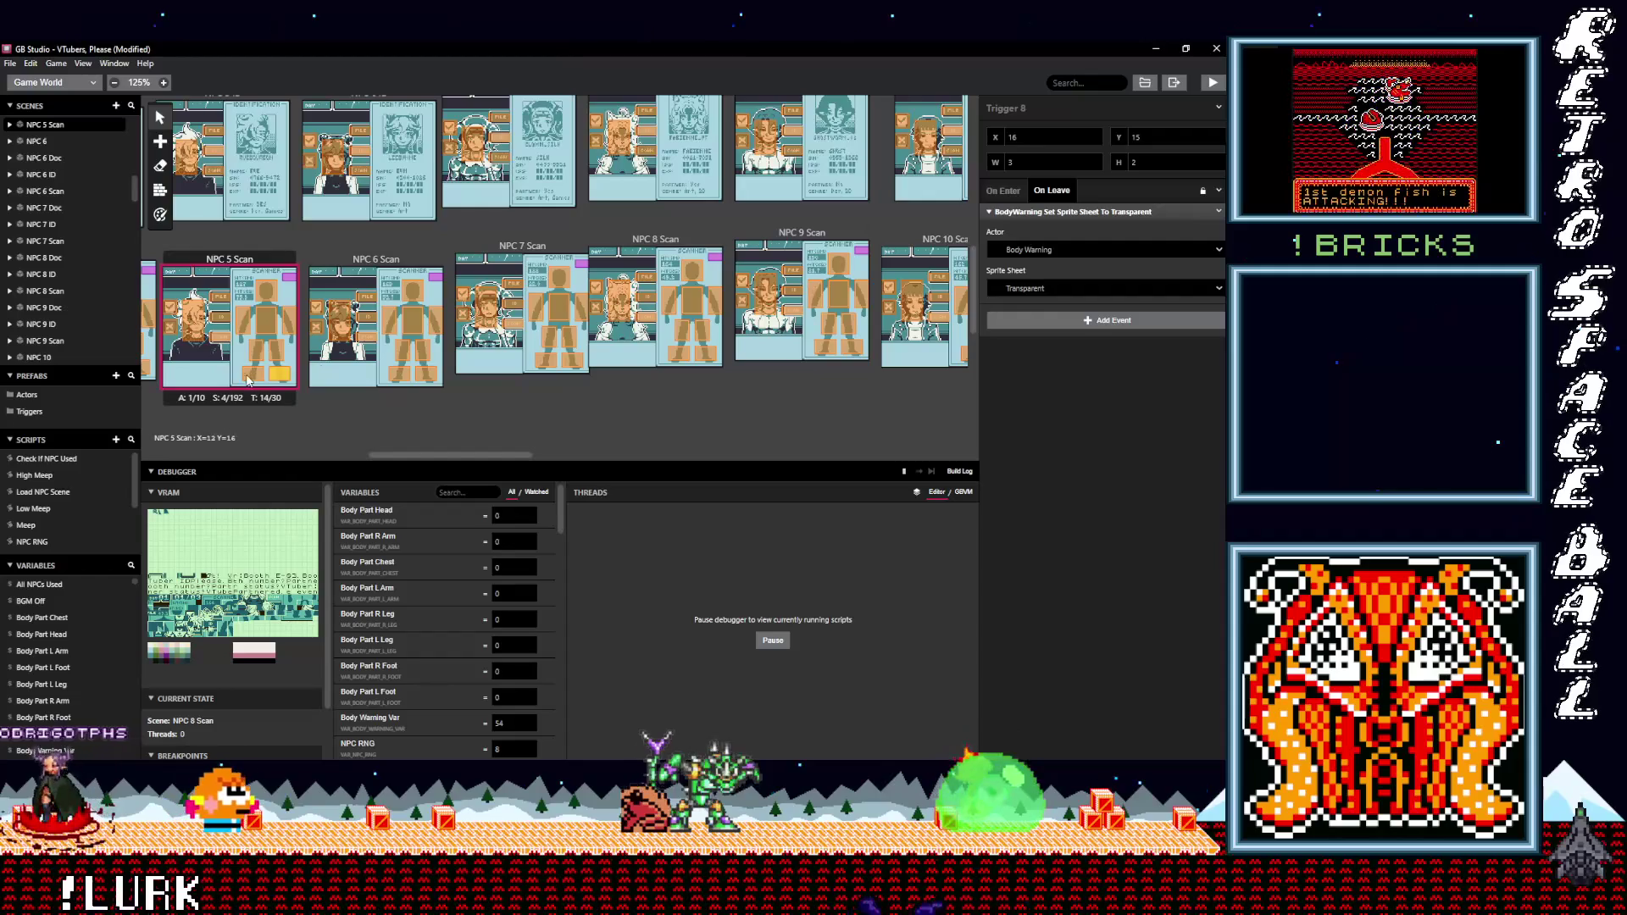
pyautogui.click(275, 383)
pyautogui.click(1041, 212)
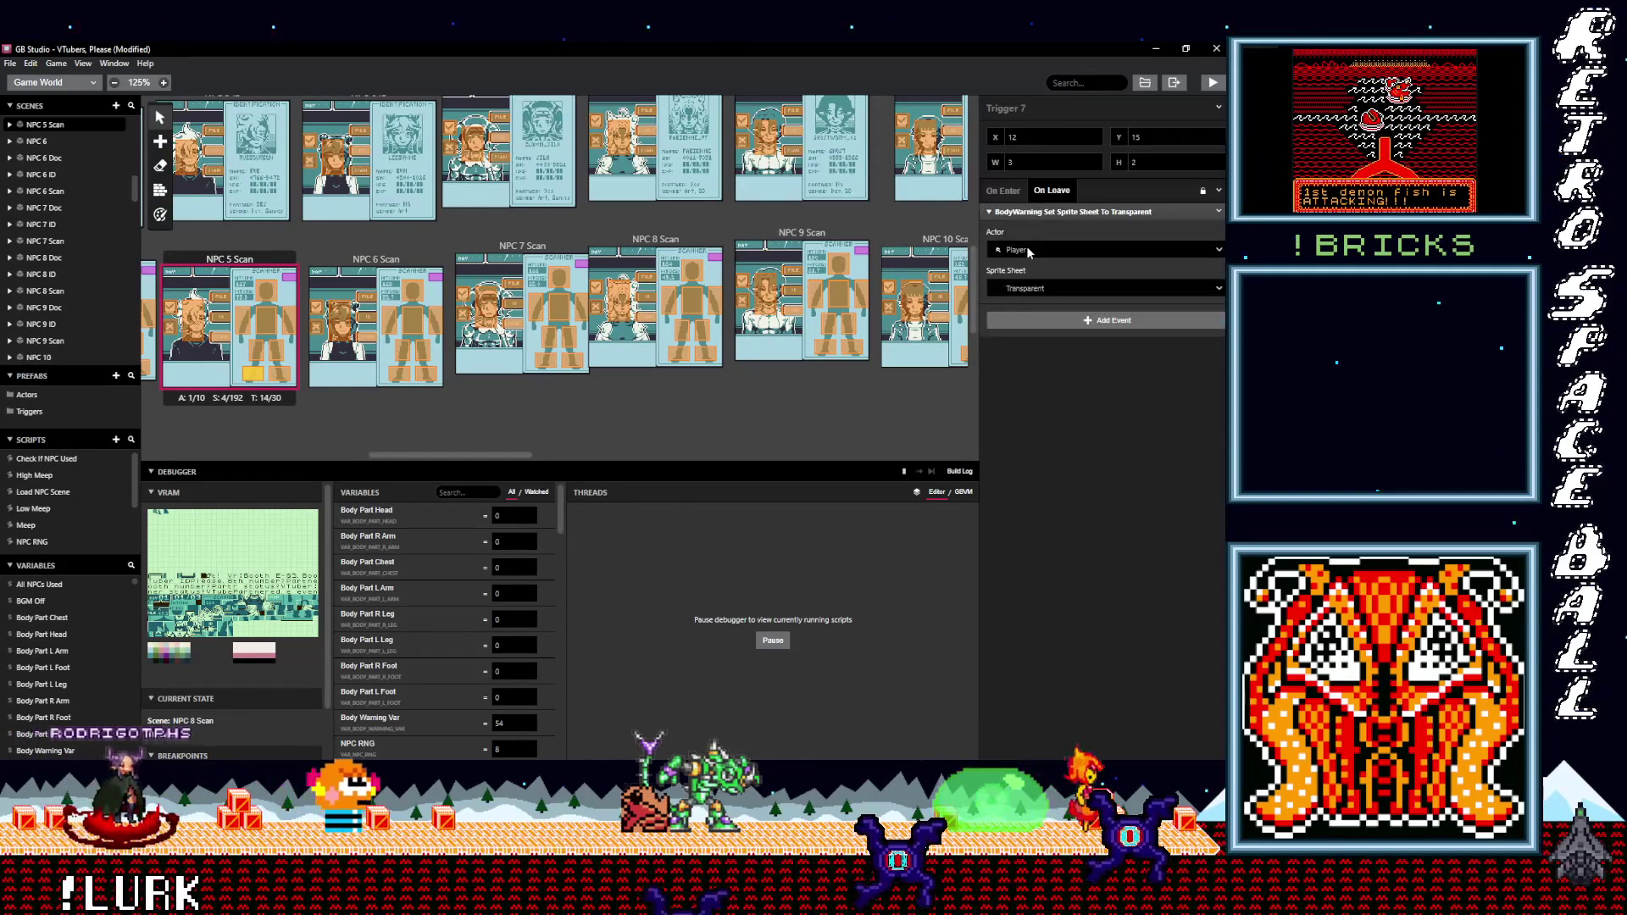
pyautogui.moveTo(467, 455); pyautogui.dragTo(412, 460)
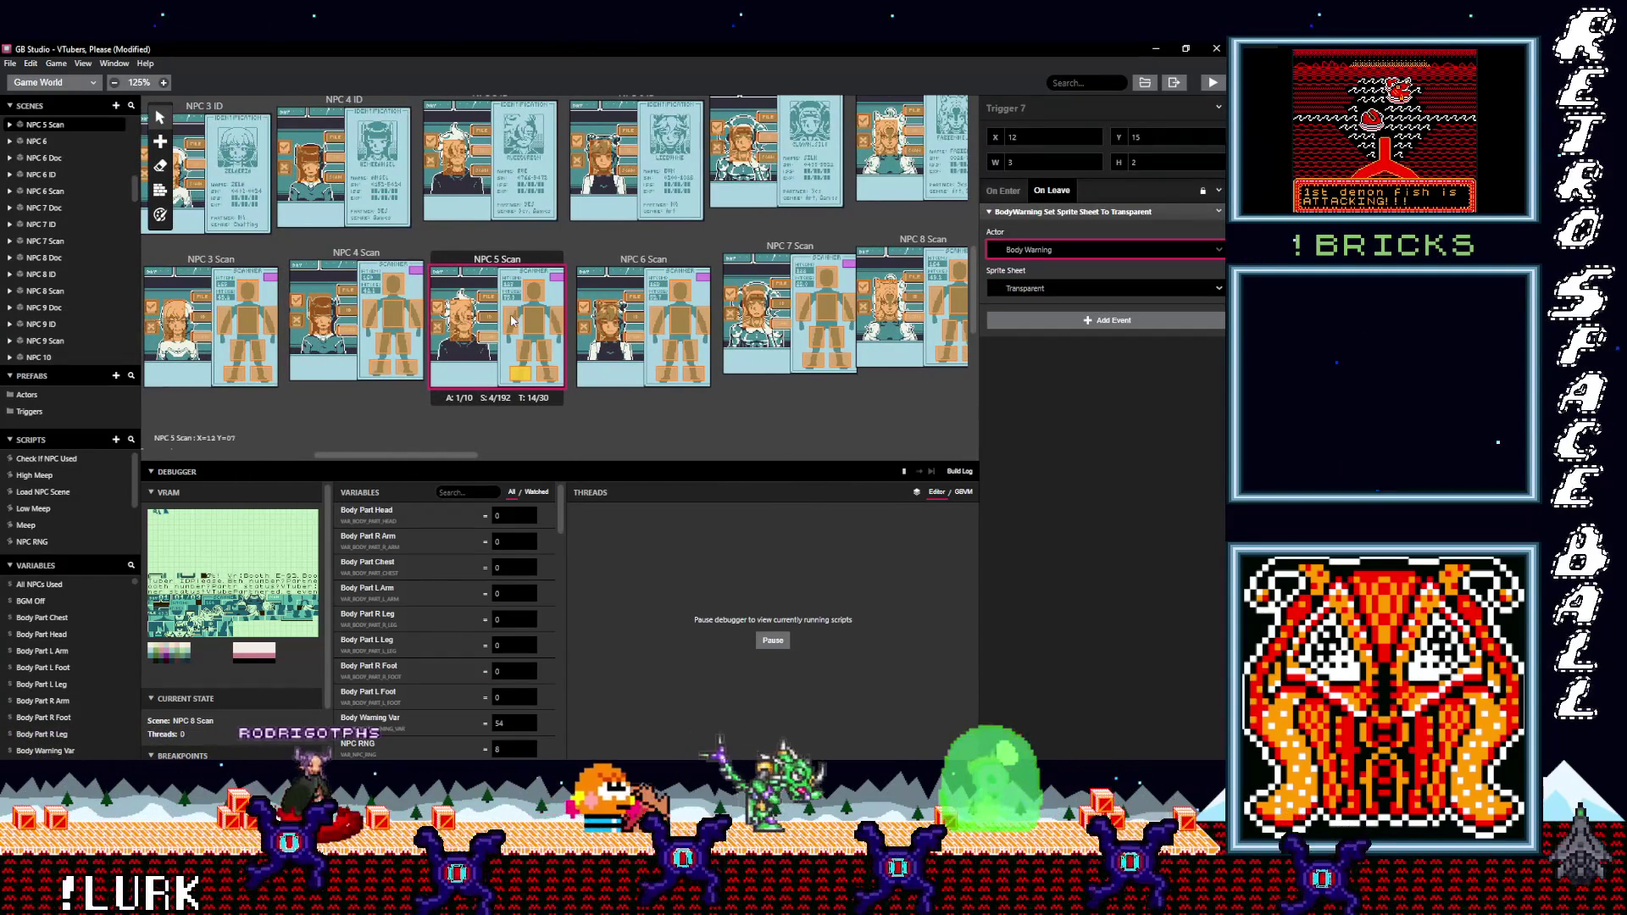
# - Set the sprite-sheet event actor to Body Warning for NPC 4 Scan's first trigger and Trigger 7
pyautogui.click(407, 368)
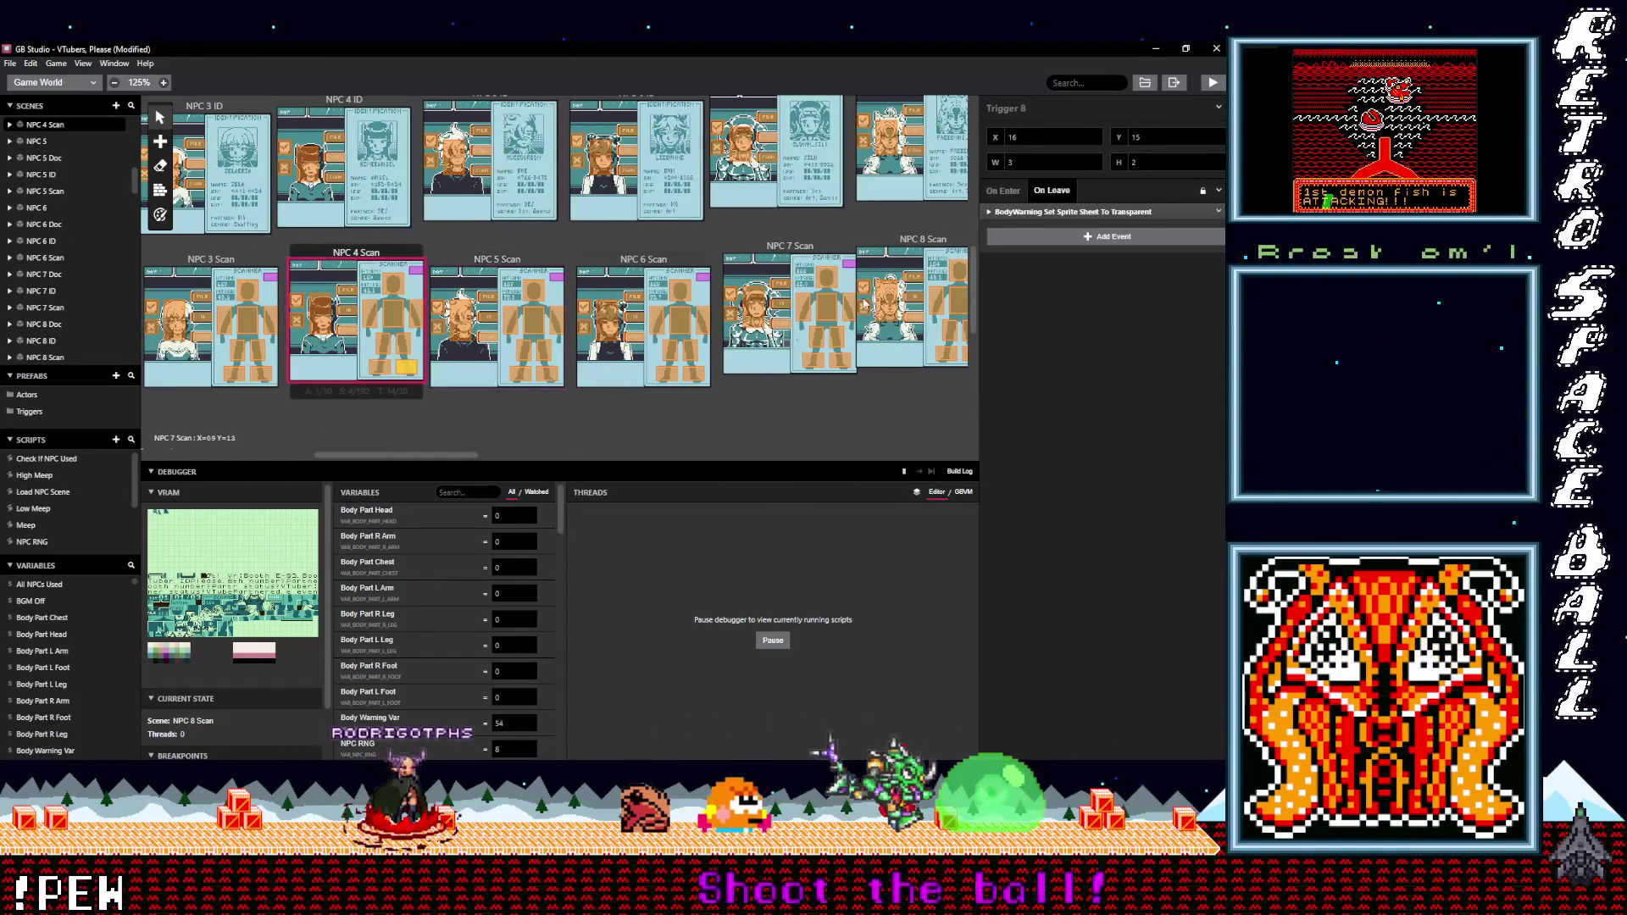
pyautogui.click(1023, 211)
pyautogui.click(1030, 250)
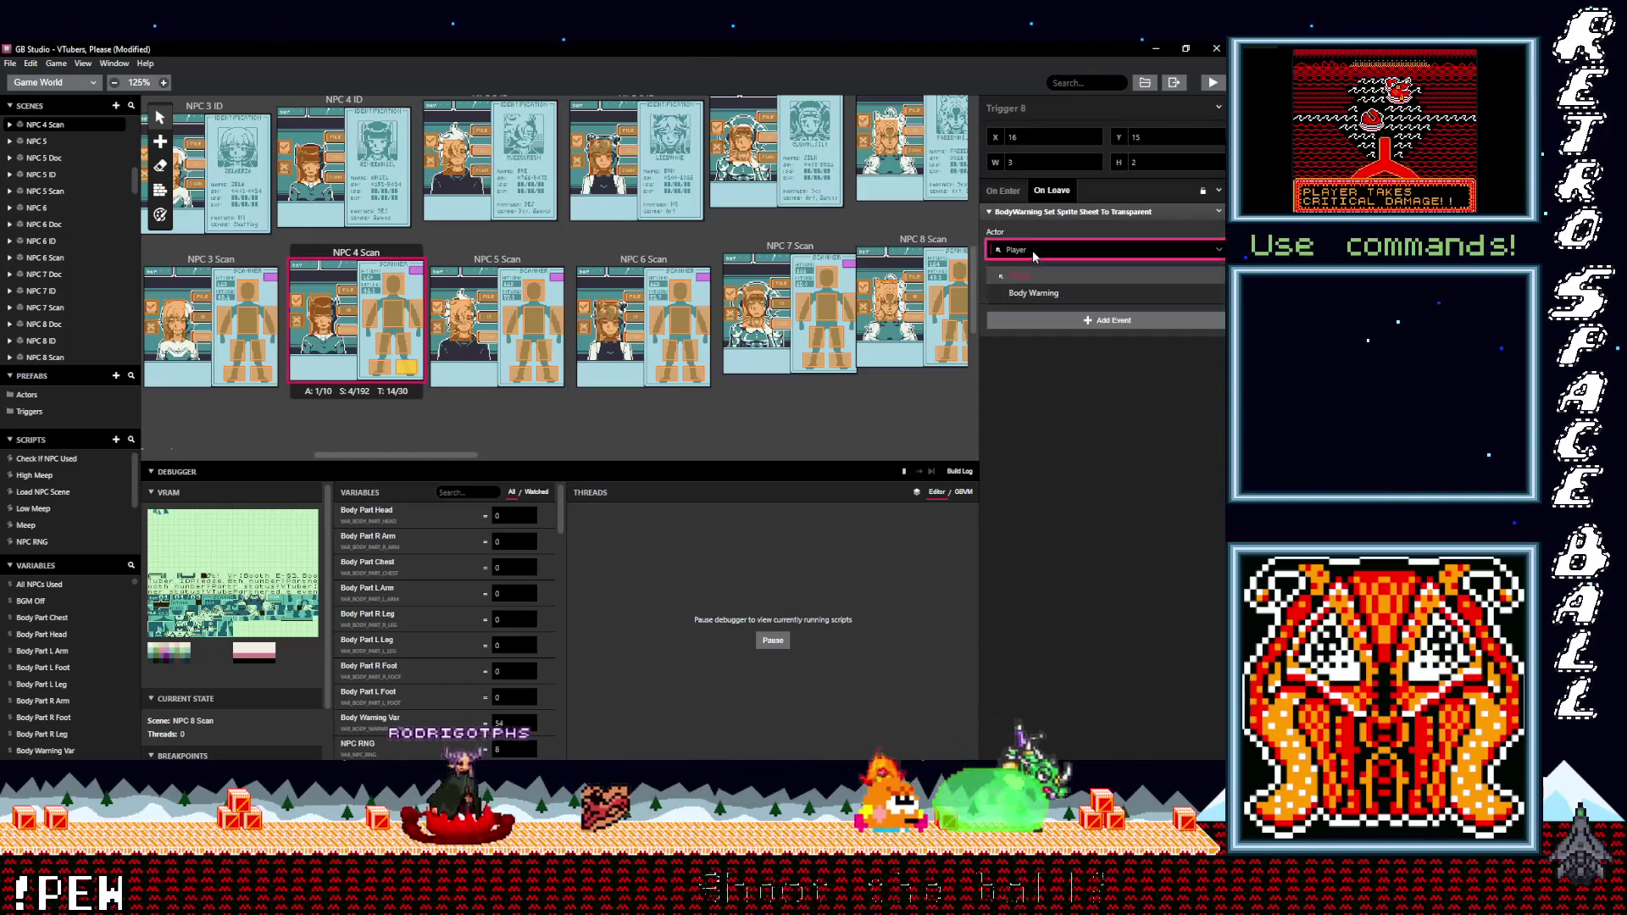
pyautogui.click(1033, 293)
pyautogui.click(380, 366)
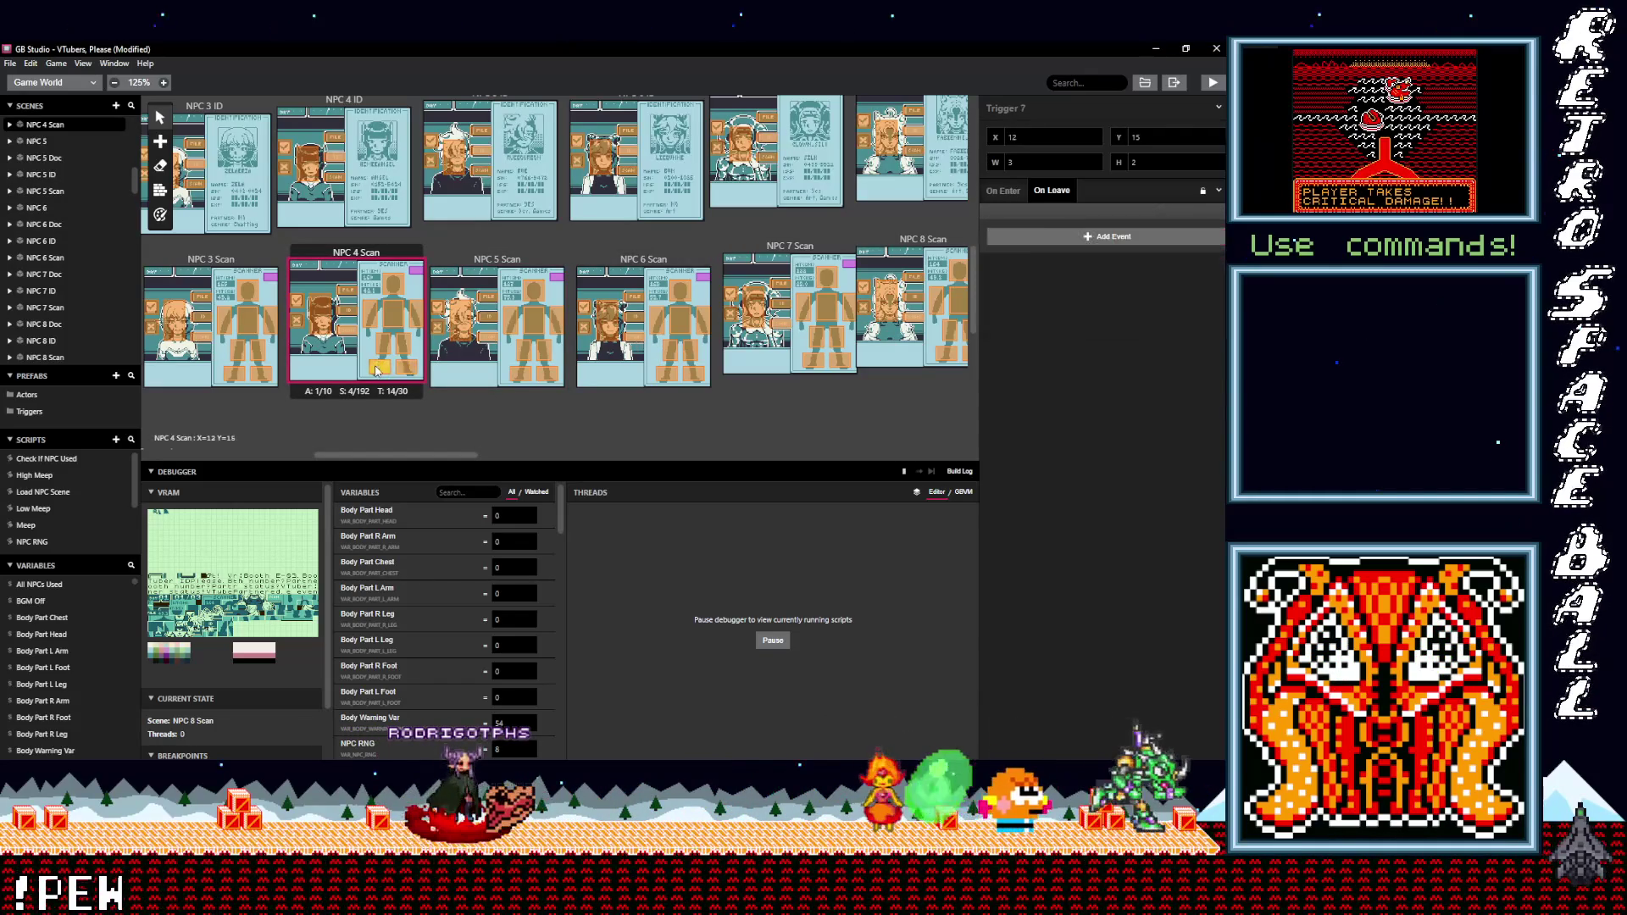
pyautogui.click(1023, 212)
pyautogui.click(1027, 251)
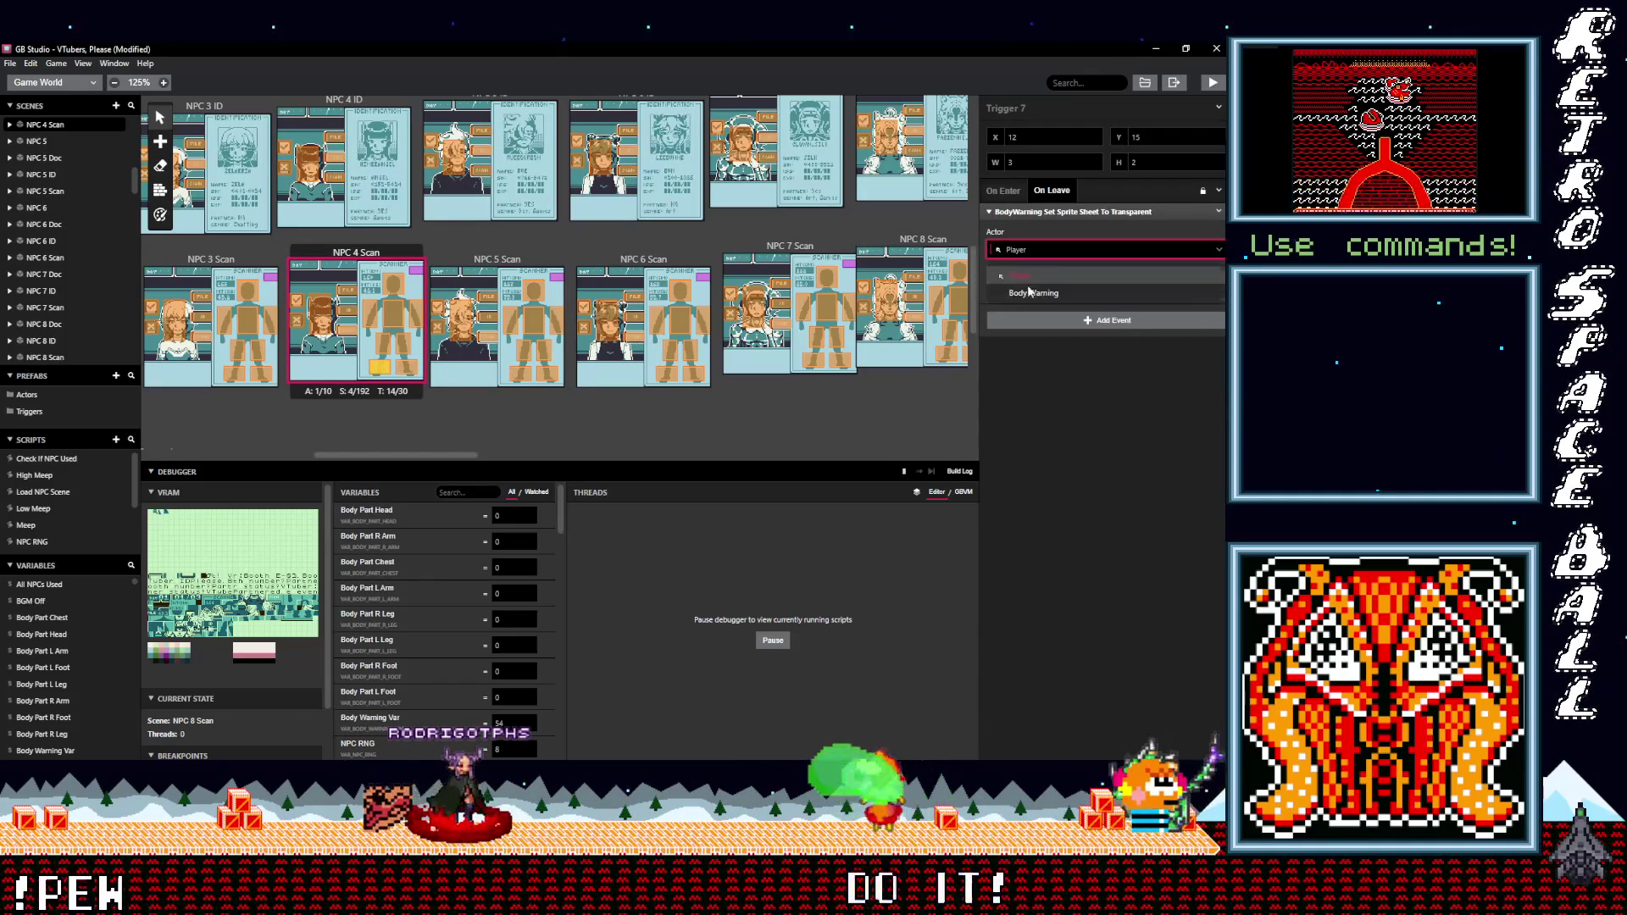
pyautogui.click(1033, 293)
# - Check Trigger 6 in NPC 4 Scan and point Trigger 5's event at Body Warning
pyautogui.click(402, 343)
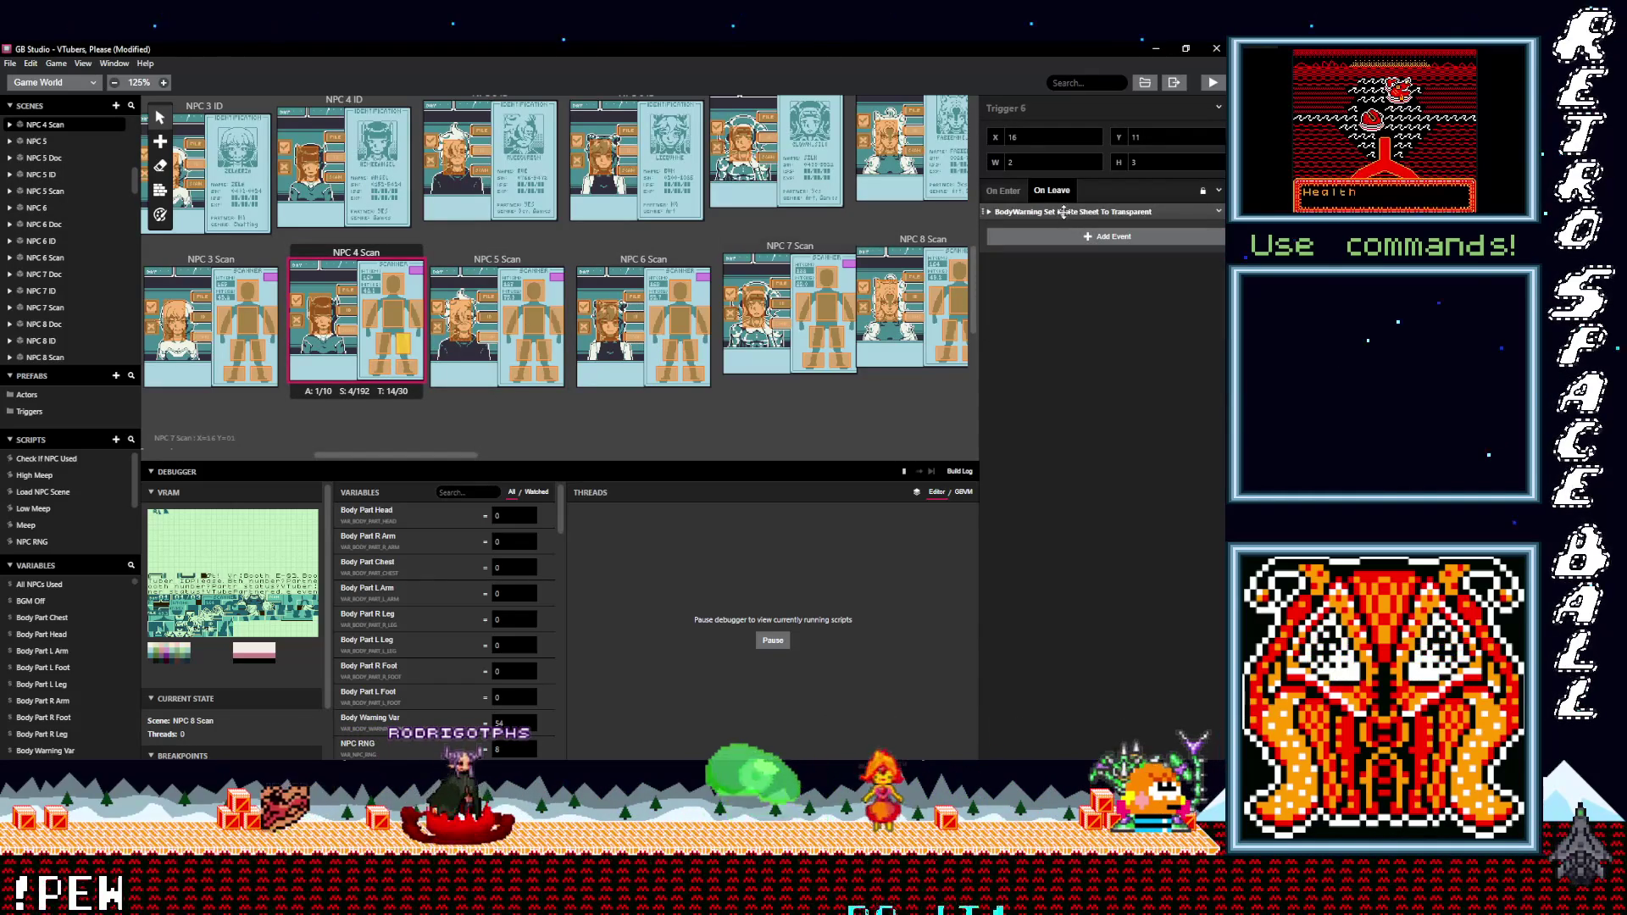
pyautogui.click(1035, 212)
pyautogui.click(1021, 252)
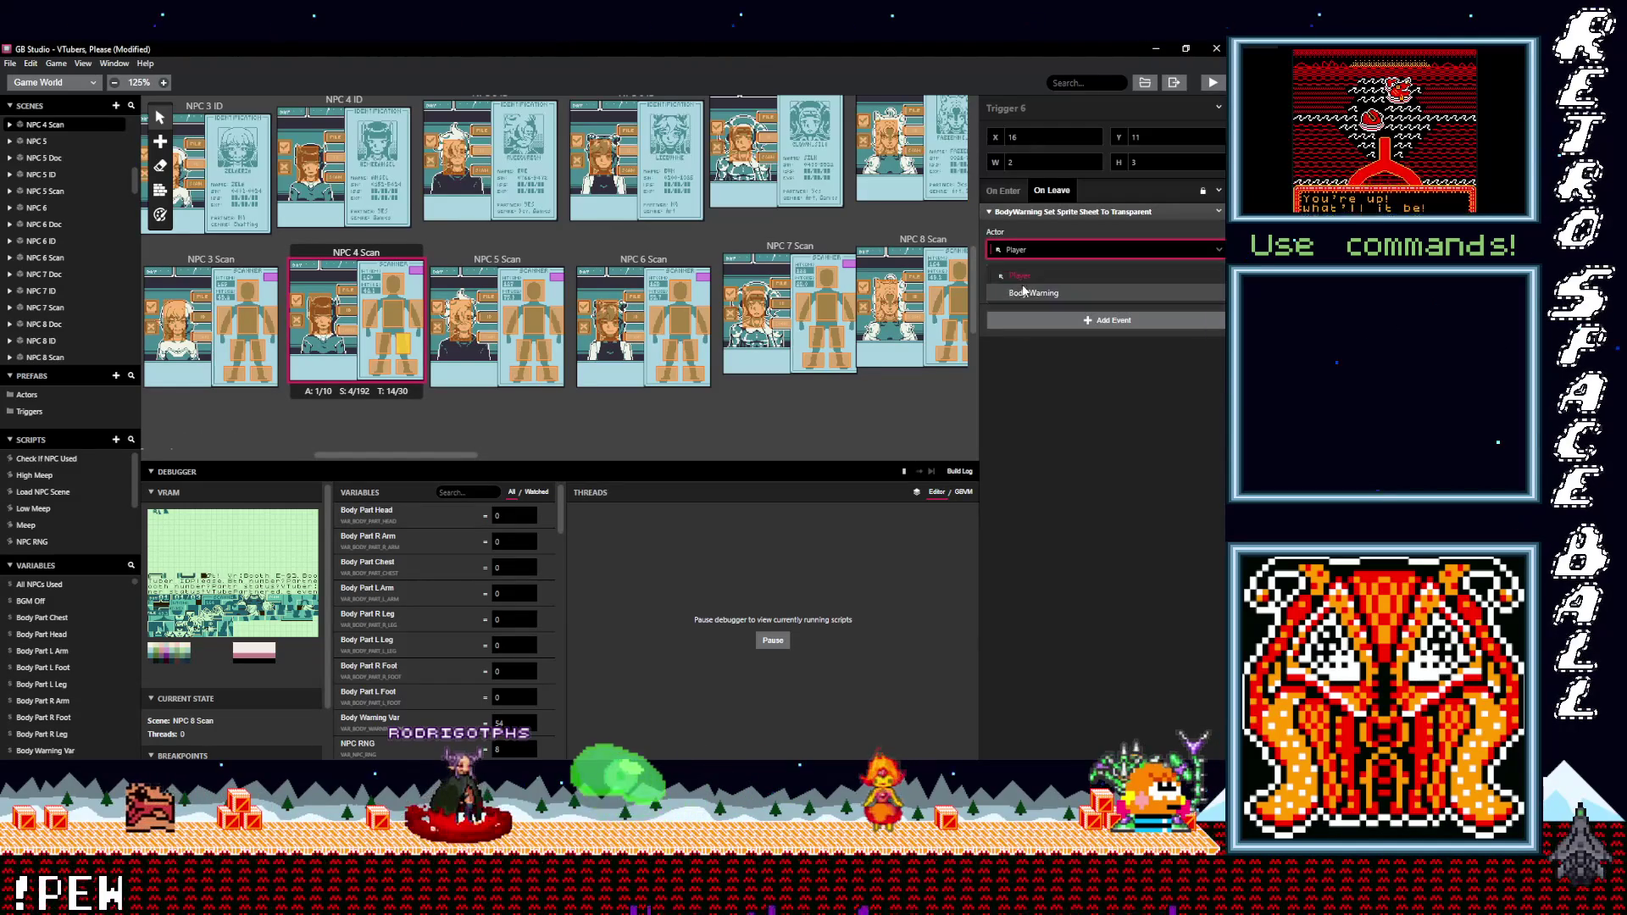
pyautogui.click(383, 352)
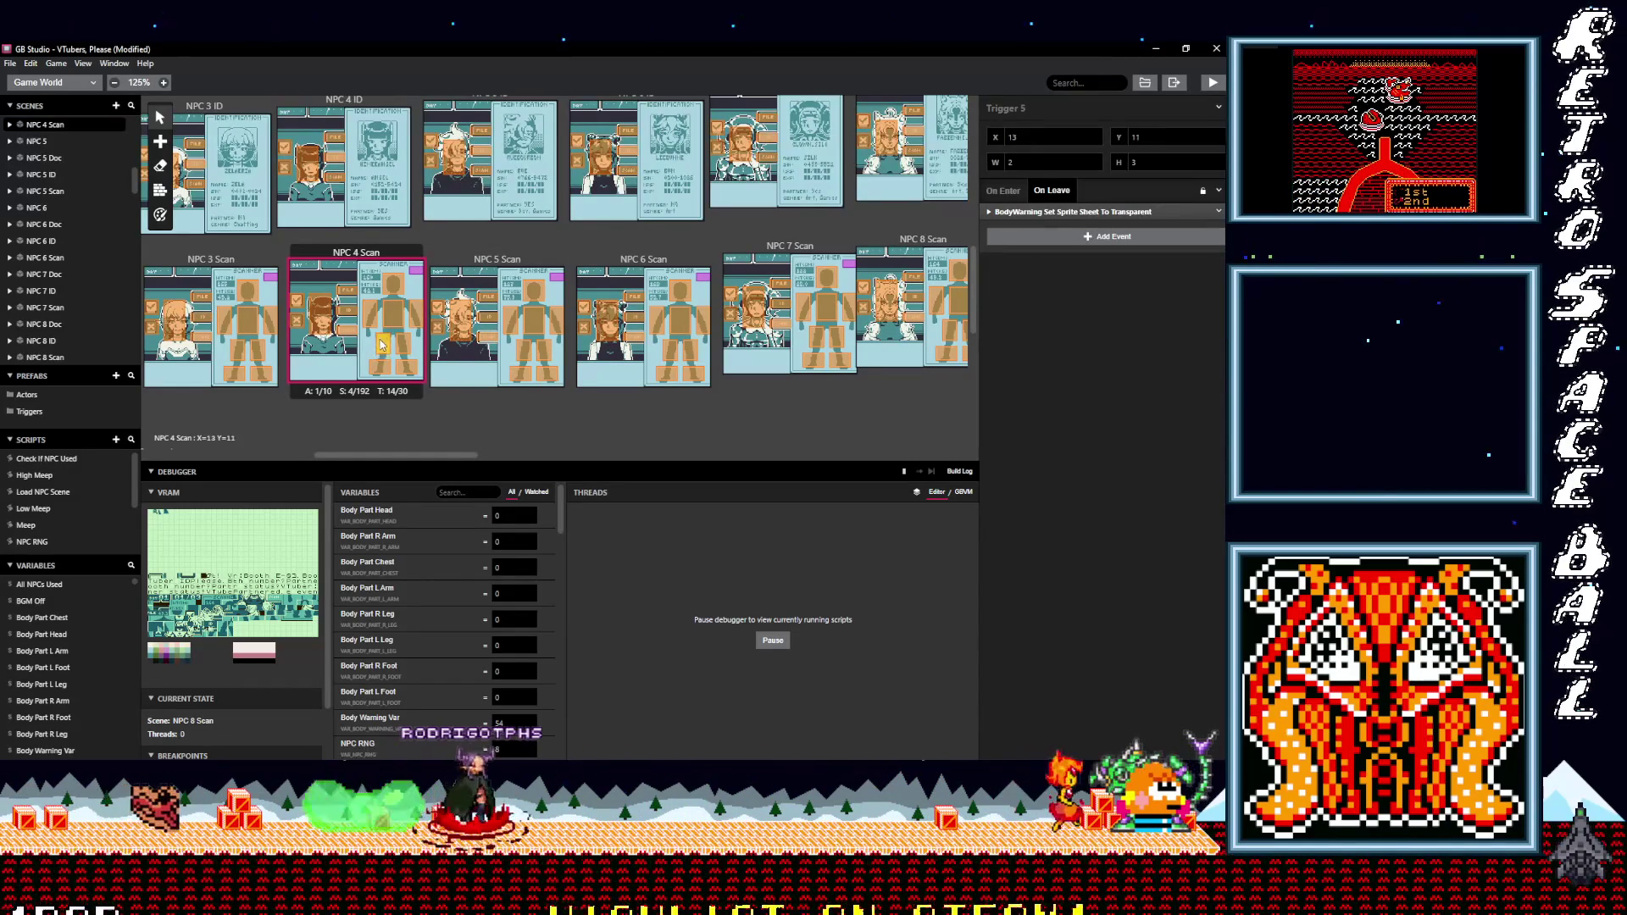
pyautogui.click(1012, 212)
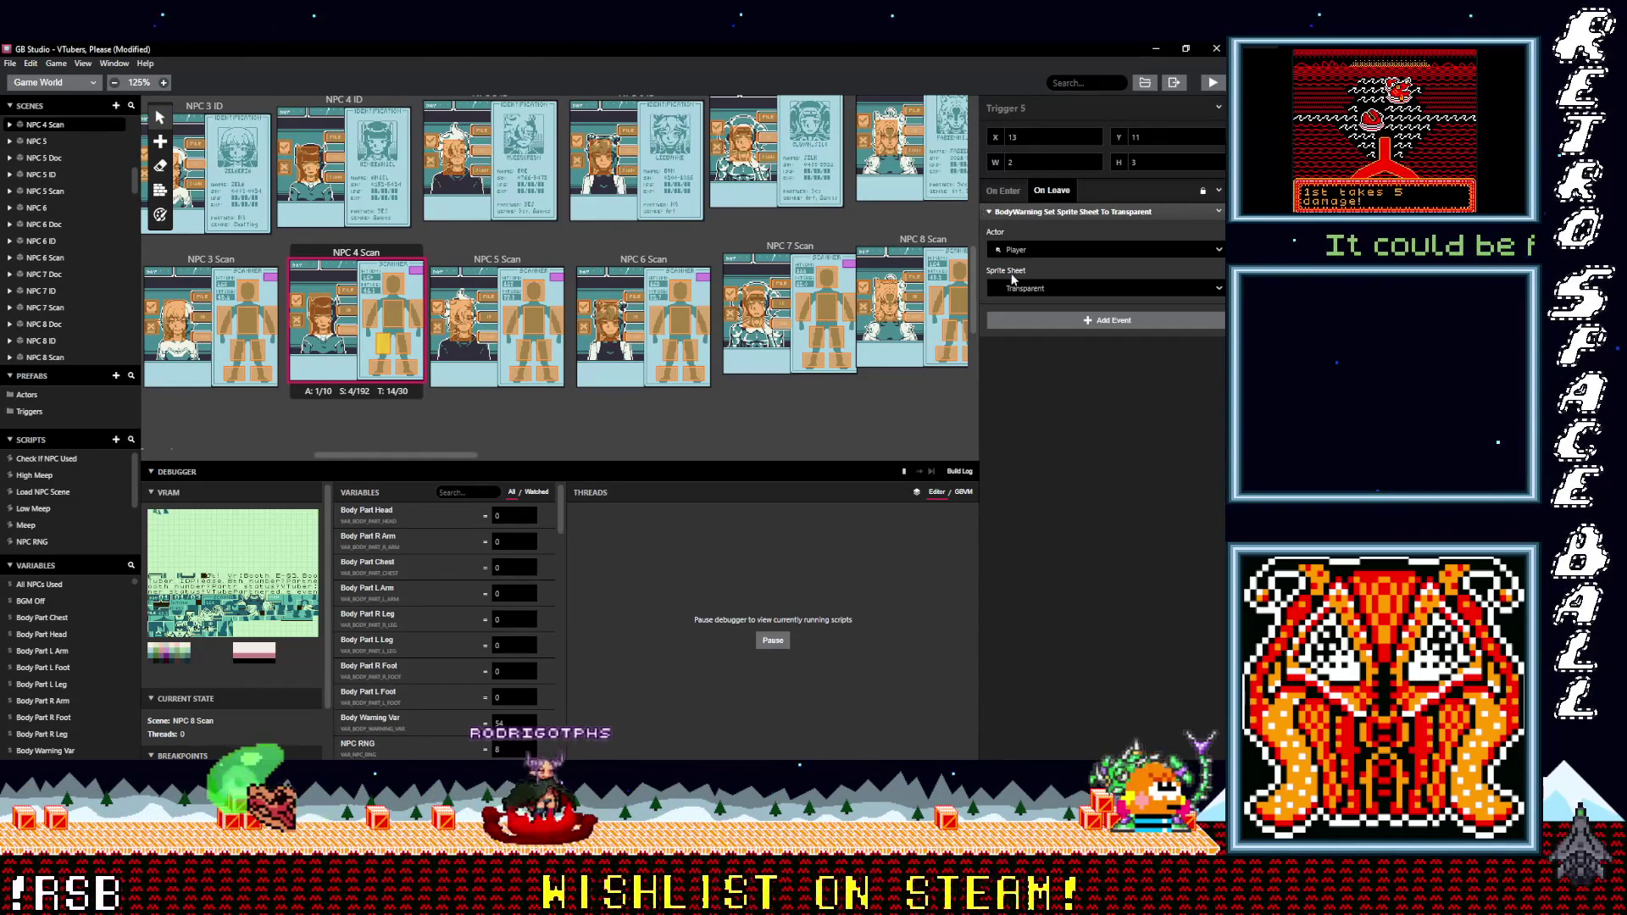
pyautogui.click(1025, 249)
pyautogui.click(1031, 294)
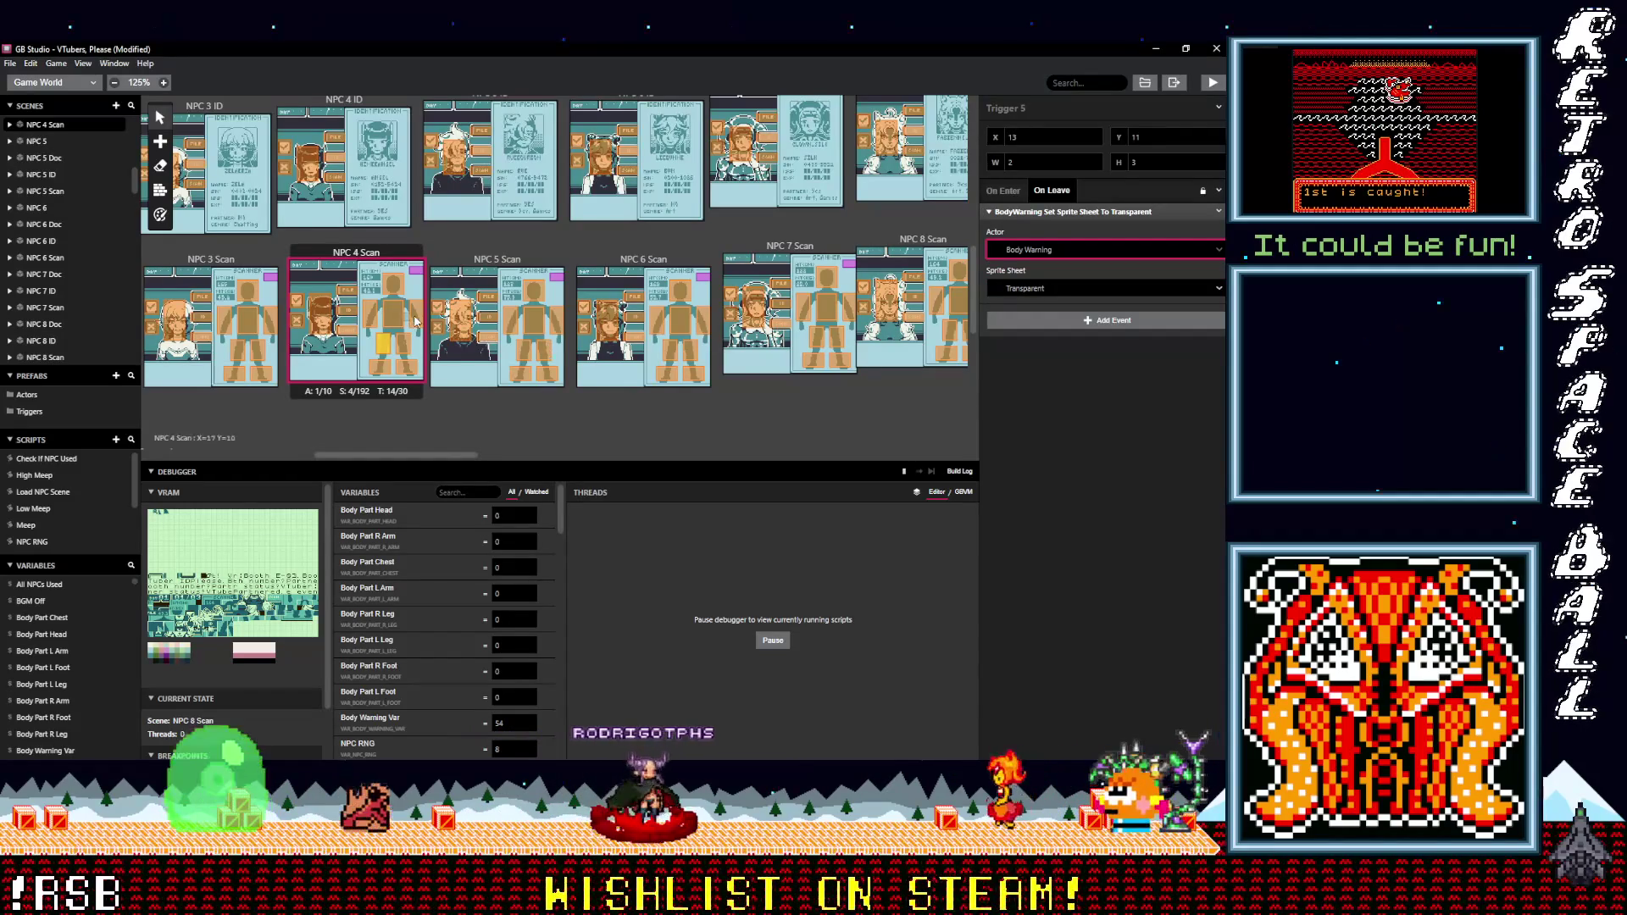
# - Retarget NPC 4 Scan Triggers 2 and 3 to Body Warning, and check Trigger 4
pyautogui.click(415, 321)
pyautogui.click(1067, 211)
pyautogui.click(1029, 252)
pyautogui.click(1031, 288)
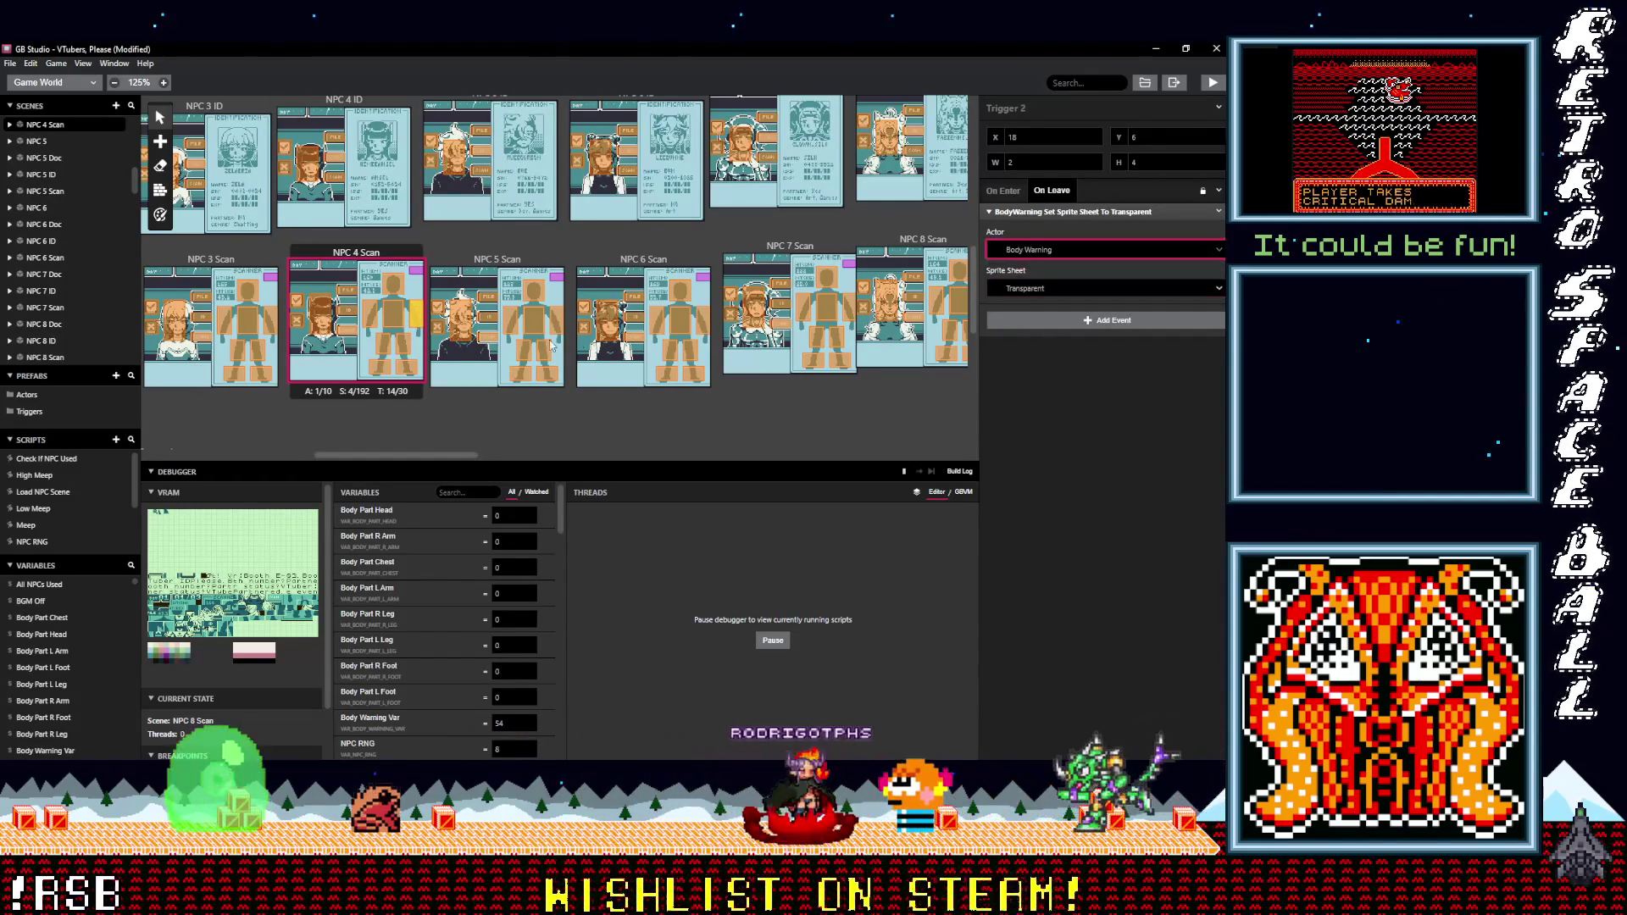
pyautogui.click(392, 320)
pyautogui.click(1042, 211)
pyautogui.click(1036, 251)
pyautogui.click(1025, 273)
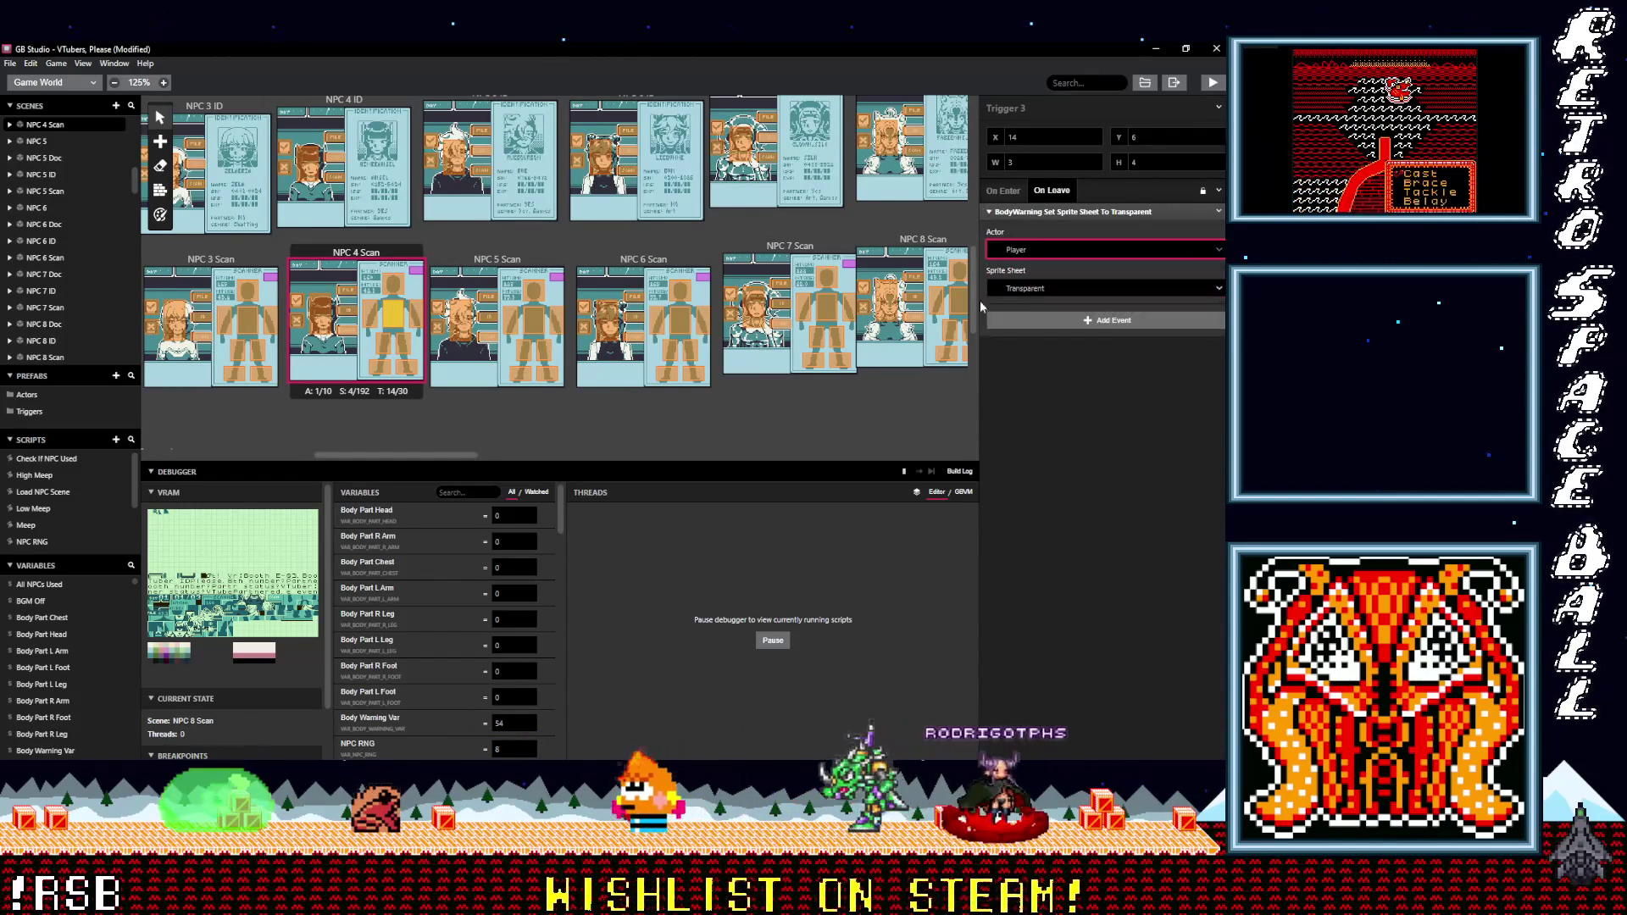
pyautogui.click(372, 318)
pyautogui.click(1010, 211)
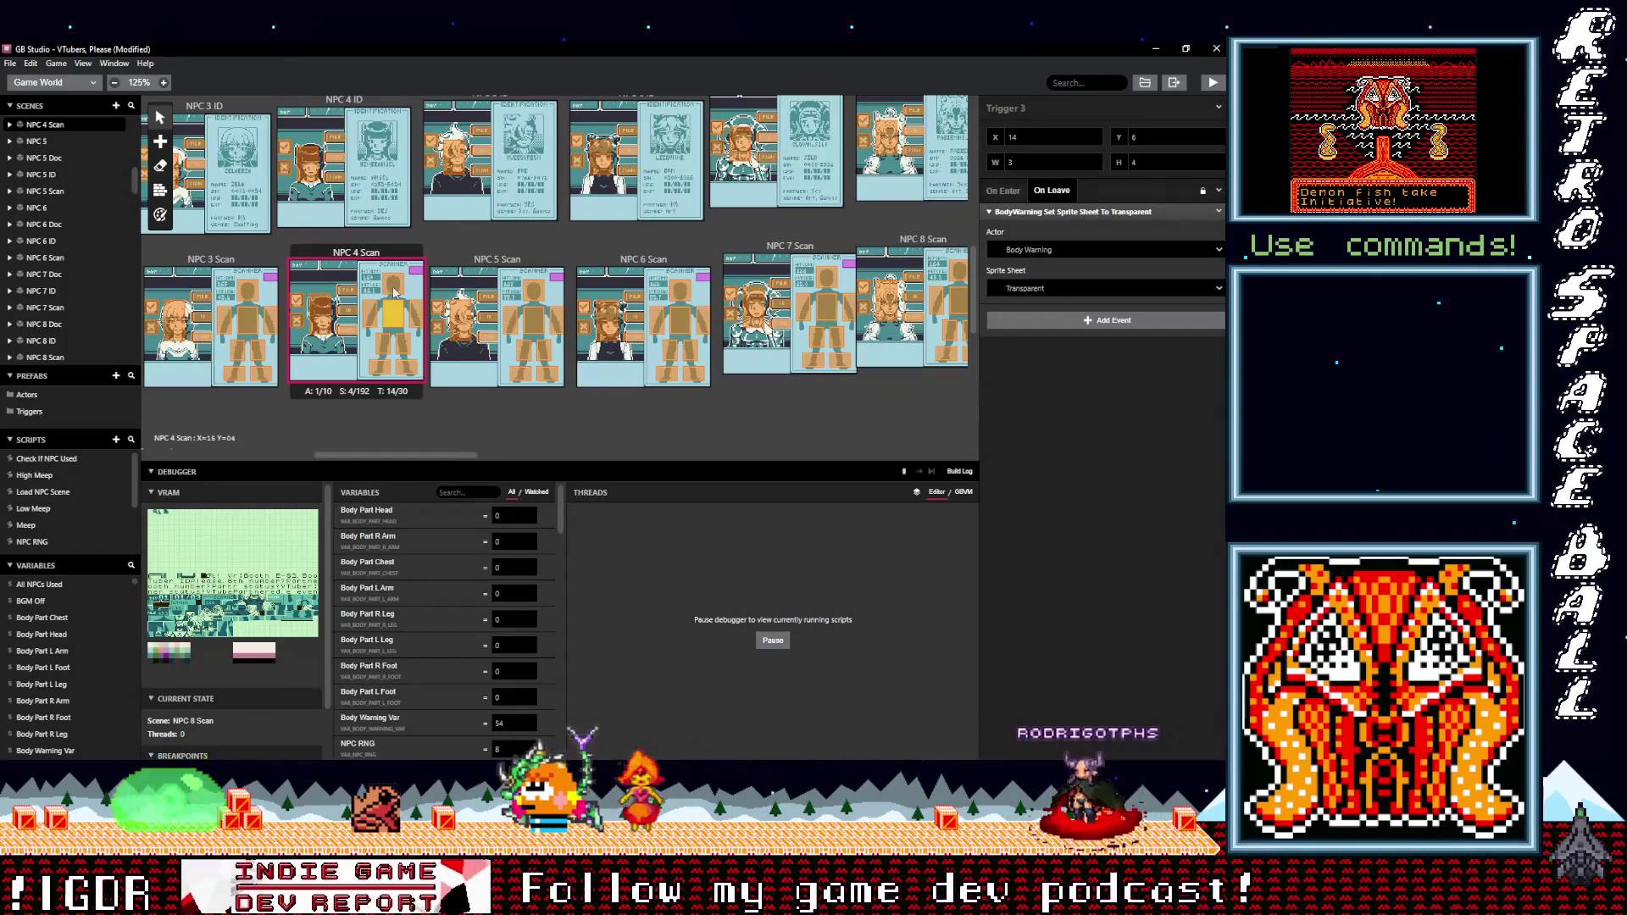
pyautogui.click(261, 373)
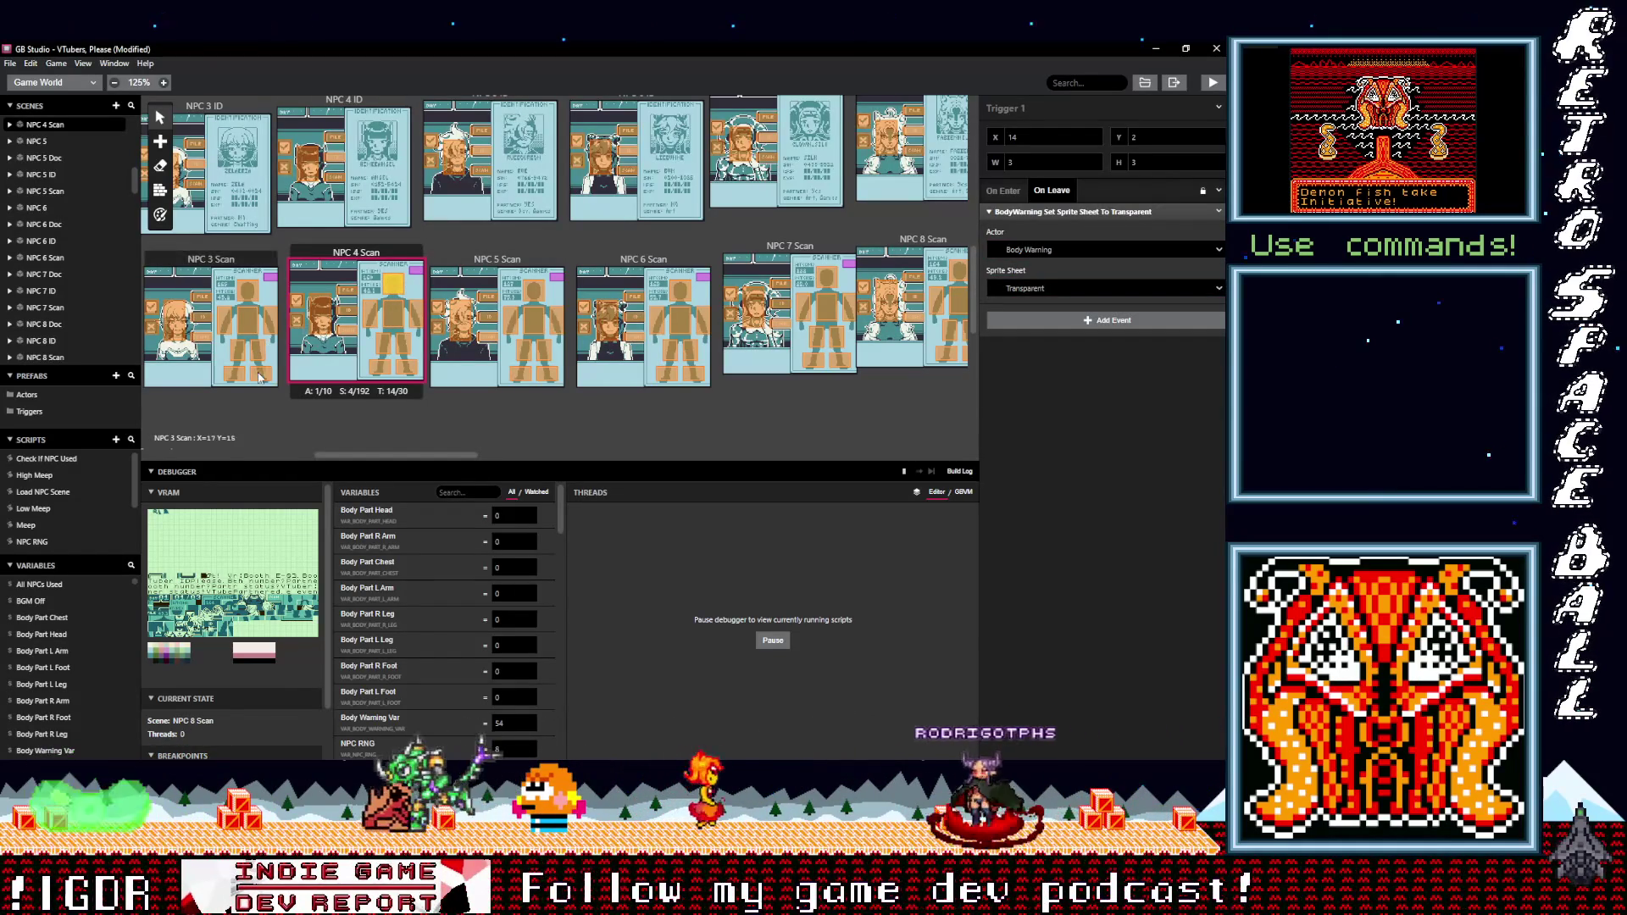
# - Set the sprite-sheet event actor to Body Warning for NPC 3 Scan Triggers 6 and 2
pyautogui.click(1013, 212)
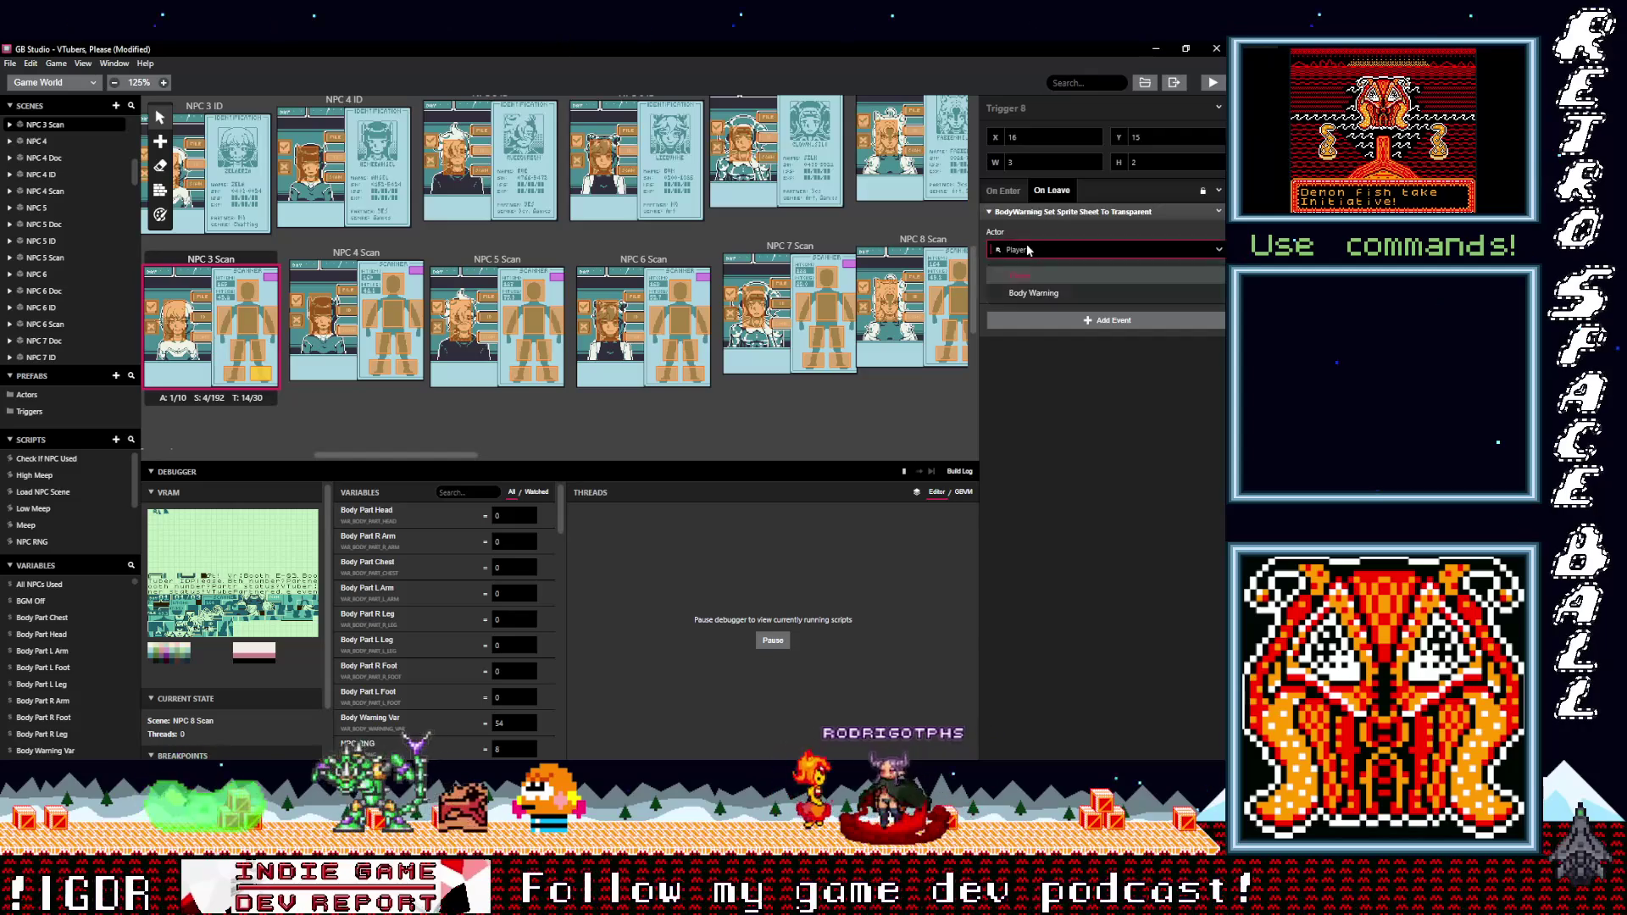
pyautogui.click(269, 354)
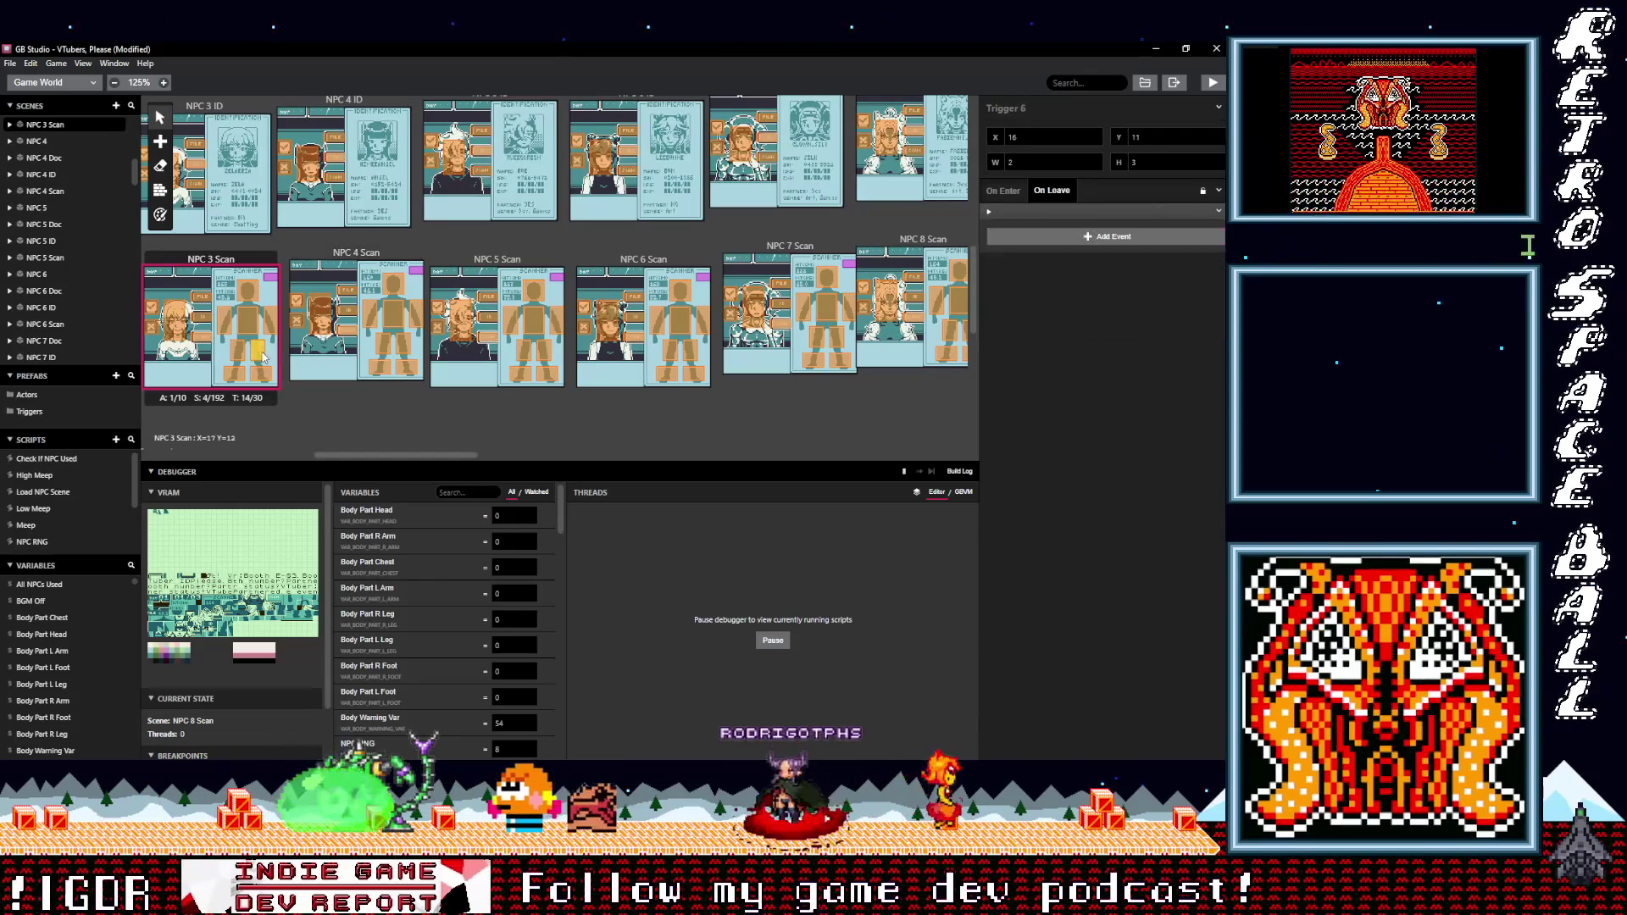
pyautogui.click(1021, 212)
pyautogui.click(1035, 251)
pyautogui.click(1042, 286)
pyautogui.click(271, 324)
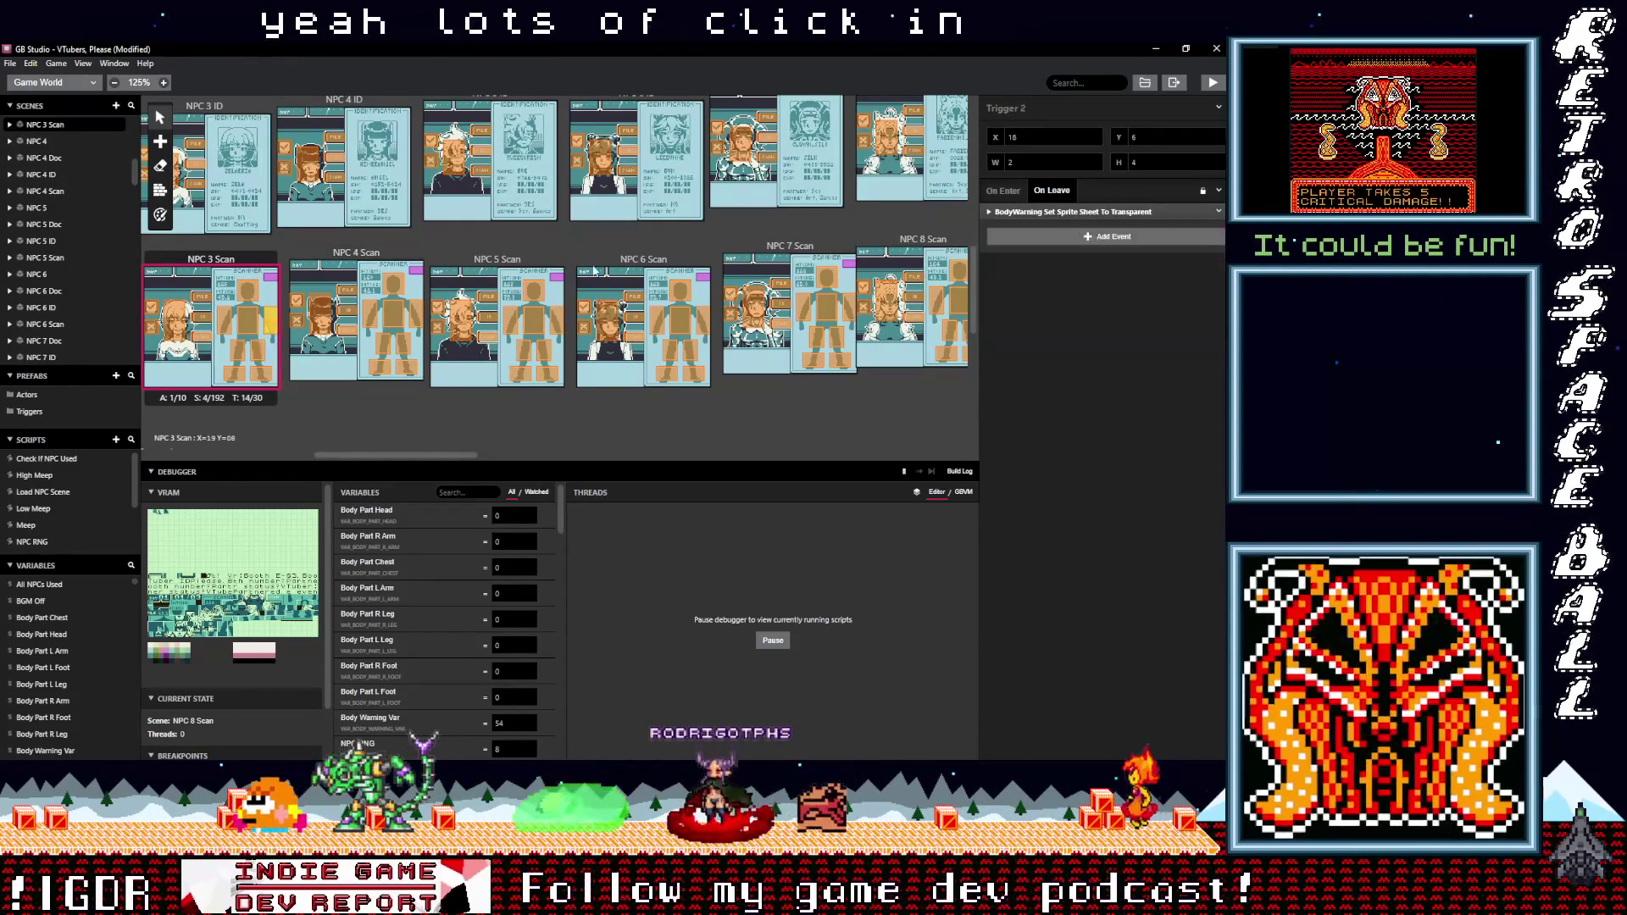
pyautogui.click(1101, 249)
pyautogui.click(1034, 292)
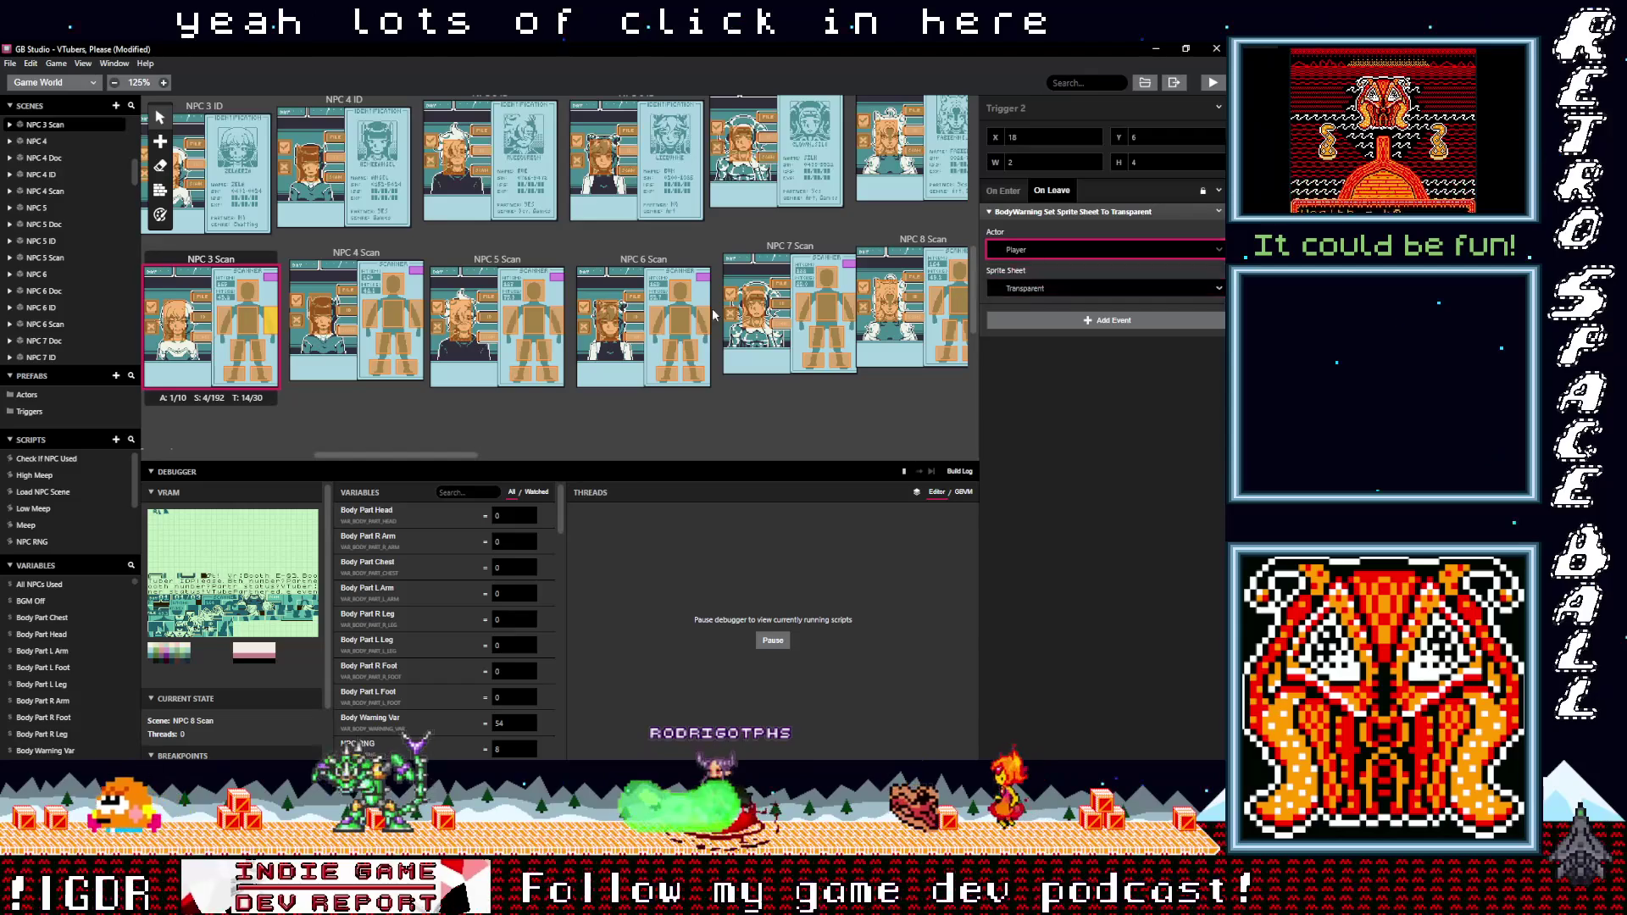
# - Make Triggers 4 and 5 in NPC 3 Scan target Body Warning, and check Triggers 3 and 7
pyautogui.click(250, 324)
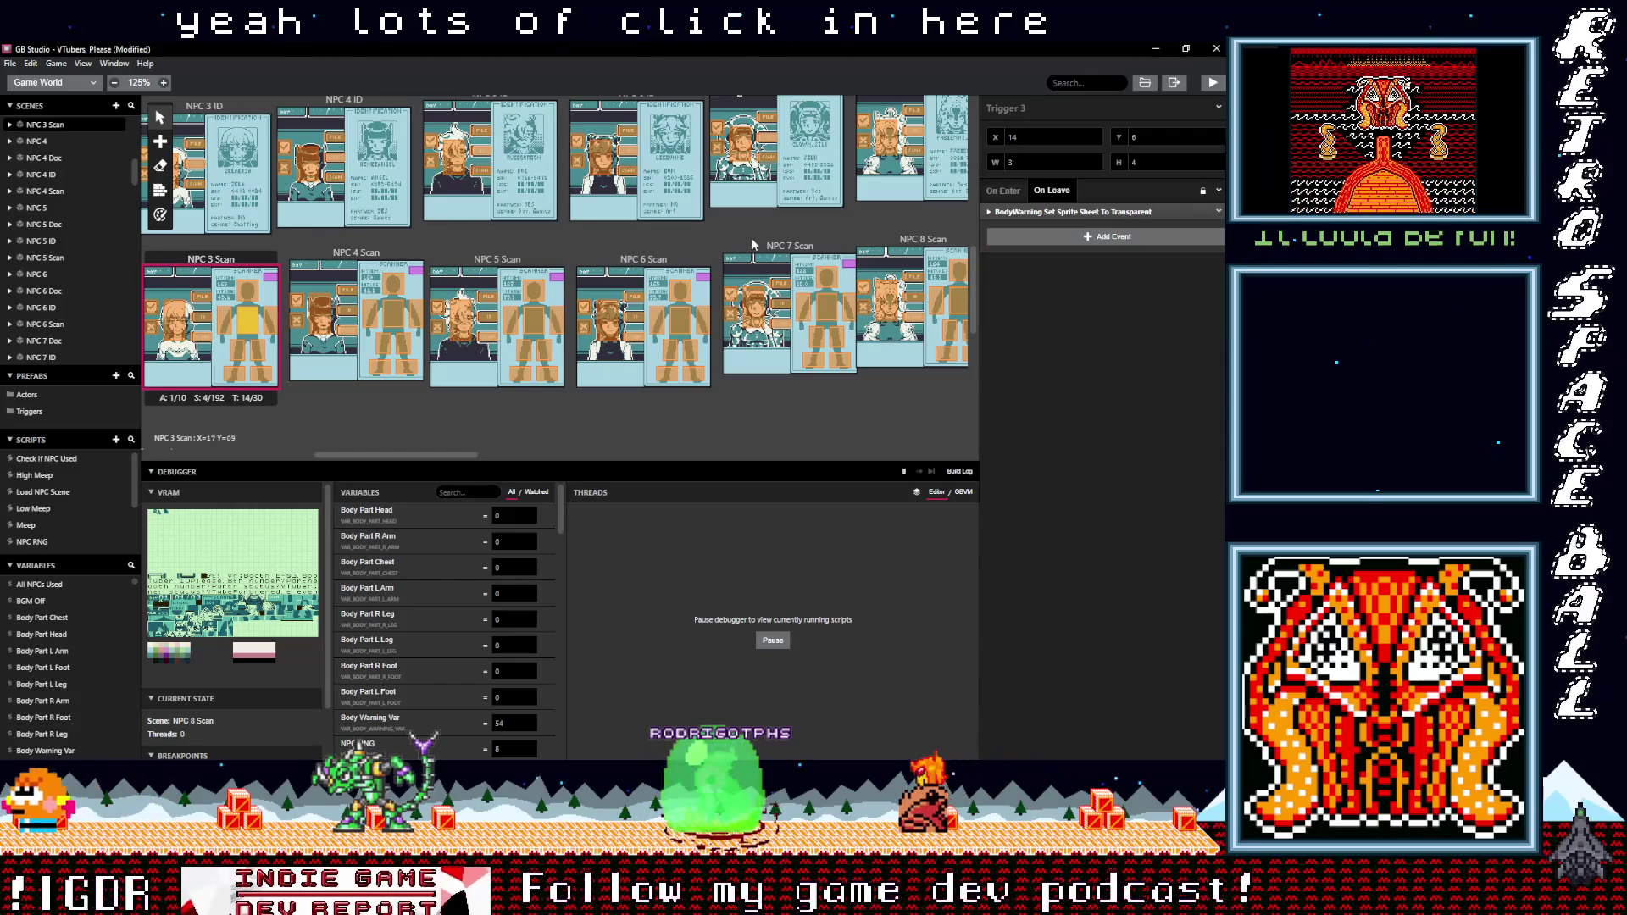
pyautogui.click(1032, 212)
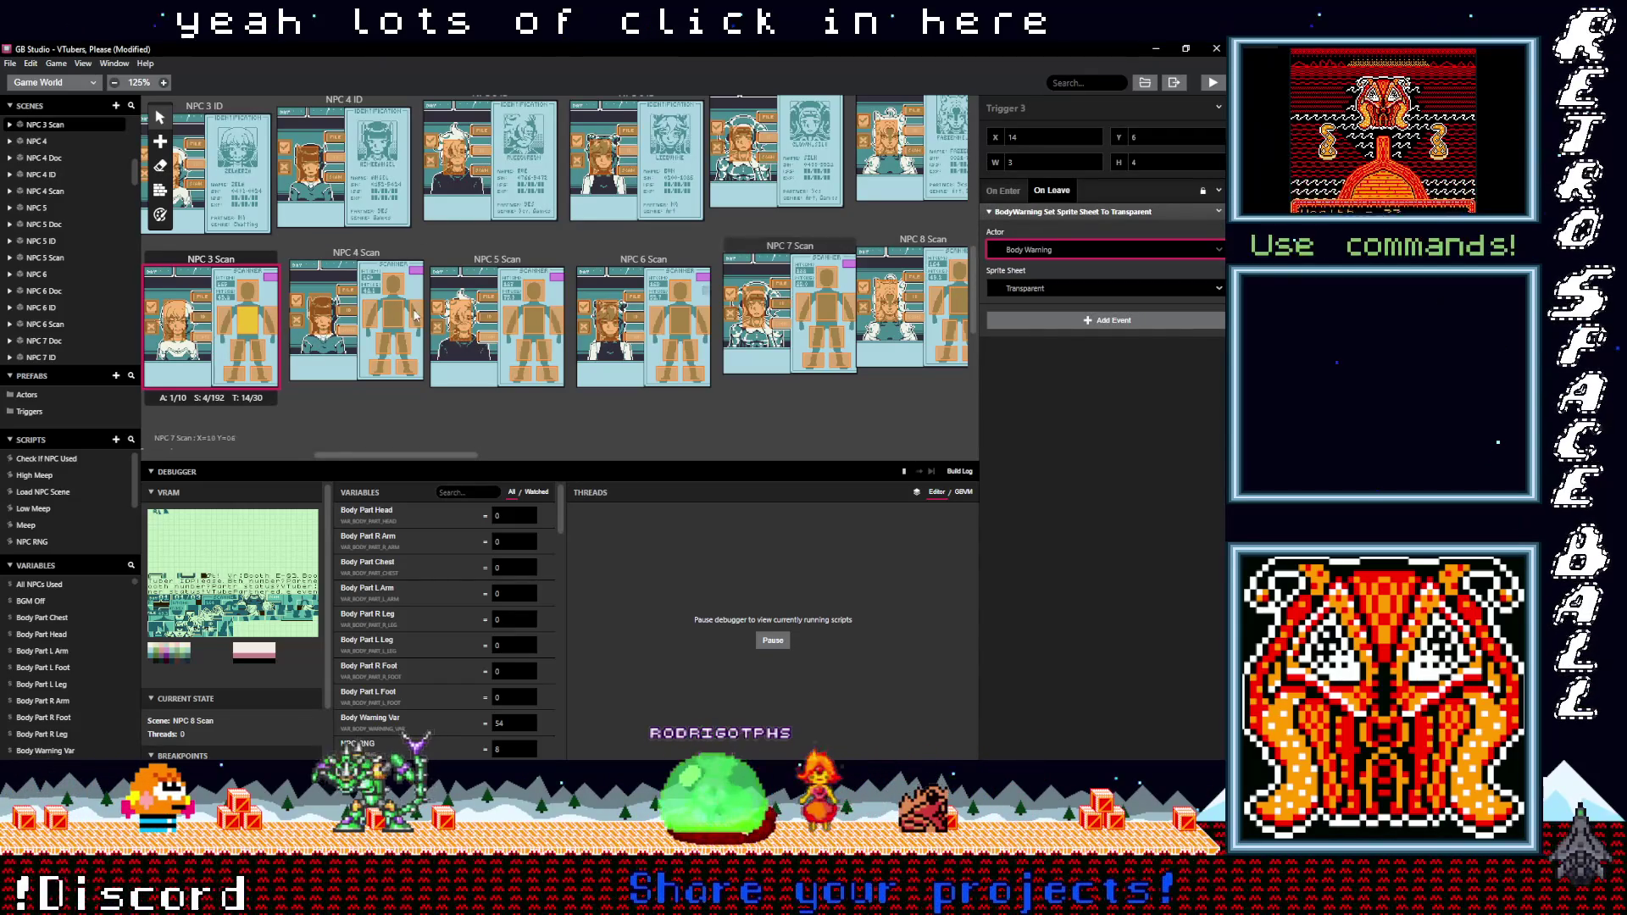
pyautogui.click(225, 327)
pyautogui.click(1028, 213)
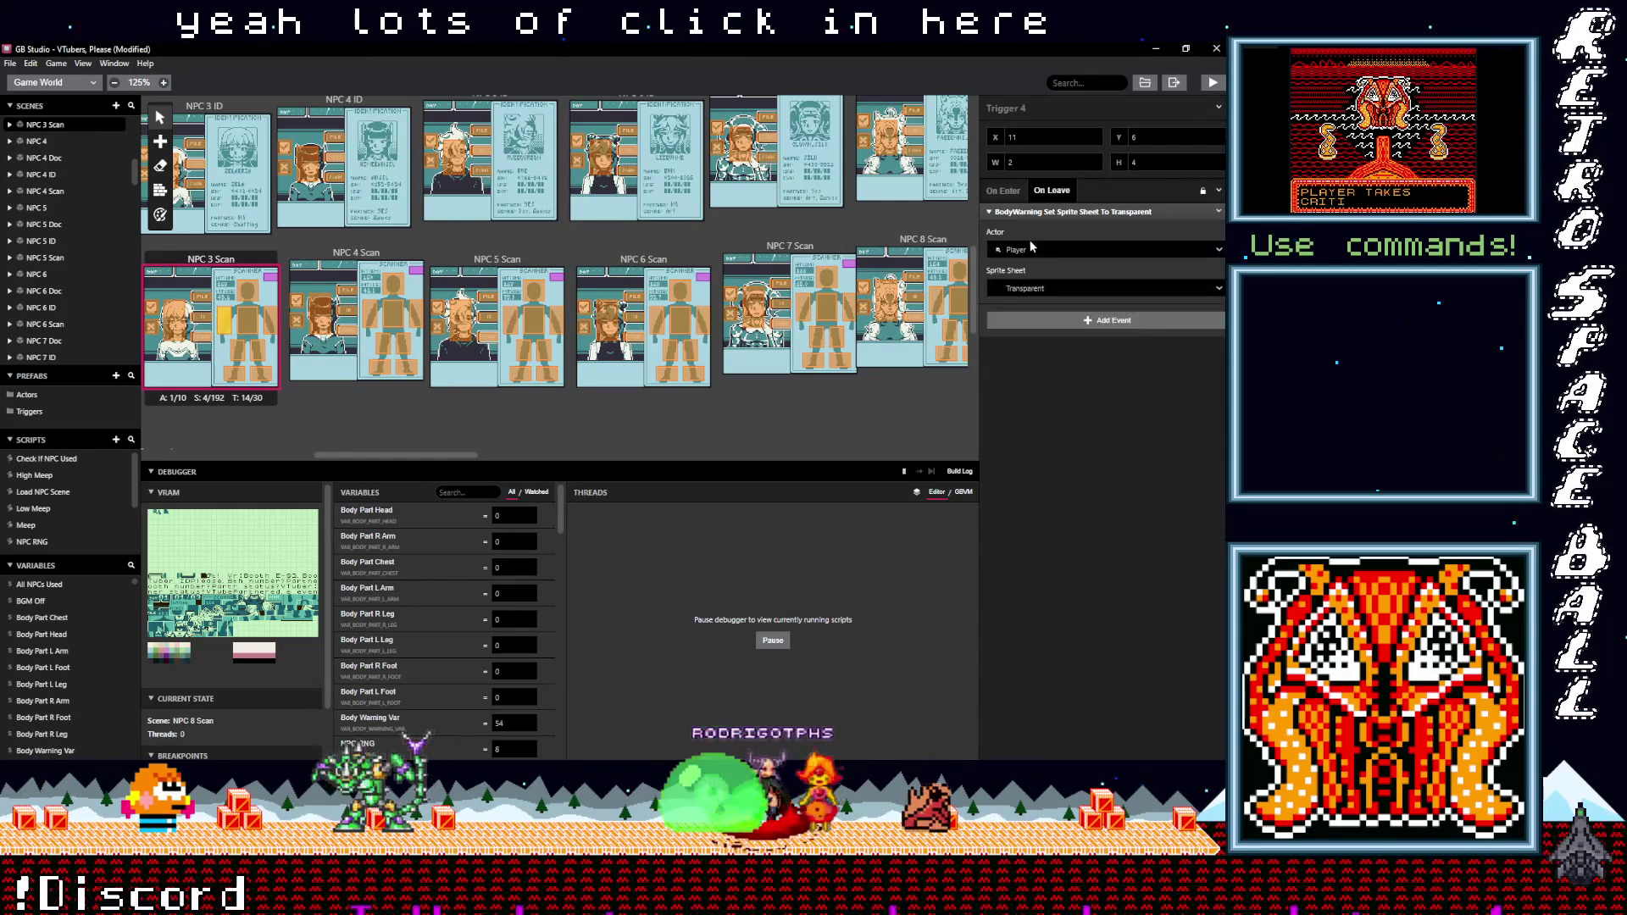
pyautogui.click(1033, 293)
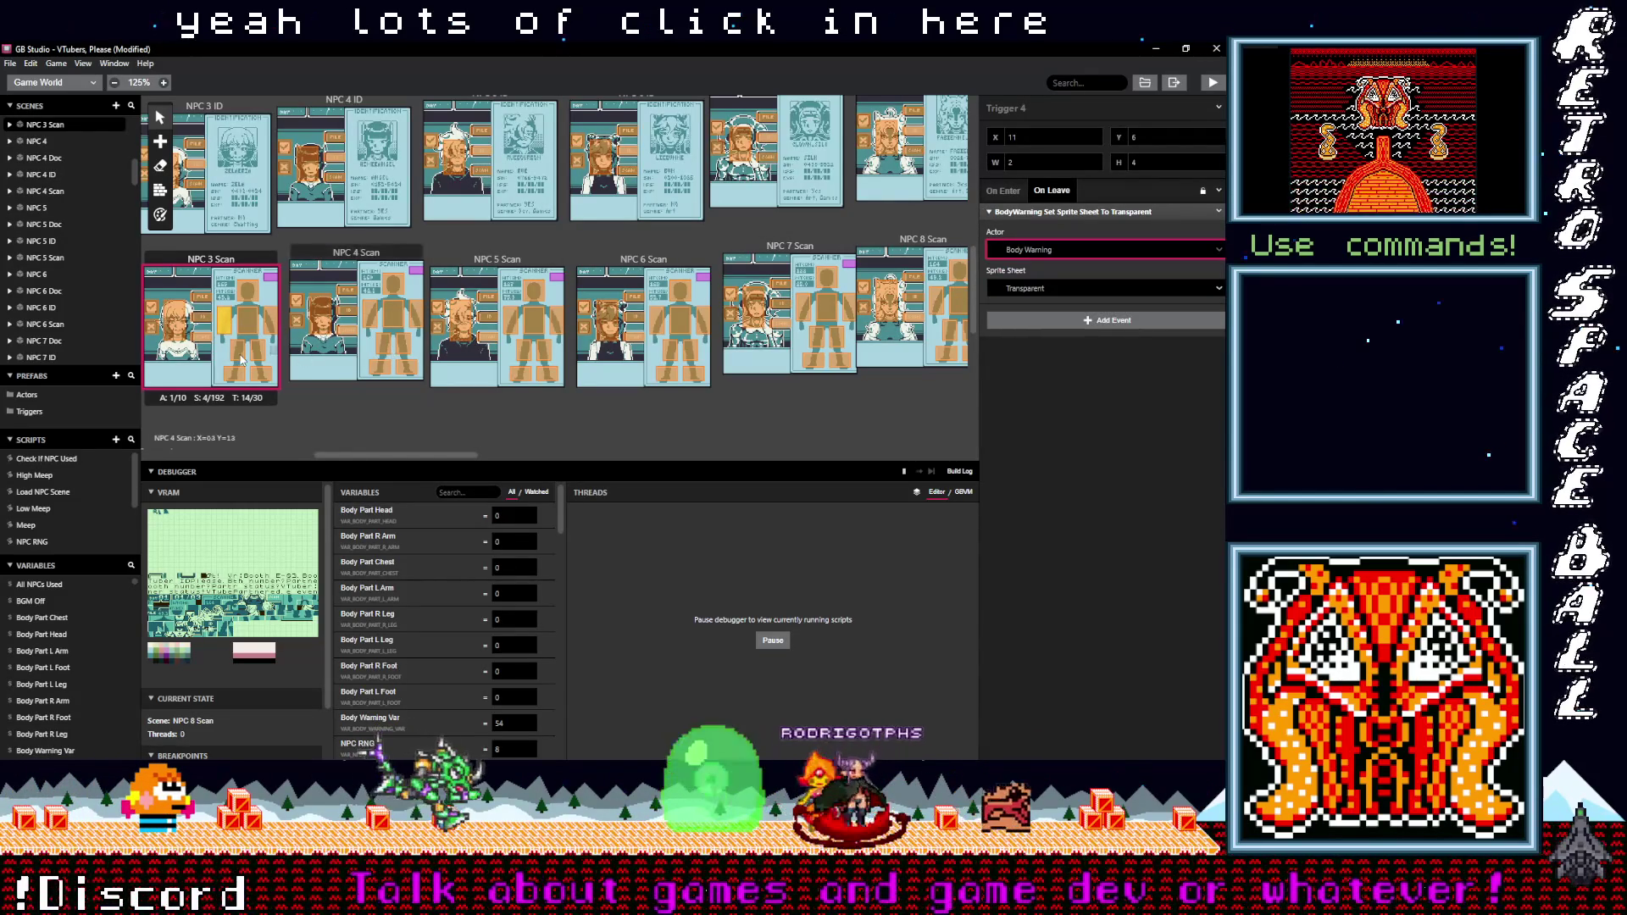
pyautogui.click(239, 351)
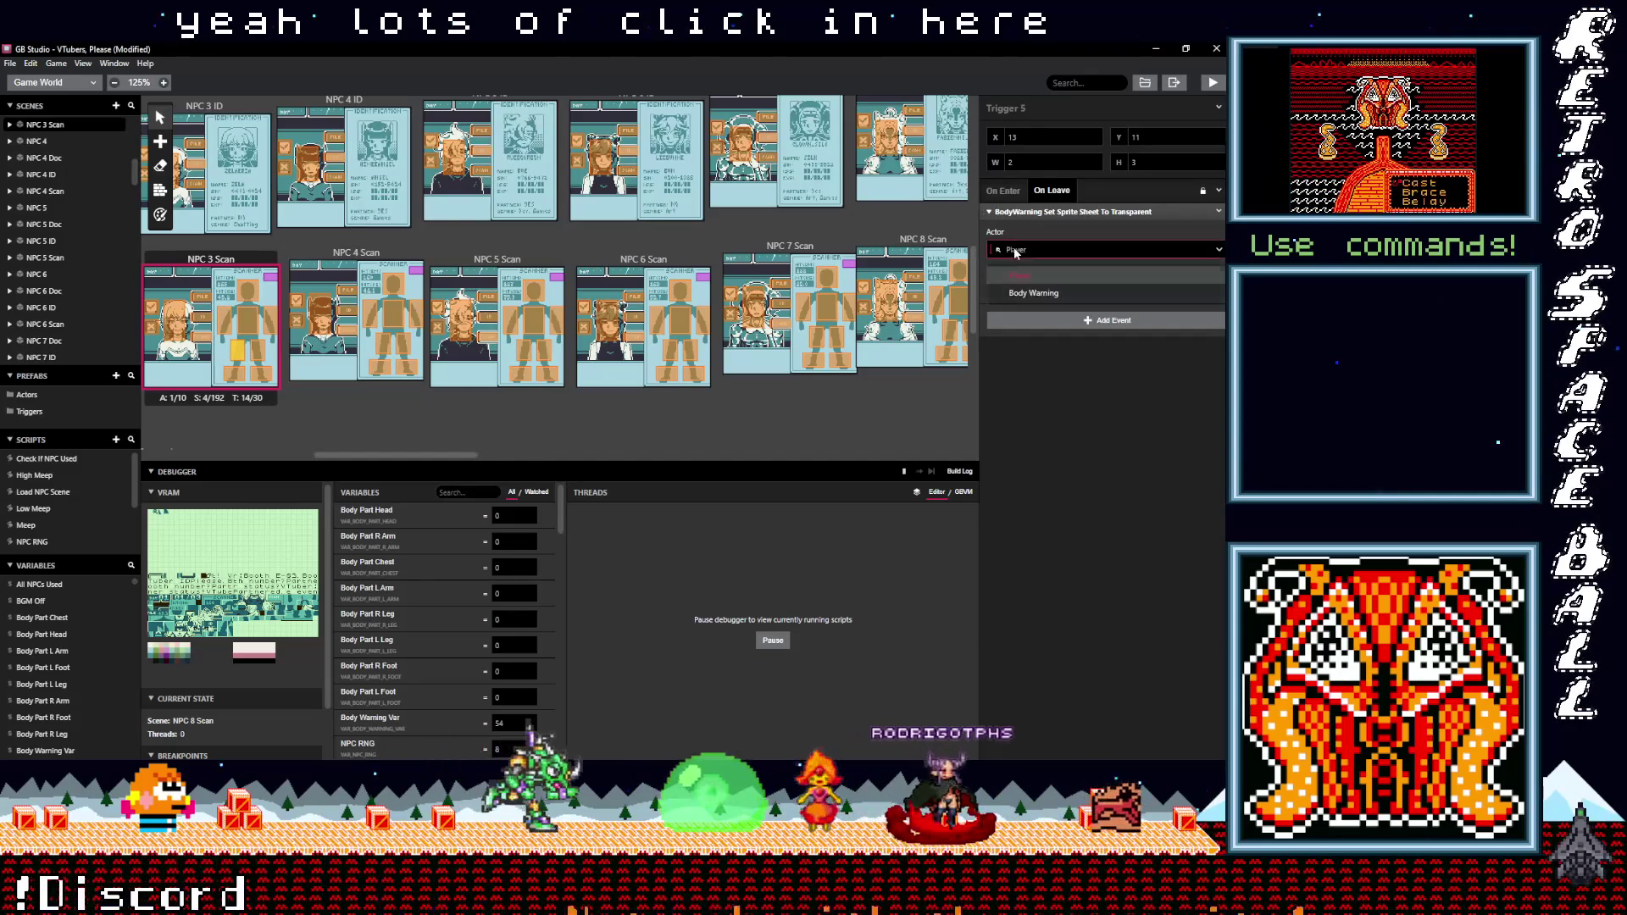
pyautogui.click(1015, 253)
pyautogui.click(1033, 292)
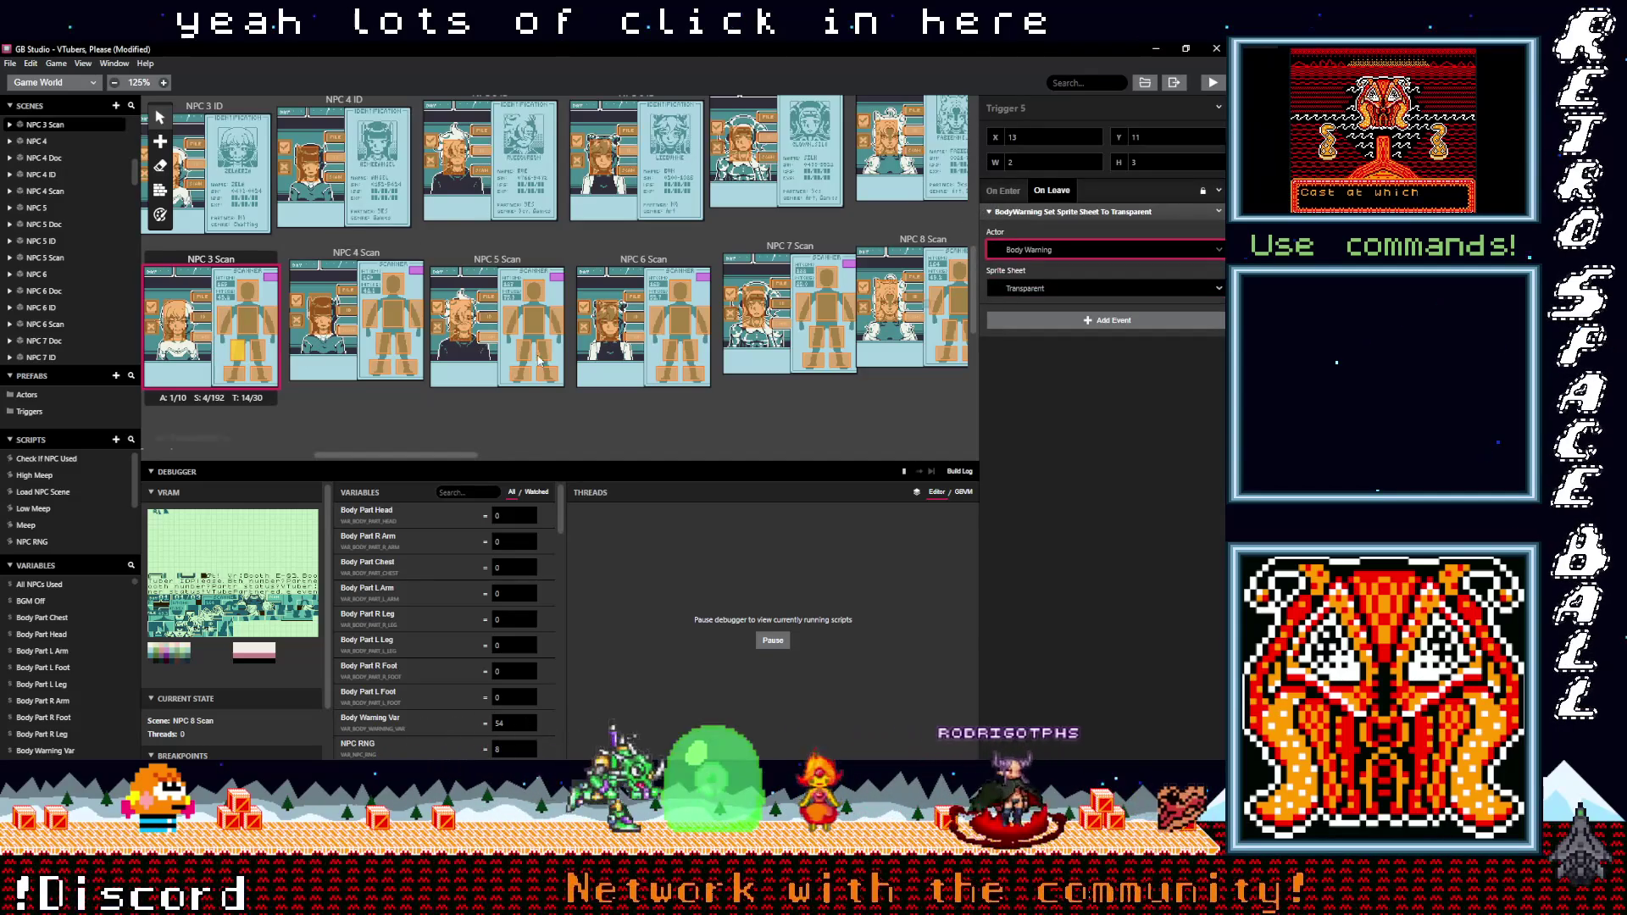
pyautogui.click(237, 372)
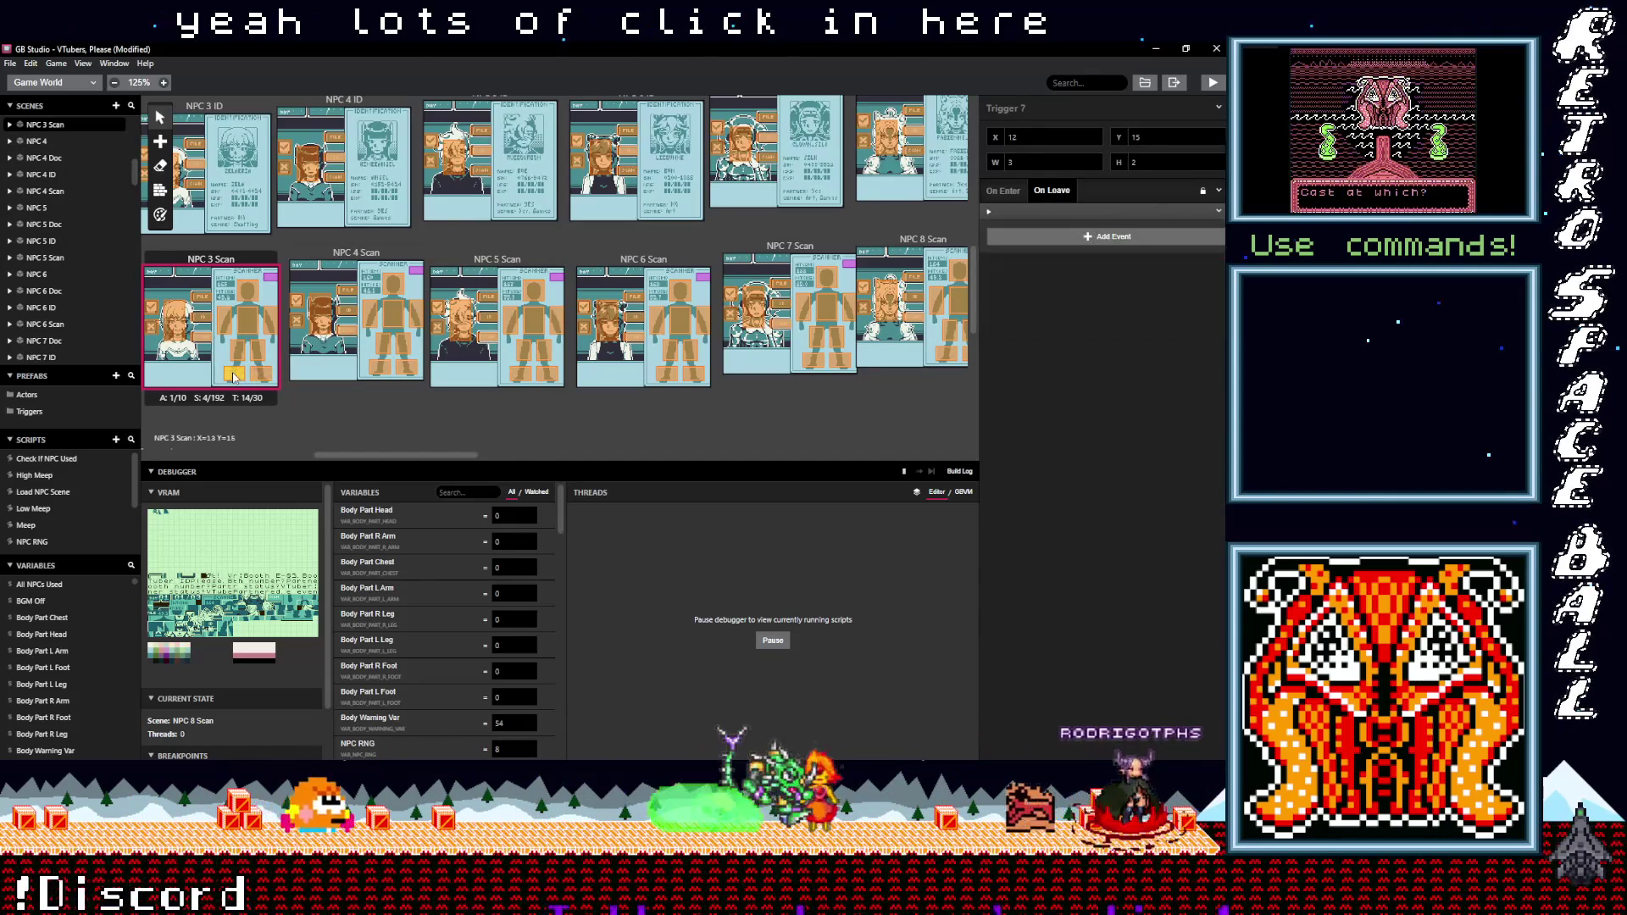
pyautogui.click(1019, 211)
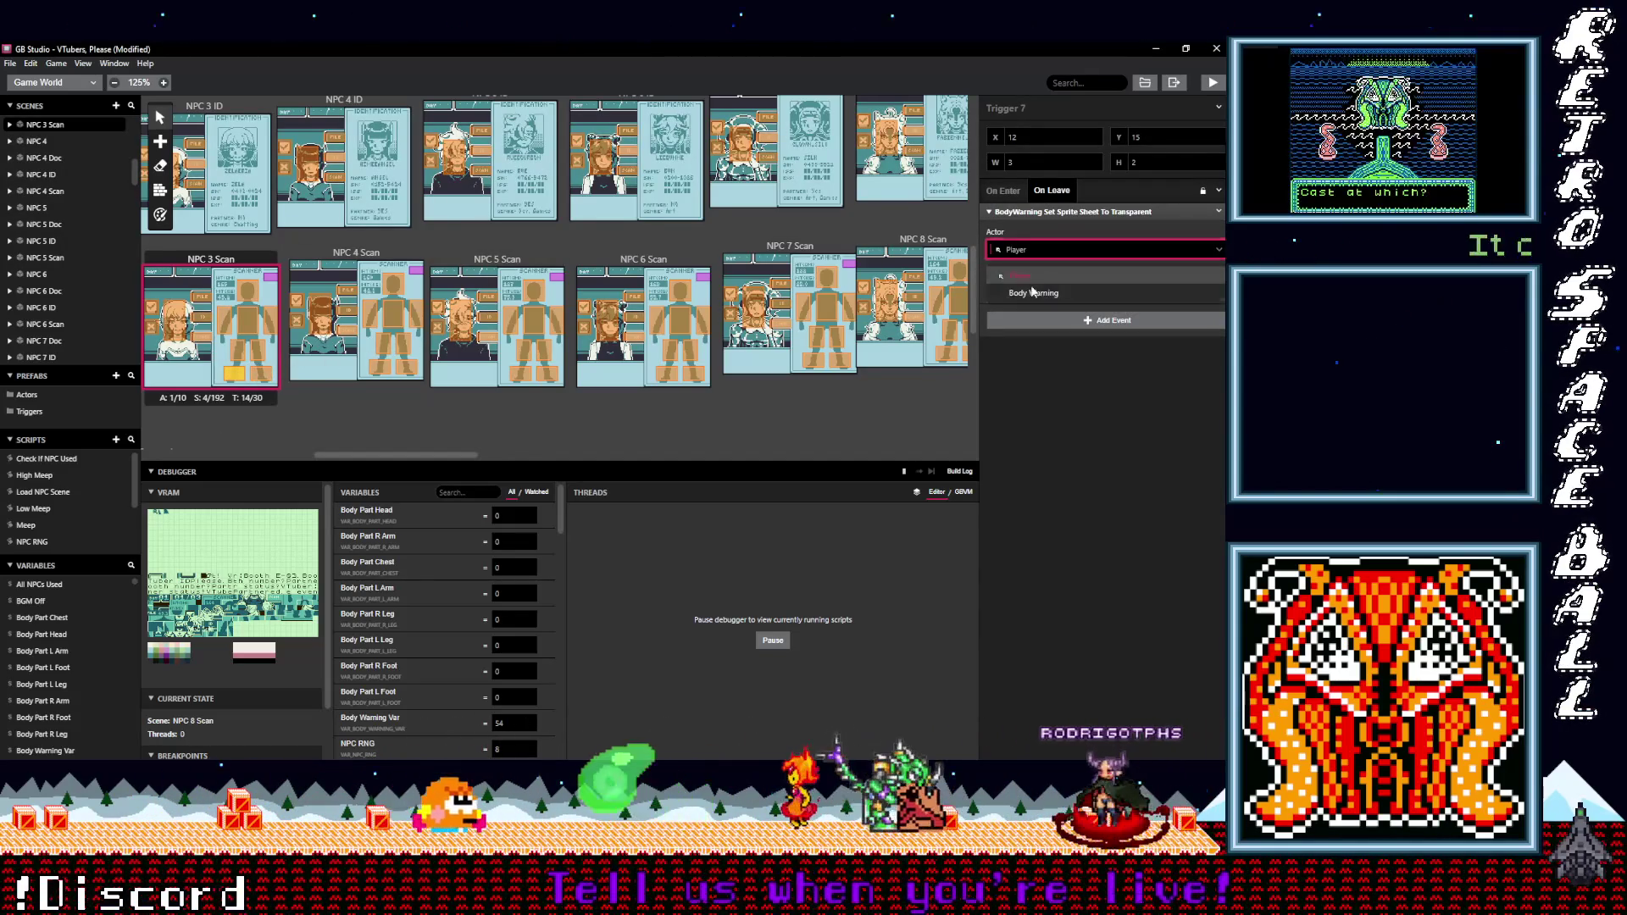
pyautogui.moveTo(449, 454); pyautogui.dragTo(354, 464)
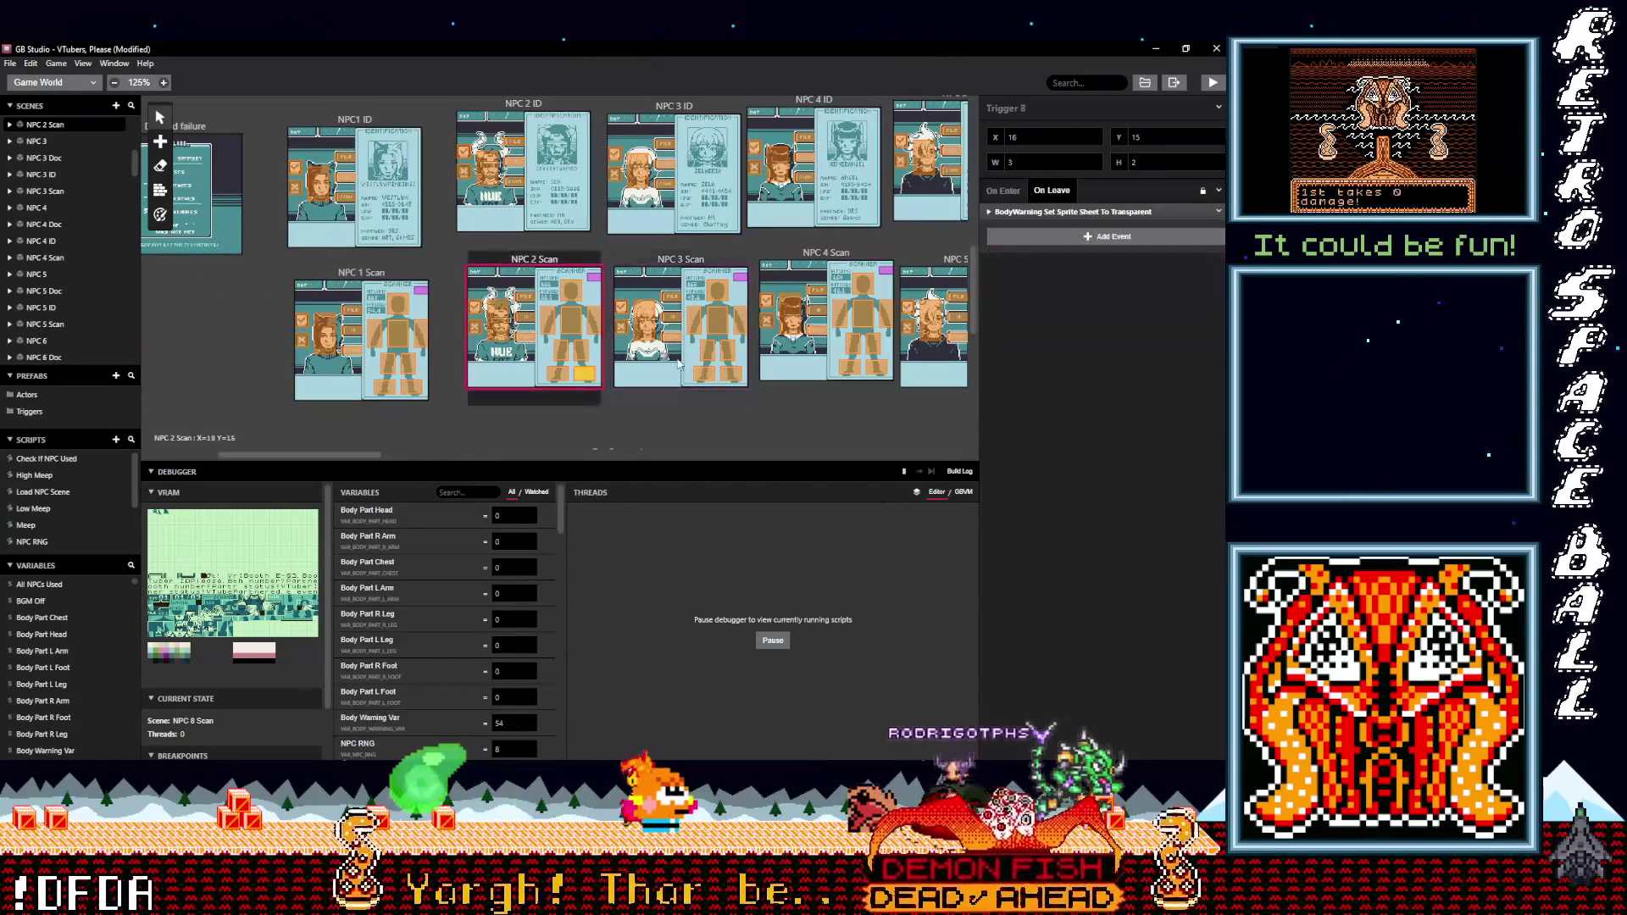
# - Set the On Leave sprite-sheet actor to Body Warning for NPC 2 Scan's first triggers and Trigger 2
pyautogui.click(585, 373)
pyautogui.click(1021, 249)
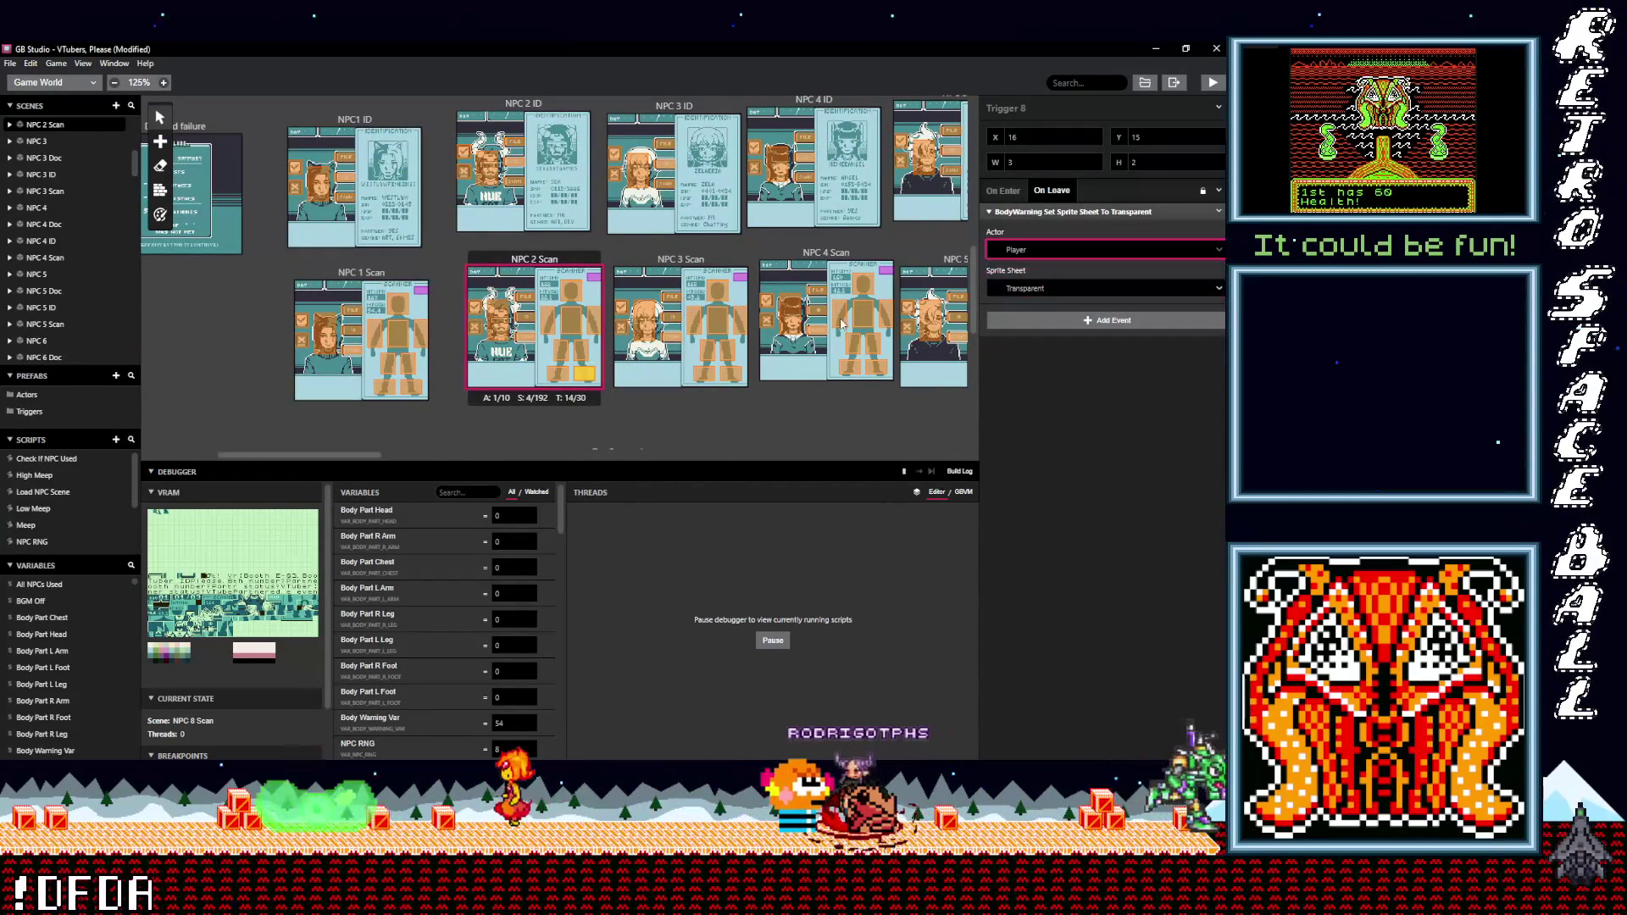
pyautogui.click(576, 351)
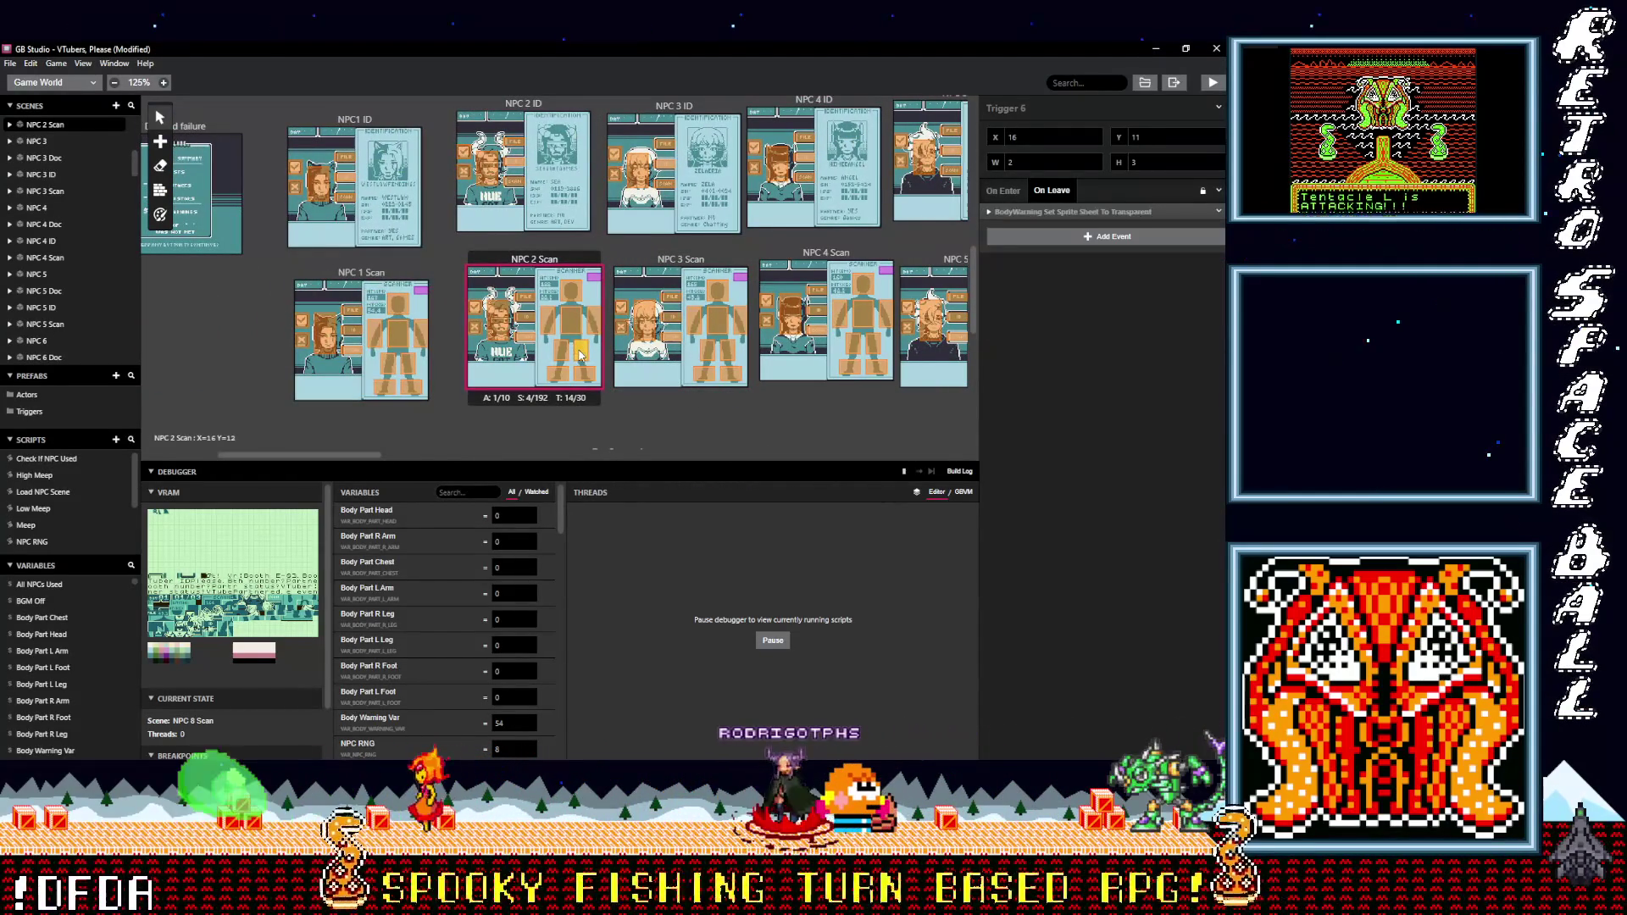
pyautogui.click(1025, 249)
pyautogui.click(1024, 292)
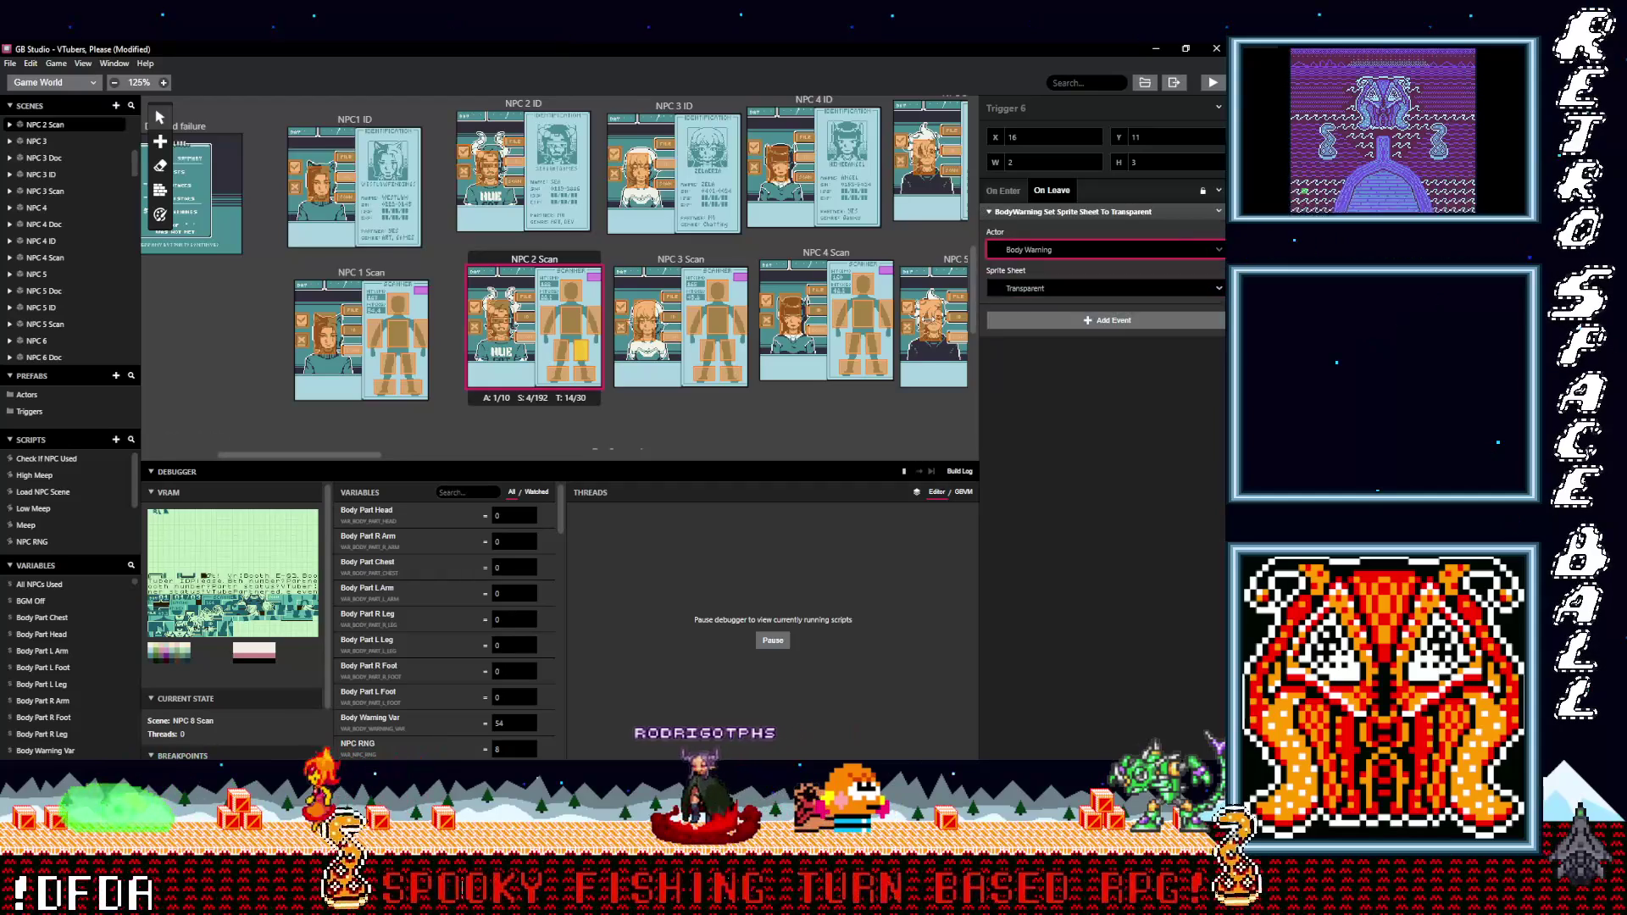
pyautogui.click(593, 322)
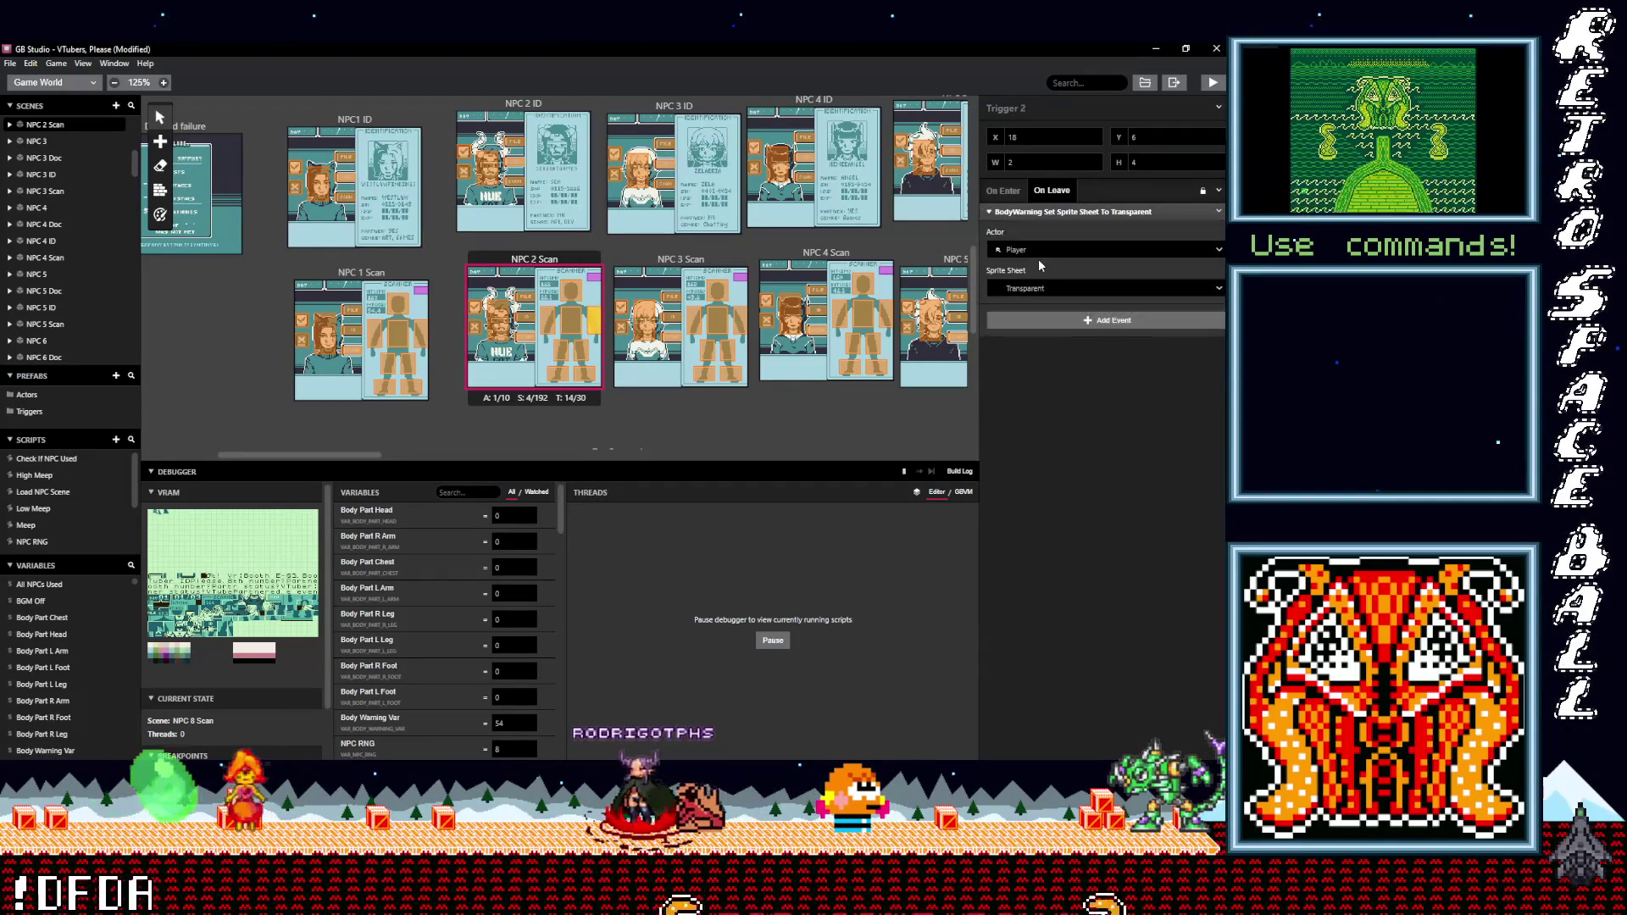
pyautogui.click(1032, 251)
pyautogui.click(1025, 292)
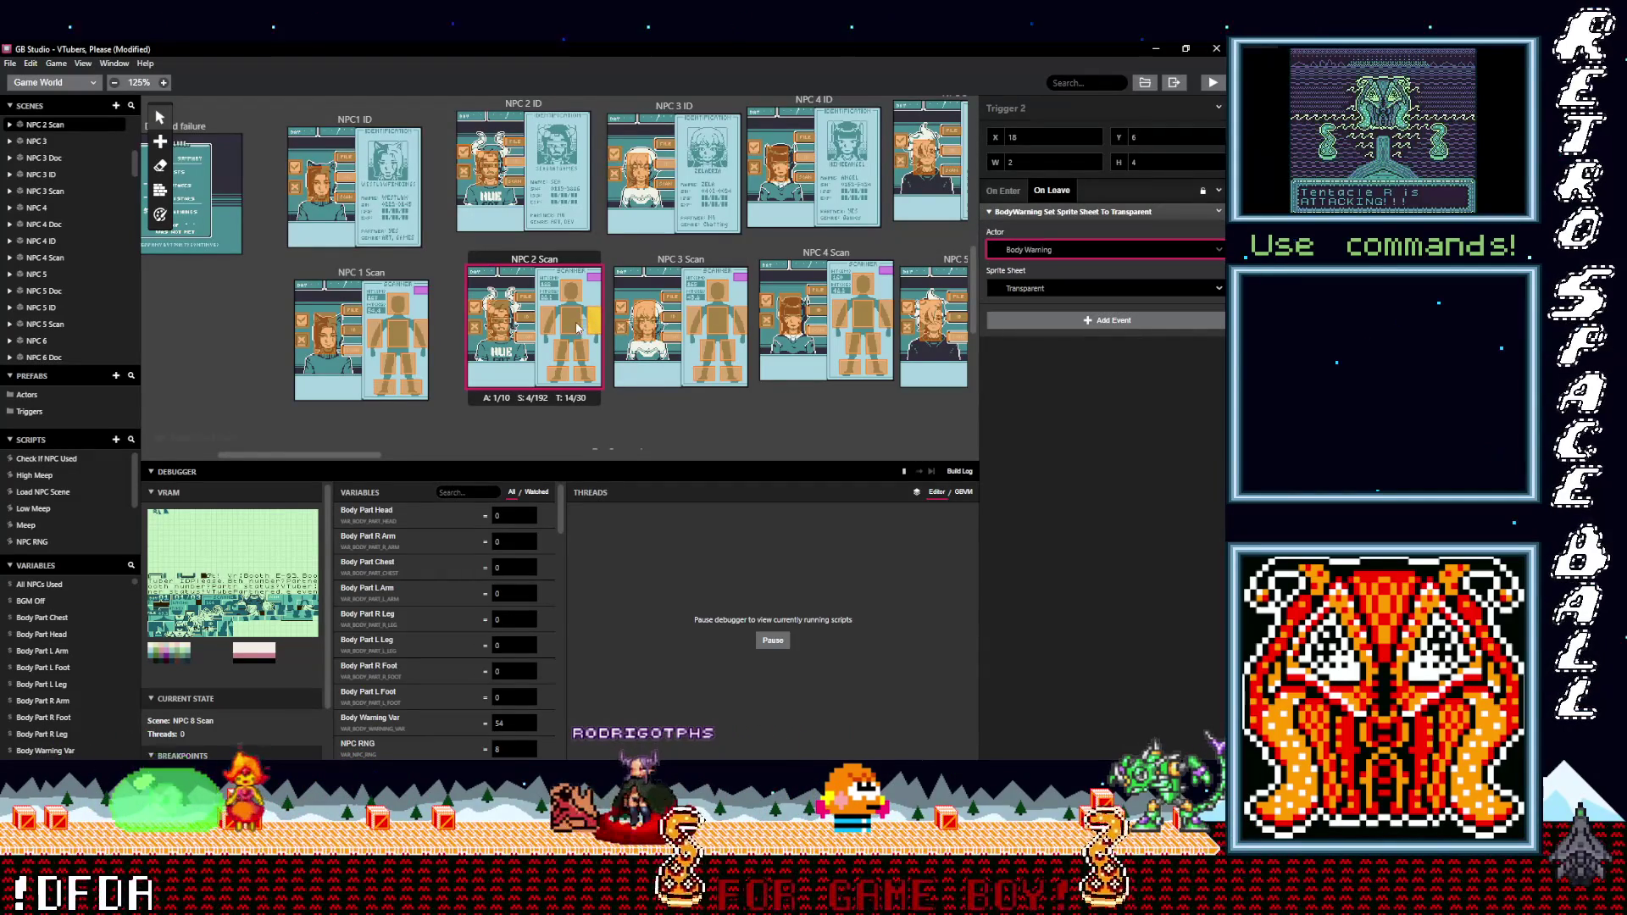
# - Check the chest, leg and foot triggers in NPC 2 Scan, and retarget Trigger 4 to Body Warning
pyautogui.click(576, 329)
pyautogui.click(1016, 213)
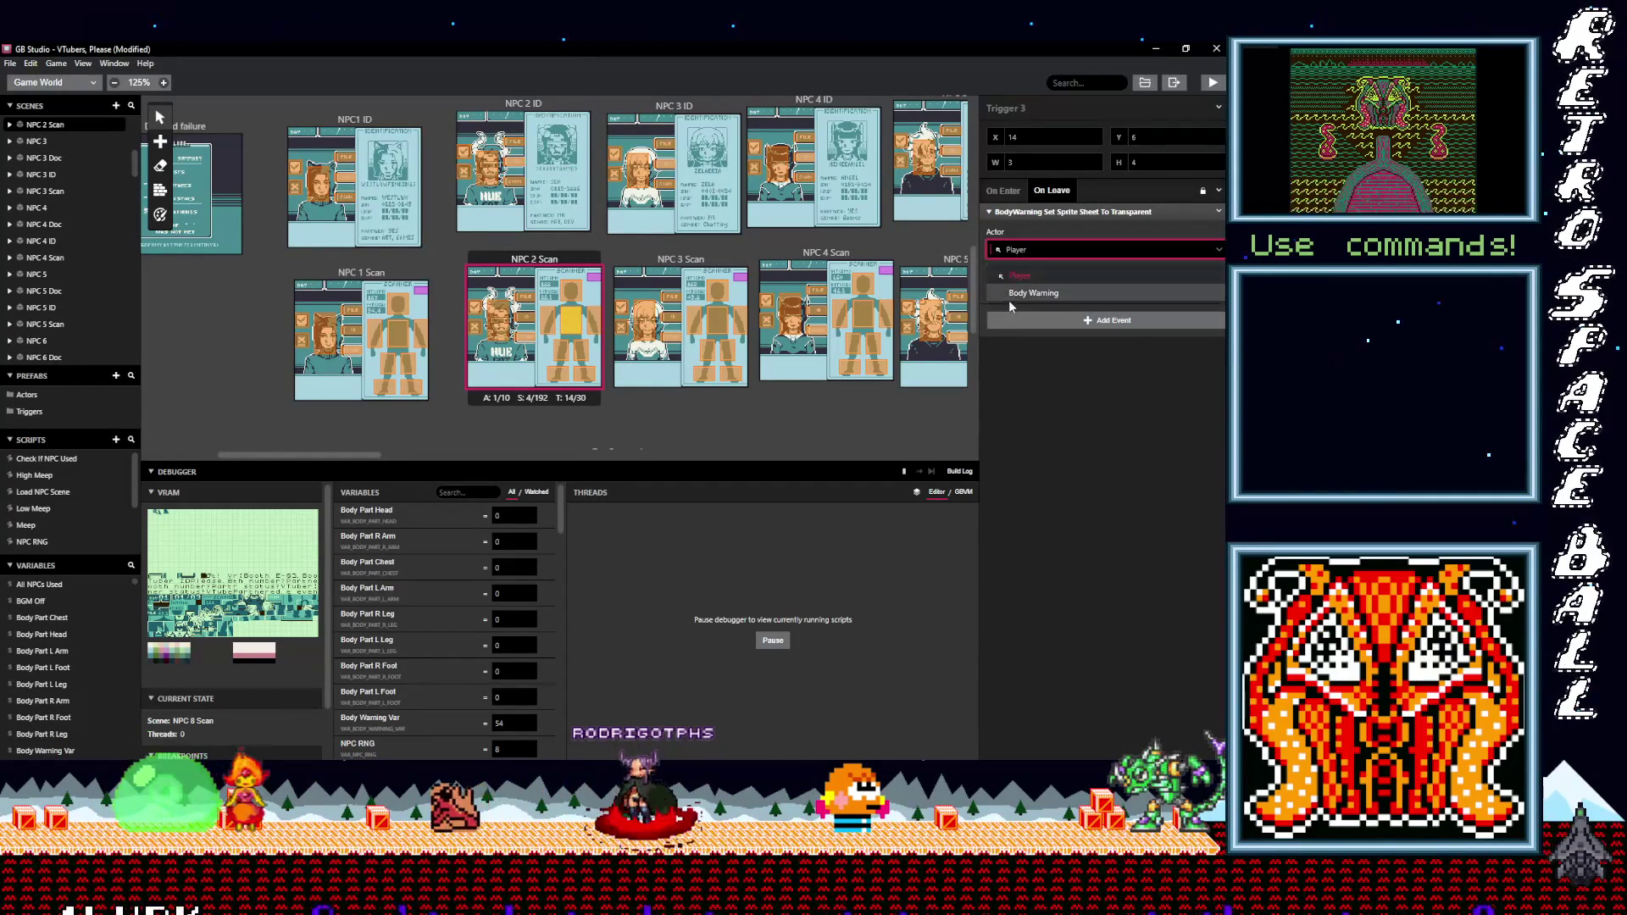
pyautogui.click(566, 356)
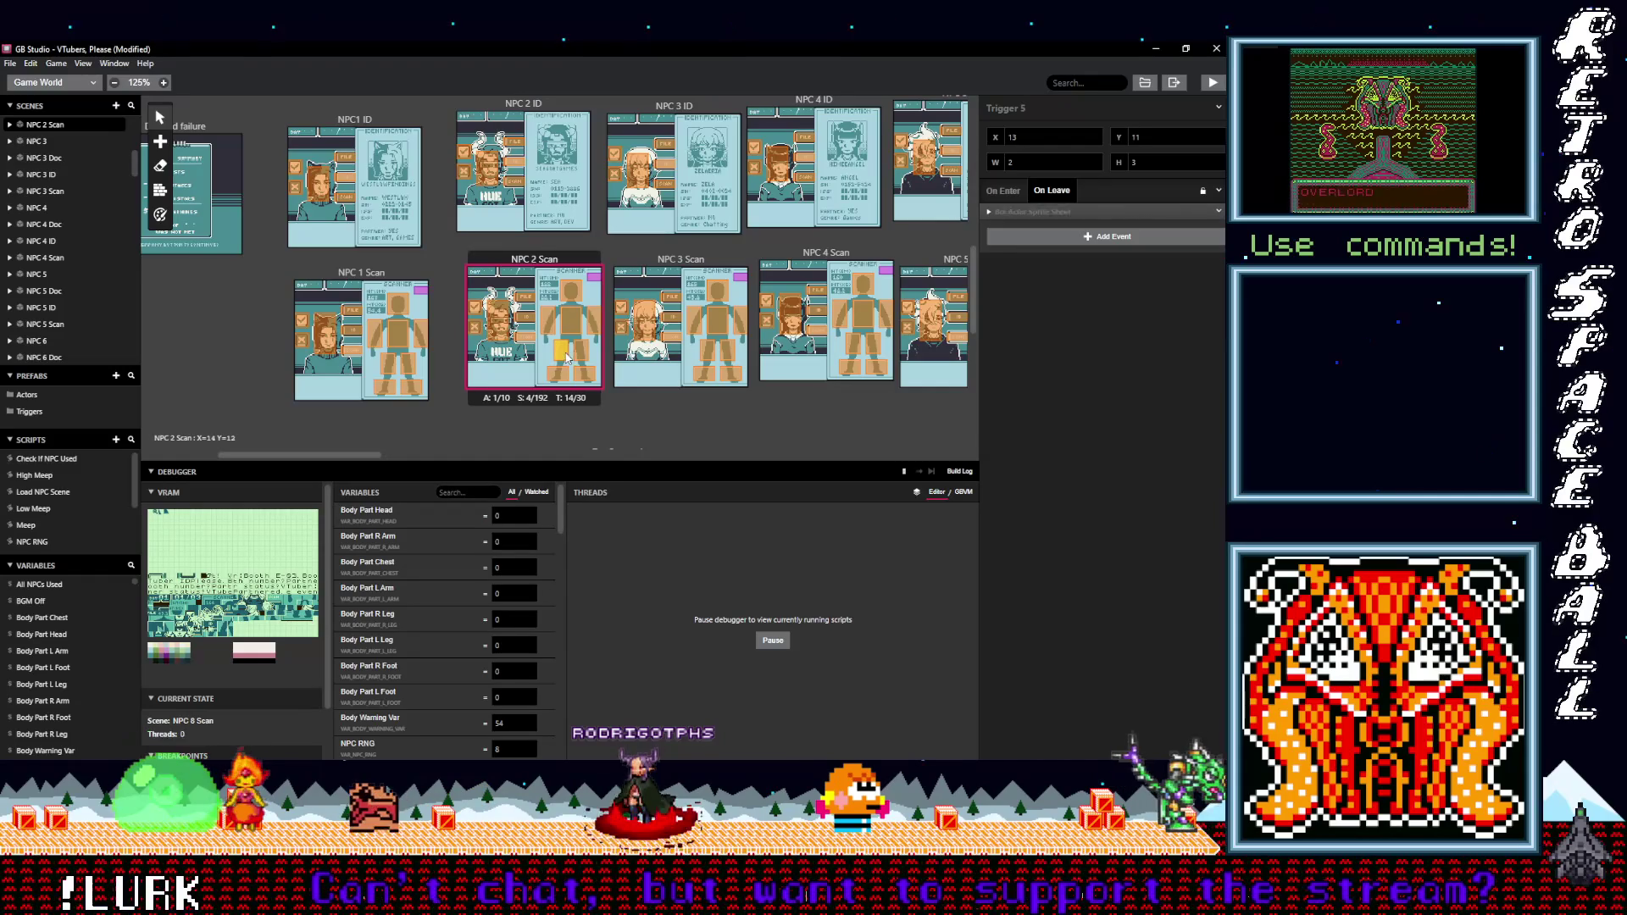
pyautogui.click(1026, 211)
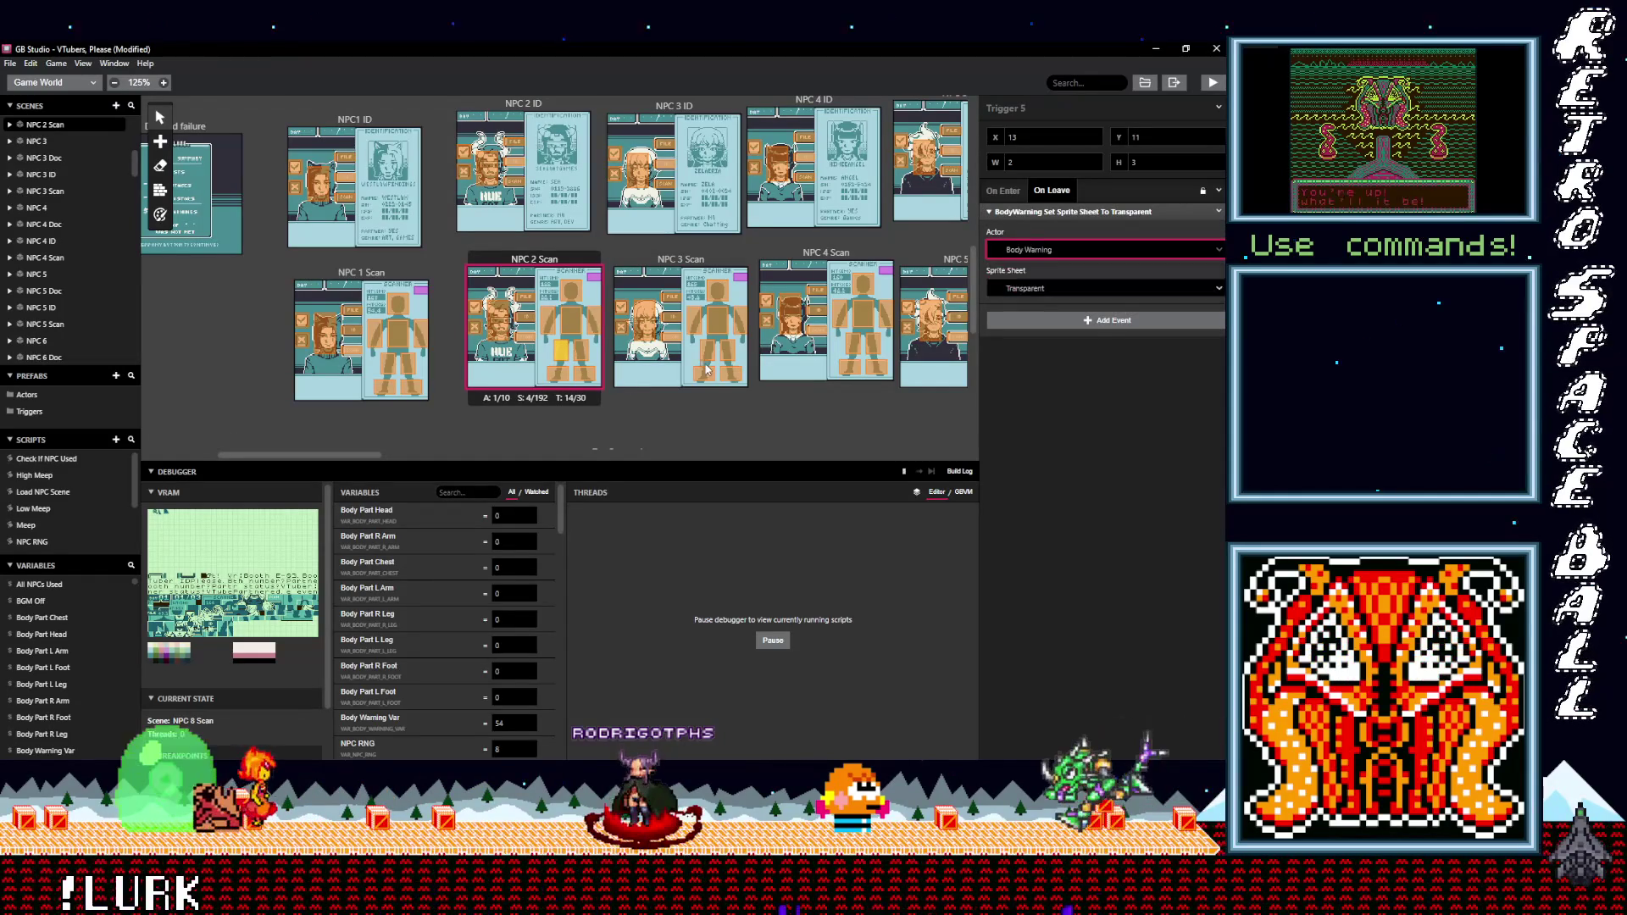
pyautogui.click(558, 375)
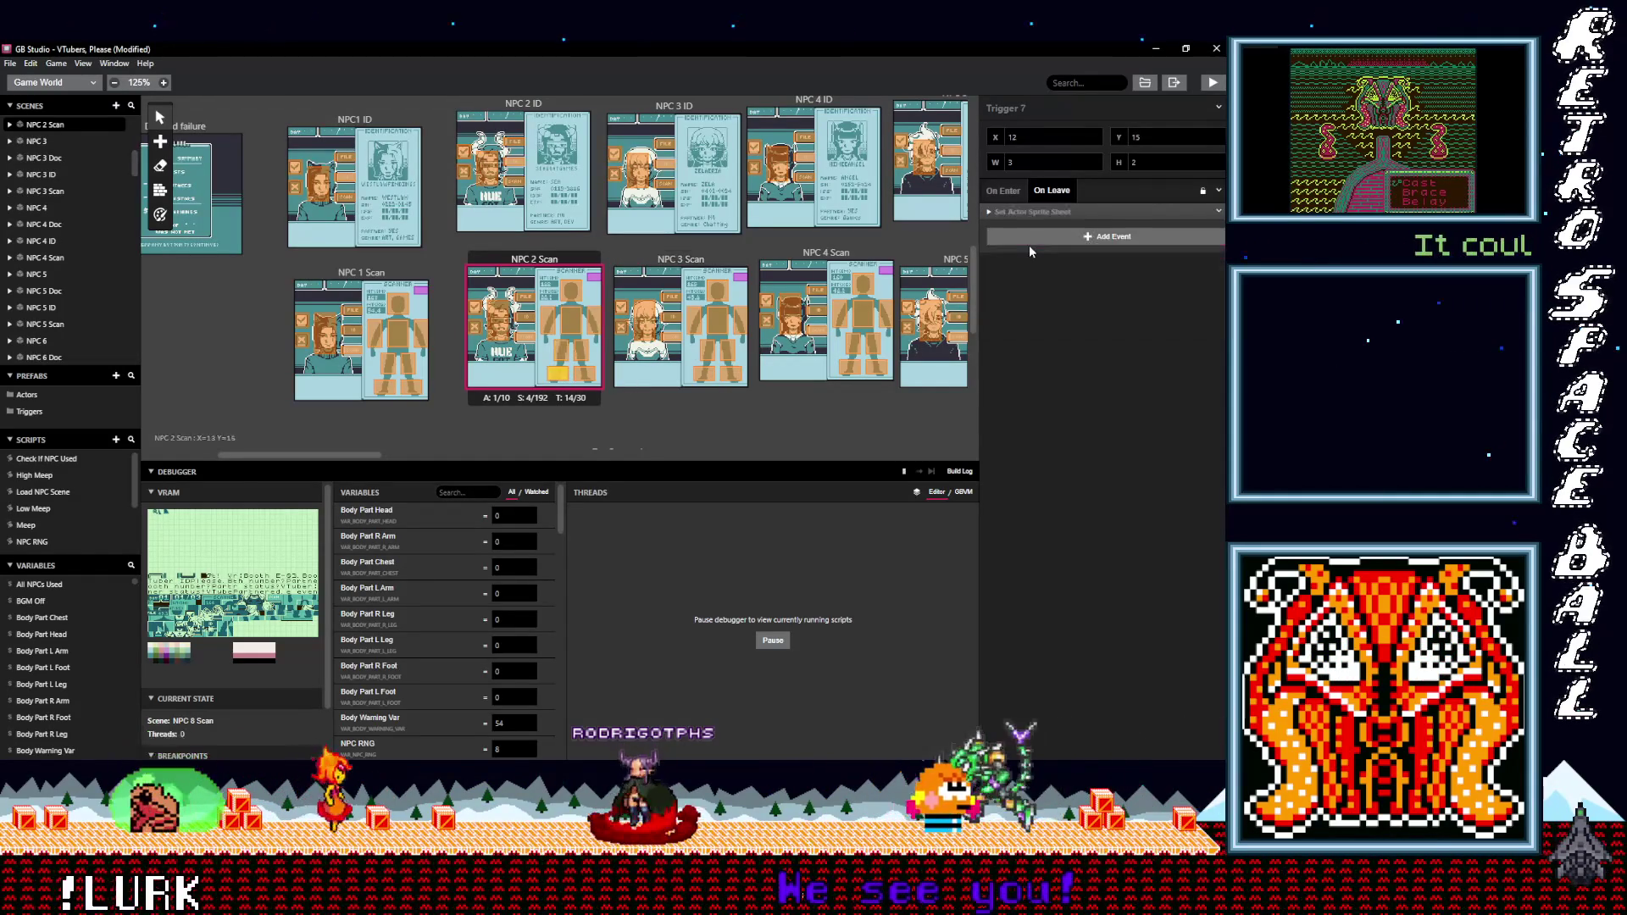
pyautogui.click(1040, 214)
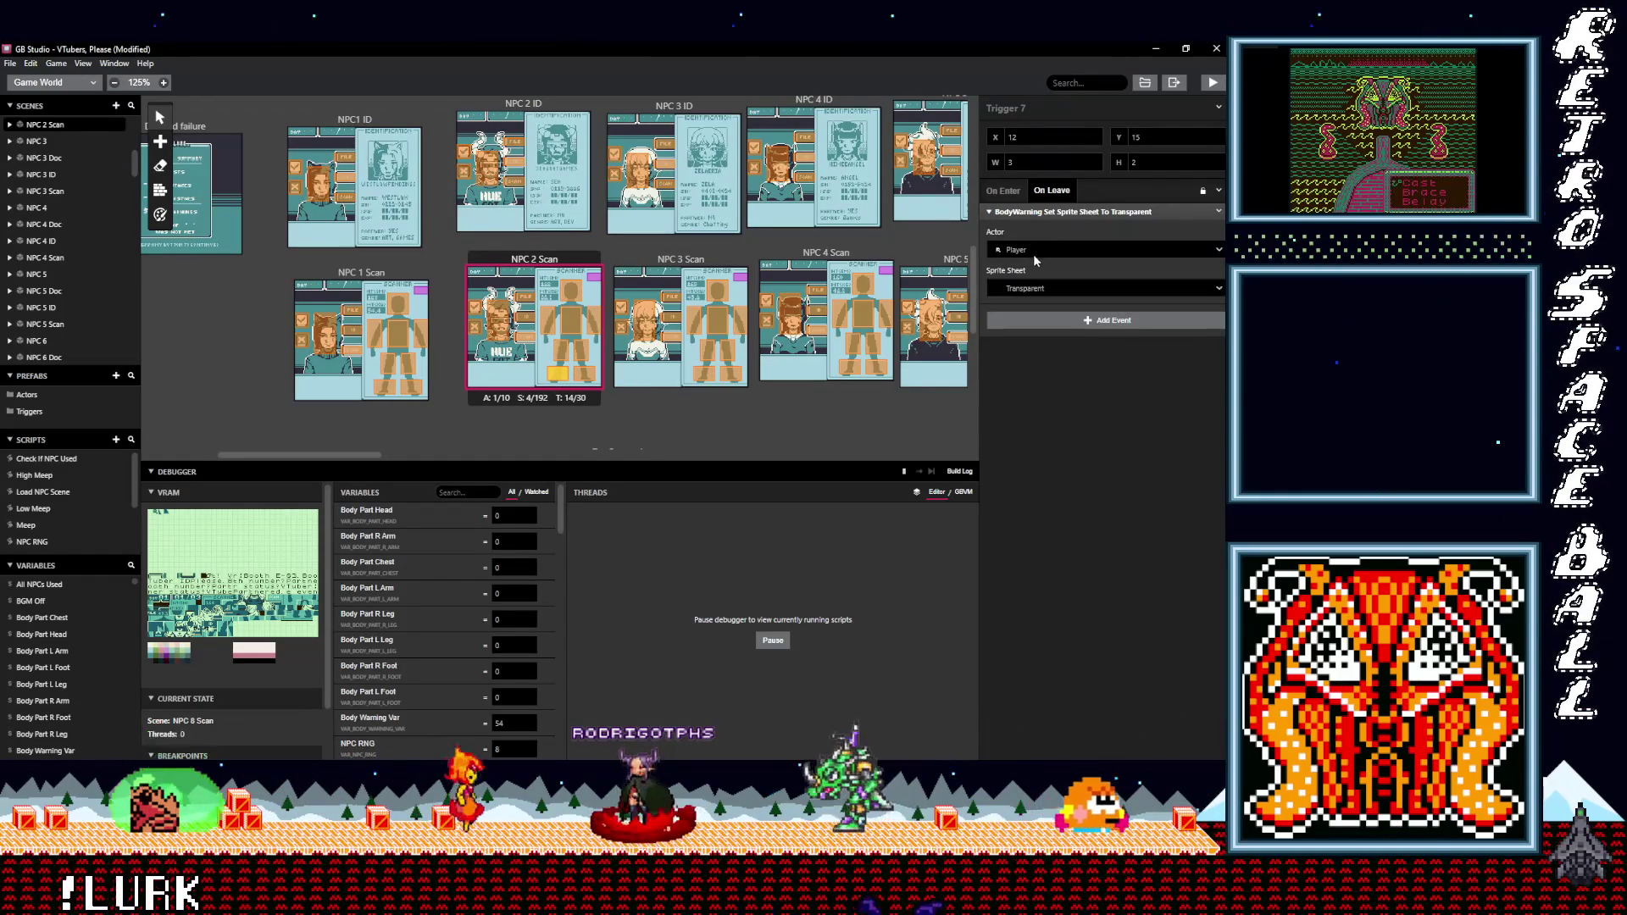
pyautogui.click(546, 331)
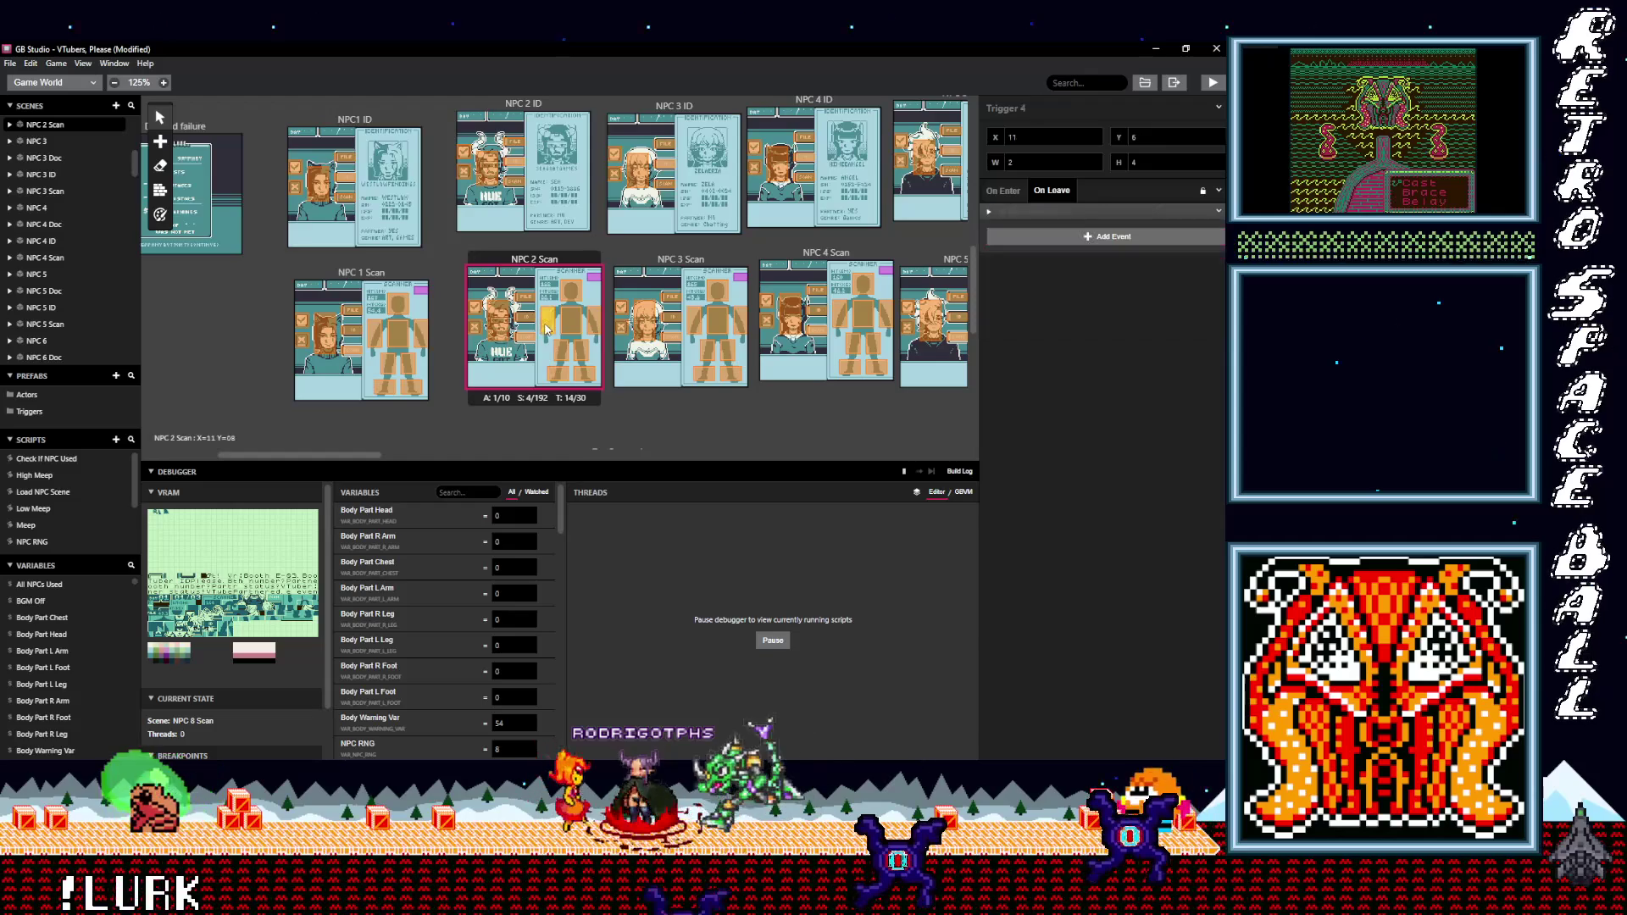
pyautogui.click(1027, 214)
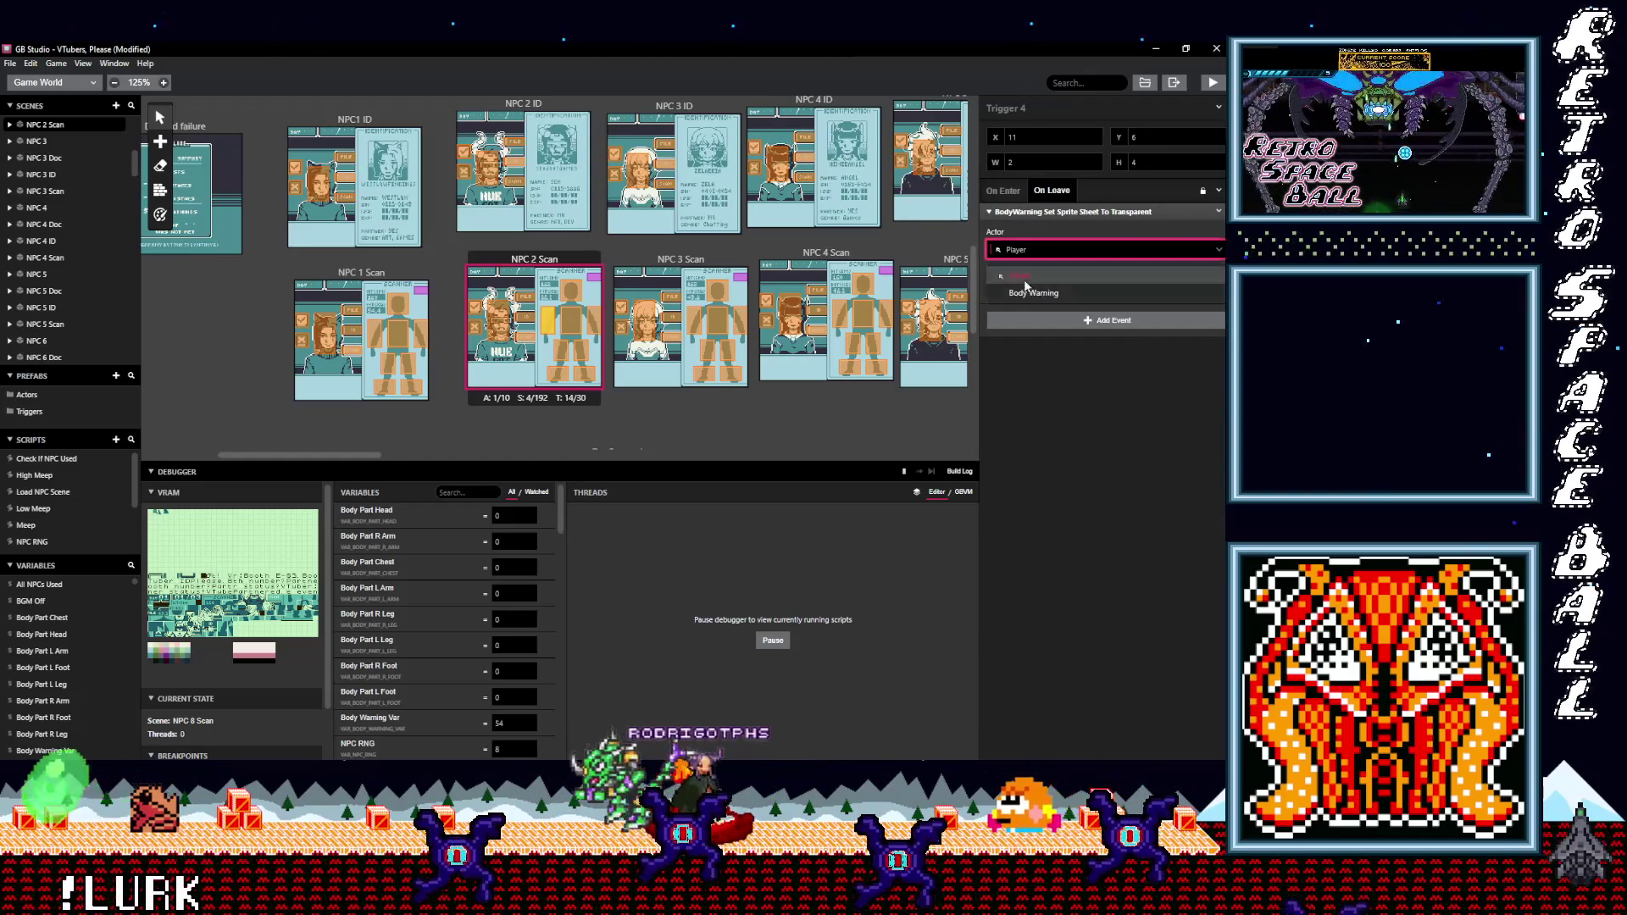
pyautogui.click(571, 329)
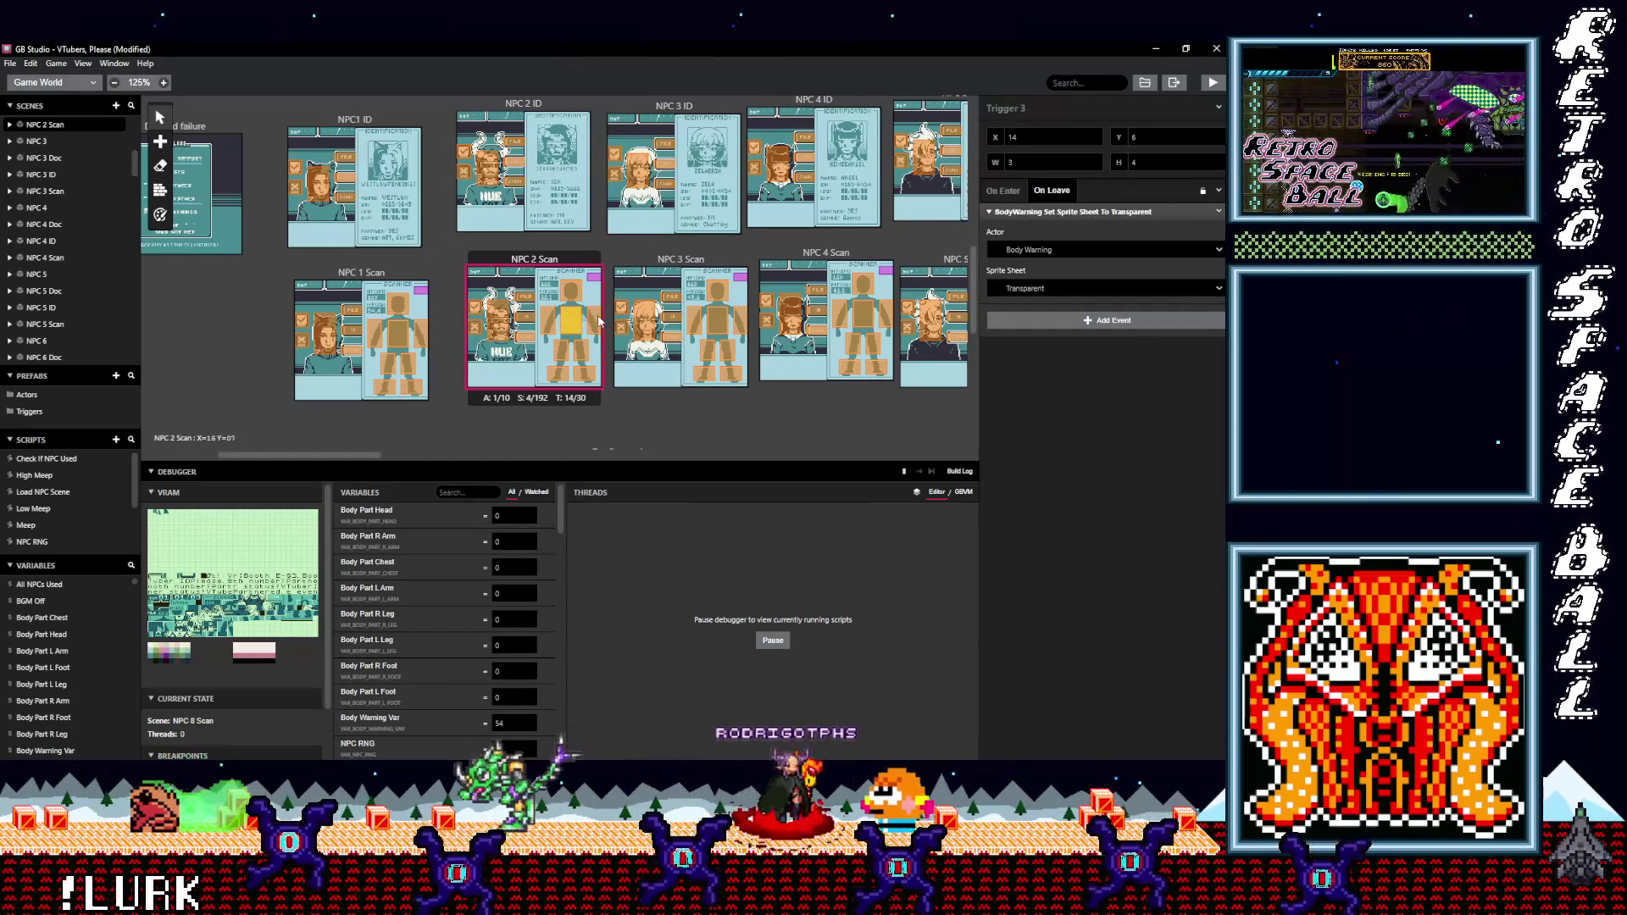
pyautogui.click(413, 389)
# - Paste the Set Sprite Sheet event into Trigger 8's On Leave with Body Warning as actor, then check Trigger 6
pyautogui.keyDown('alt'); pyautogui.click(1106, 237); pyautogui.keyUp('alt')
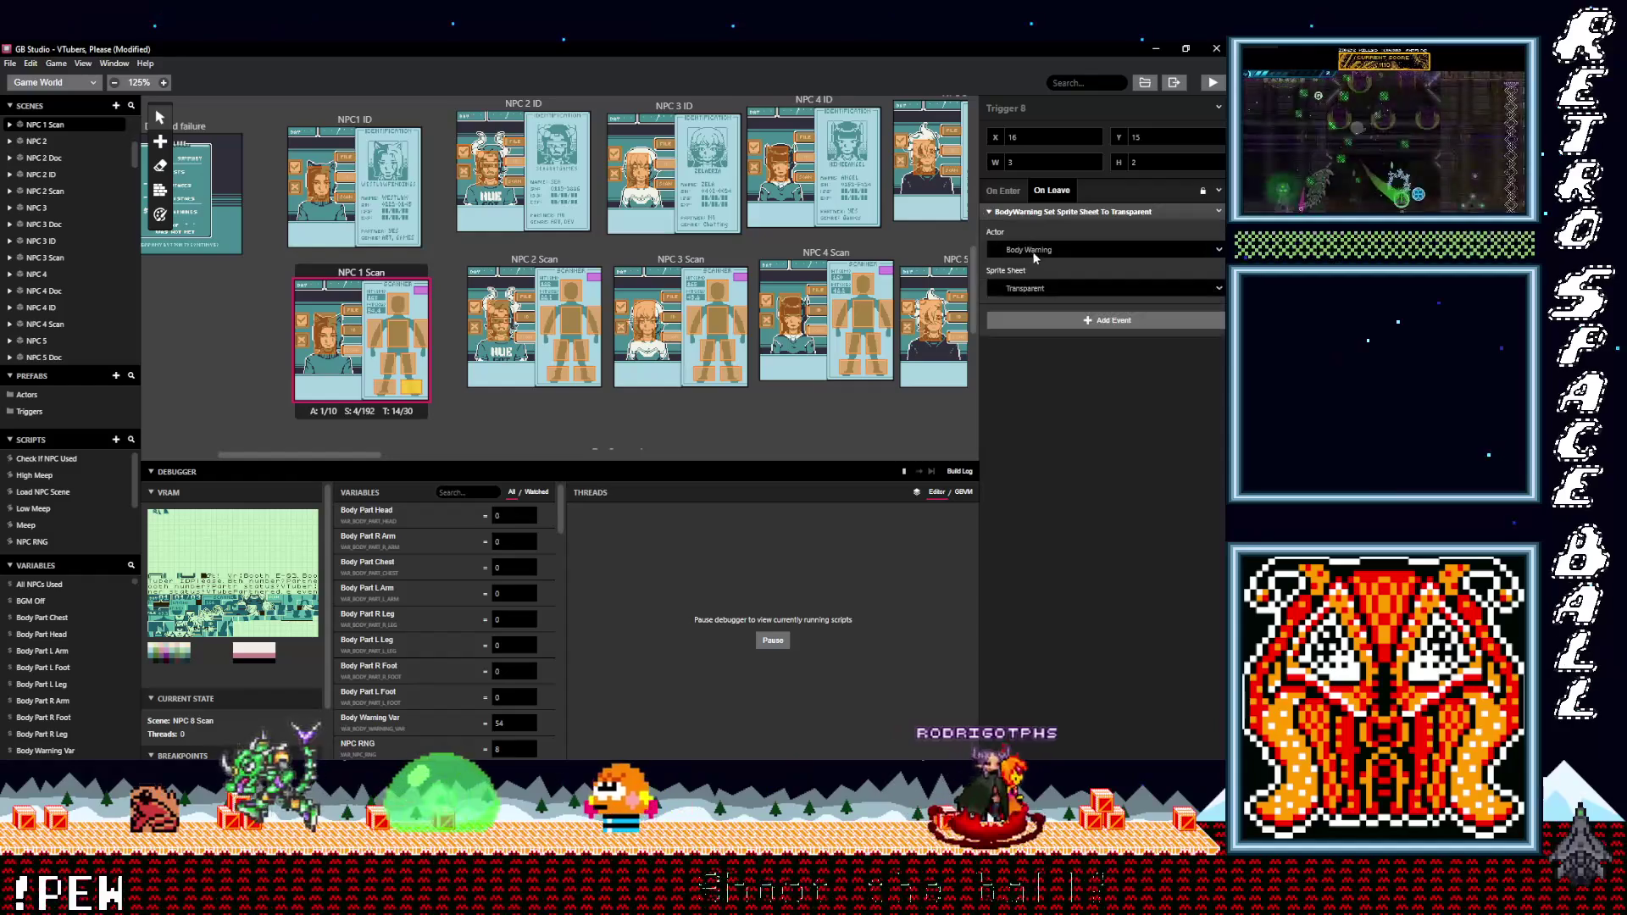
pyautogui.click(1033, 250)
pyautogui.click(1033, 251)
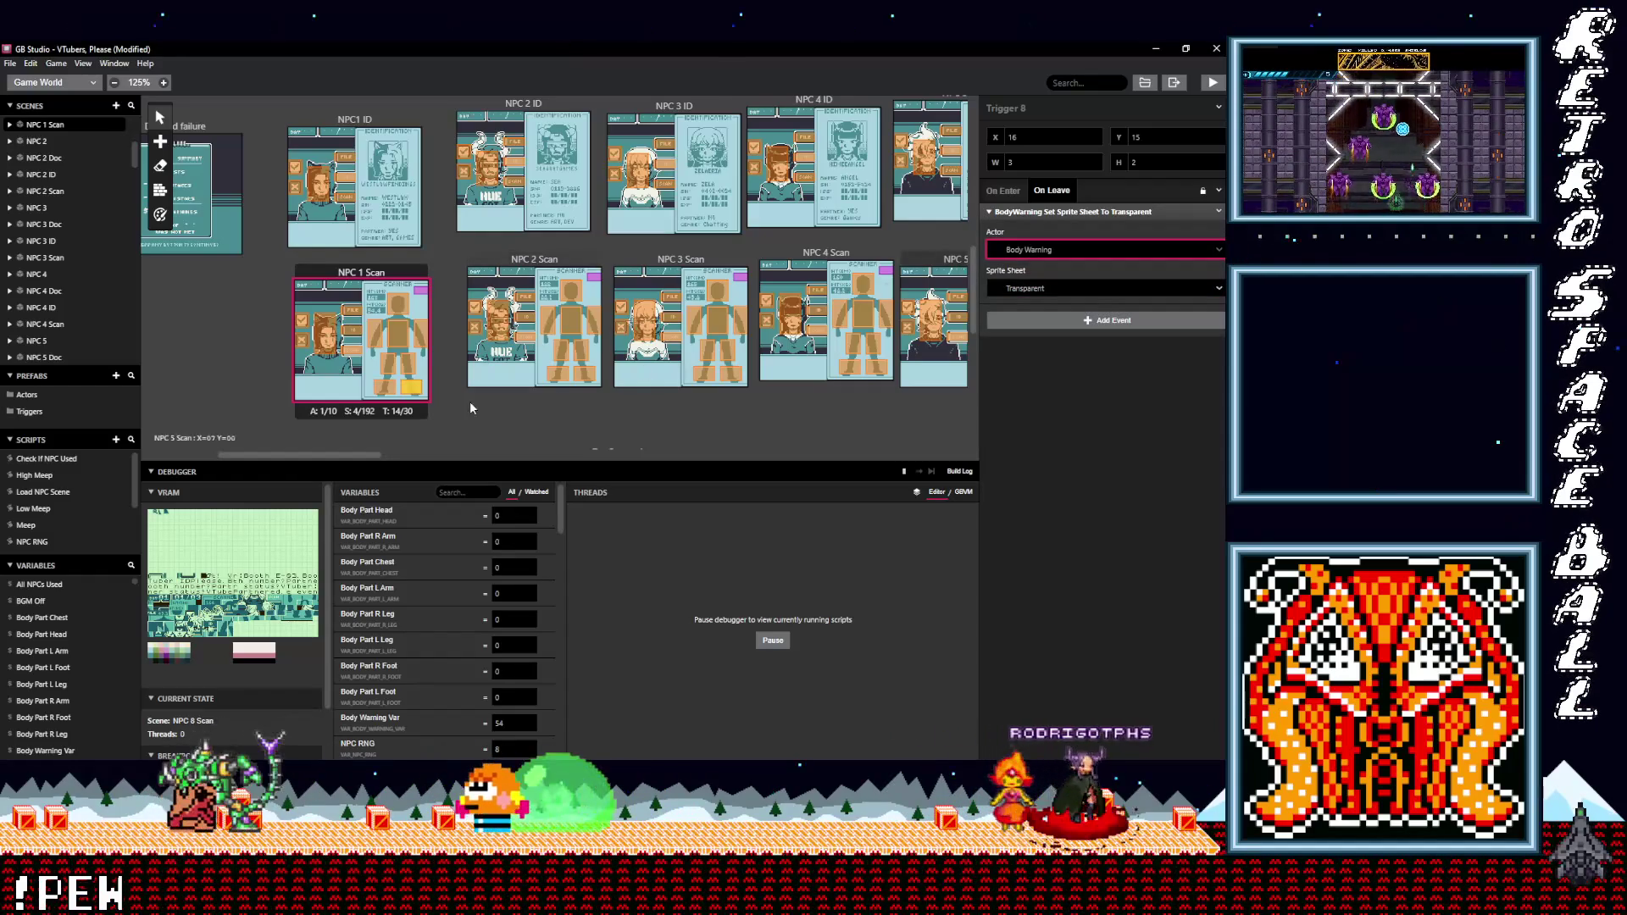
pyautogui.click(408, 369)
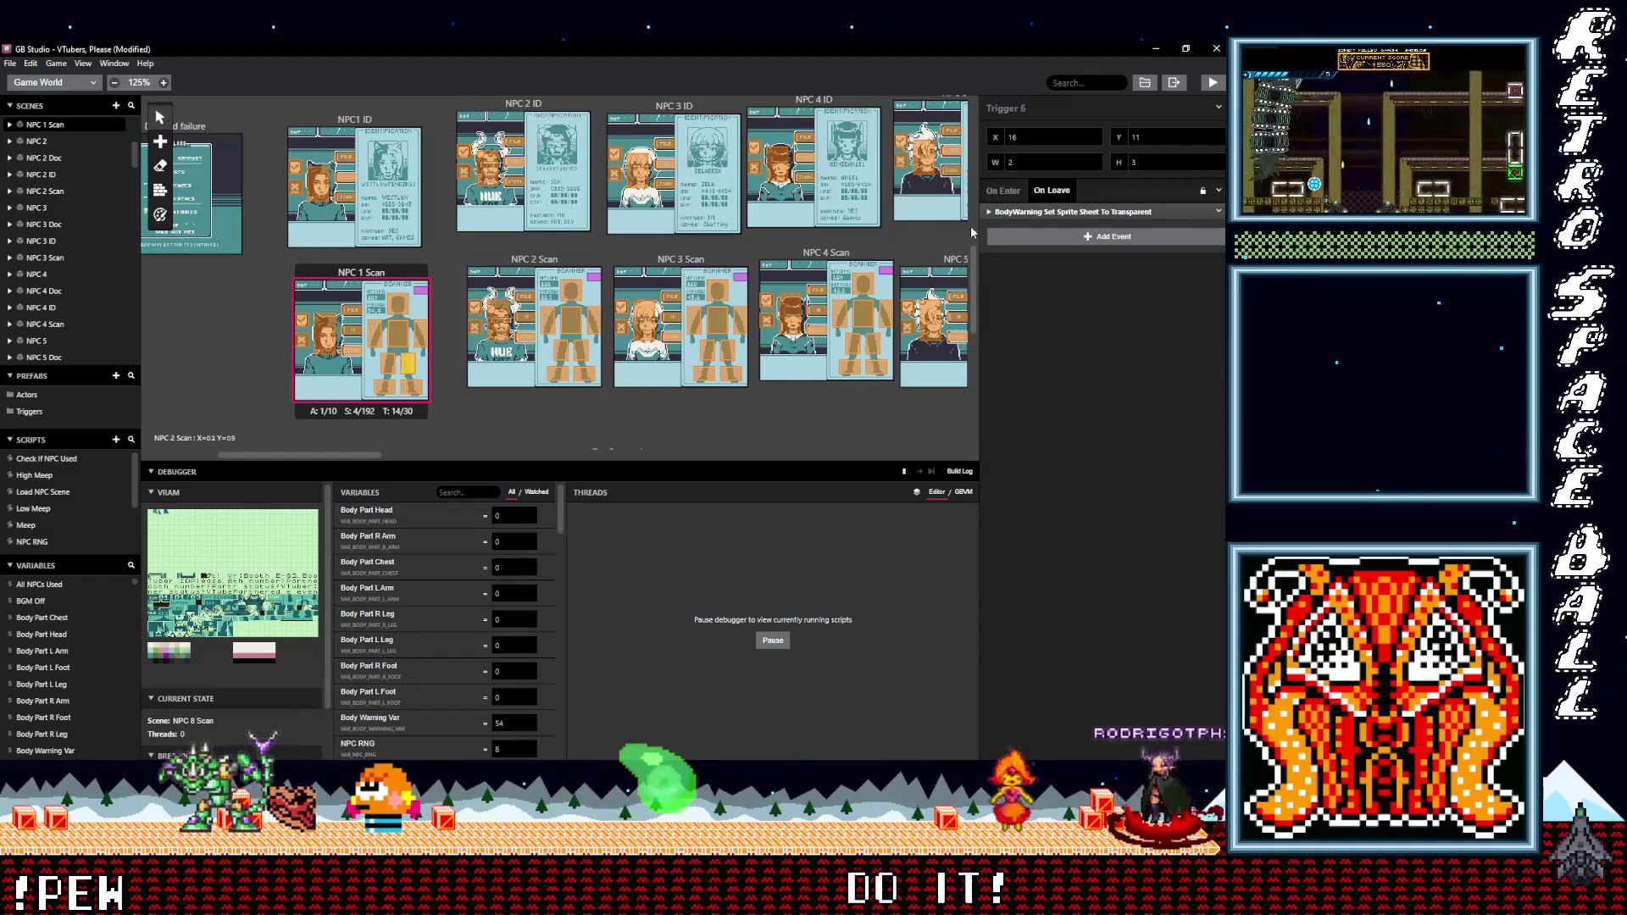
pyautogui.click(1008, 213)
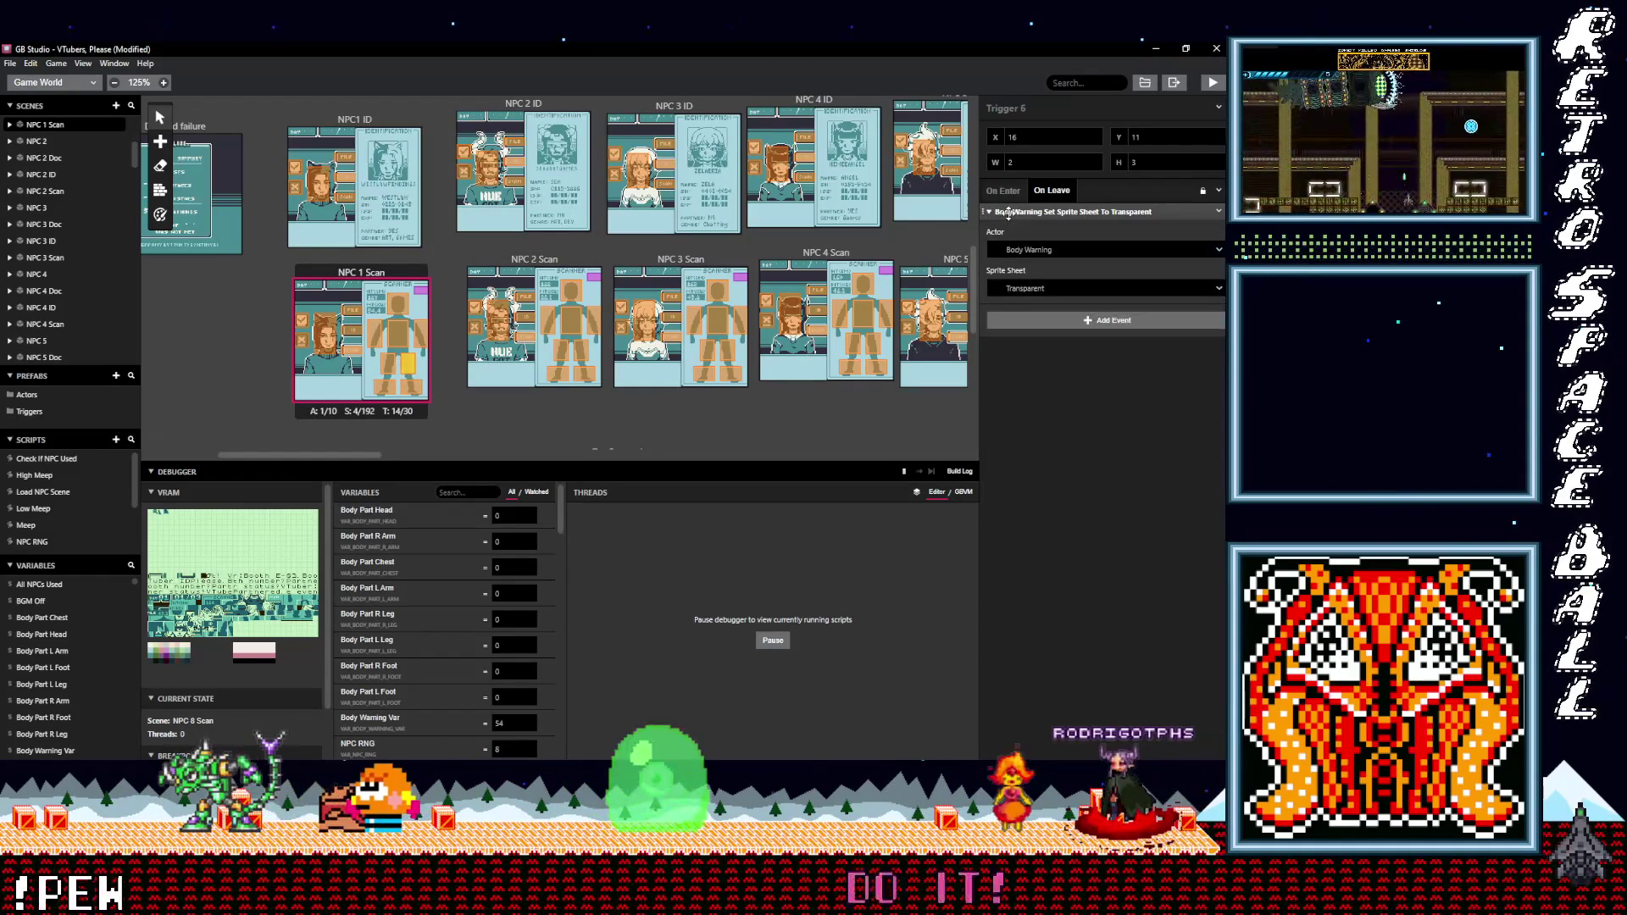
# - Verify the Body Warning leave events on NPC 1 Scan Triggers 2, 3, 4, 5 and 7
pyautogui.click(421, 341)
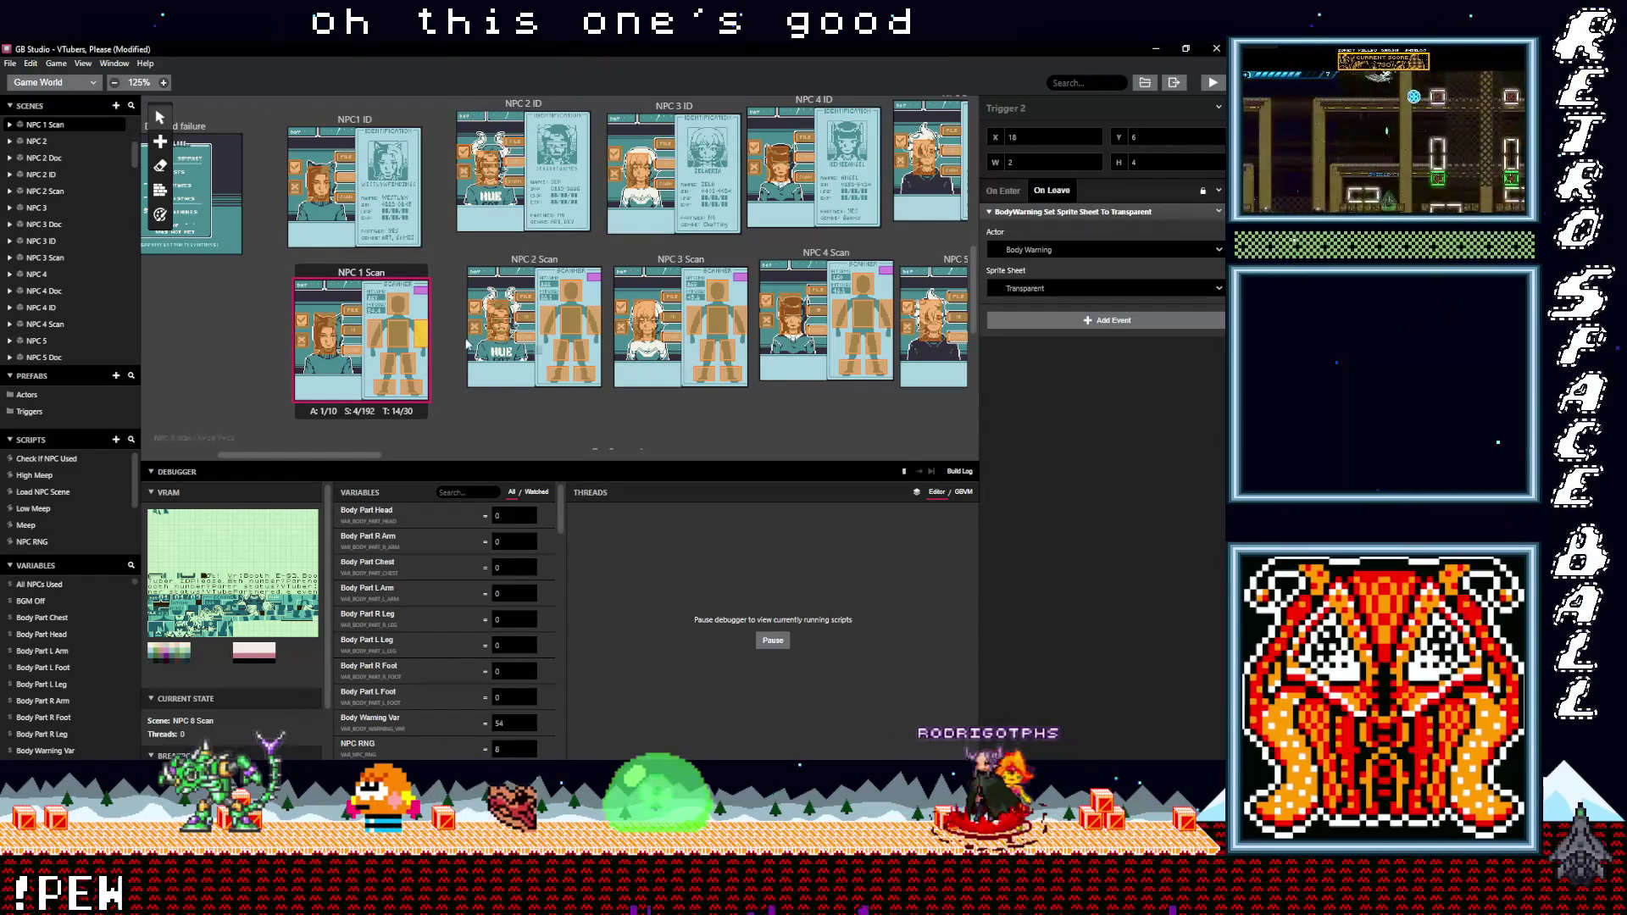
pyautogui.click(396, 341)
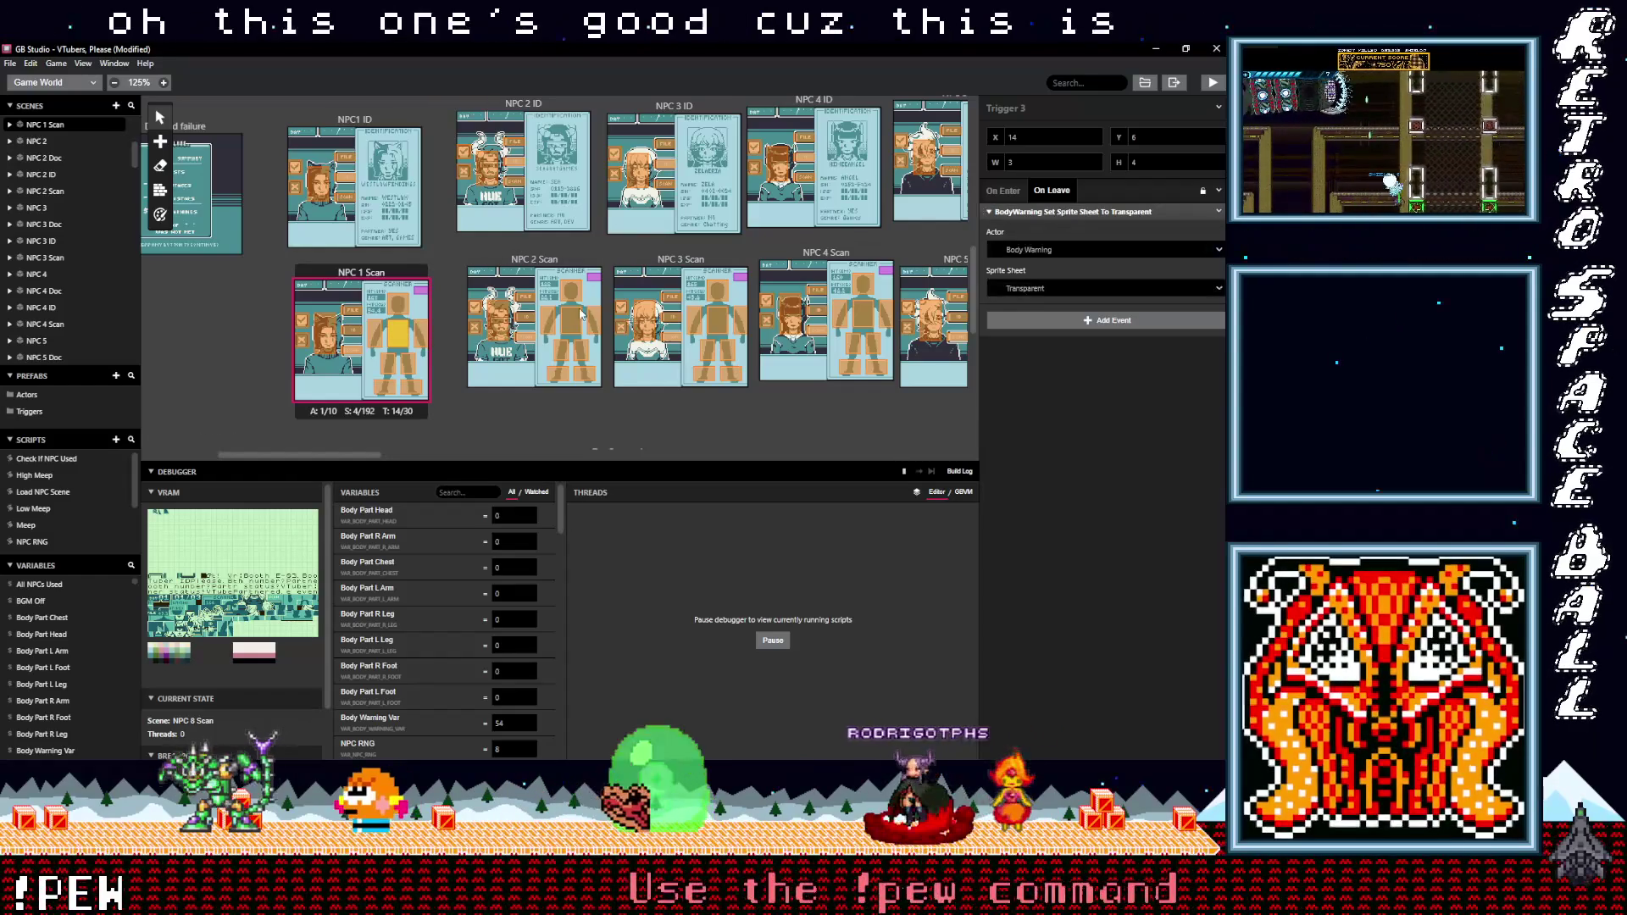
pyautogui.click(374, 331)
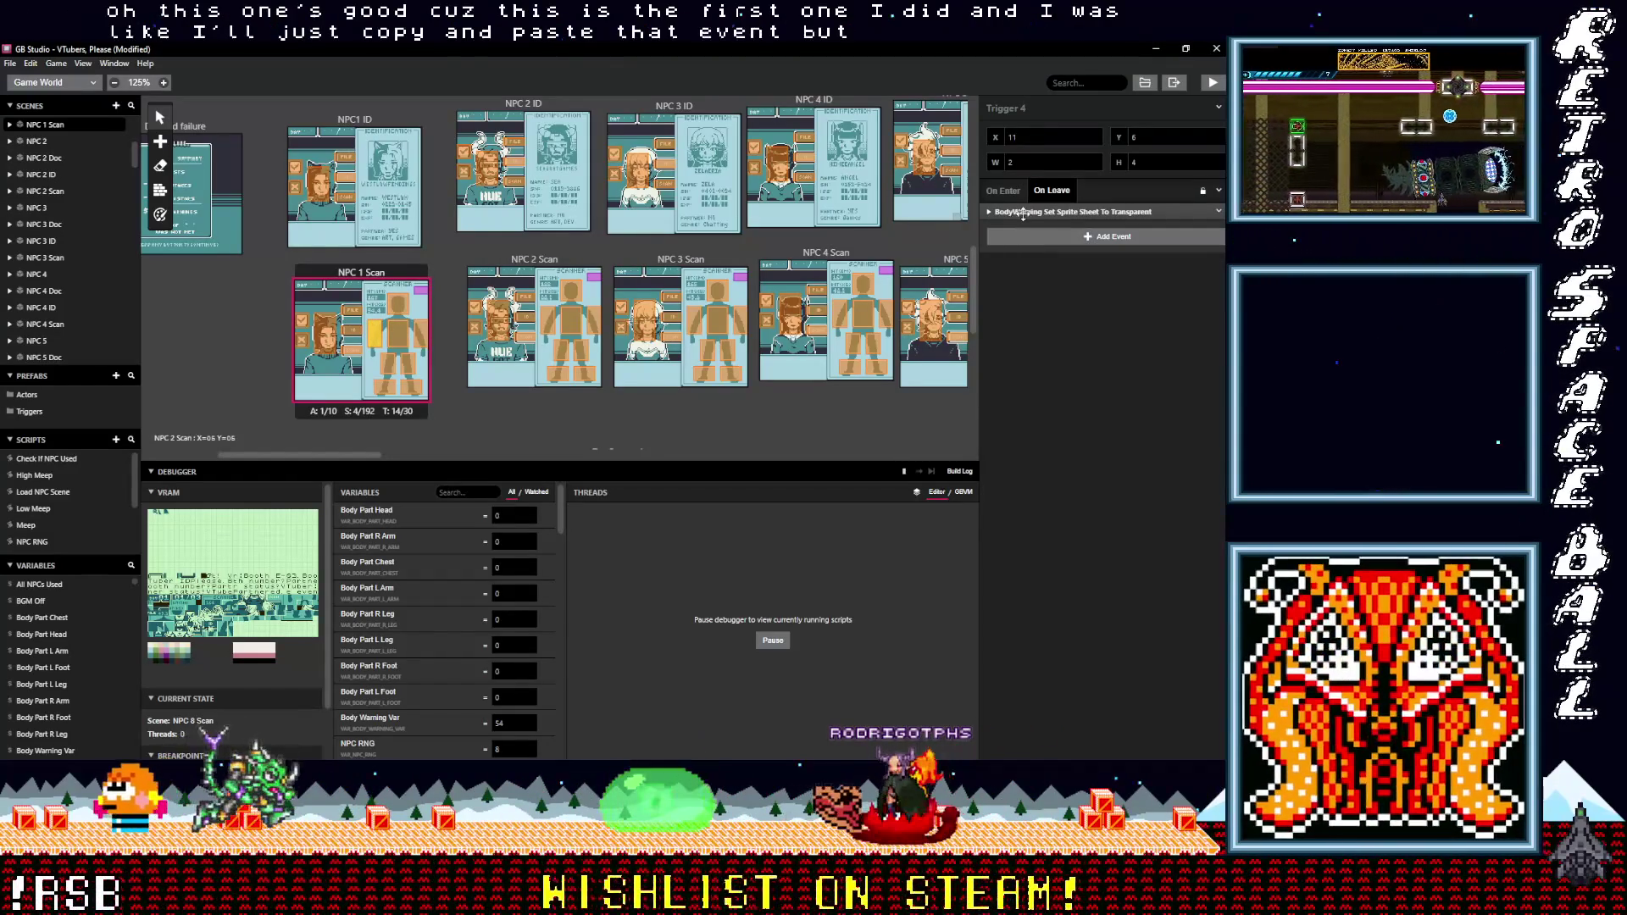
pyautogui.click(1026, 213)
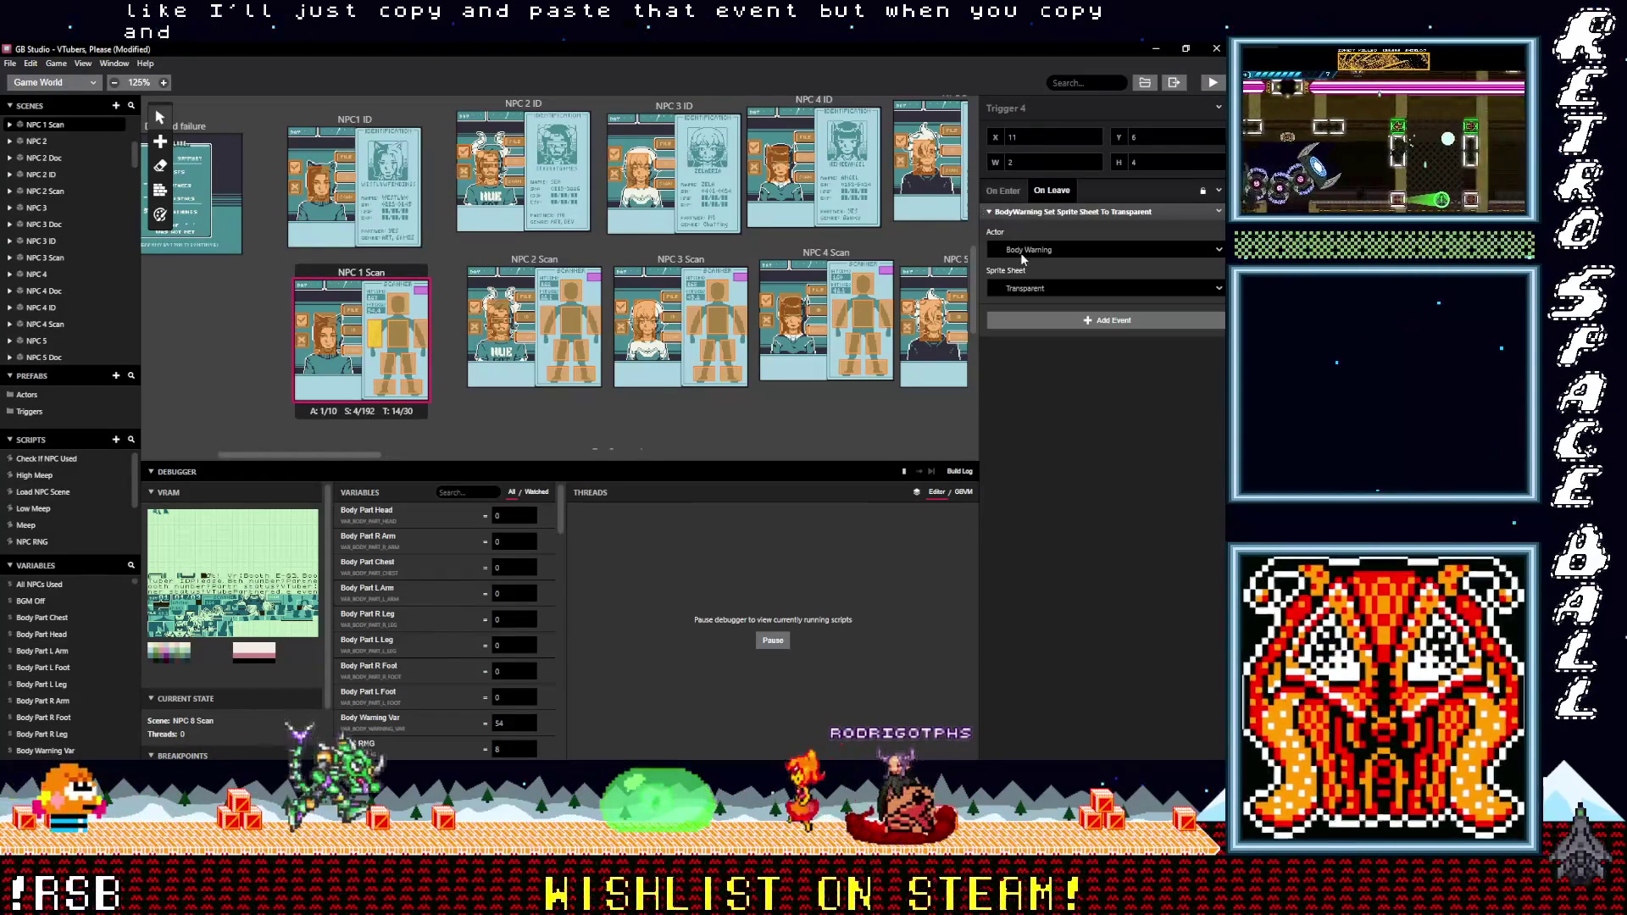
pyautogui.click(389, 368)
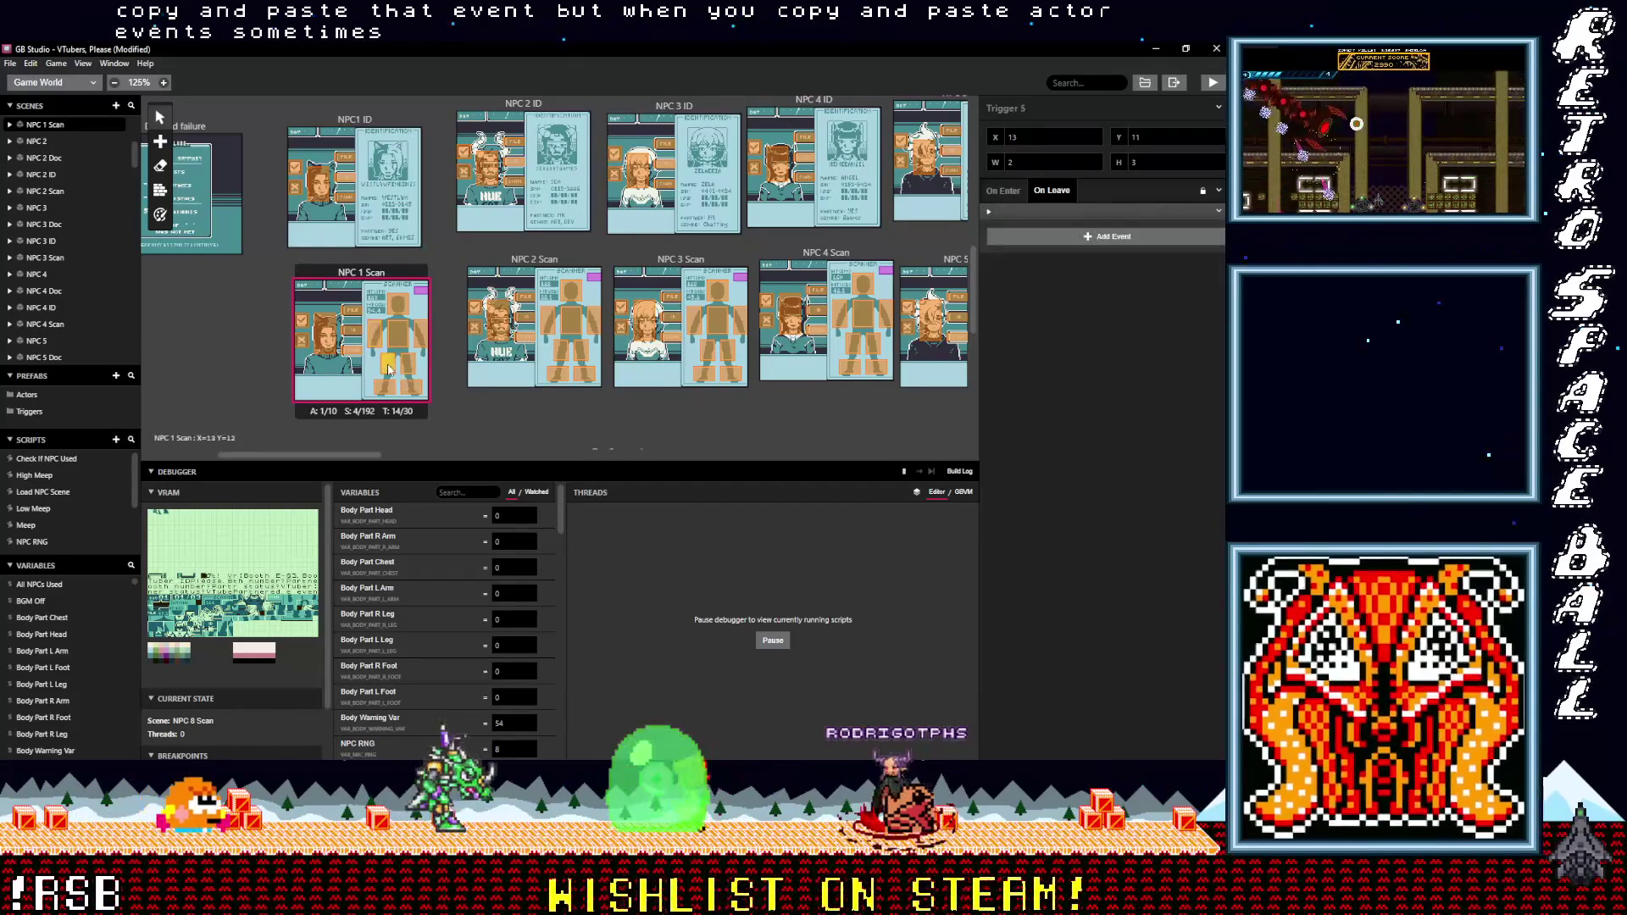
pyautogui.click(1034, 213)
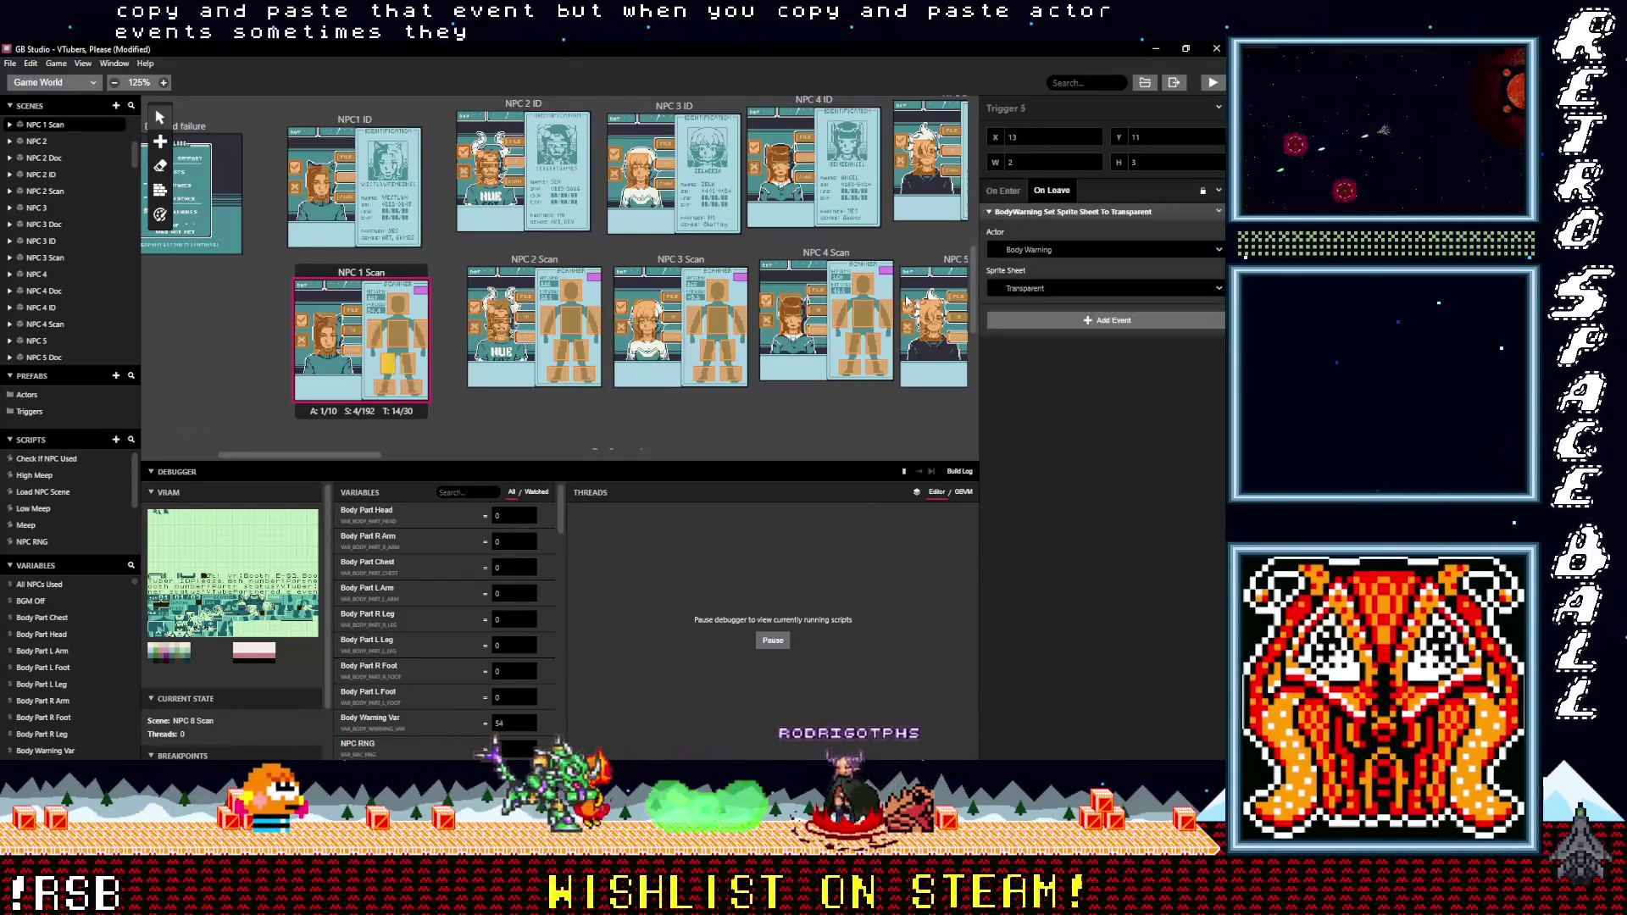
pyautogui.click(388, 391)
pyautogui.click(1022, 213)
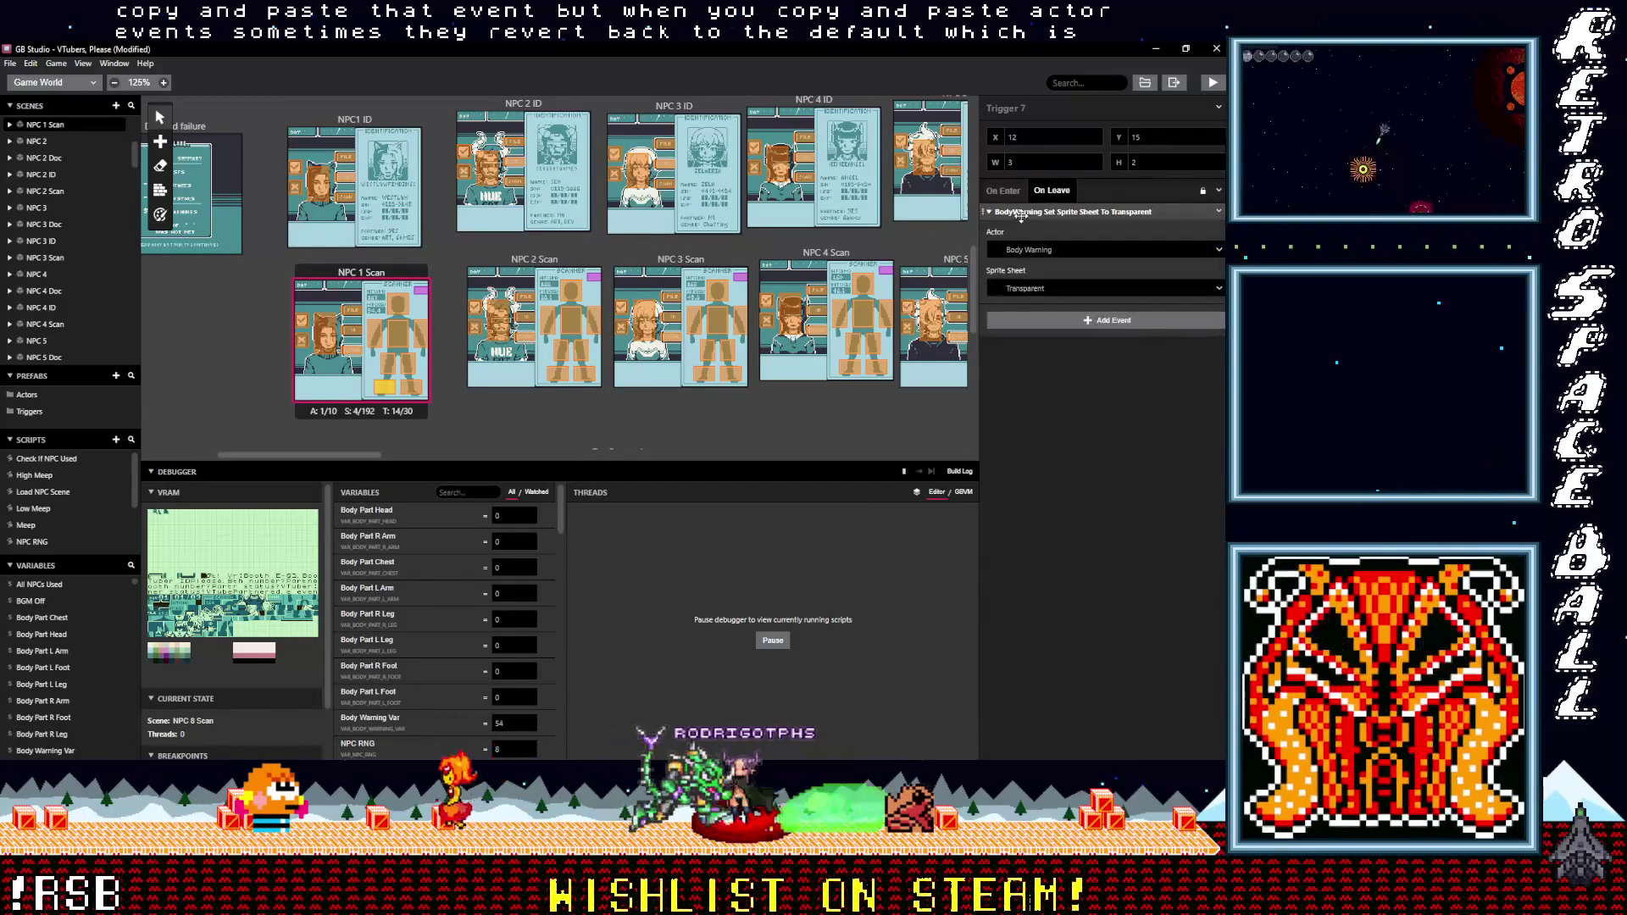
pyautogui.moveTo(364, 455); pyautogui.dragTo(575, 459)
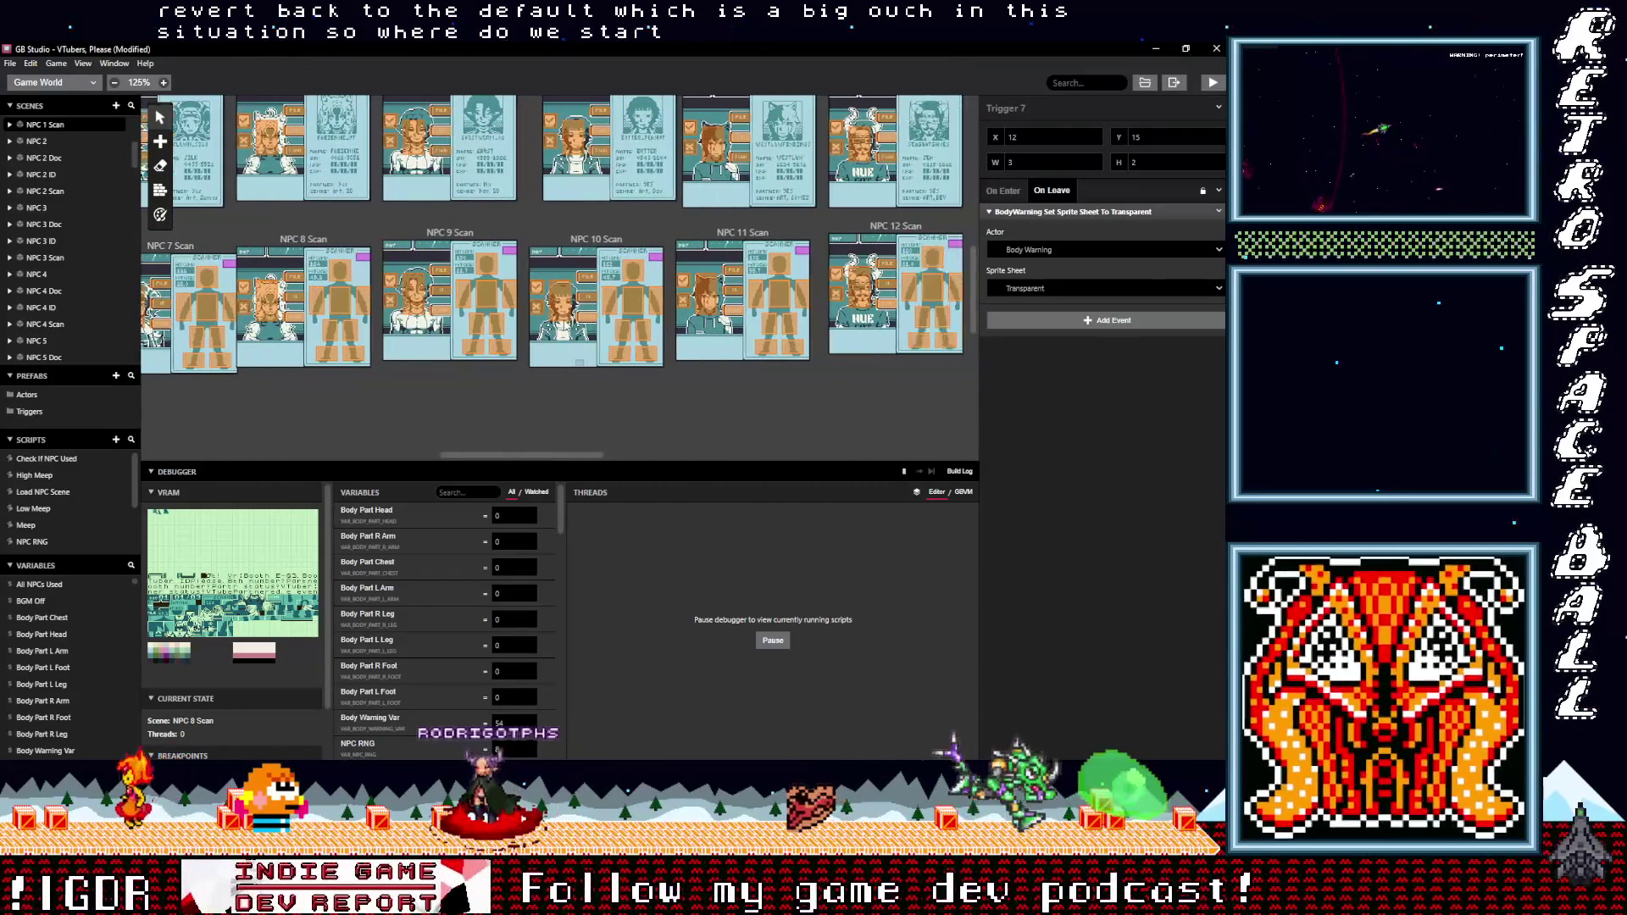
# - Inspect triggers in NPC 9, 10 and 11 Scans, and check NPC 11's Trigger 6 event
pyautogui.click(498, 348)
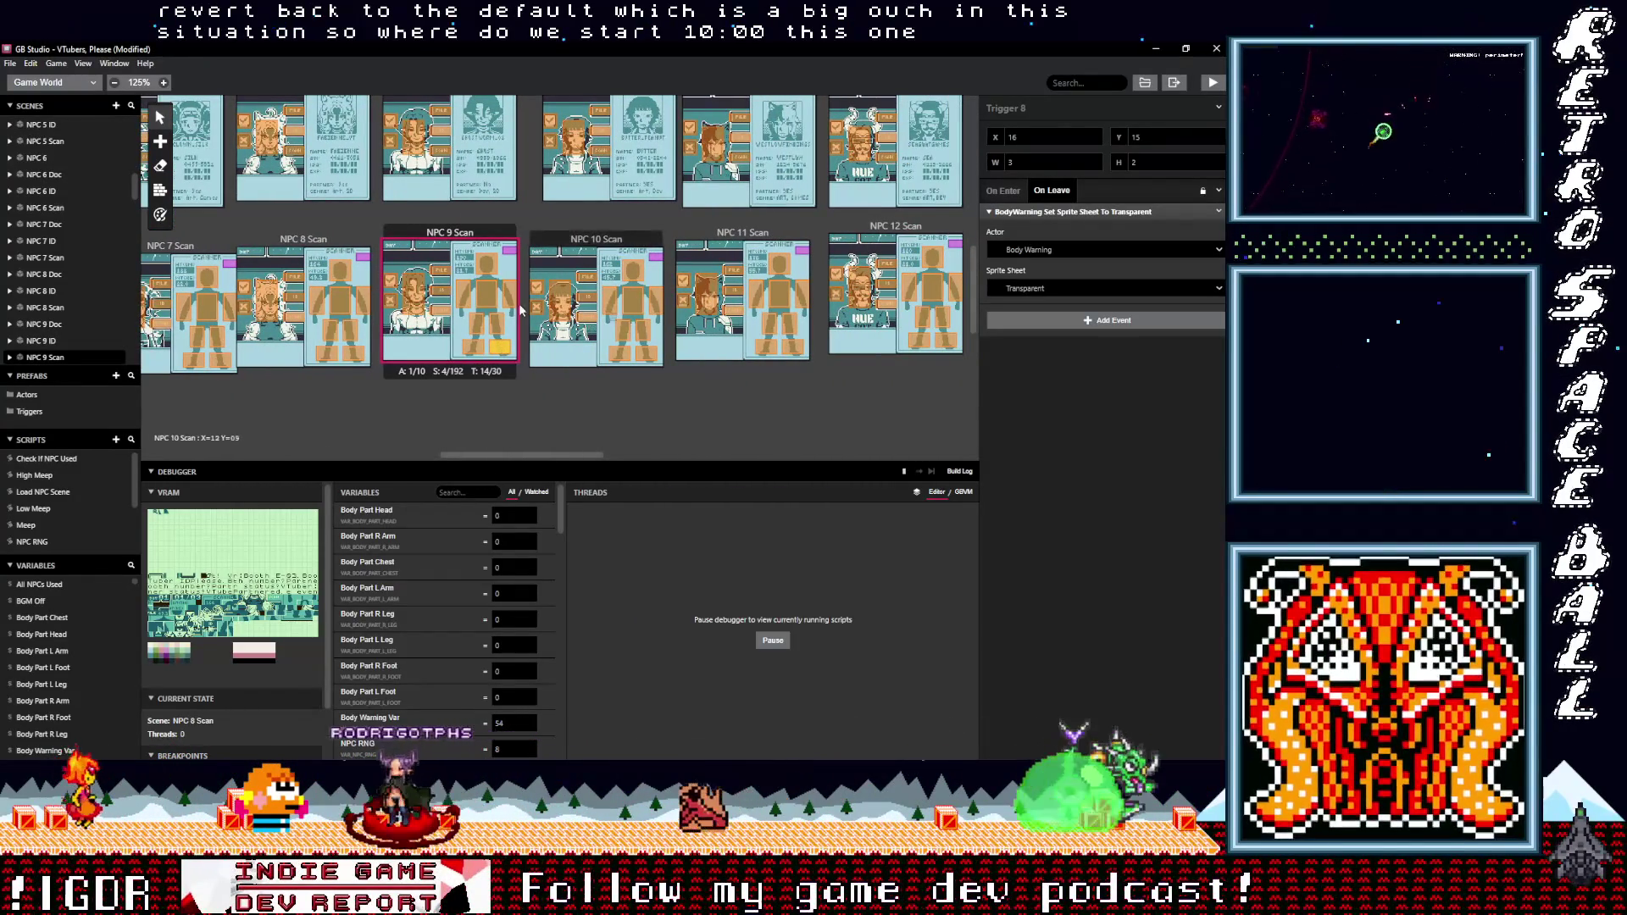
pyautogui.click(494, 301)
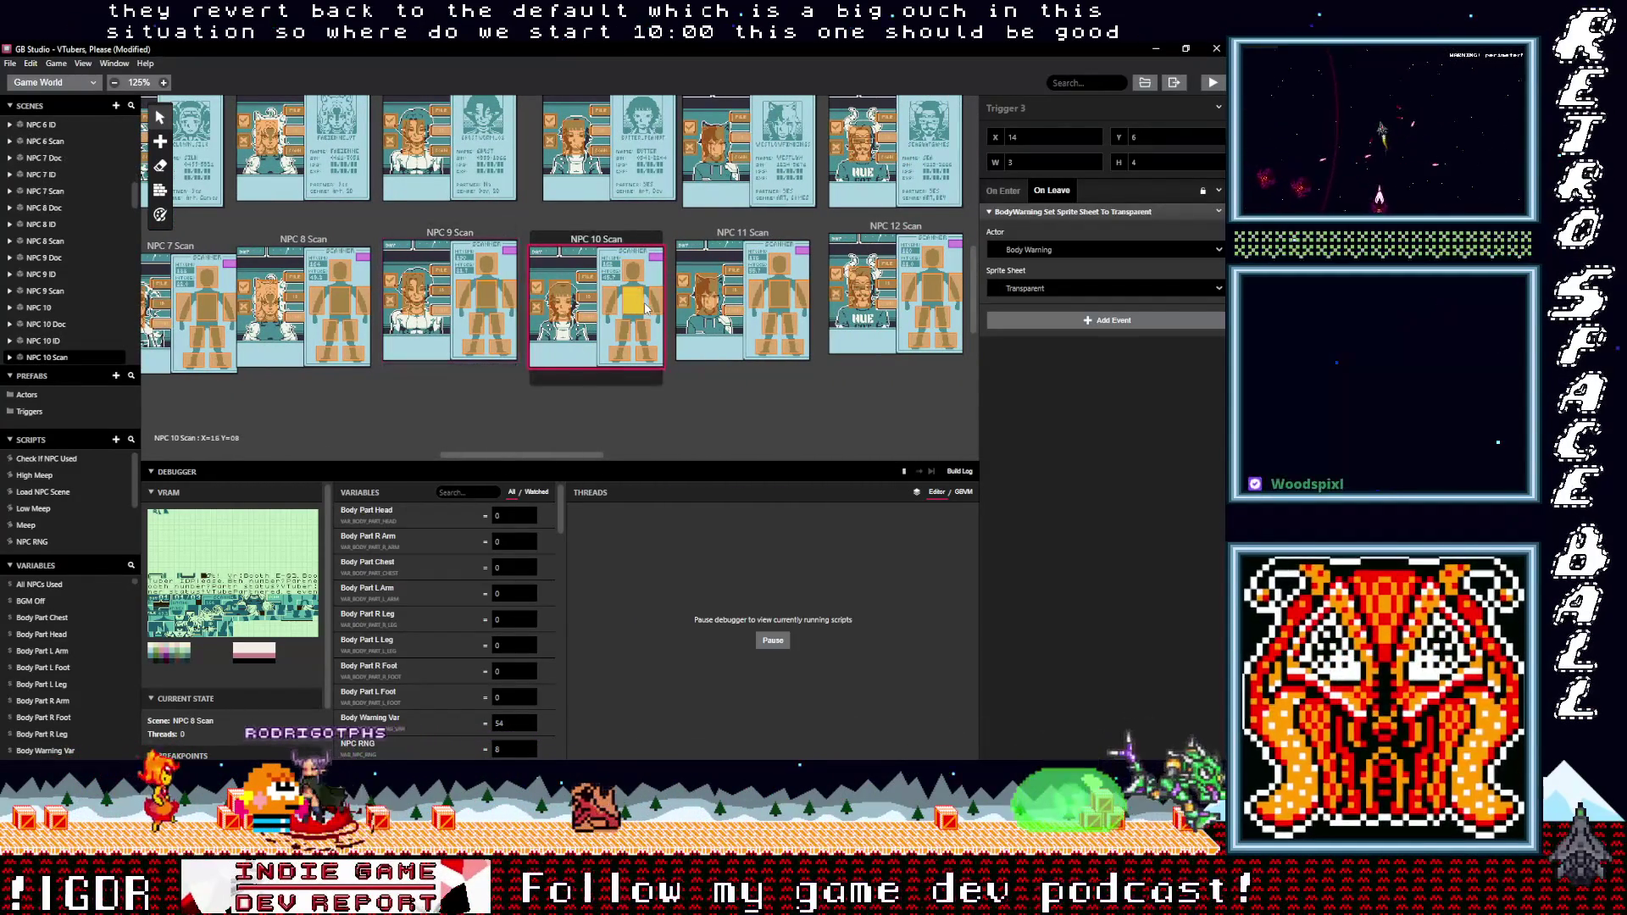
pyautogui.click(659, 309)
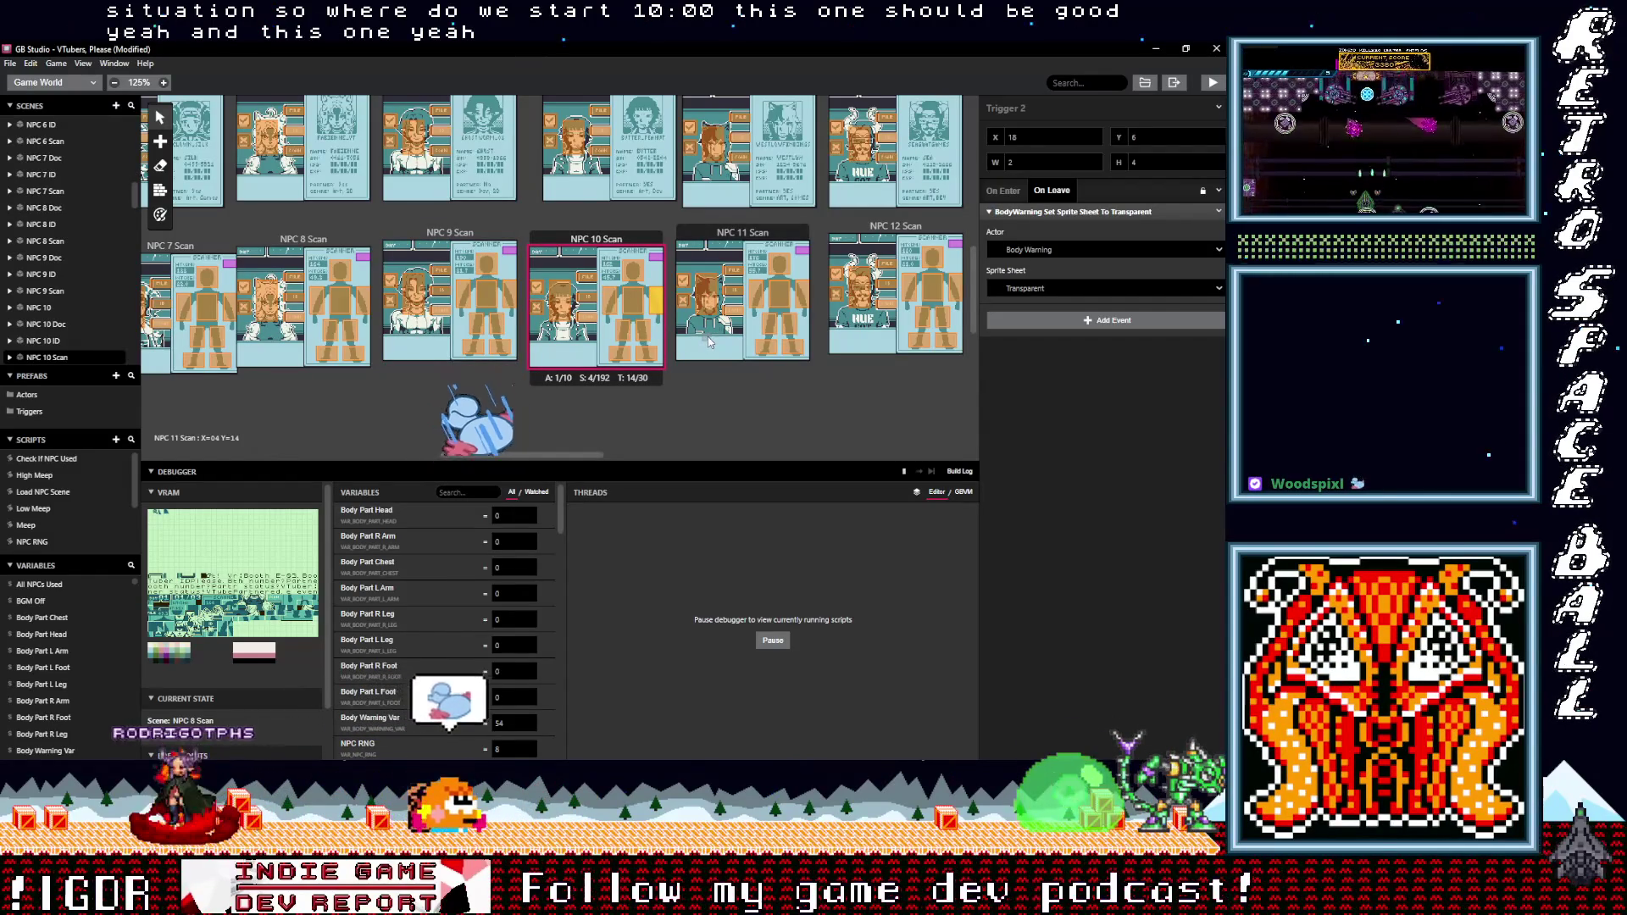
pyautogui.click(792, 346)
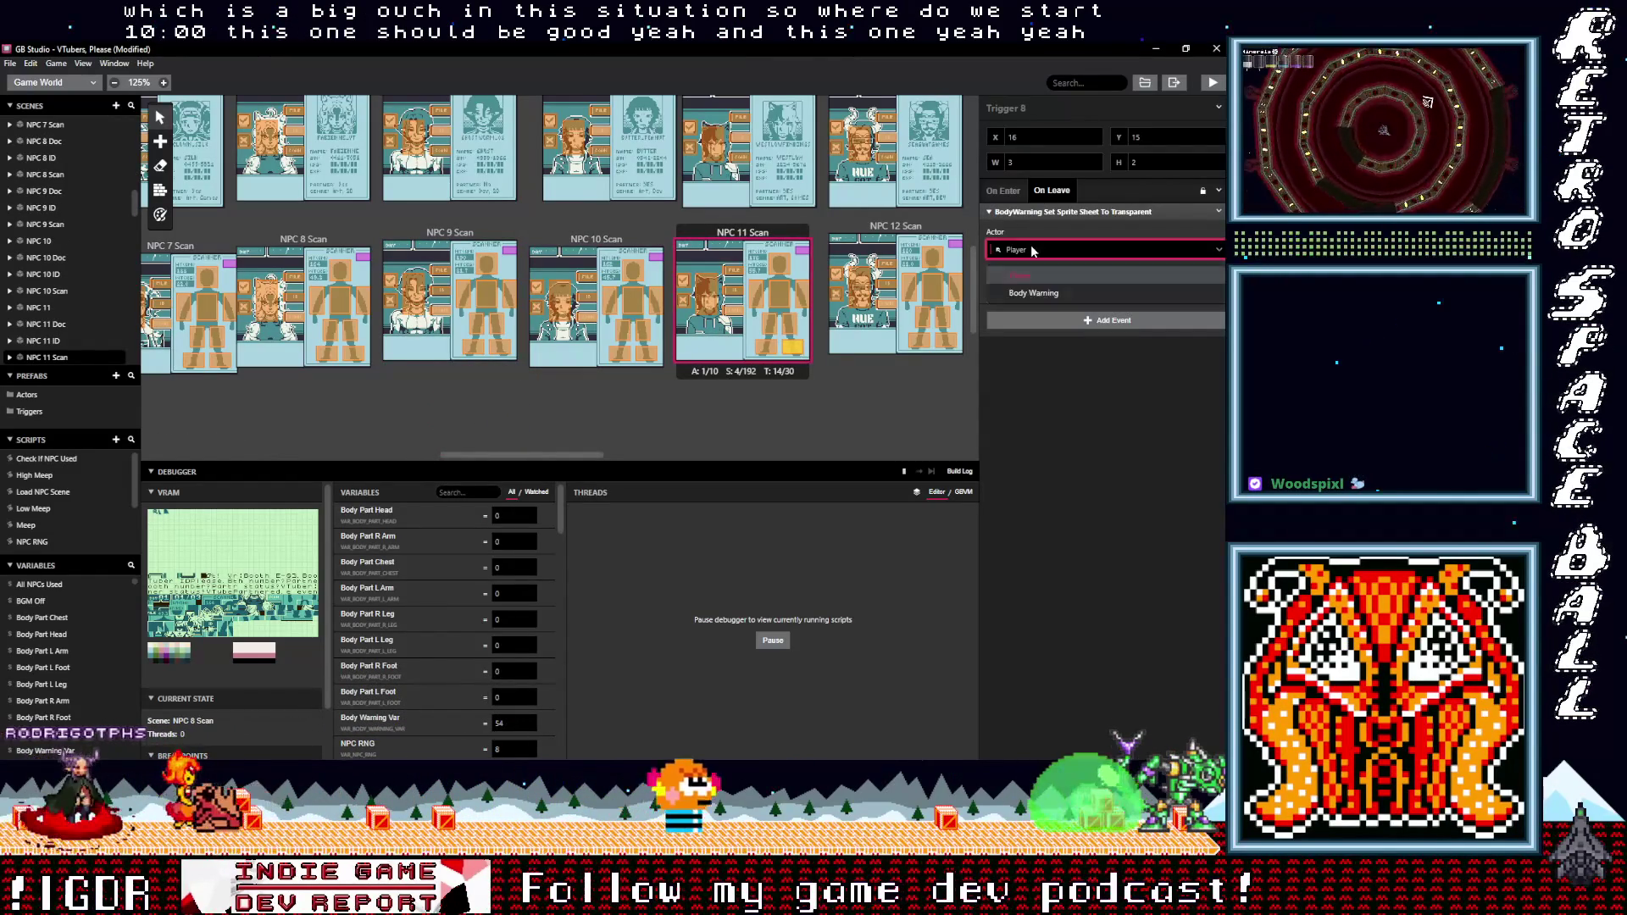
pyautogui.click(786, 326)
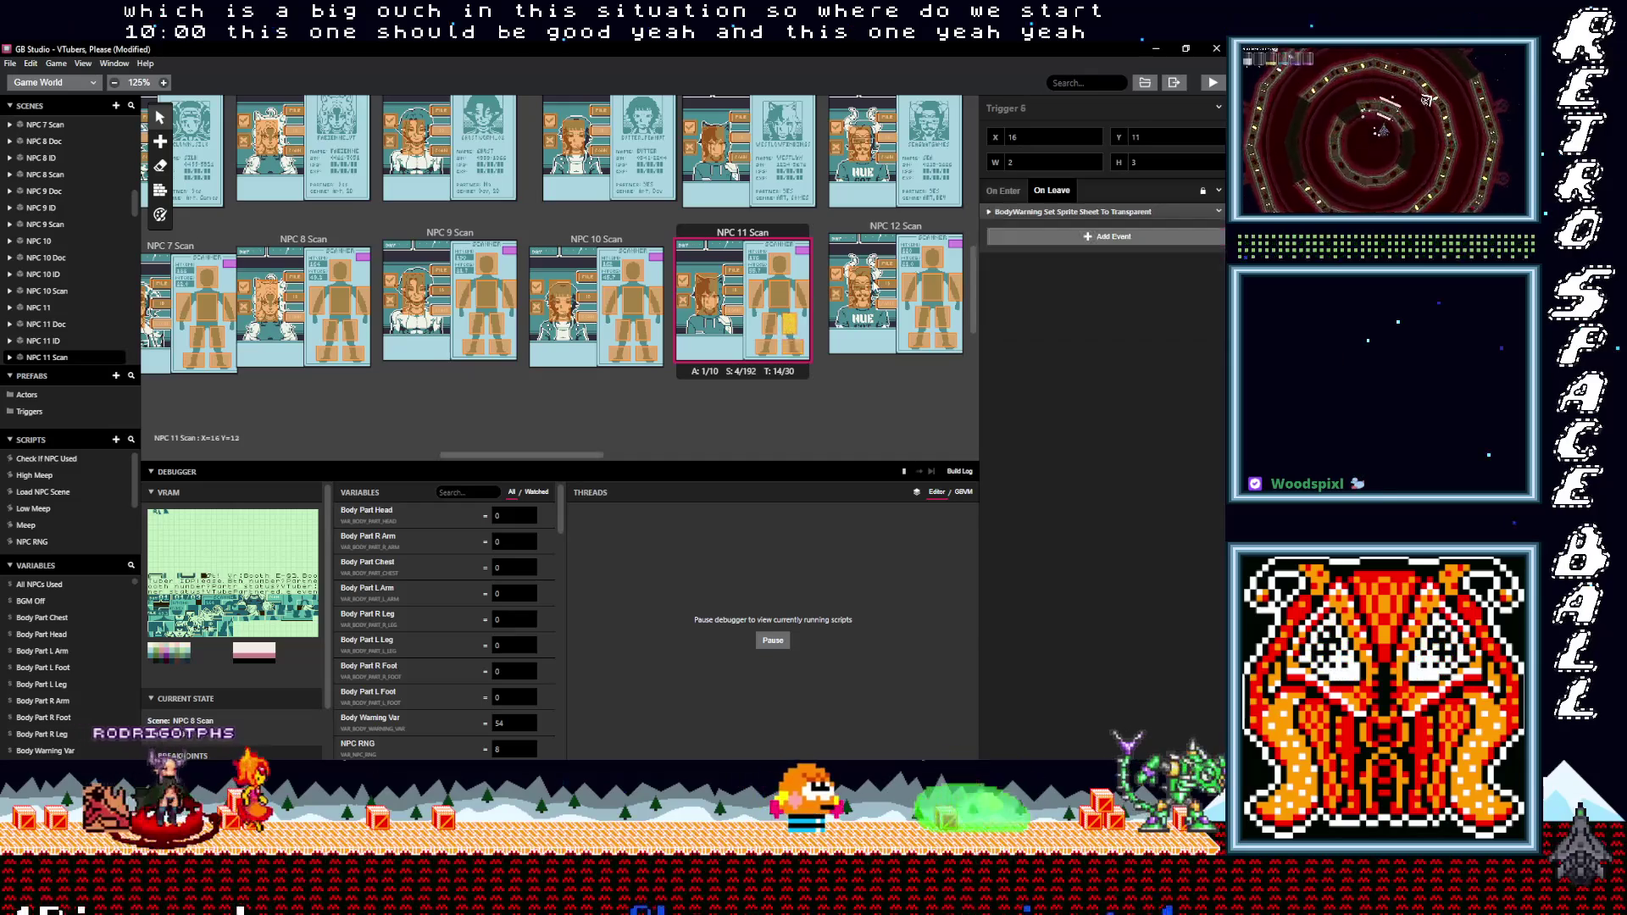
pyautogui.click(1025, 209)
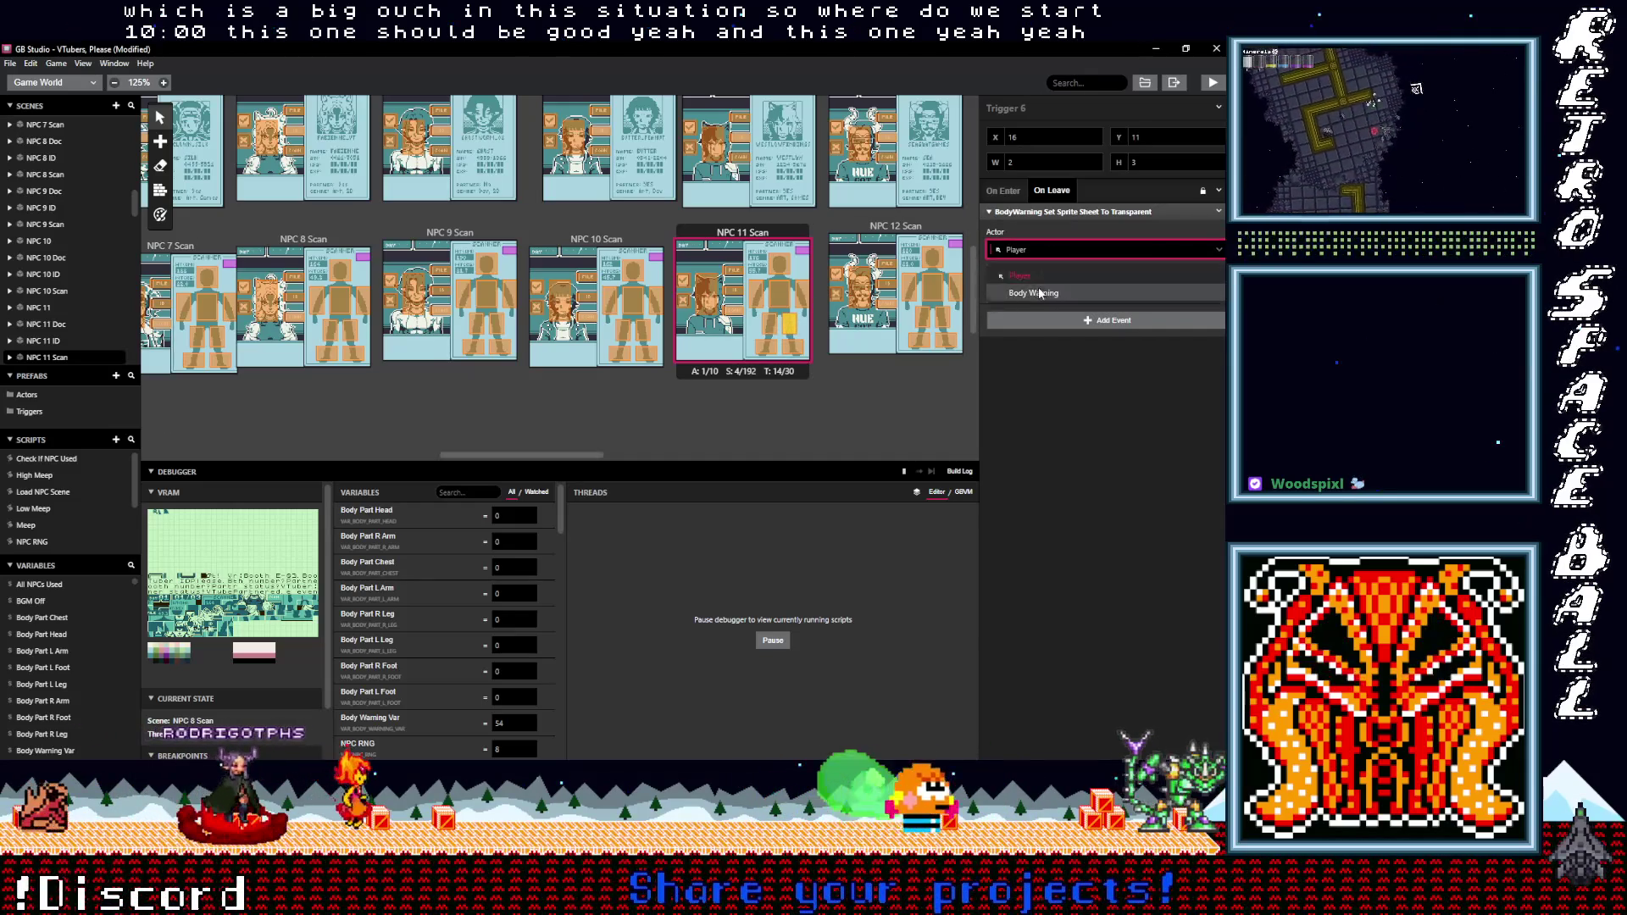
# - Check Trigger 2's leave event in NPC 11 Scan and retarget Trigger 3 to Body Warning
pyautogui.click(807, 293)
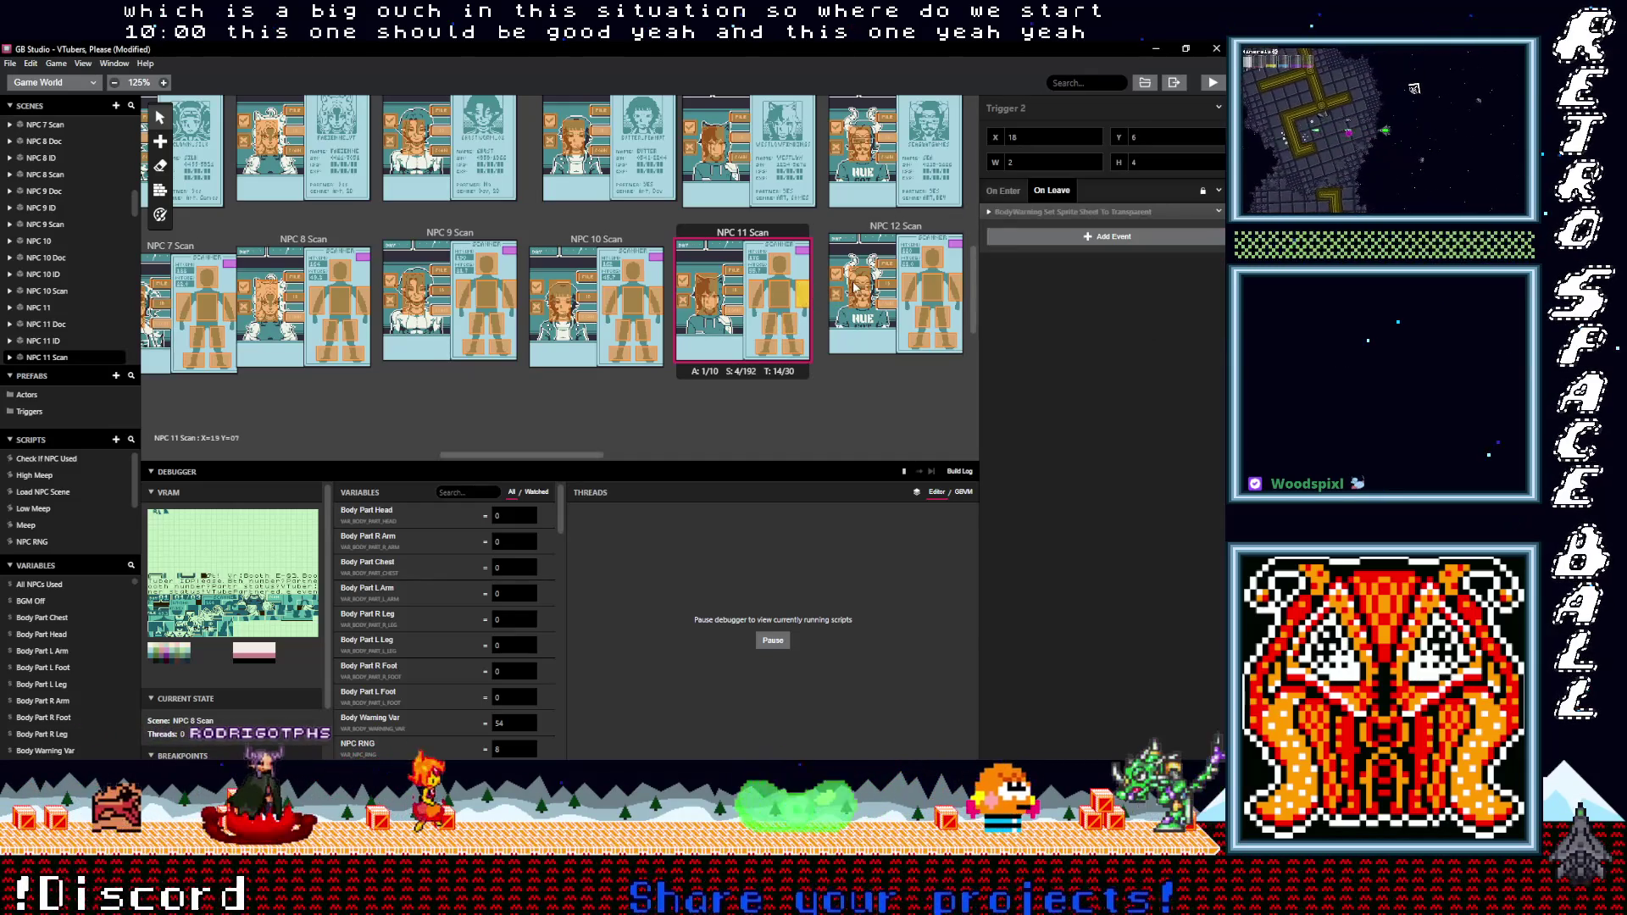
pyautogui.click(1037, 210)
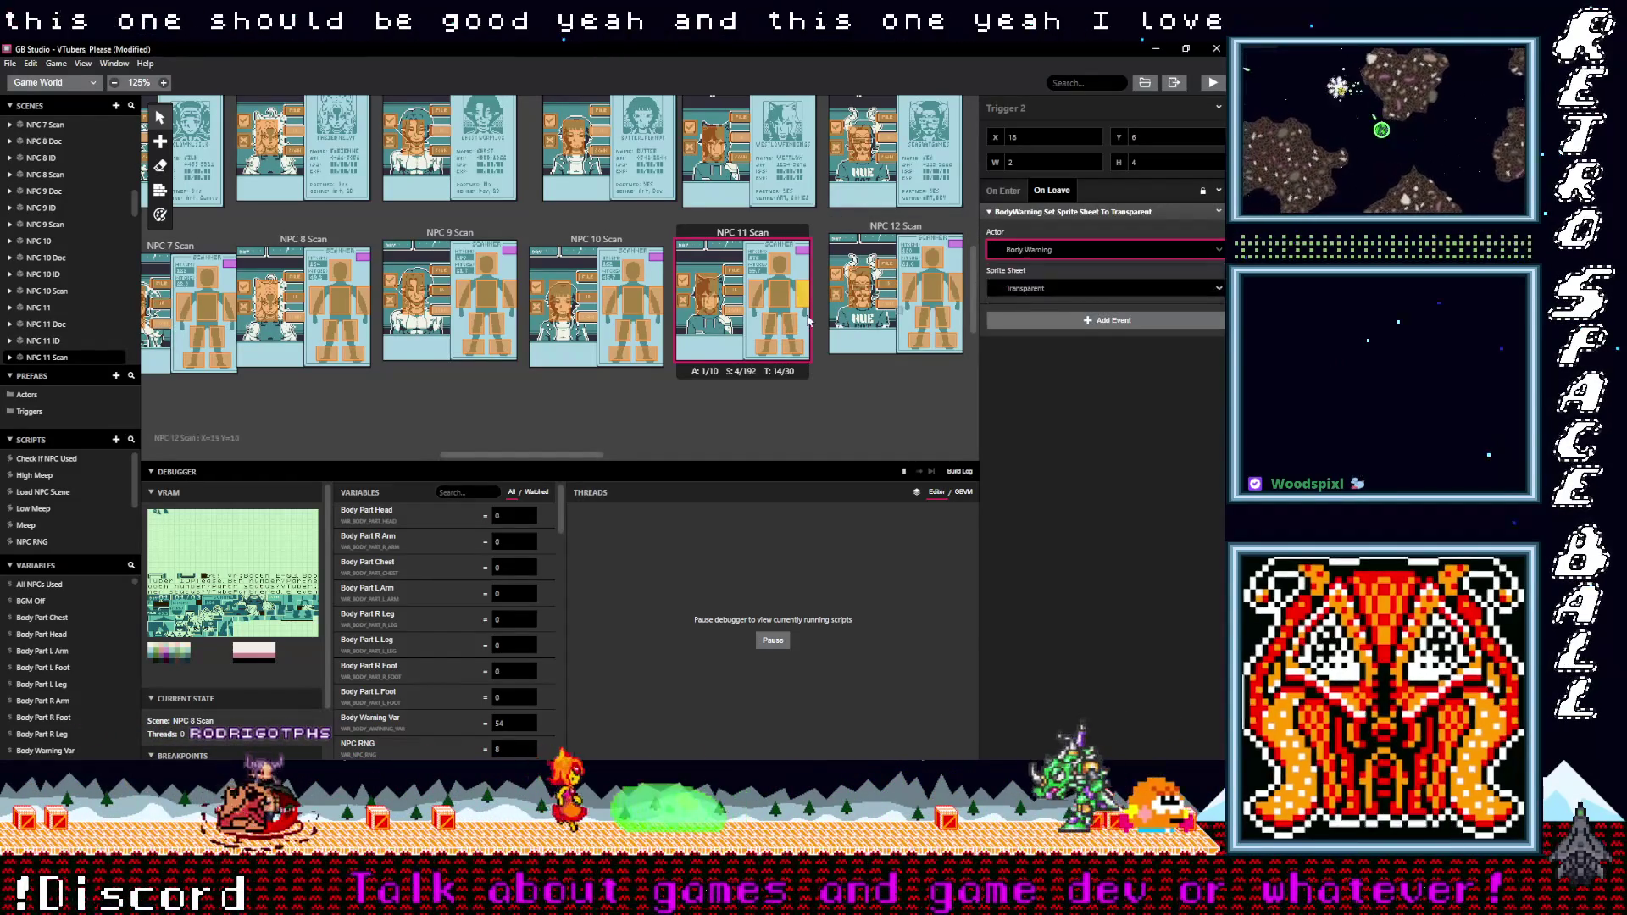
pyautogui.click(779, 292)
pyautogui.click(1037, 211)
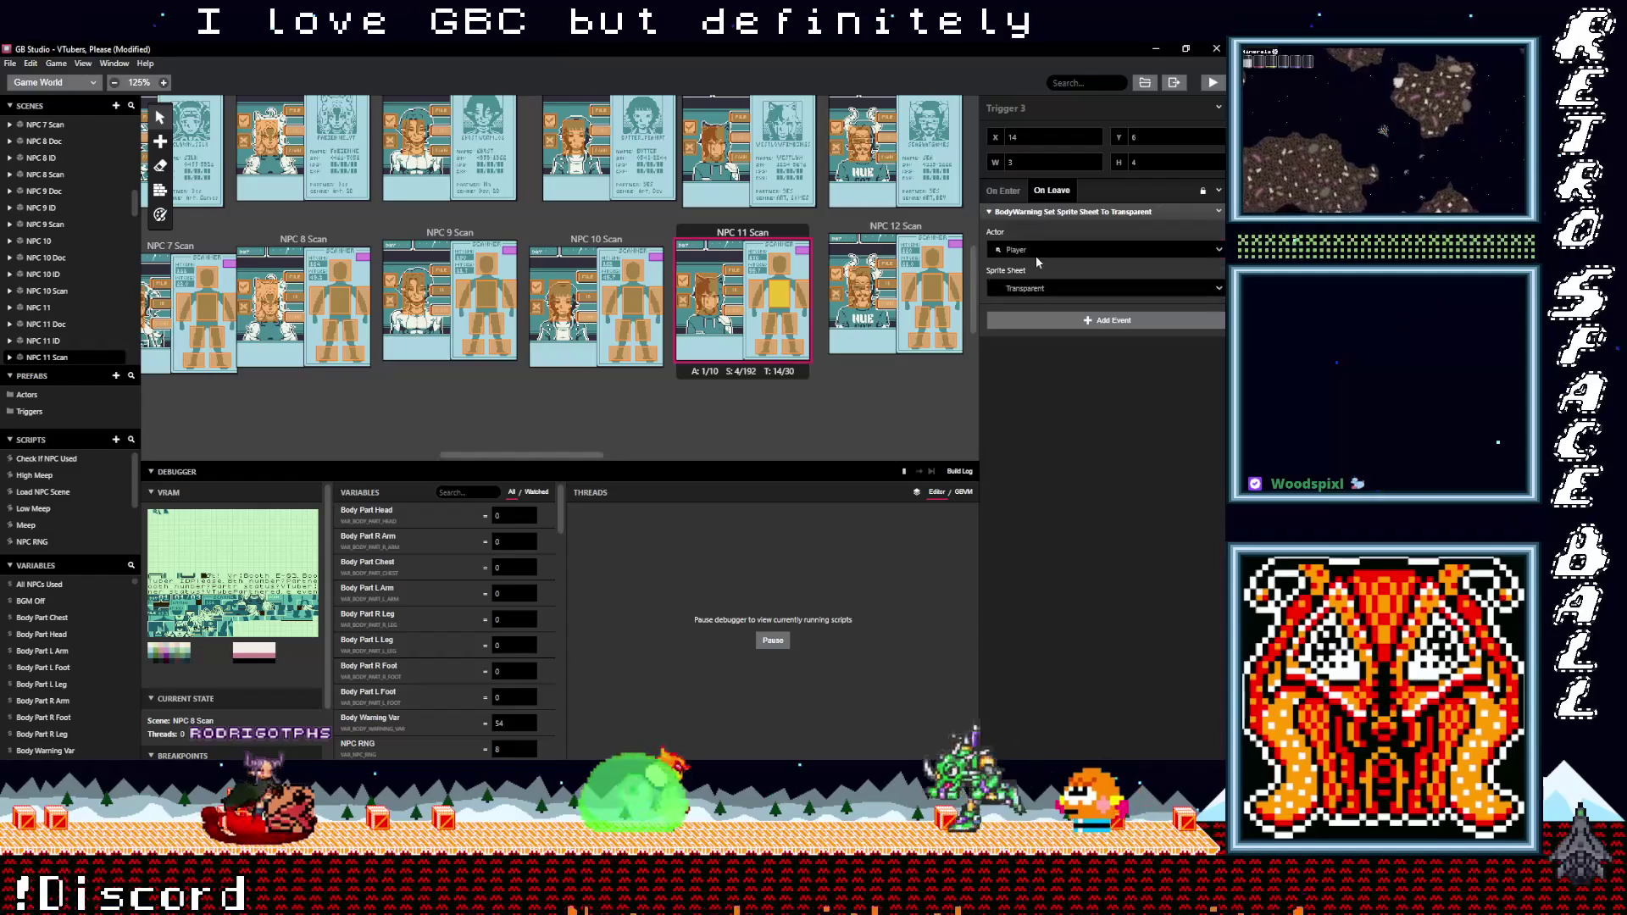
pyautogui.click(1035, 250)
pyautogui.click(1035, 279)
# - Set NPC 11 Scan Triggers 4 and 5 to target Body Warning, and check Trigger 7
pyautogui.click(754, 300)
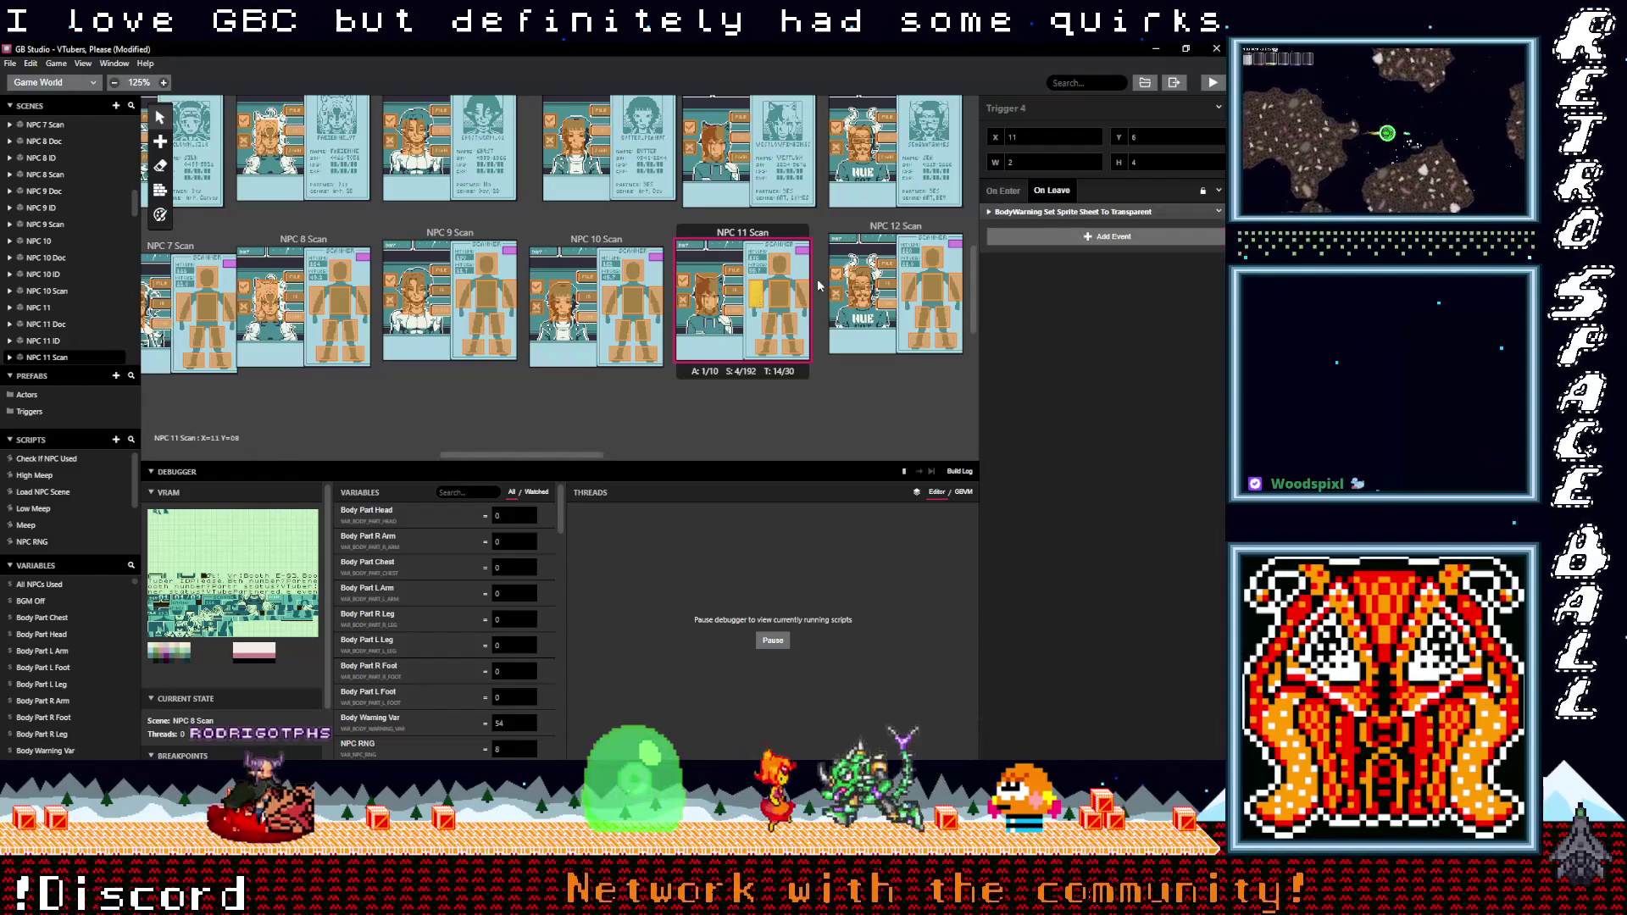
pyautogui.click(1022, 212)
pyautogui.click(1025, 250)
pyautogui.click(1035, 280)
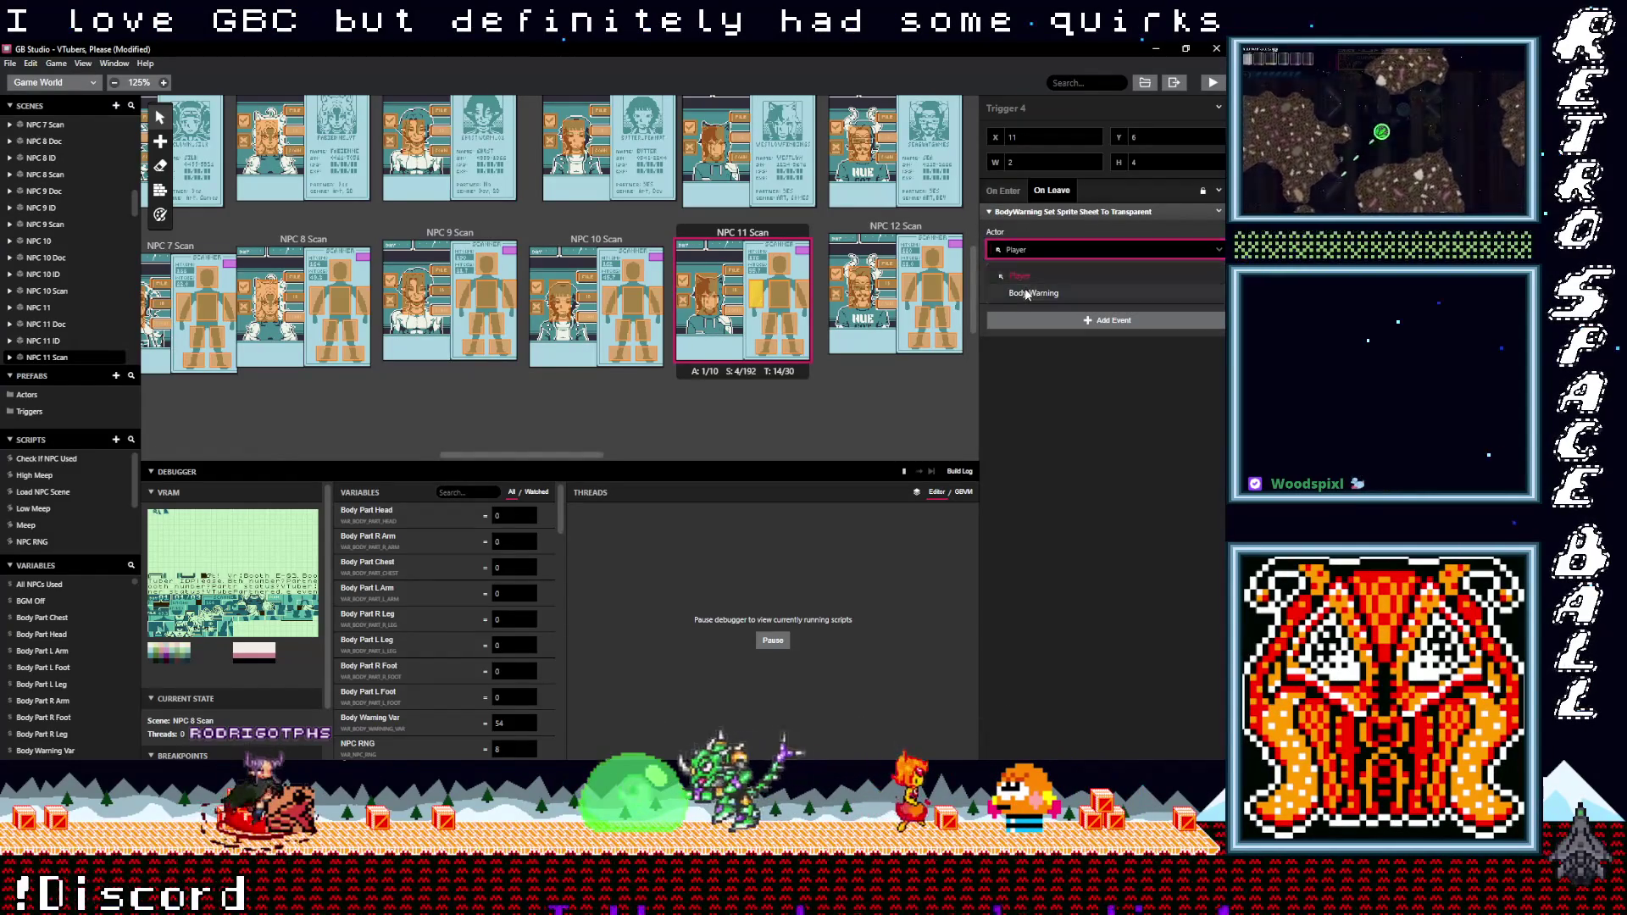
pyautogui.click(776, 326)
pyautogui.click(1034, 250)
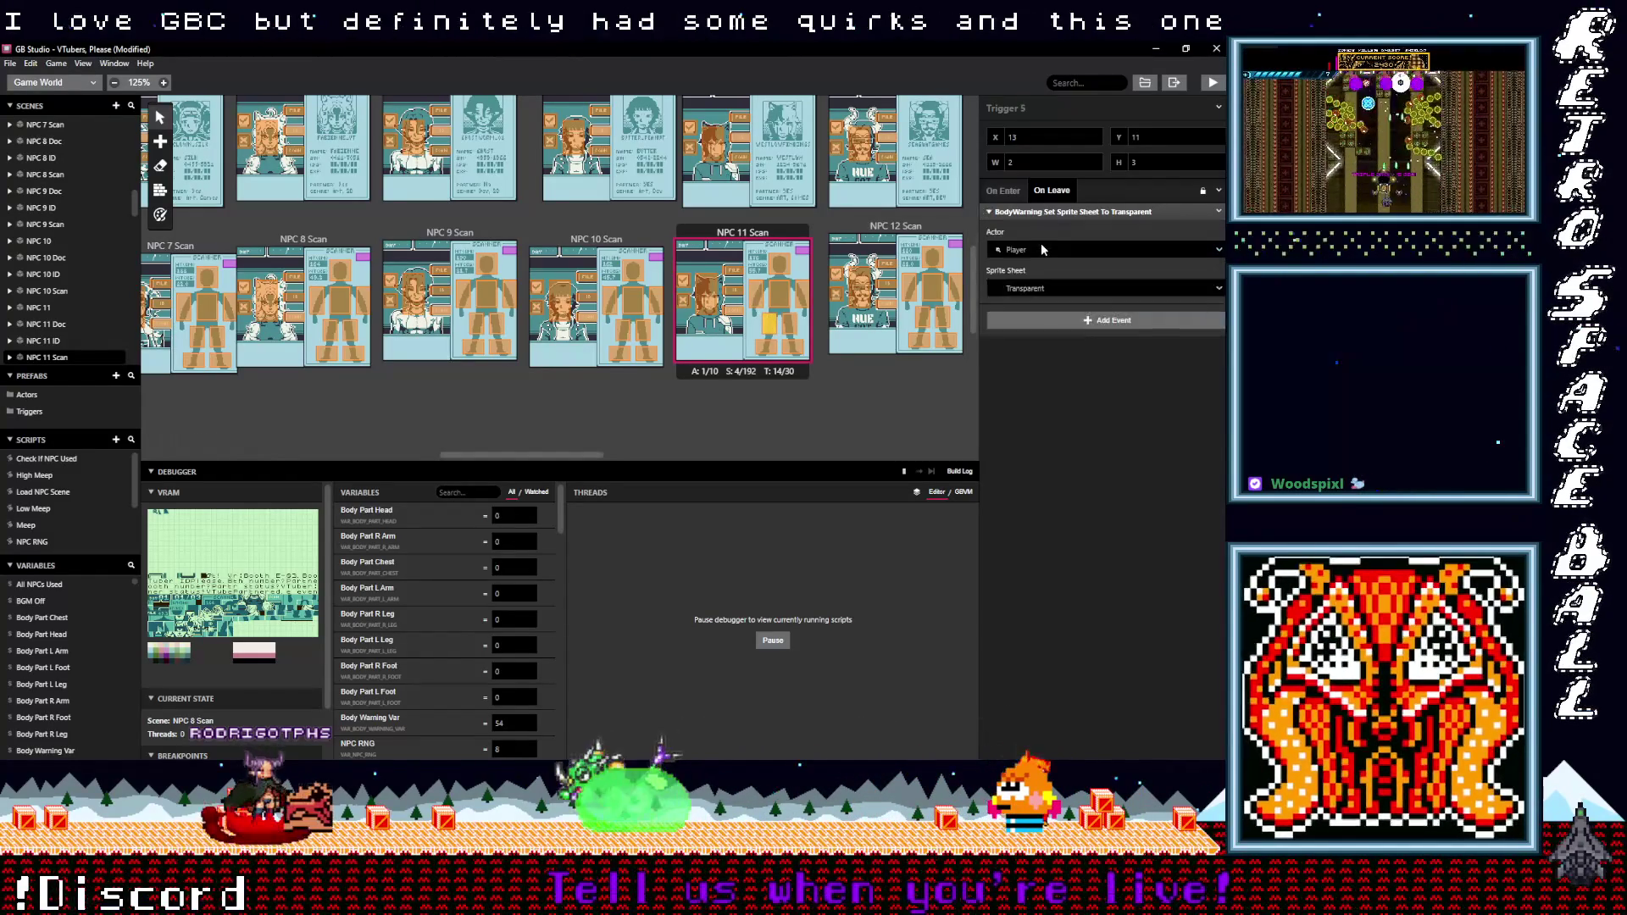
pyautogui.click(1033, 275)
pyautogui.click(809, 339)
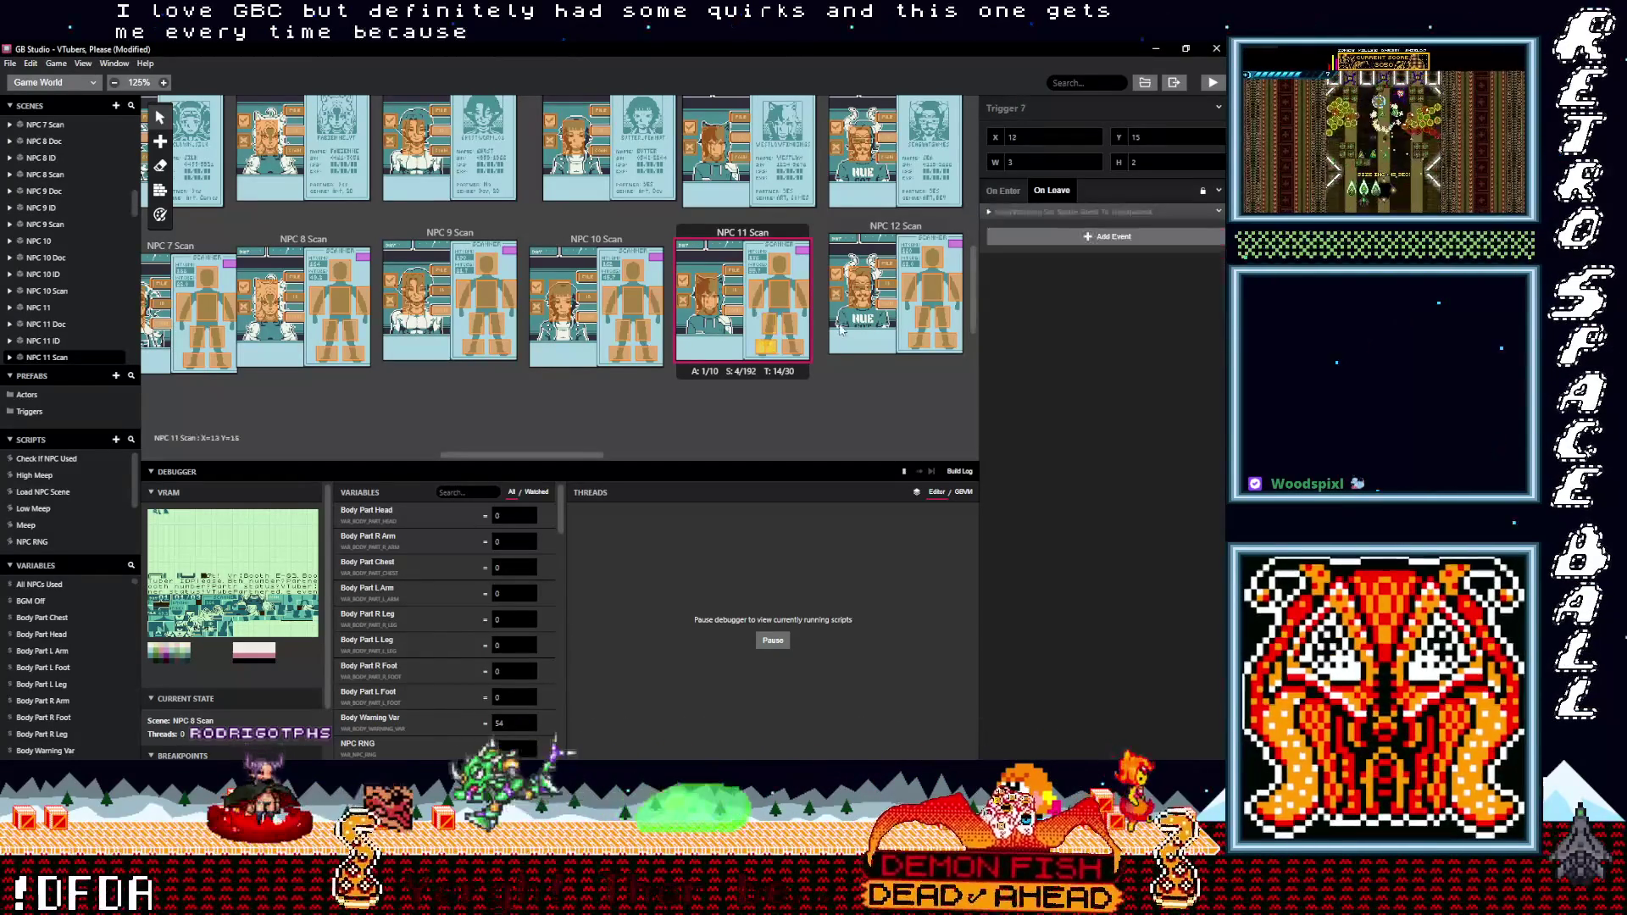
pyautogui.click(1023, 212)
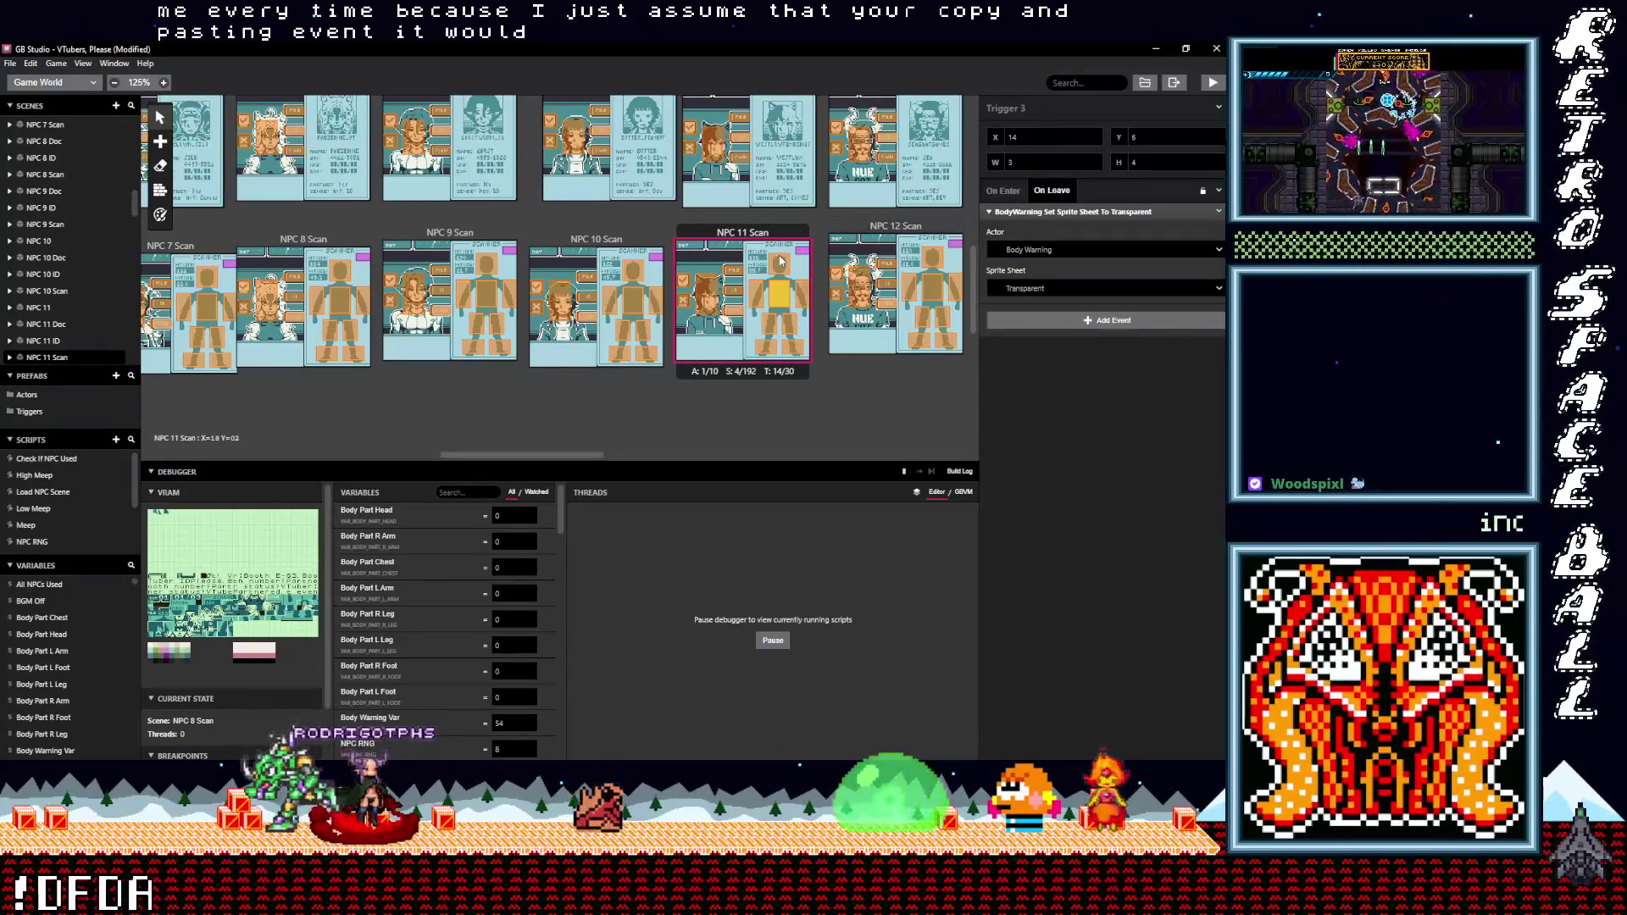
# - Check the leave-event actors of NPC 12 Scan Triggers 8, 7, 6 and 5
pyautogui.moveTo(557, 453); pyautogui.dragTo(611, 454)
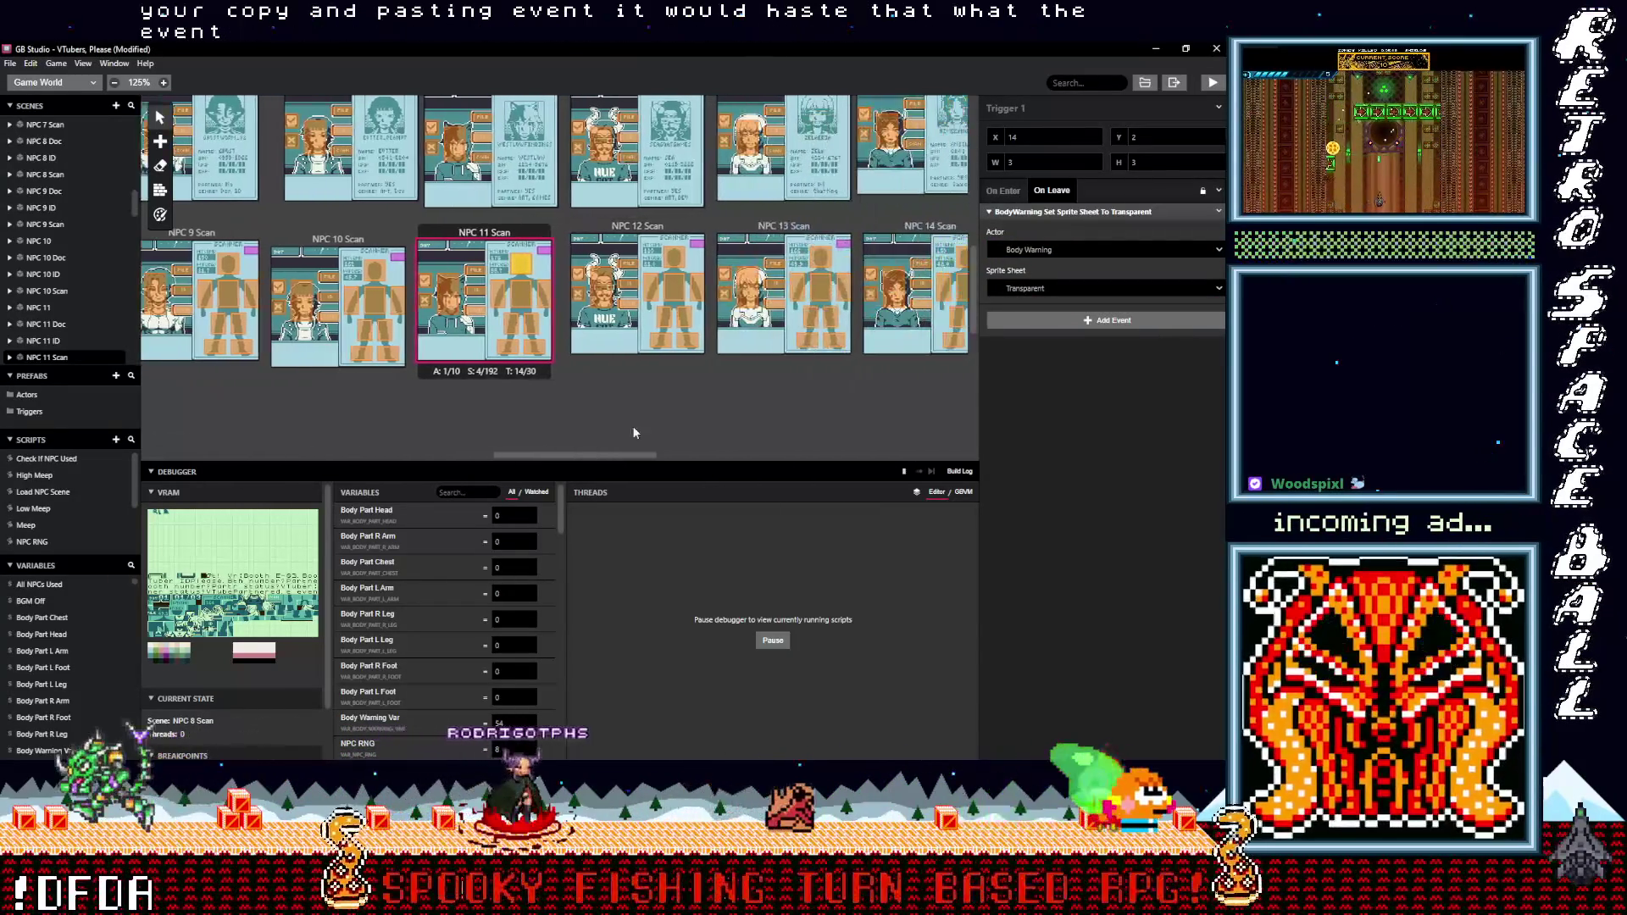
pyautogui.click(688, 351)
pyautogui.click(1023, 212)
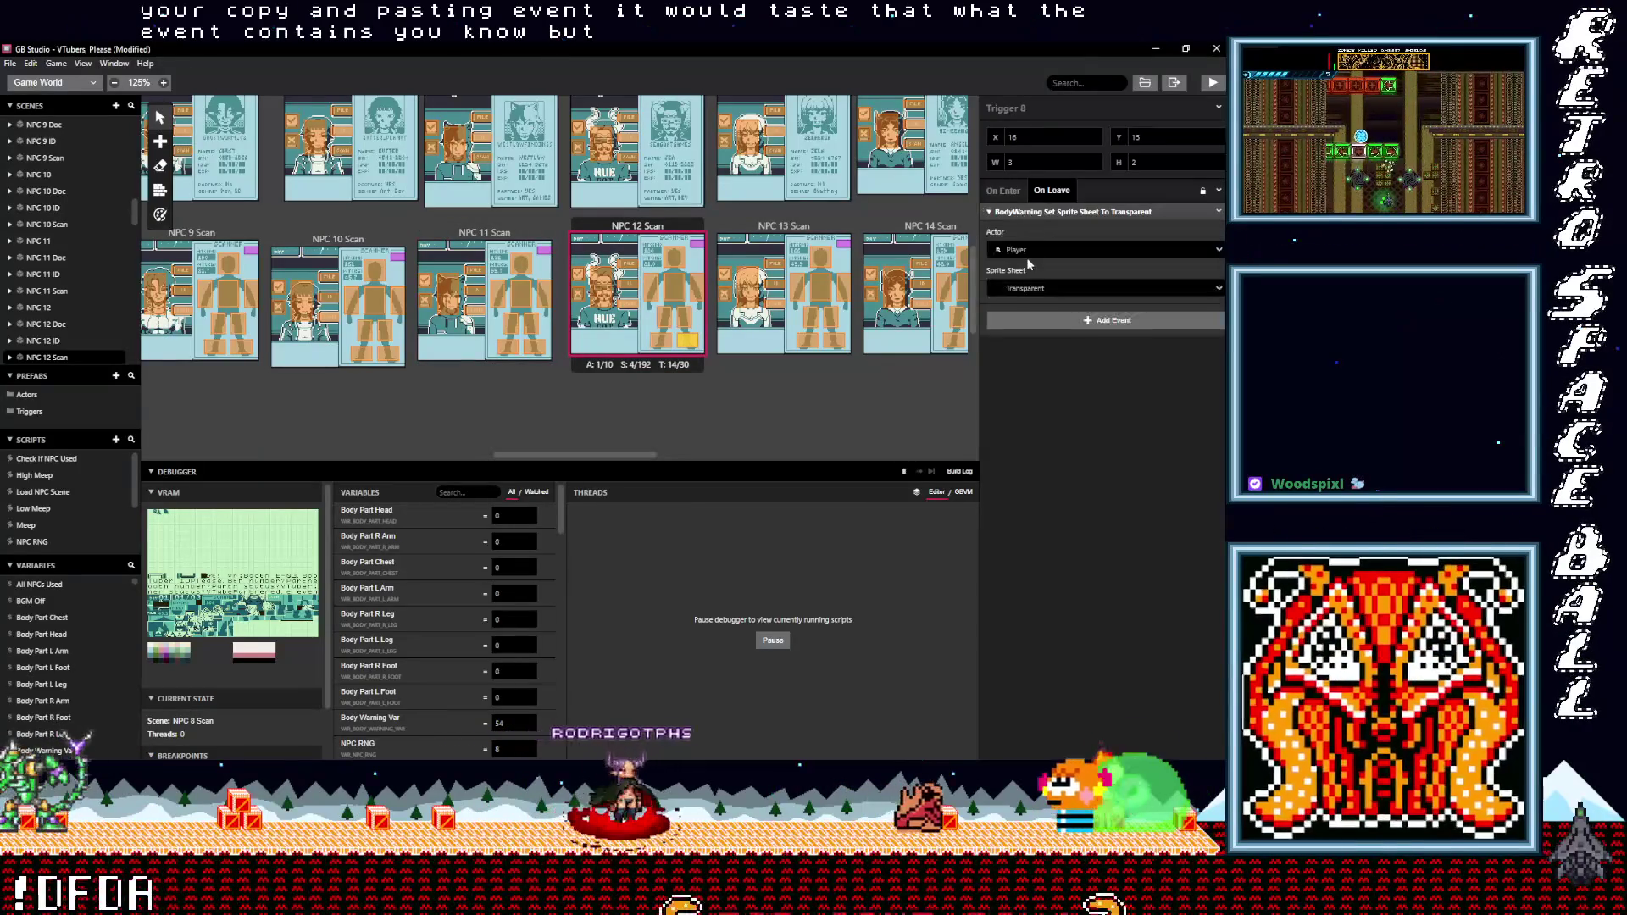
pyautogui.click(660, 340)
pyautogui.click(1028, 214)
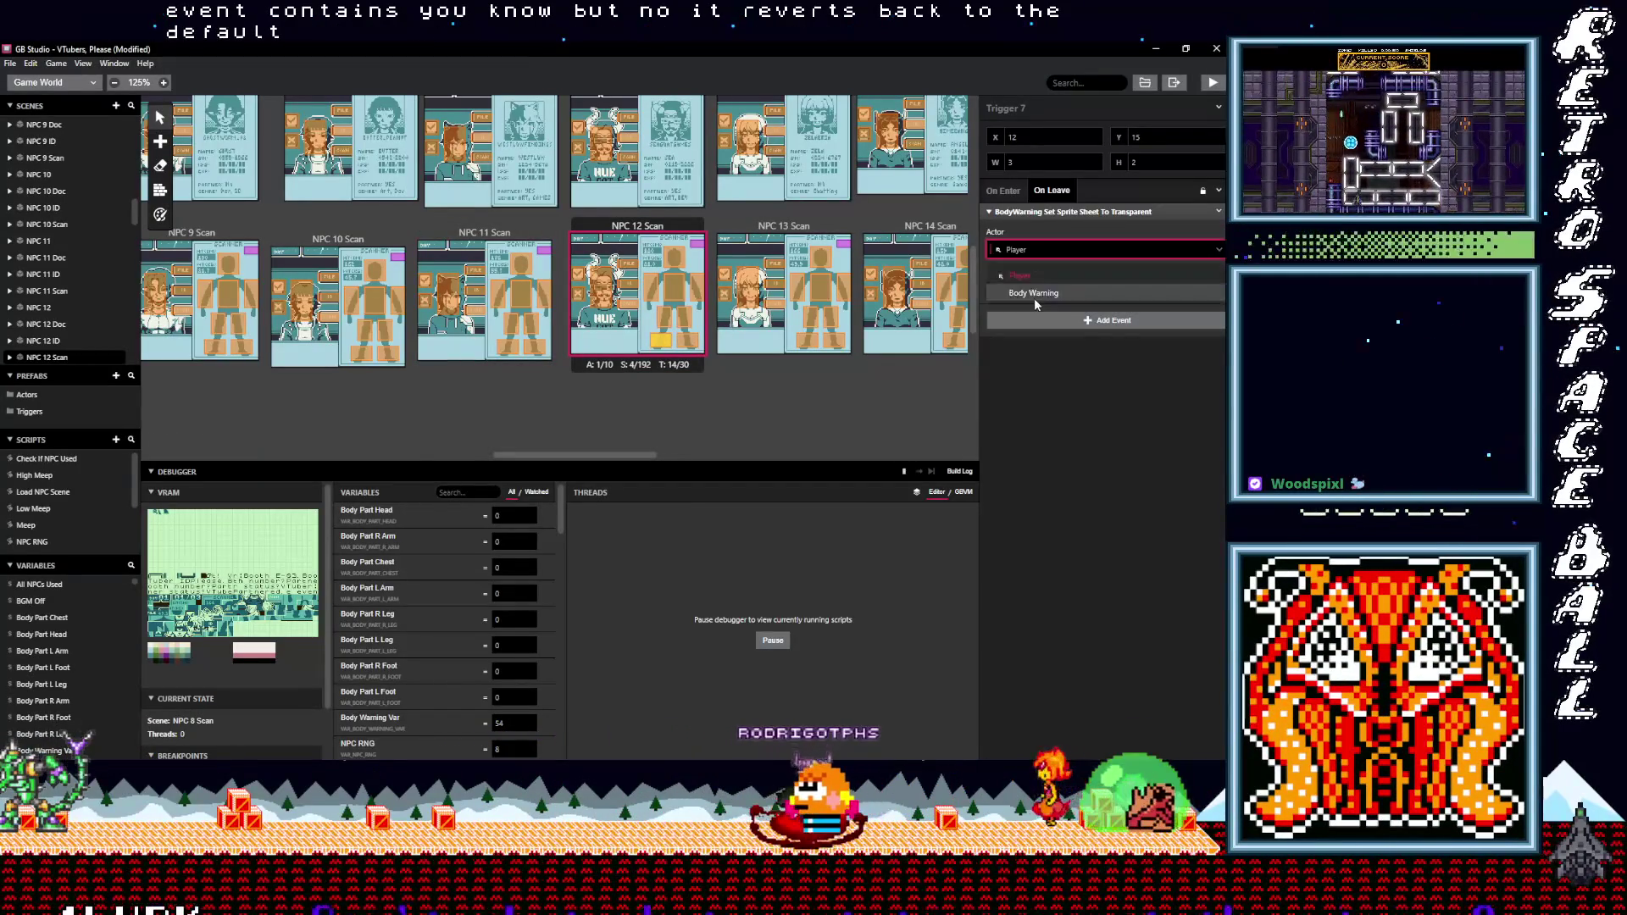
pyautogui.click(690, 322)
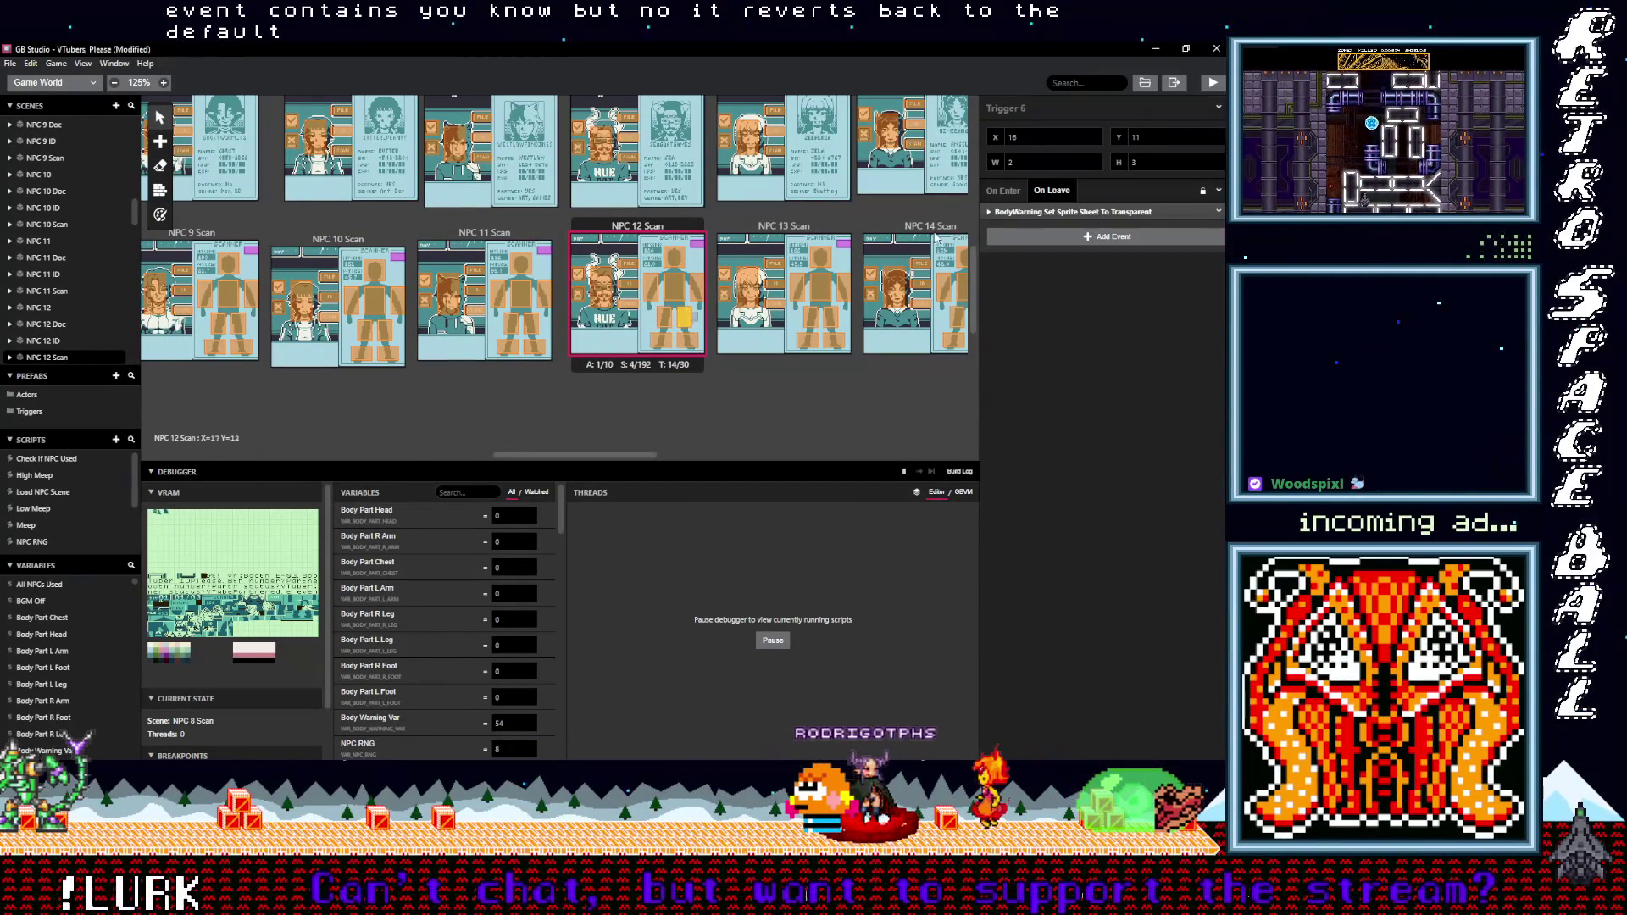
pyautogui.click(1017, 214)
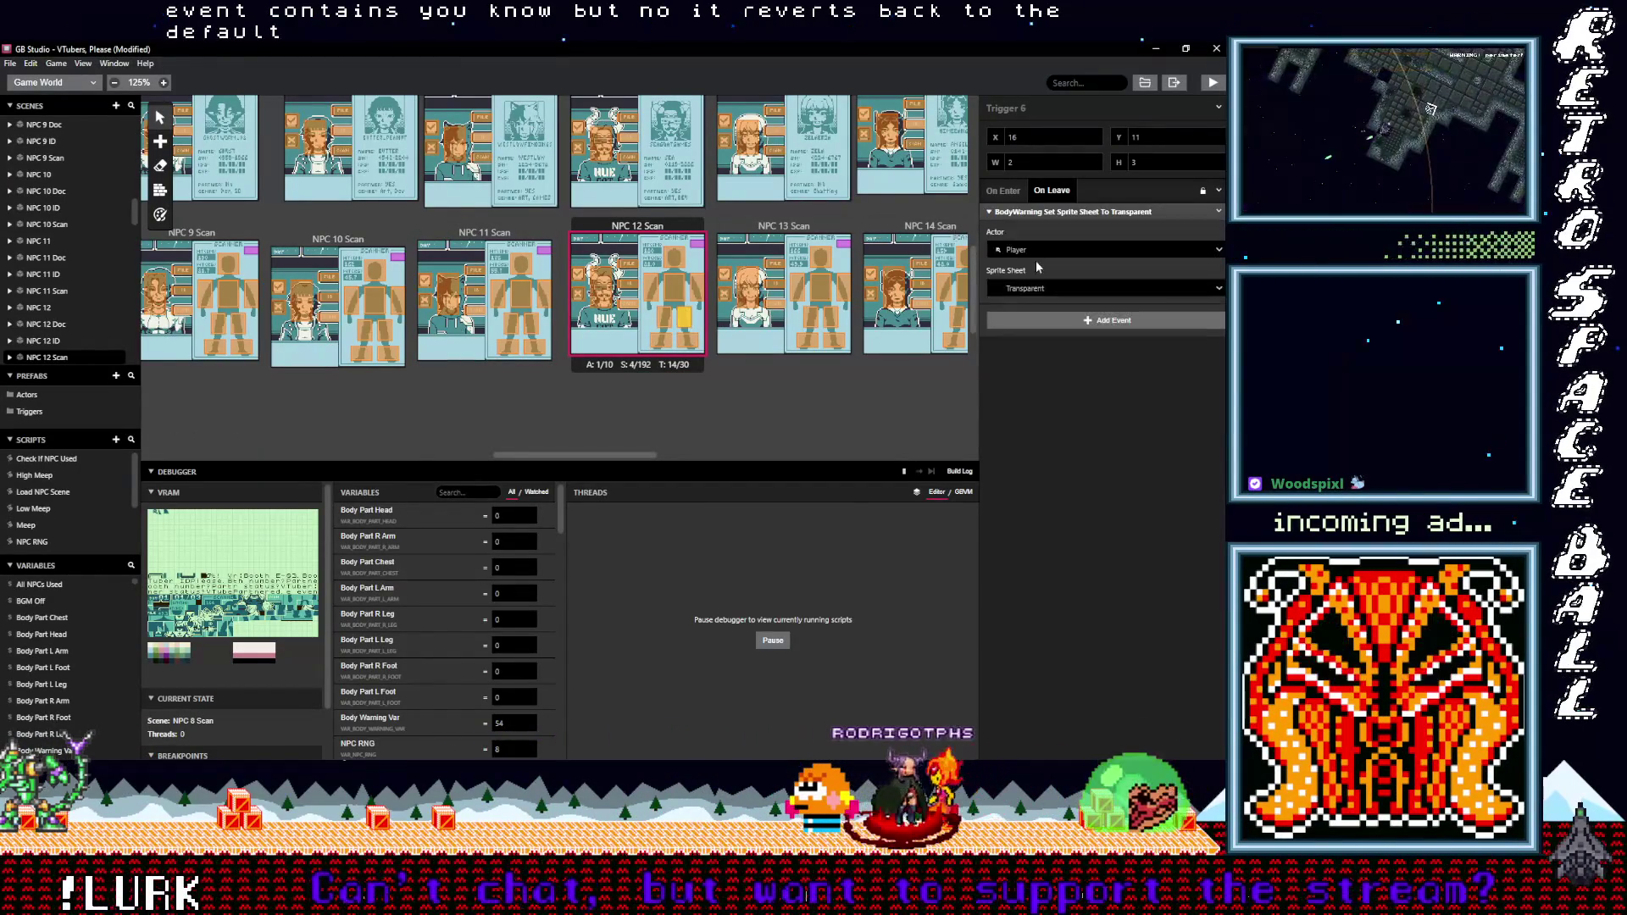
pyautogui.click(676, 327)
pyautogui.click(1022, 213)
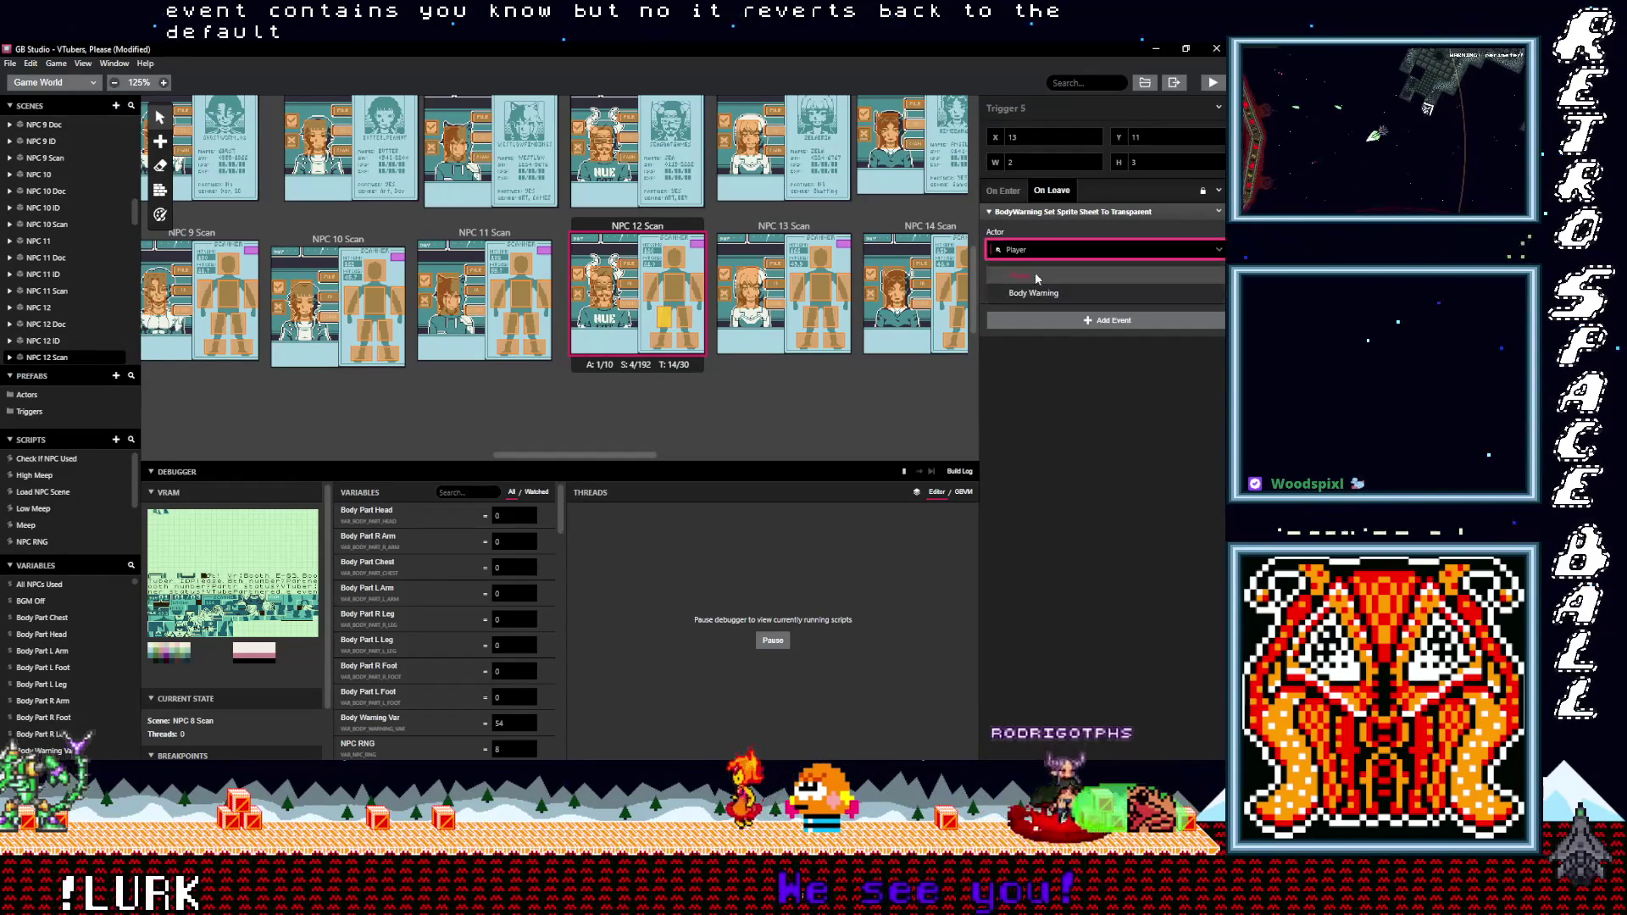
# - Check Triggers 2 and 3 in NPC 12 Scan and retarget Trigger 4's event to Body Warning
pyautogui.click(696, 292)
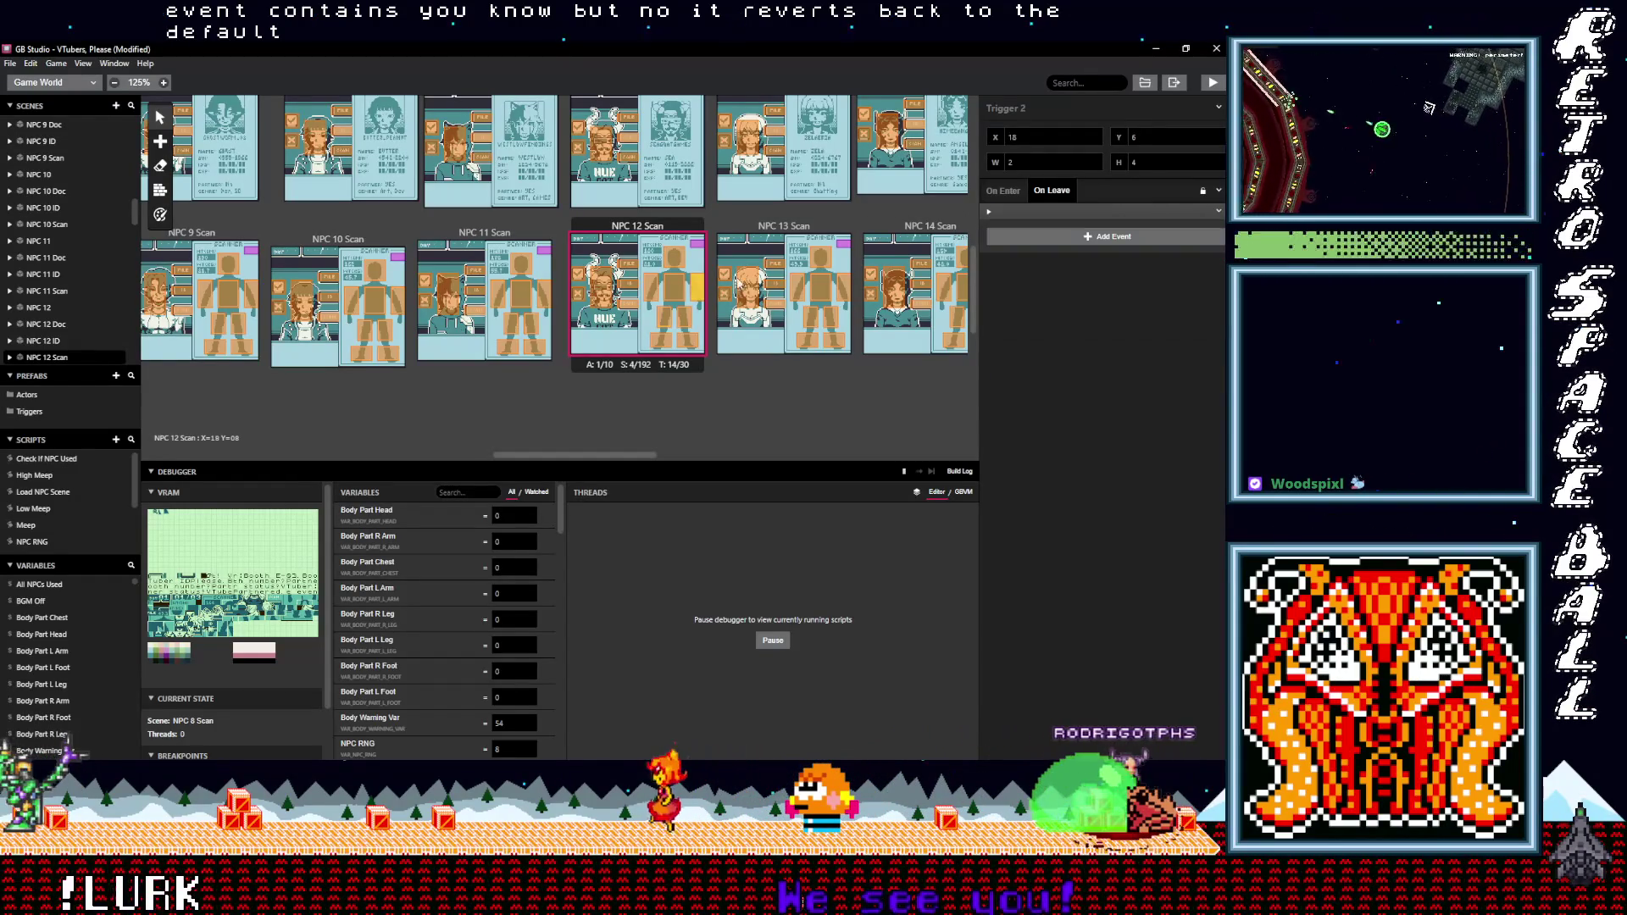
pyautogui.click(1059, 212)
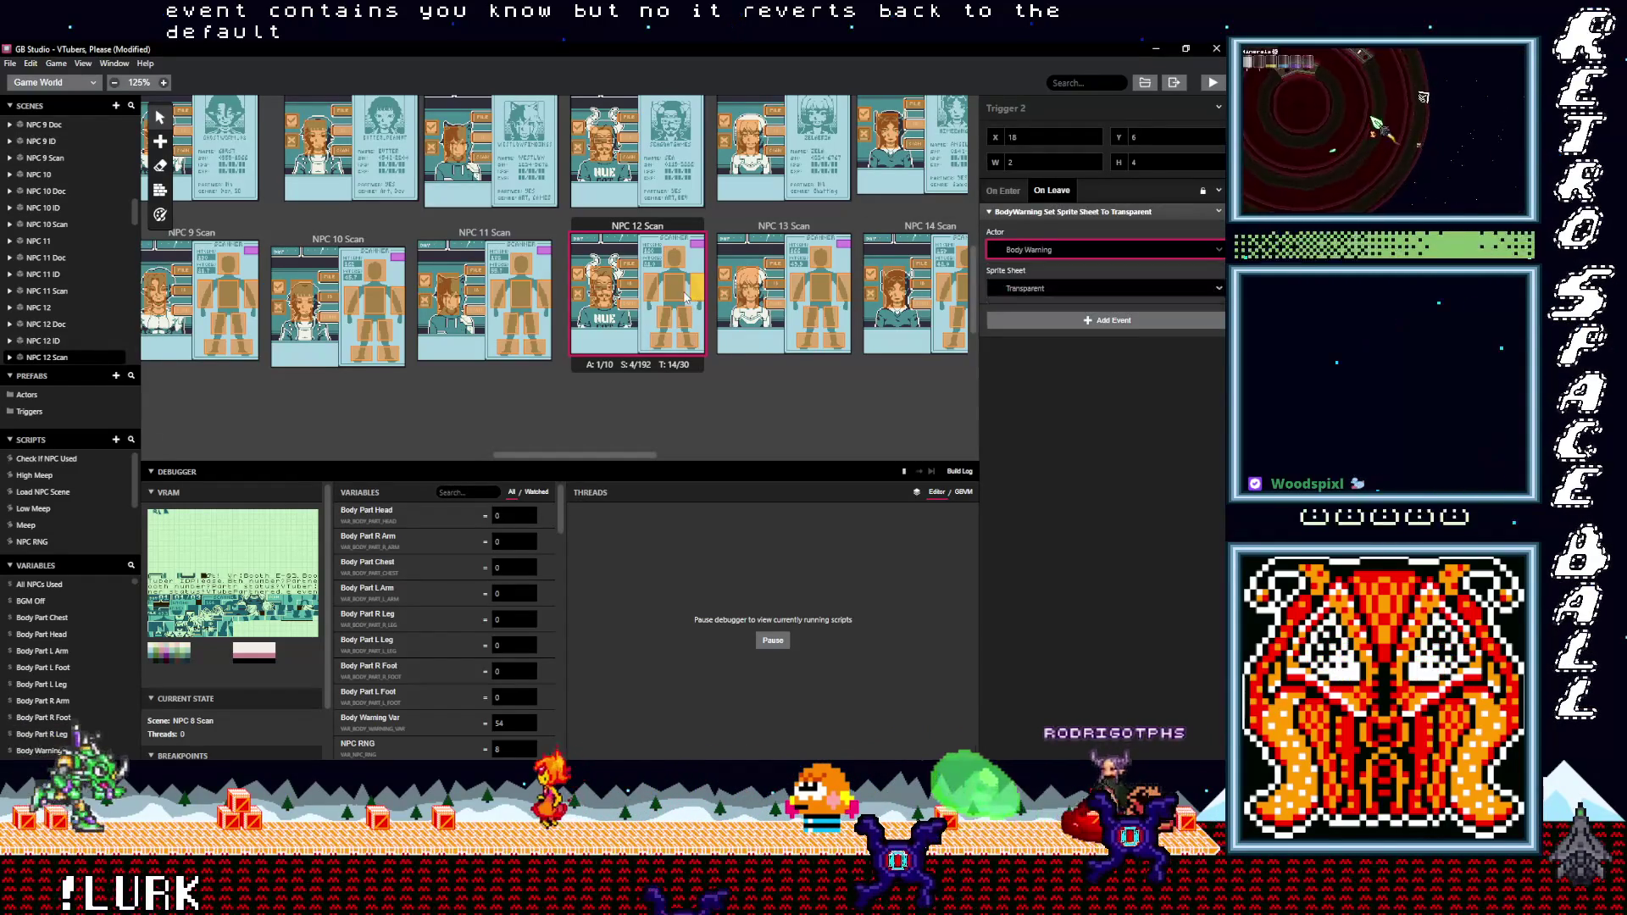
pyautogui.click(678, 292)
pyautogui.click(1032, 215)
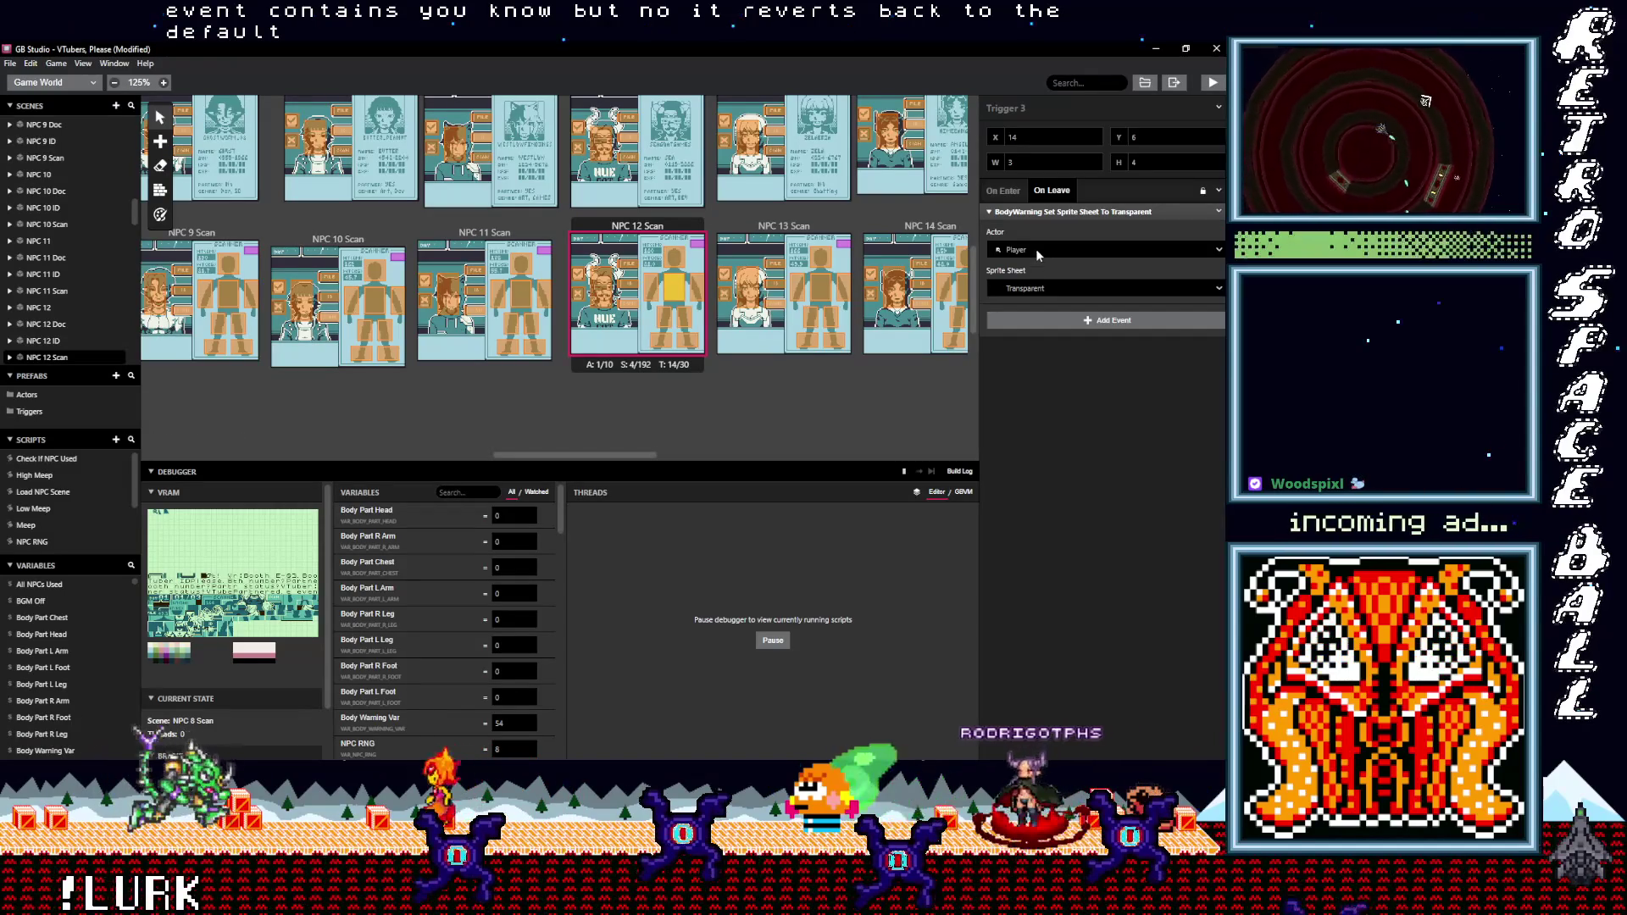
pyautogui.click(651, 288)
pyautogui.click(1044, 212)
pyautogui.click(1044, 249)
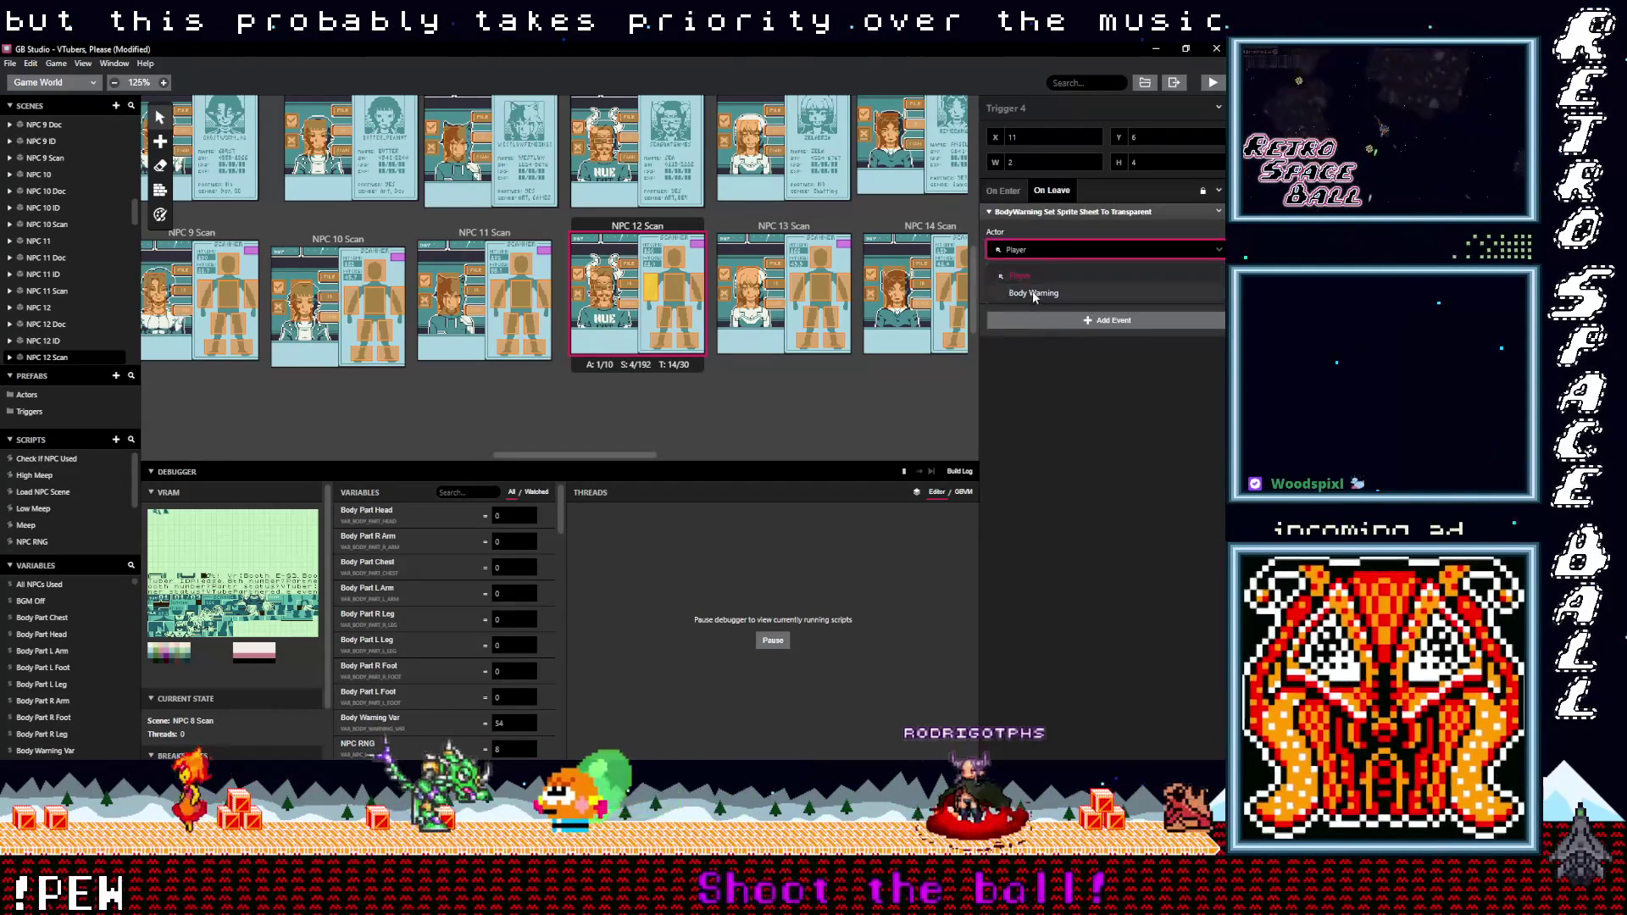
pyautogui.click(1030, 288)
pyautogui.click(677, 259)
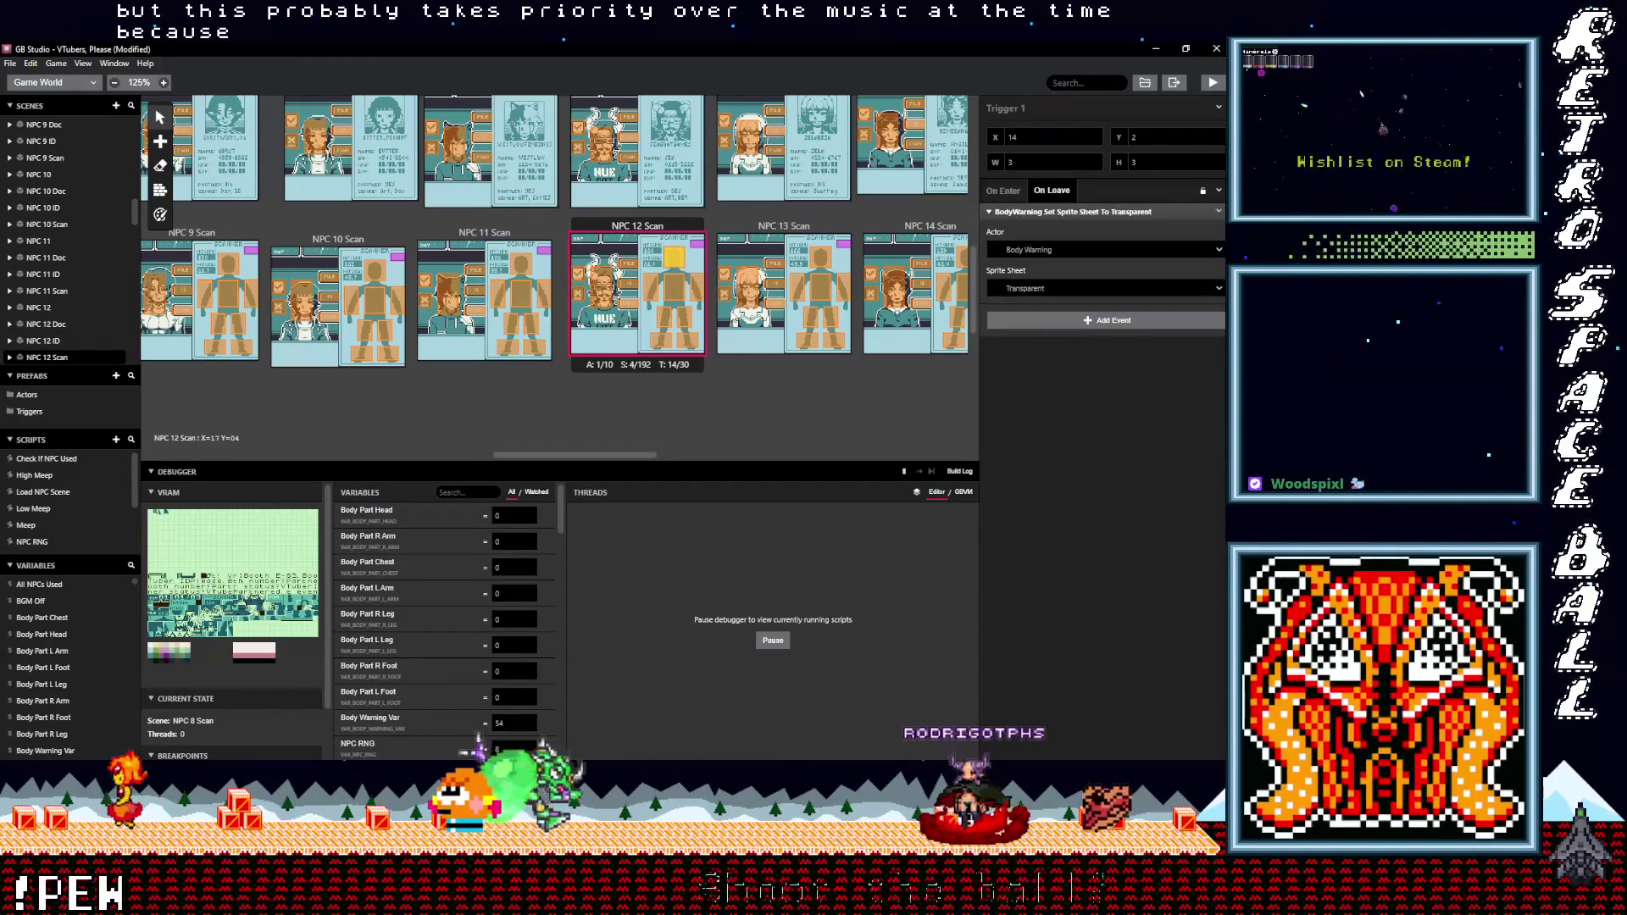
pyautogui.moveTo(644, 458); pyautogui.dragTo(674, 458)
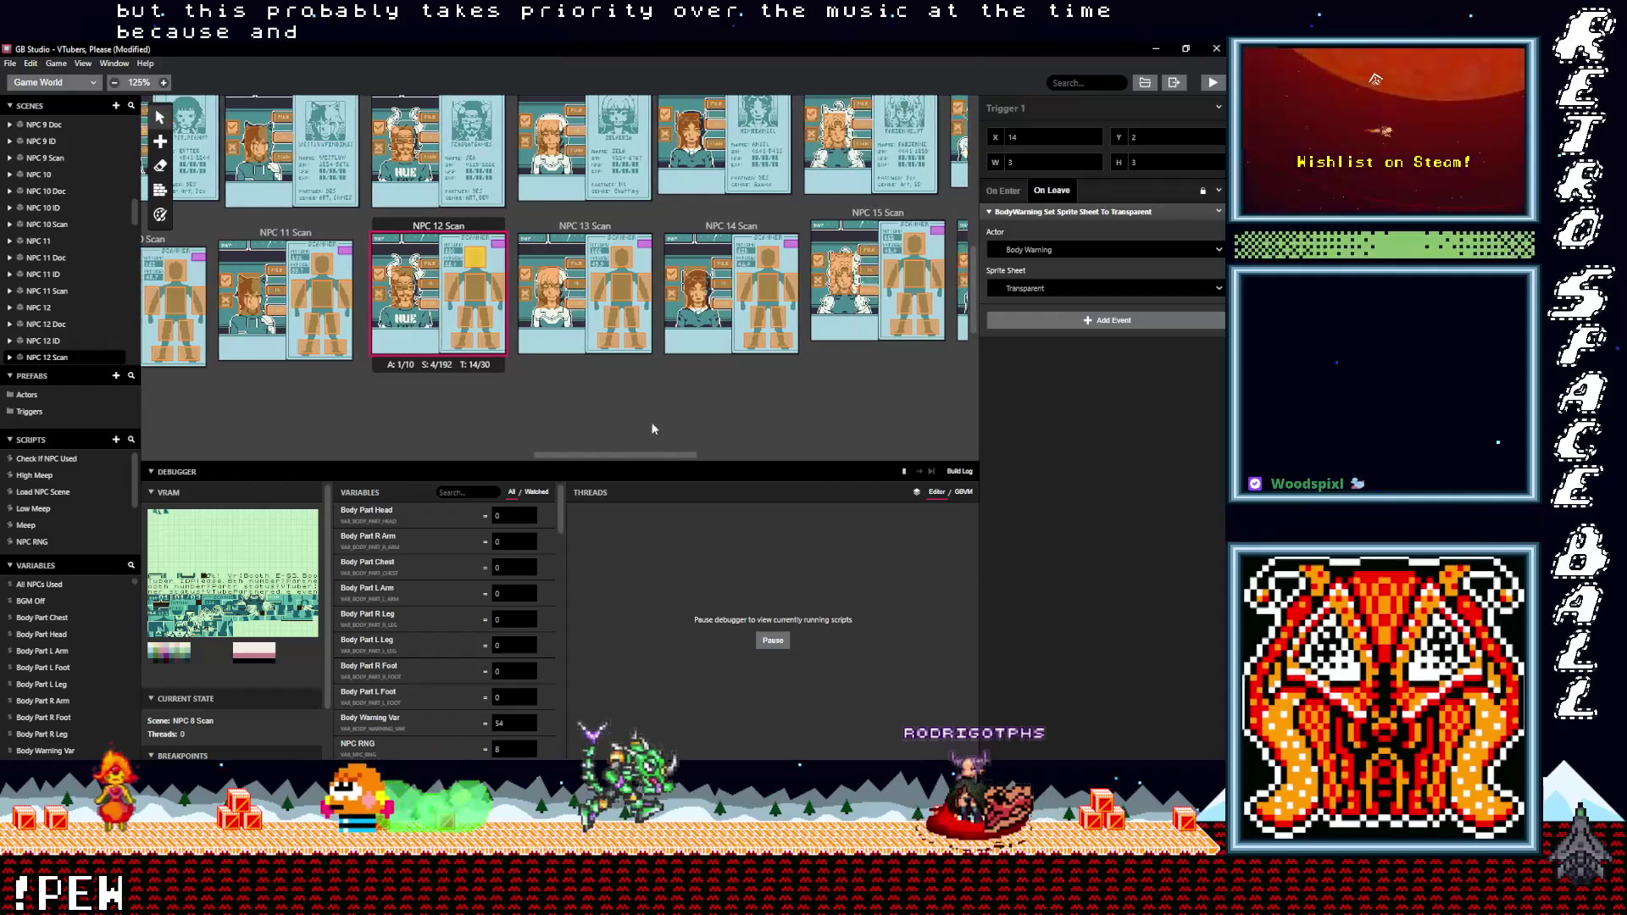
# - Check Triggers 8 and 7 in NPC 13 Scan, then point Trigger 5's leave event at Body Warning
pyautogui.click(635, 341)
pyautogui.click(1041, 212)
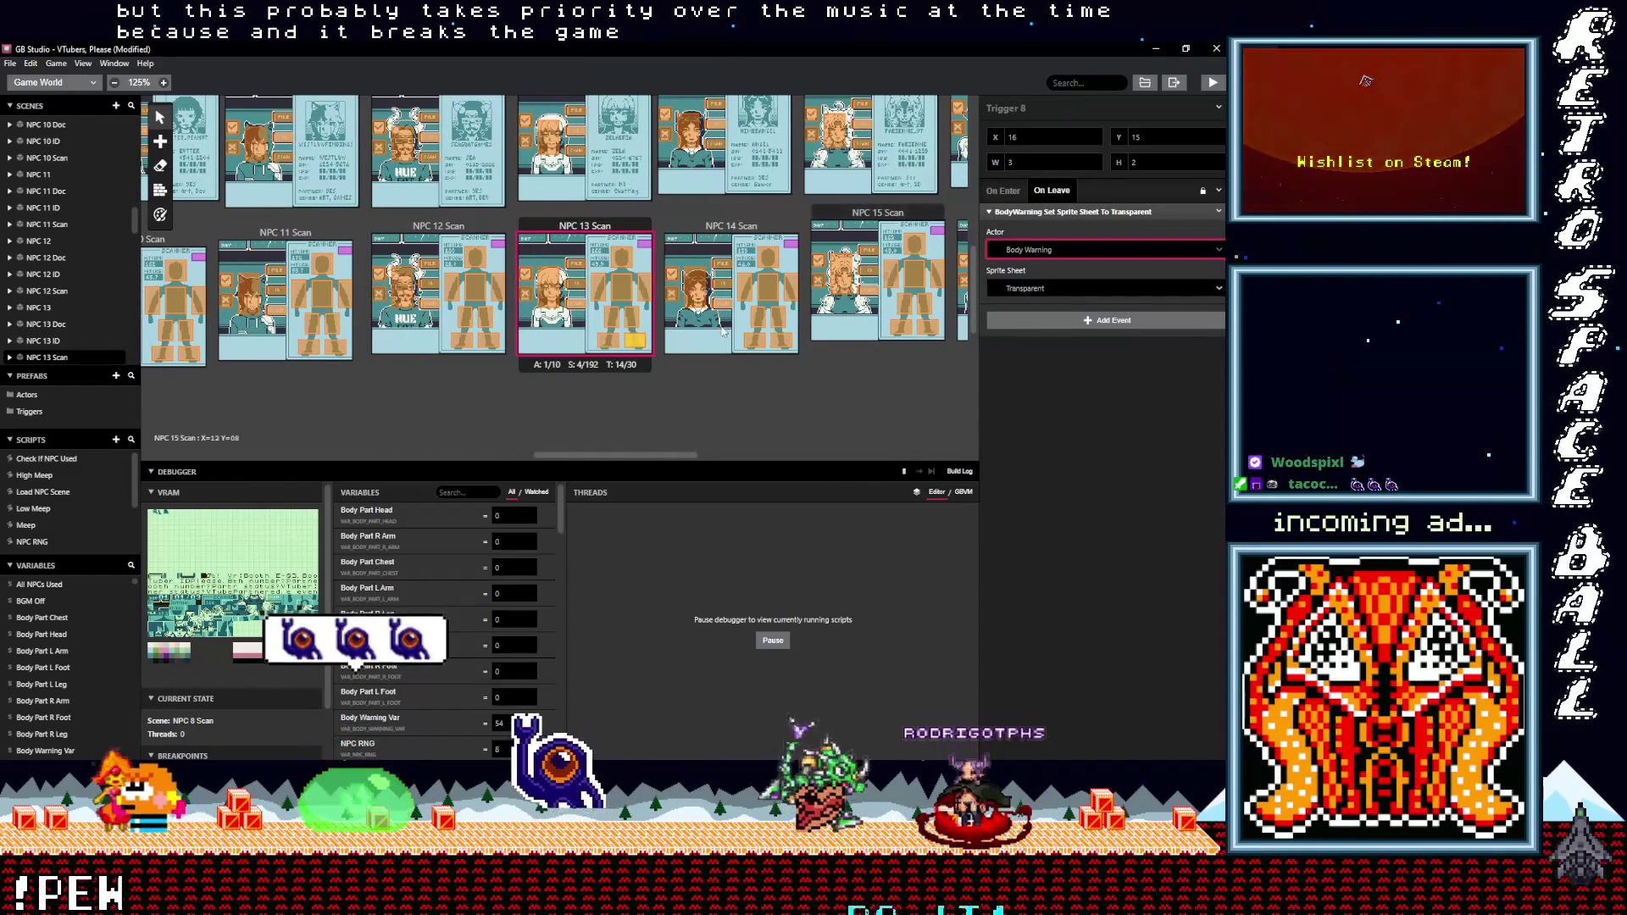
pyautogui.click(608, 341)
pyautogui.click(1025, 218)
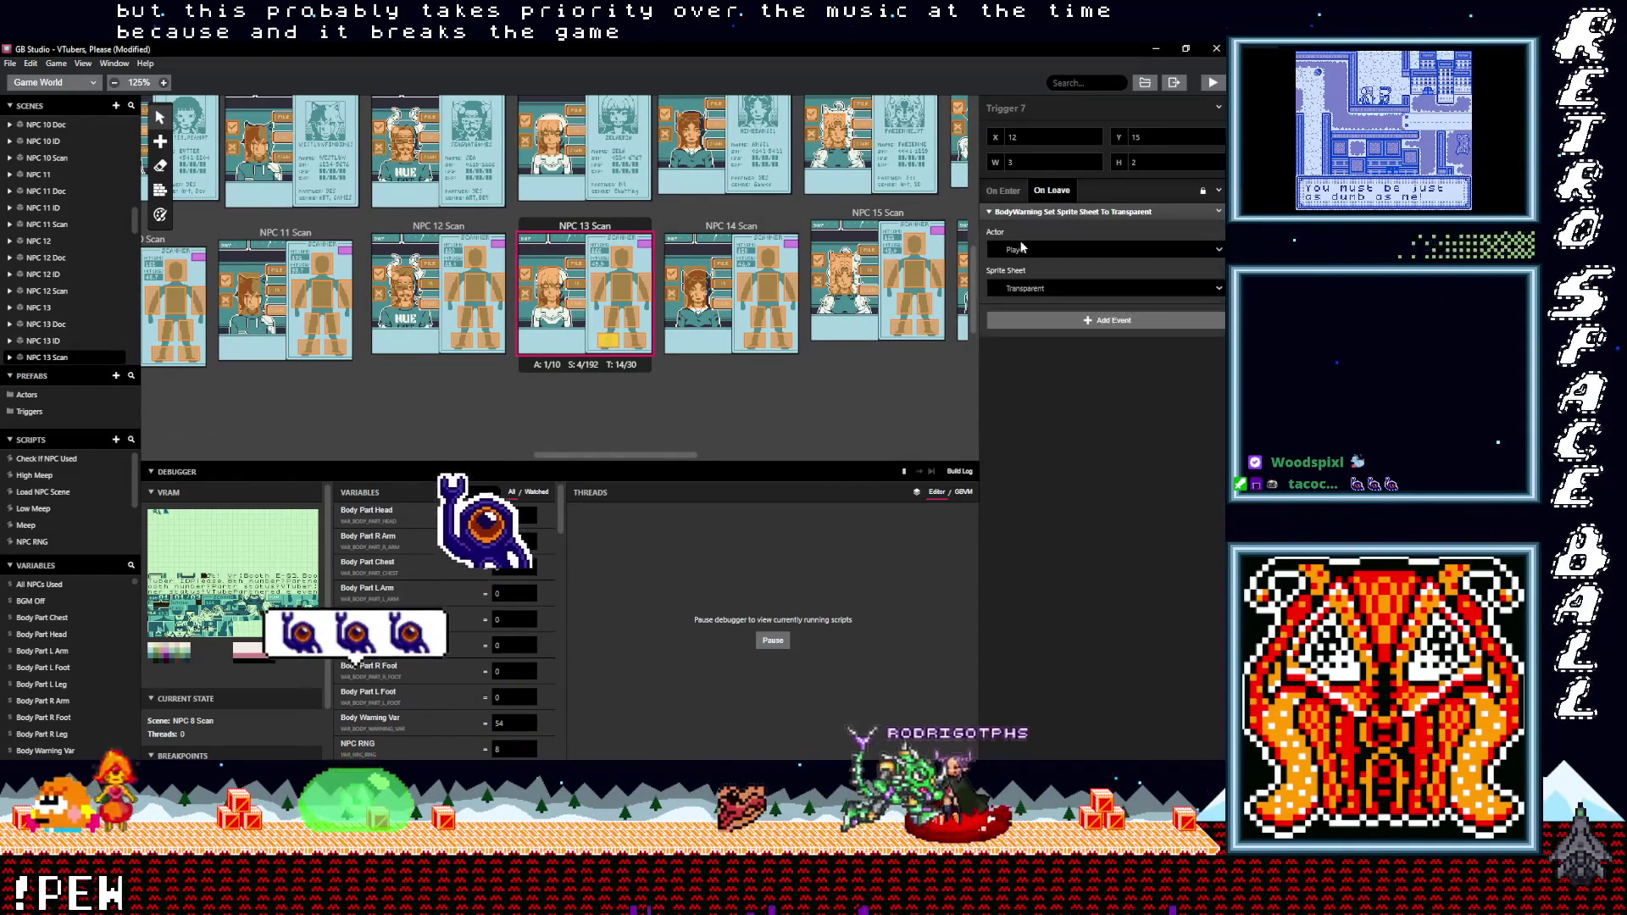
pyautogui.click(632, 320)
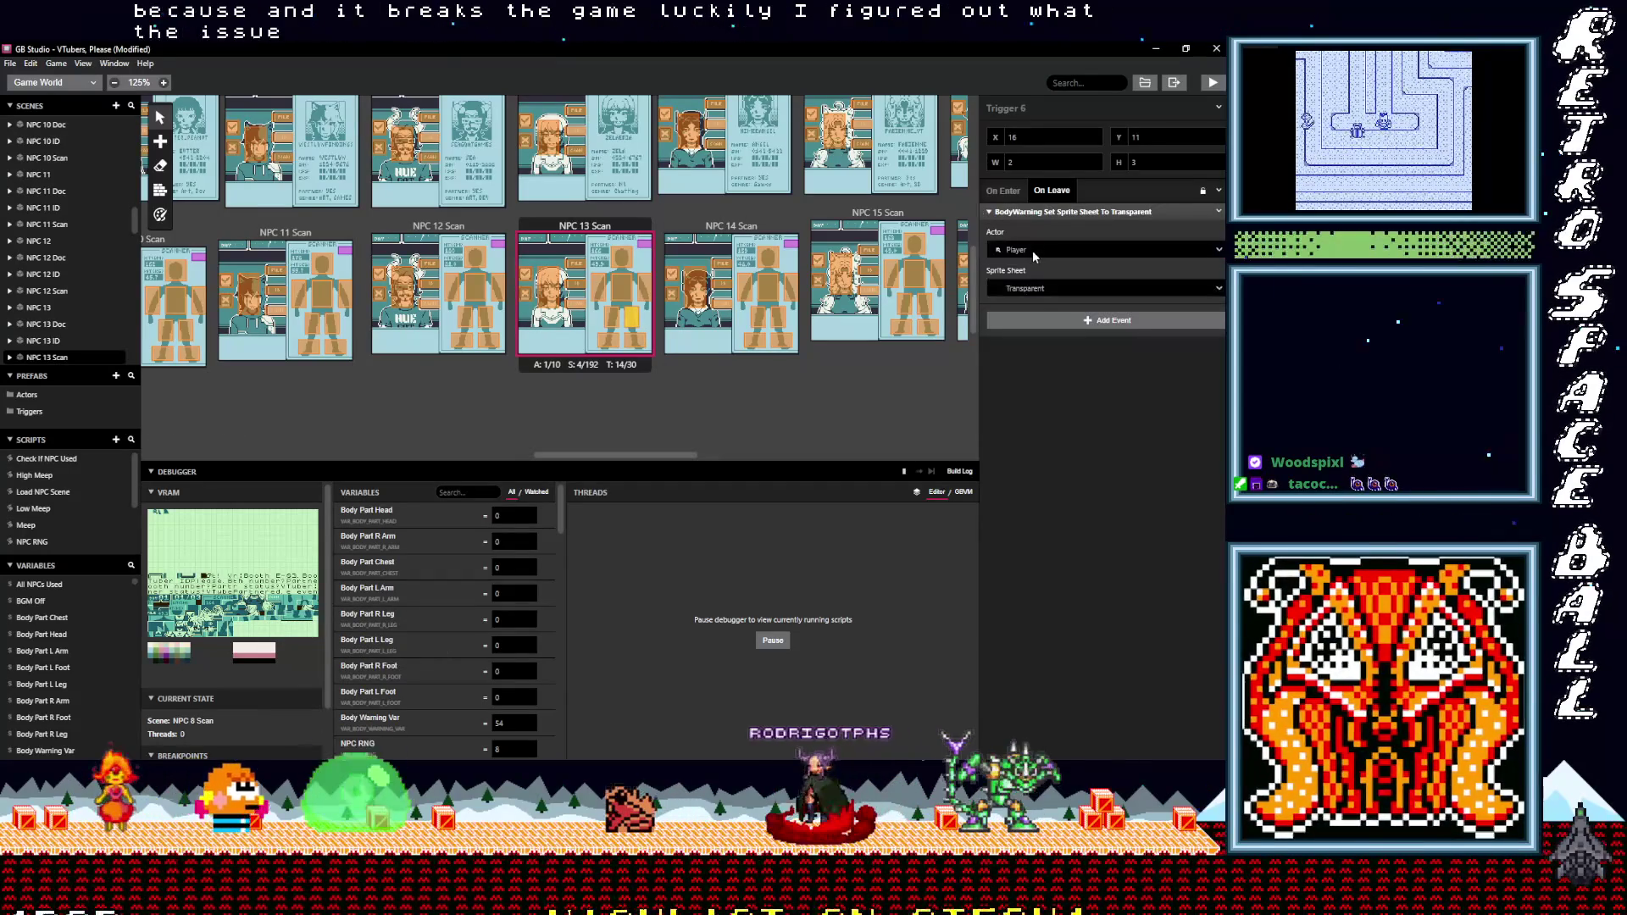
pyautogui.click(613, 319)
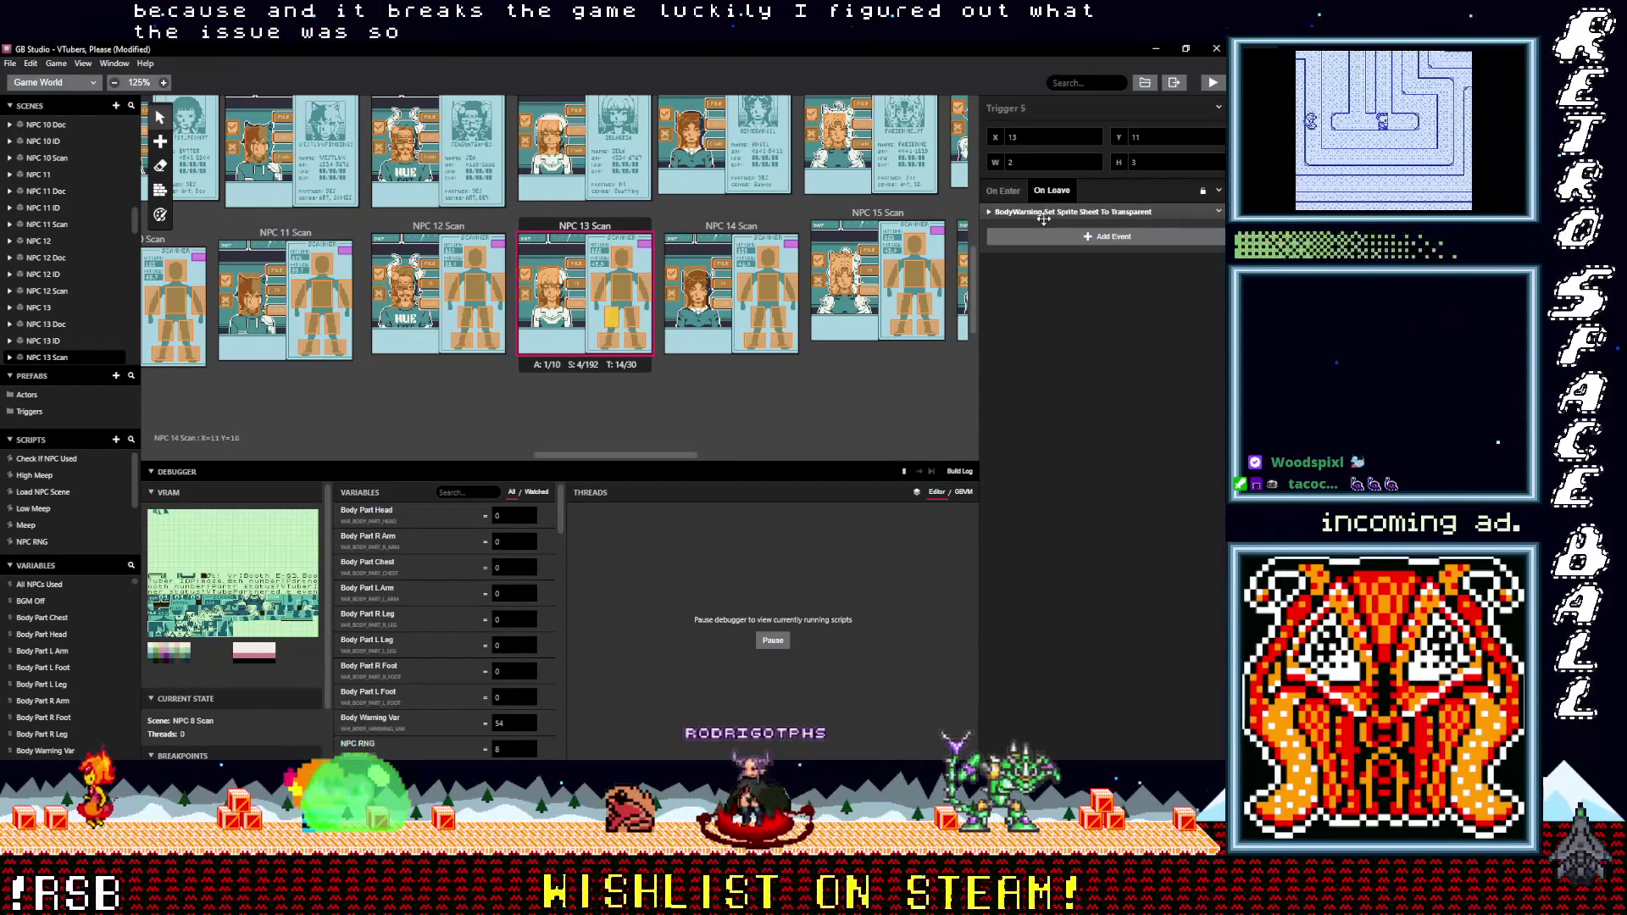
pyautogui.click(1045, 251)
pyautogui.click(1030, 292)
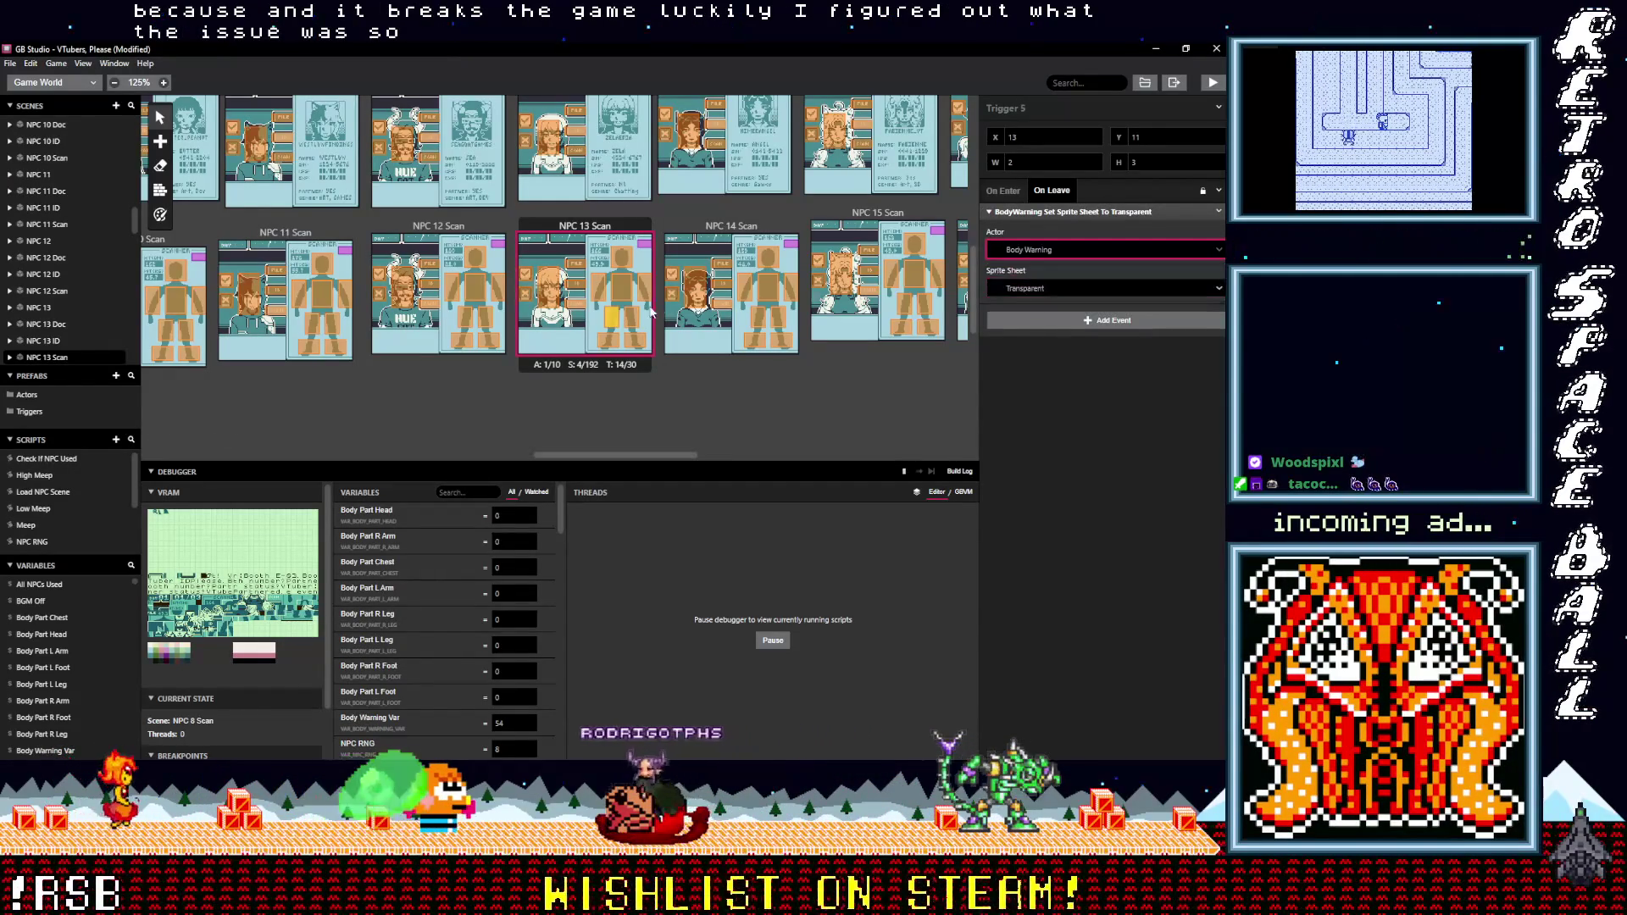
# - Review the leave-event actor settings of Trigger 2 and the chest Trigger 3
pyautogui.click(642, 298)
pyautogui.click(1028, 212)
pyautogui.click(1033, 254)
pyautogui.click(1028, 280)
pyautogui.click(630, 292)
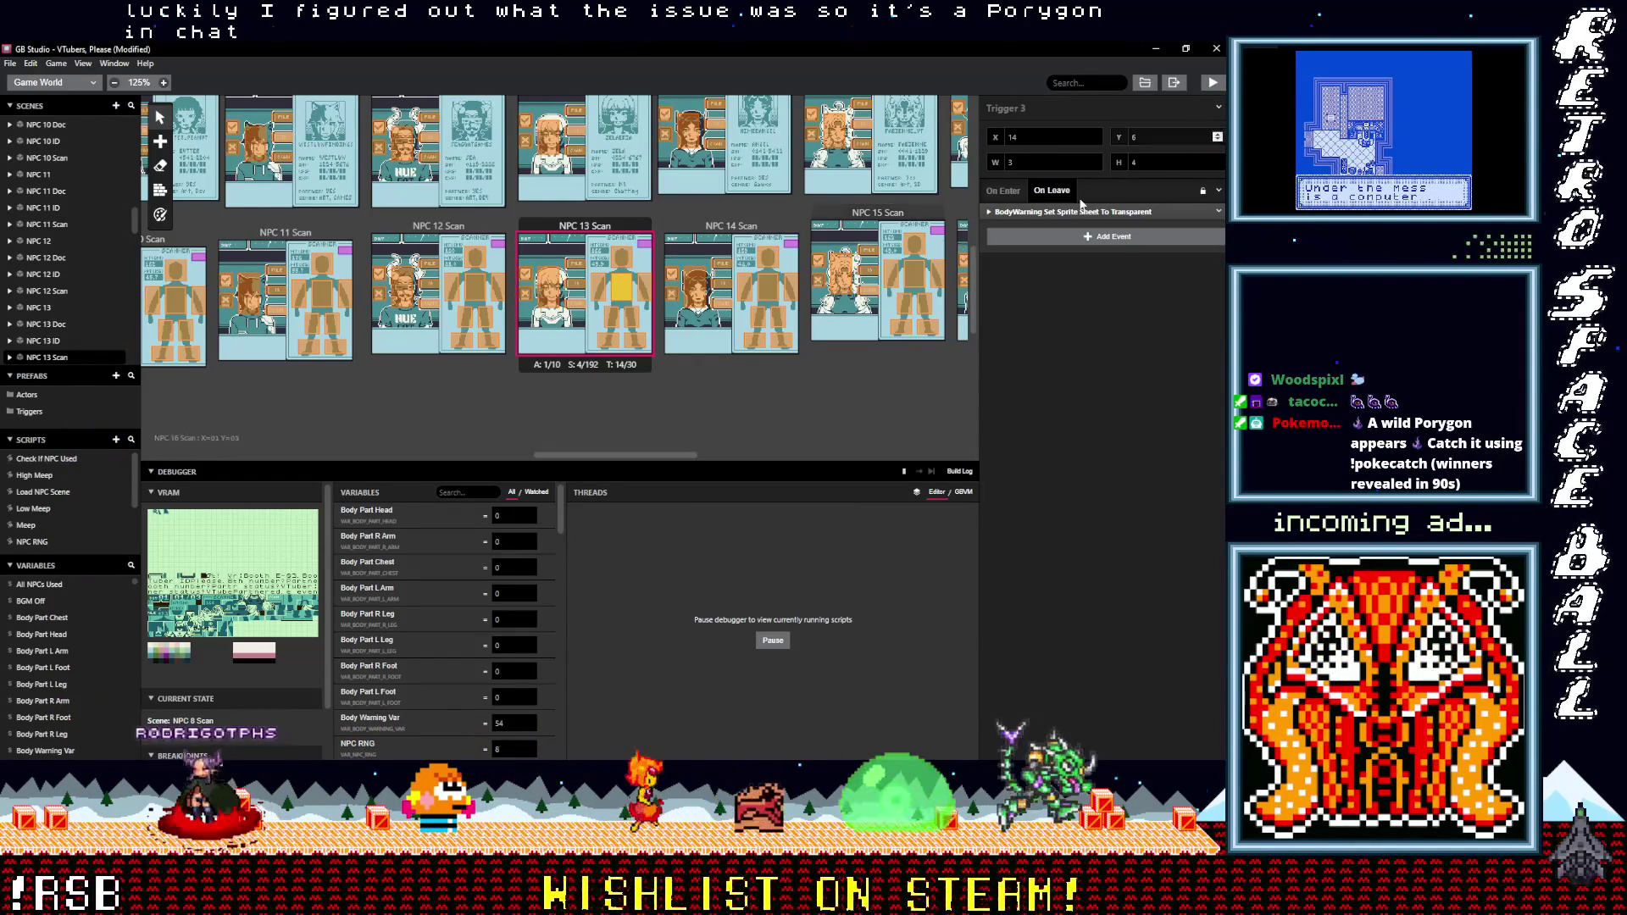
pyautogui.click(1055, 214)
pyautogui.click(1034, 250)
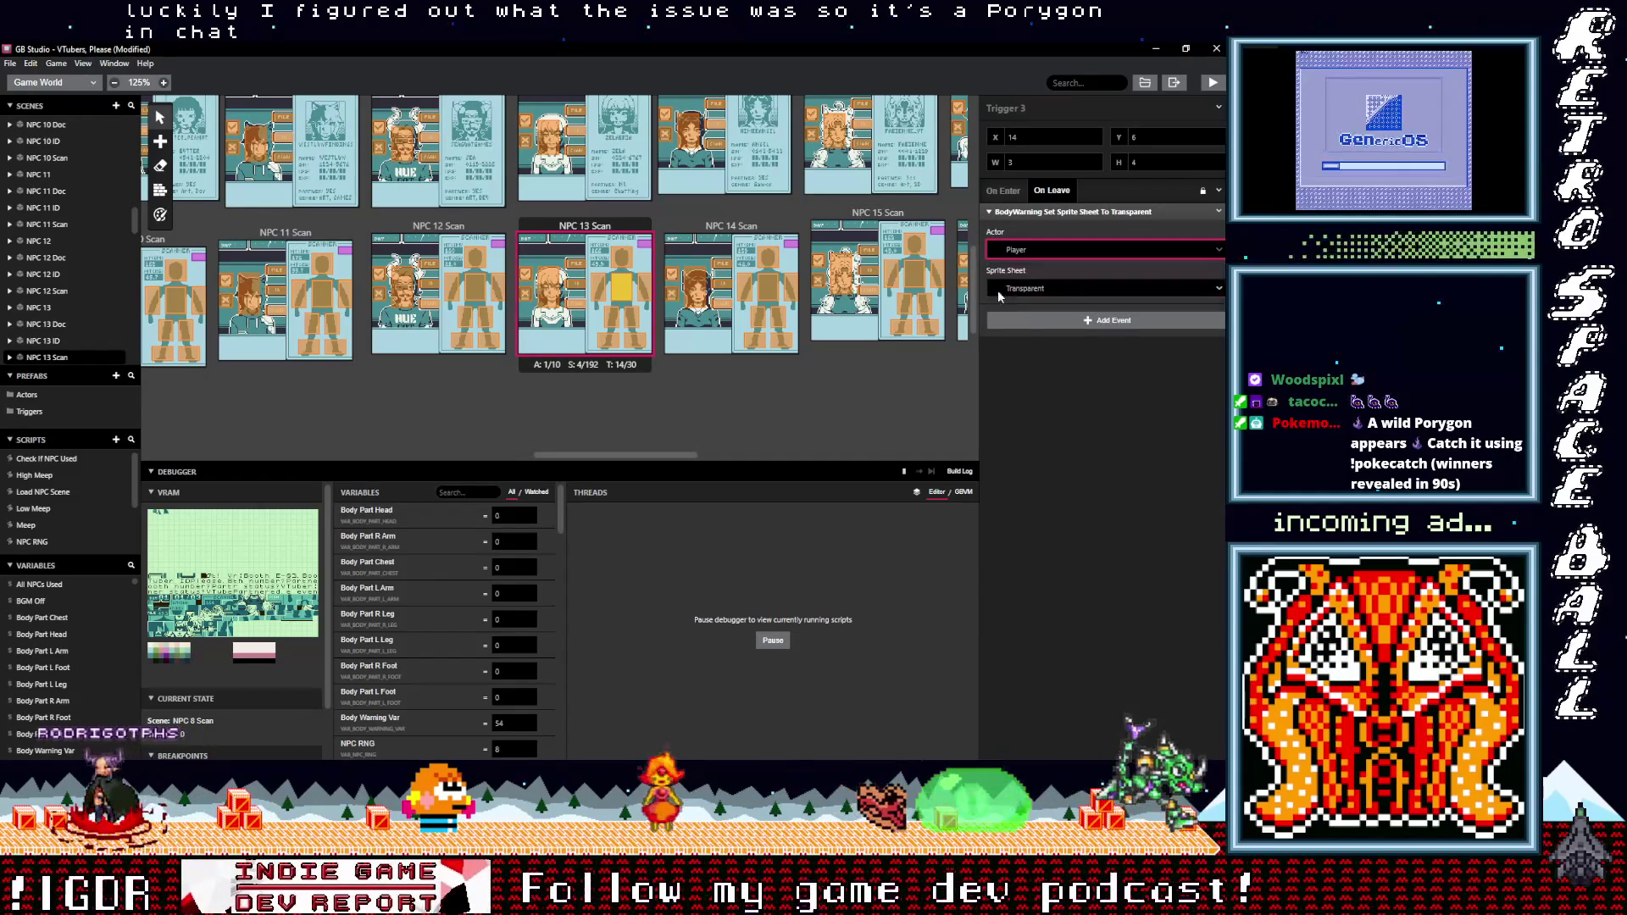
# - Make the left-arm Trigger 4's leave event target Body Warning instead of Player
pyautogui.click(621, 259)
pyautogui.click(600, 289)
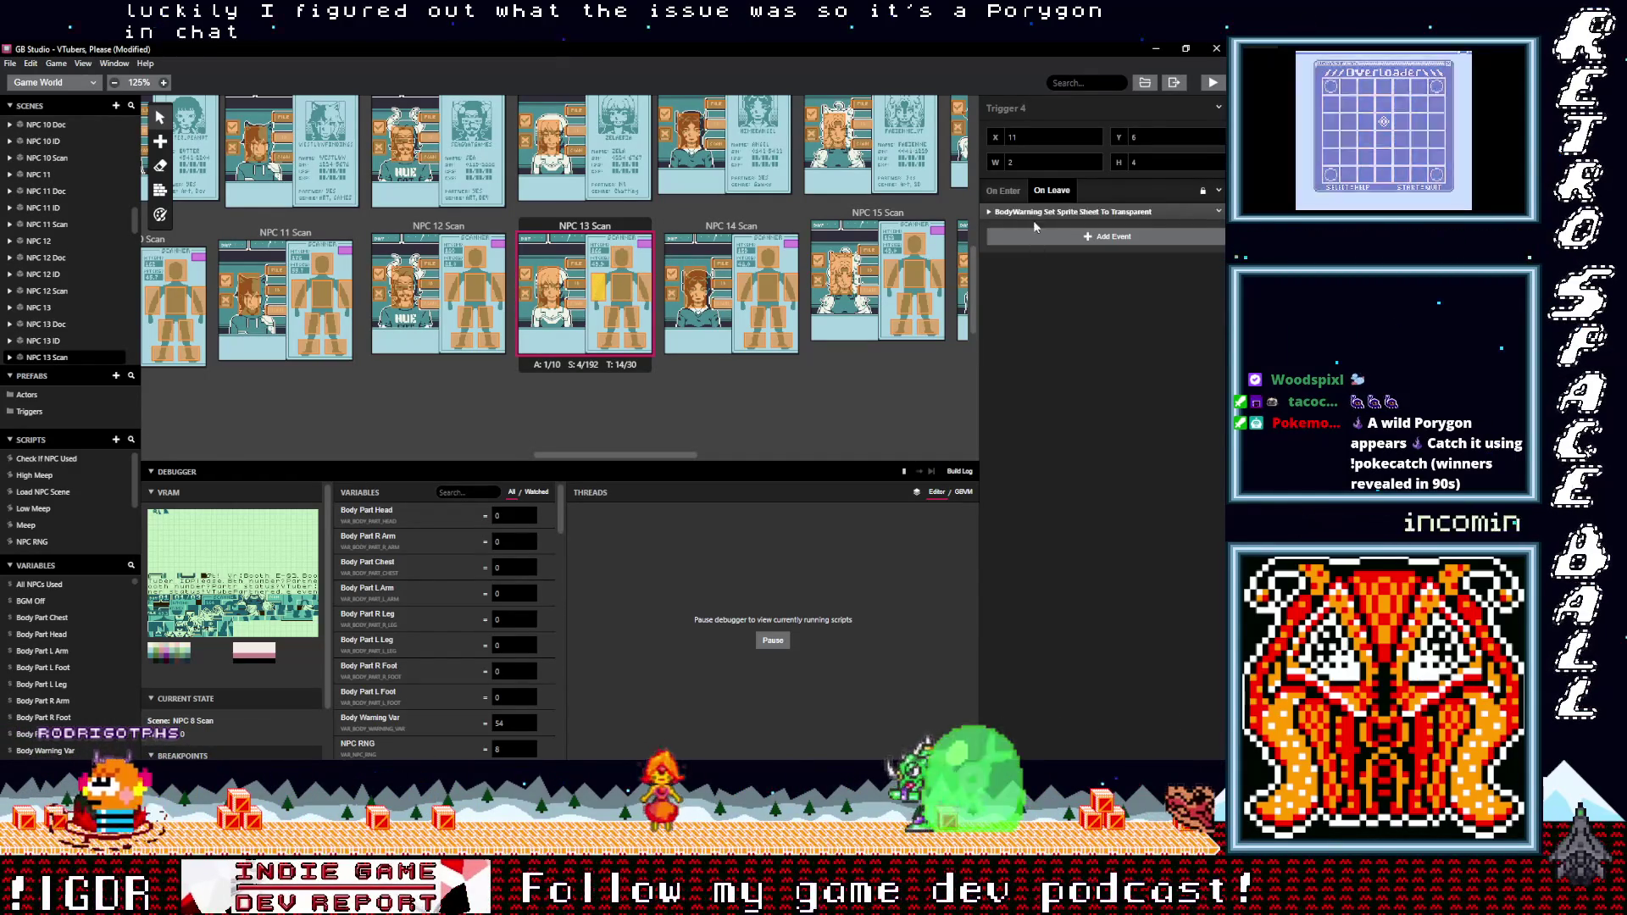
pyautogui.click(1036, 212)
pyautogui.click(1036, 248)
pyautogui.click(1032, 293)
# - Review the leave-event actors of NPC 14 Scan's Triggers 8, 6 and 2
pyautogui.moveTo(586, 454); pyautogui.dragTo(644, 459)
pyautogui.click(569, 340)
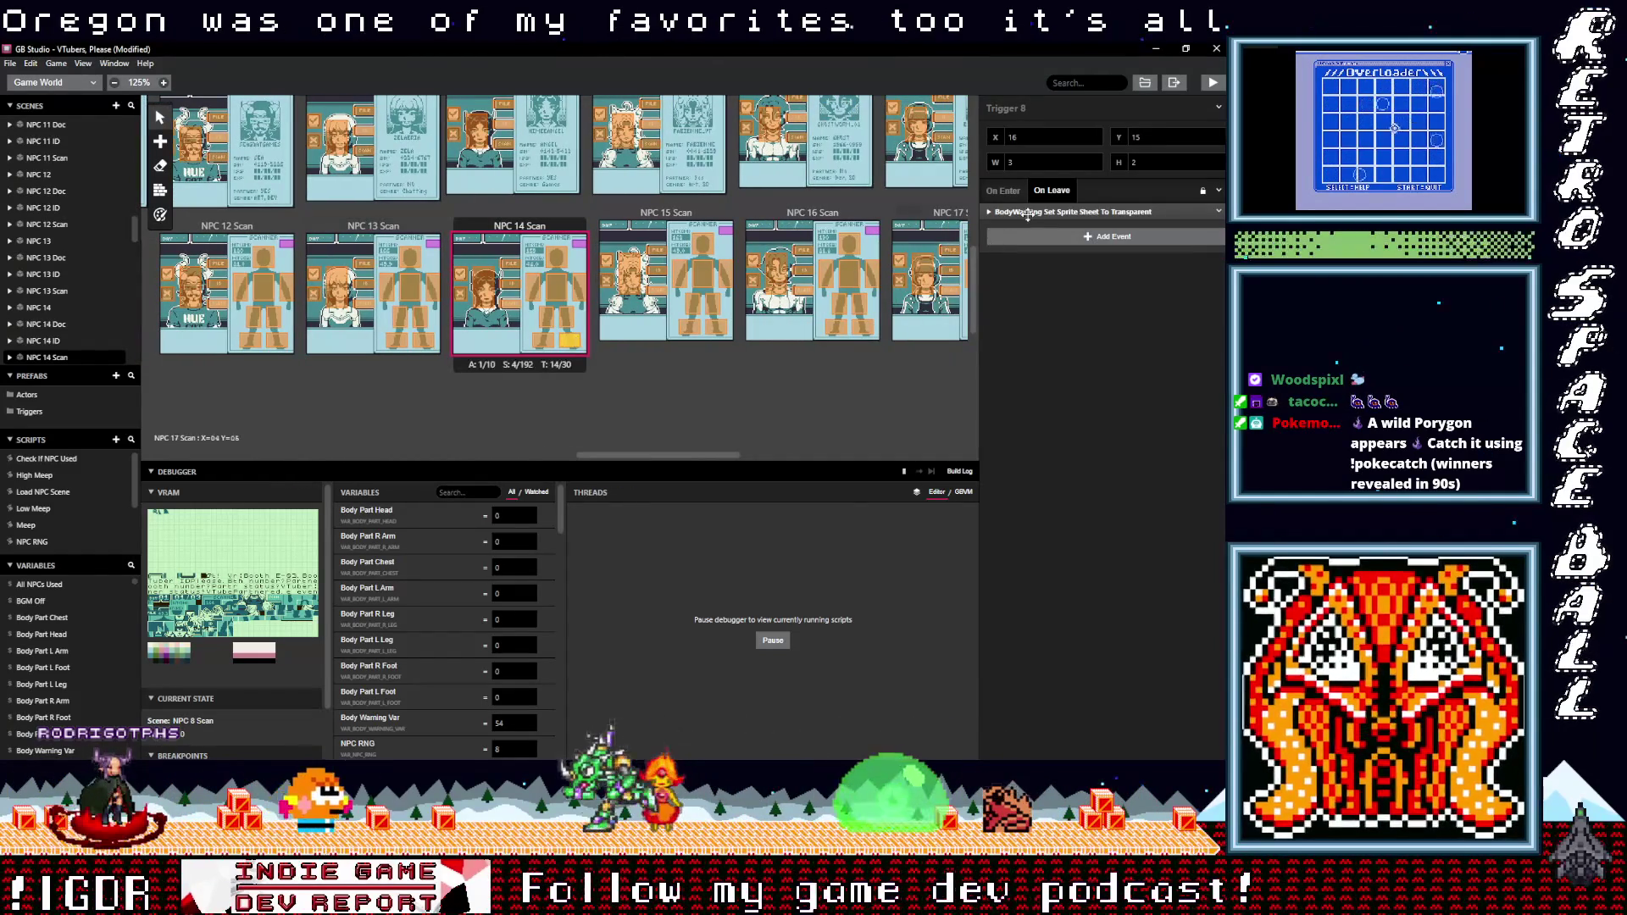
pyautogui.click(1028, 212)
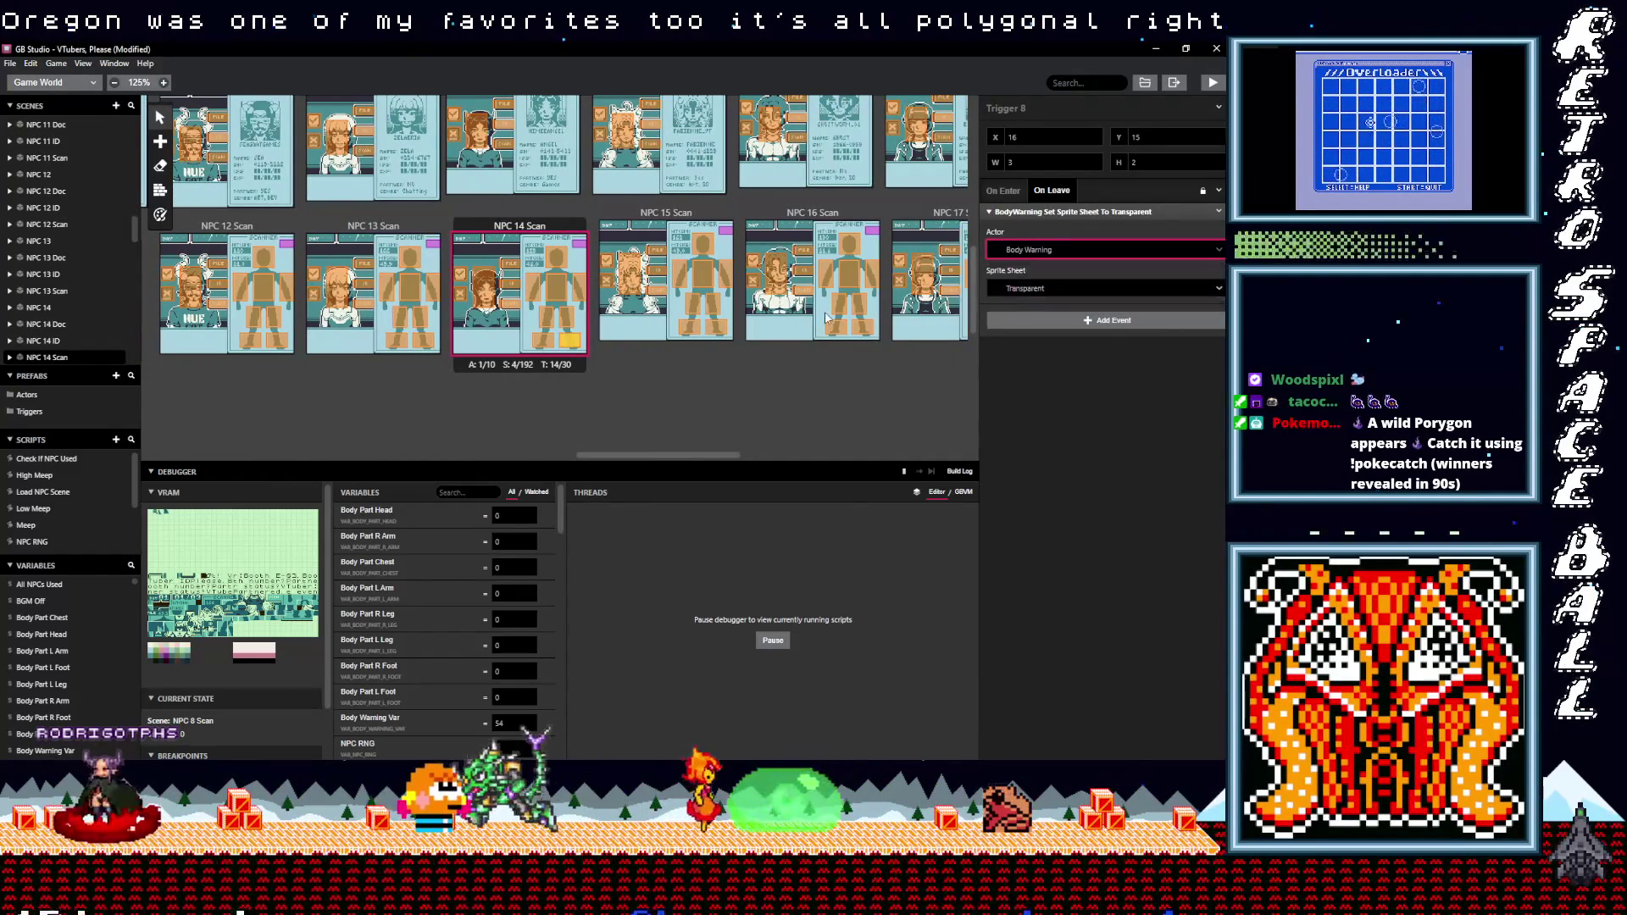
pyautogui.click(570, 316)
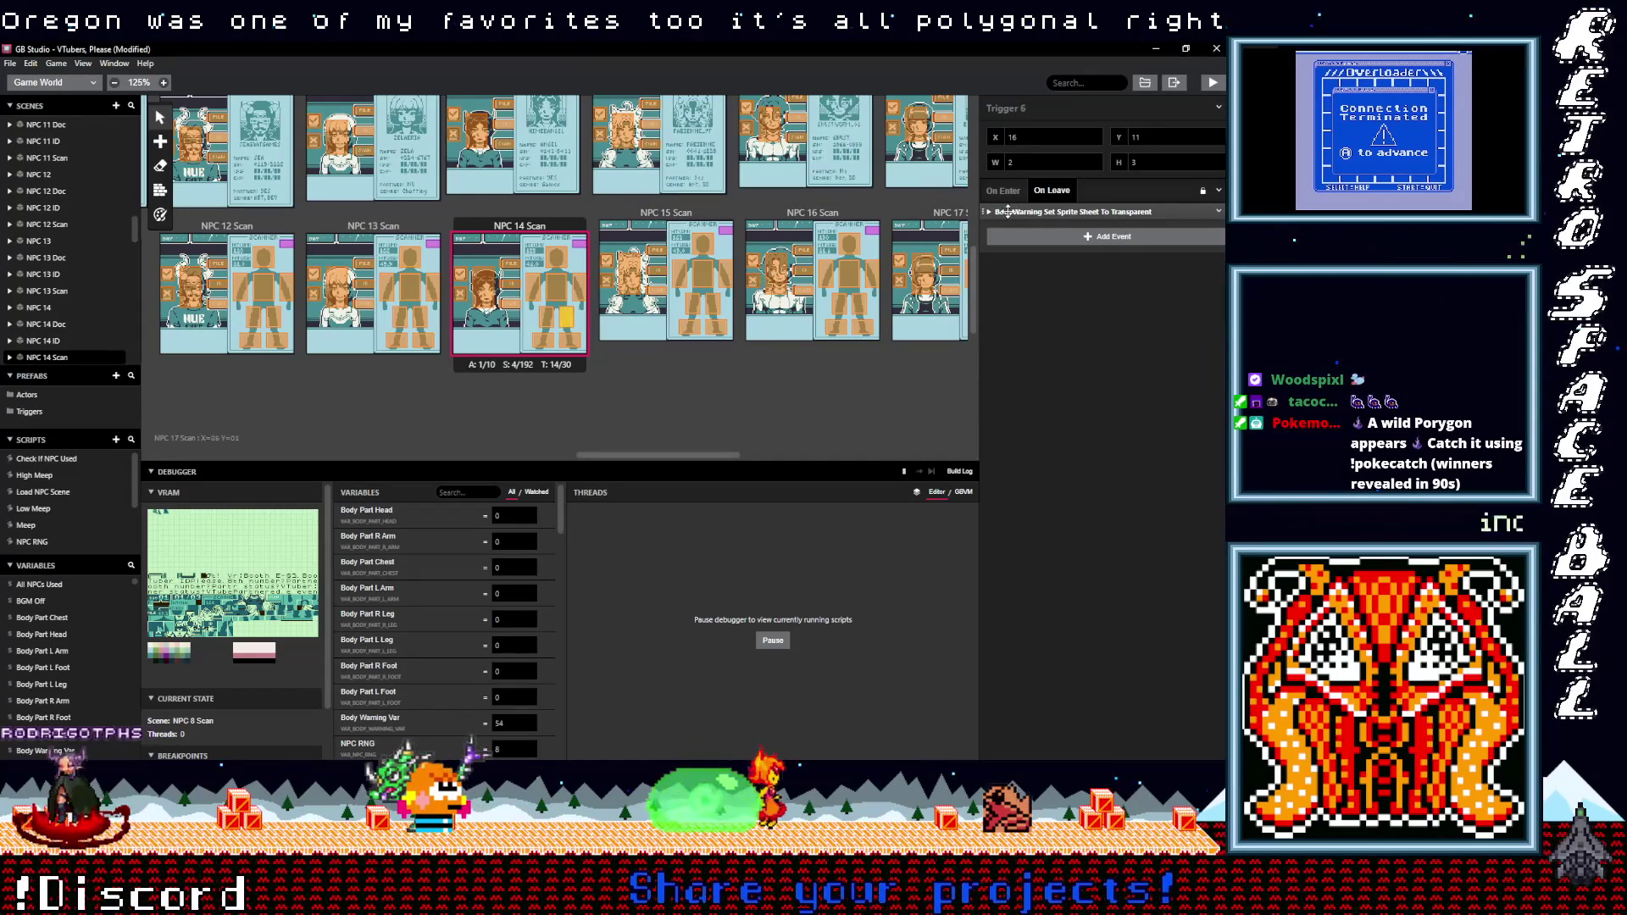
pyautogui.click(1007, 212)
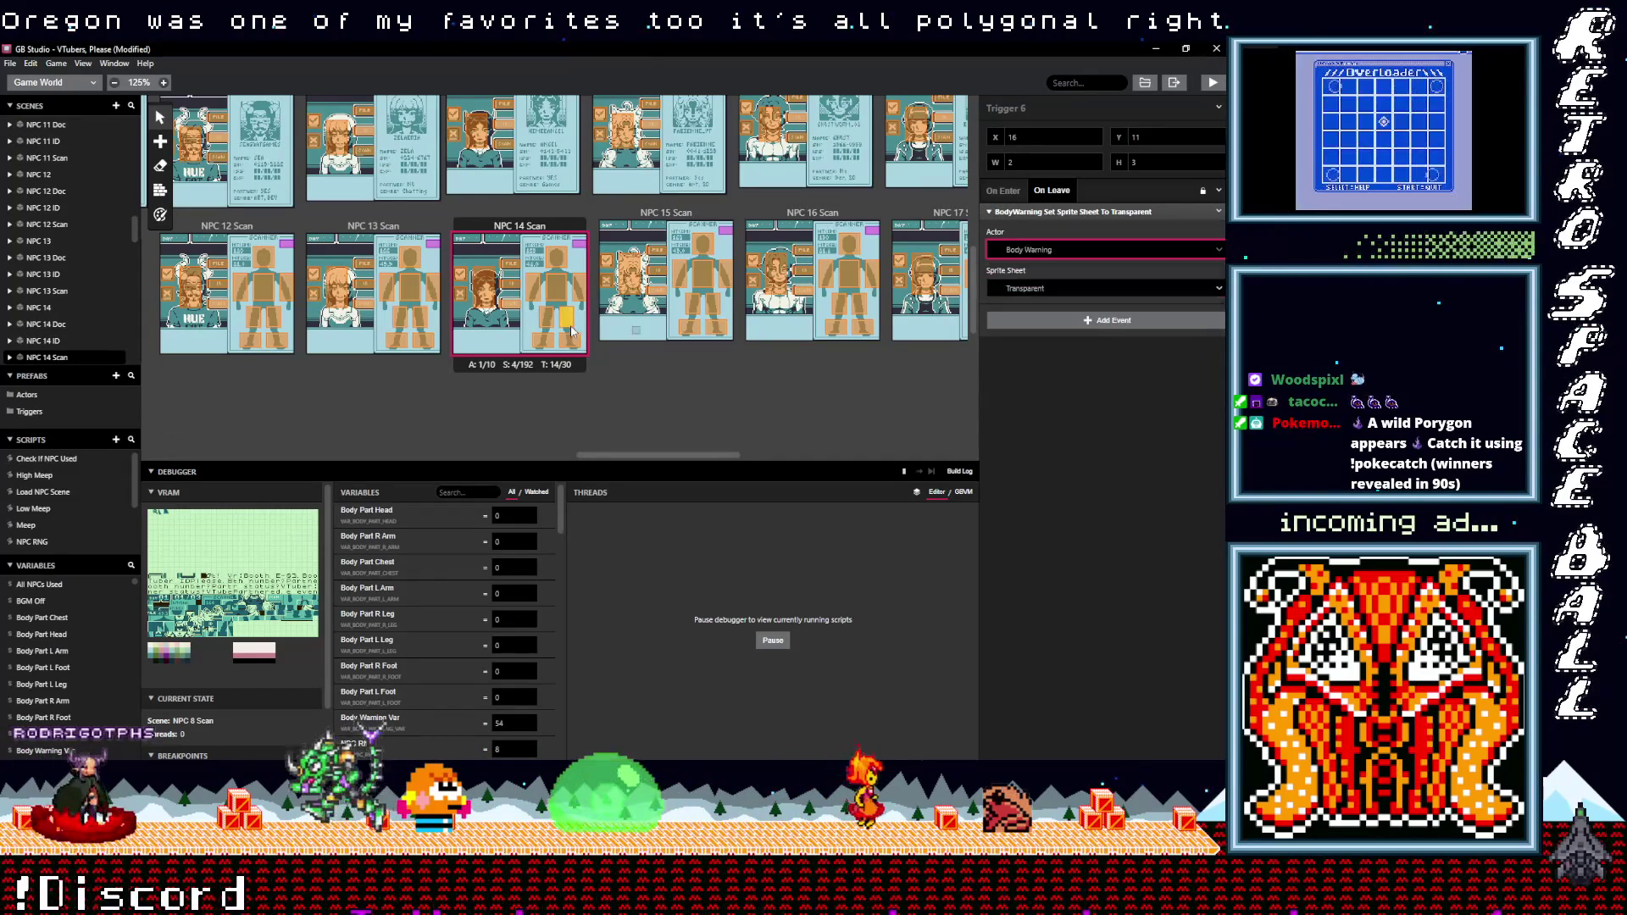
pyautogui.click(580, 291)
pyautogui.click(1035, 214)
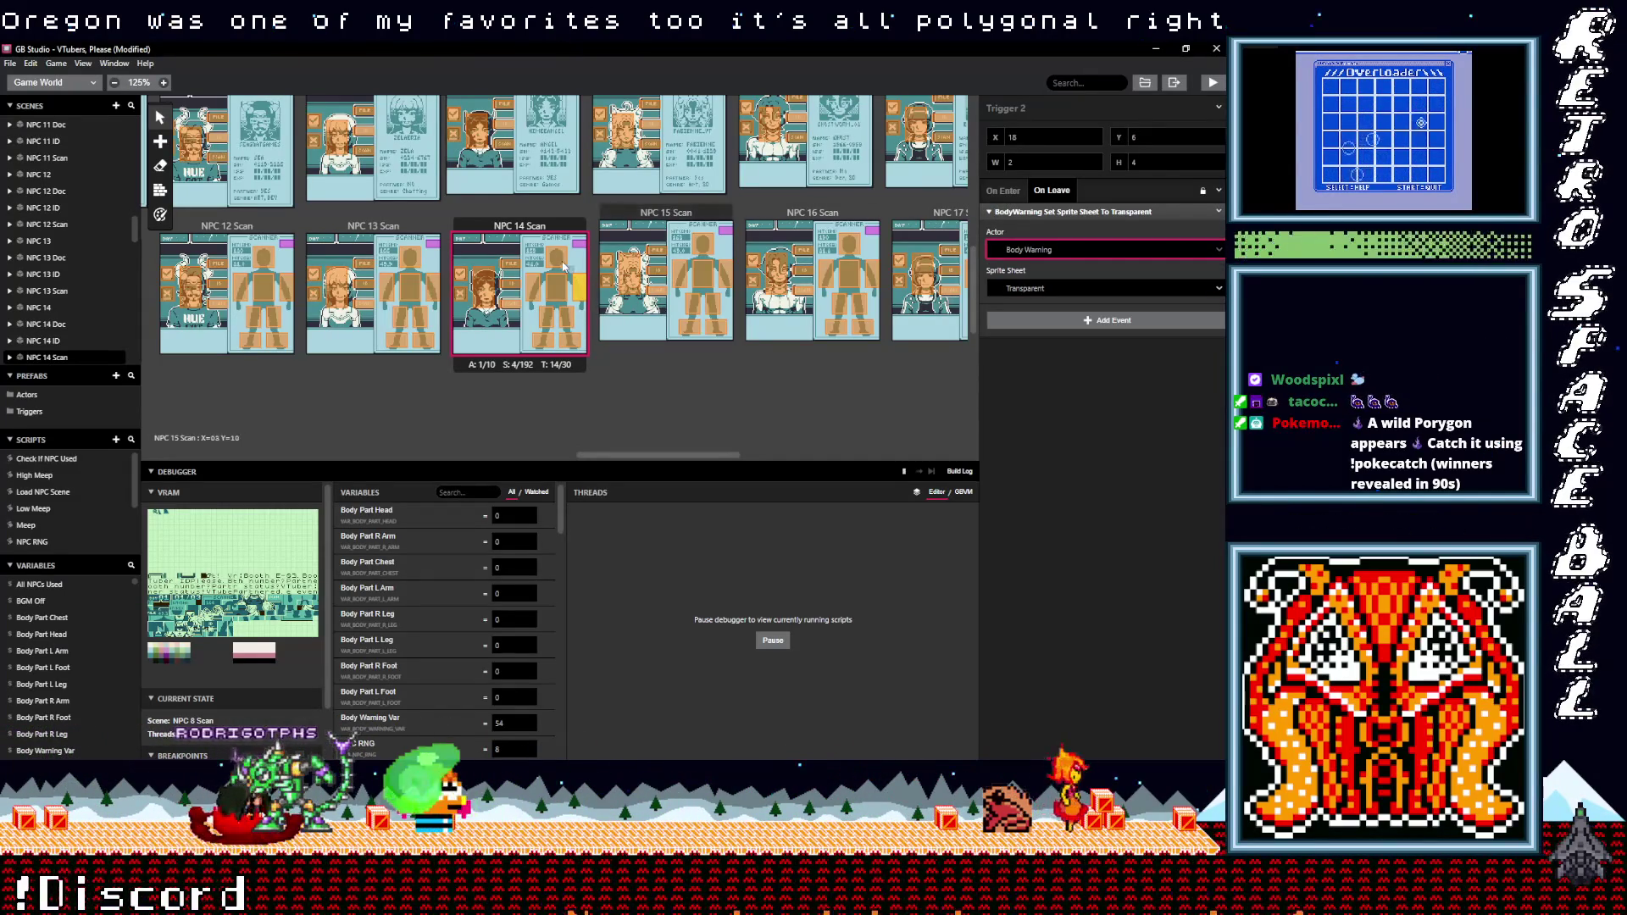
# - Check Triggers 1 and 3, then switch Trigger 4's leave-event actor to Body Warning
pyautogui.click(559, 260)
pyautogui.click(1025, 251)
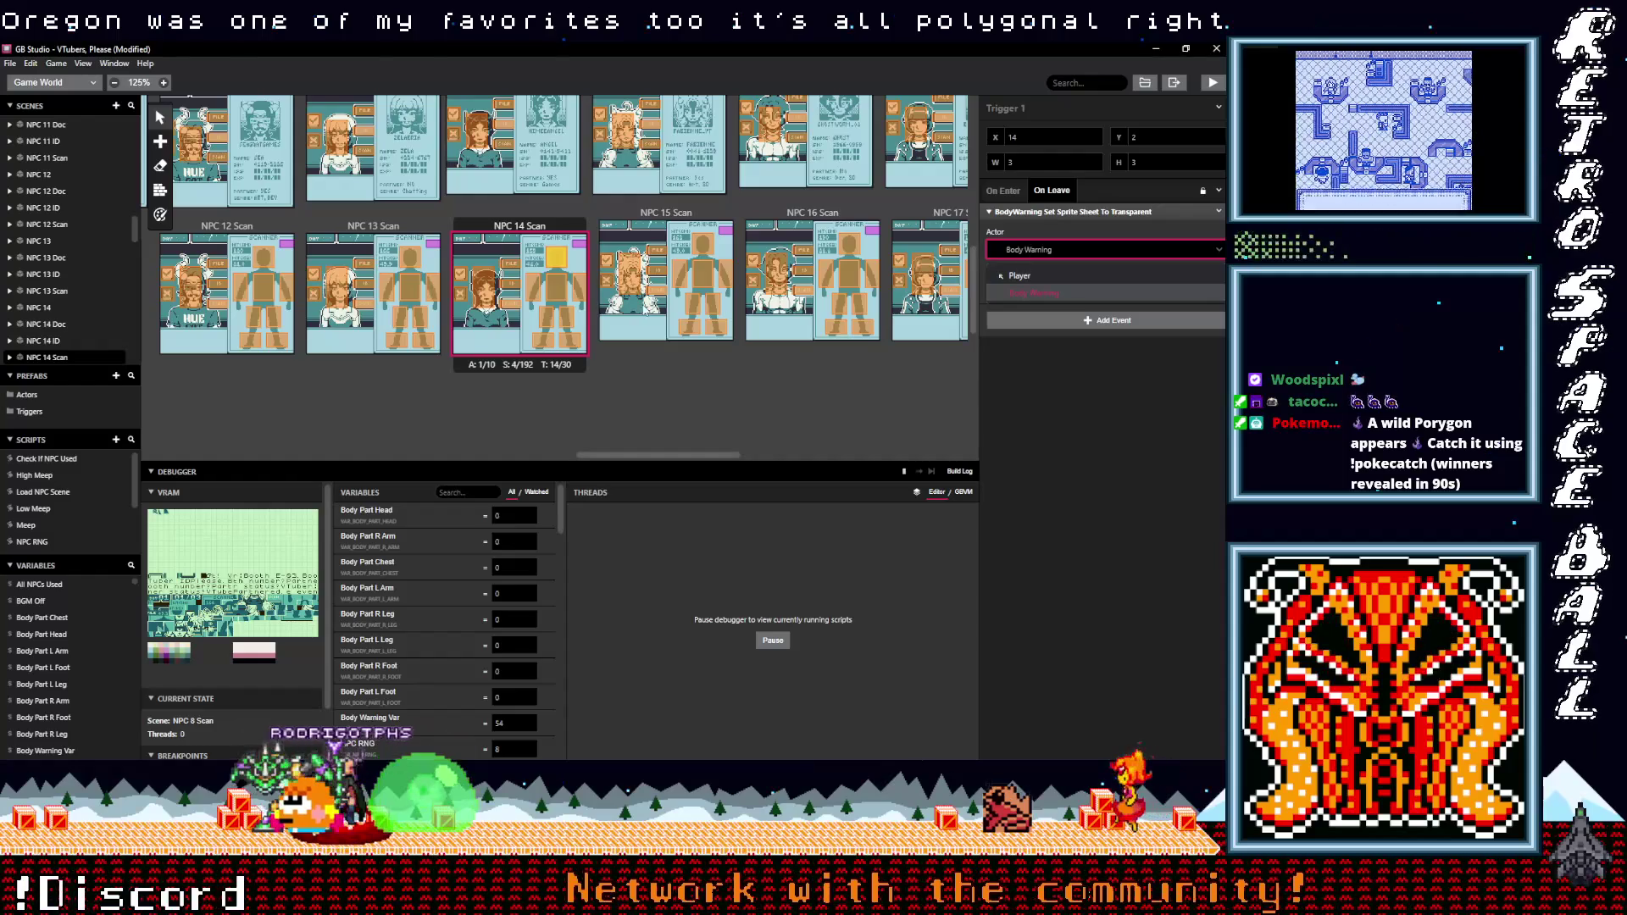
pyautogui.click(561, 288)
pyautogui.click(1028, 213)
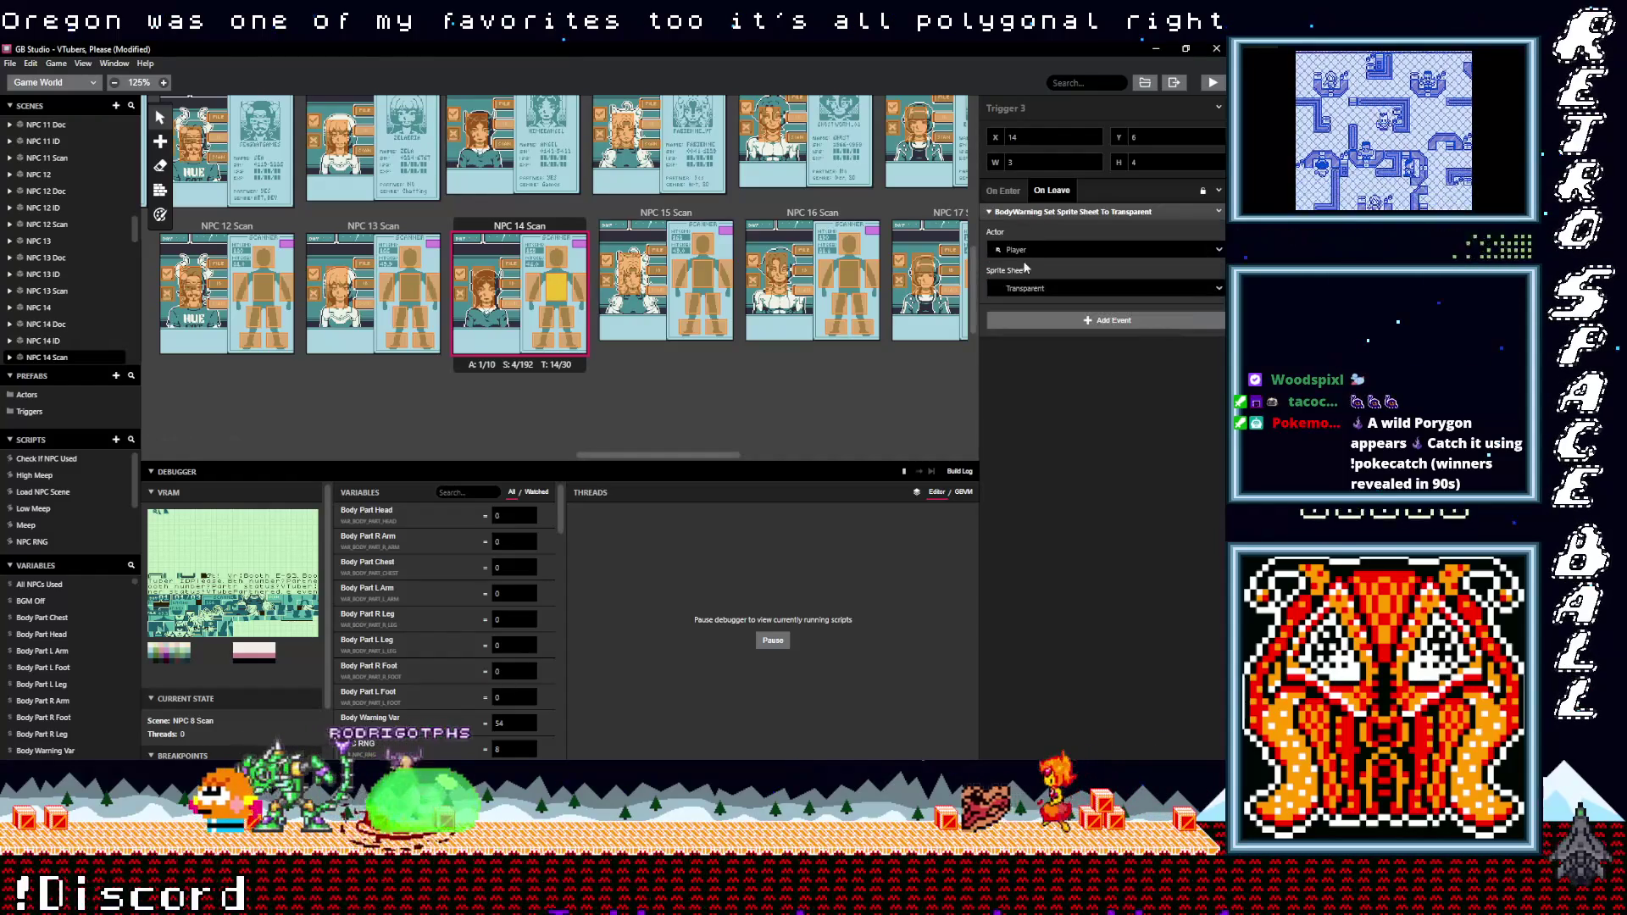
pyautogui.click(563, 287)
pyautogui.click(993, 213)
pyautogui.click(1032, 251)
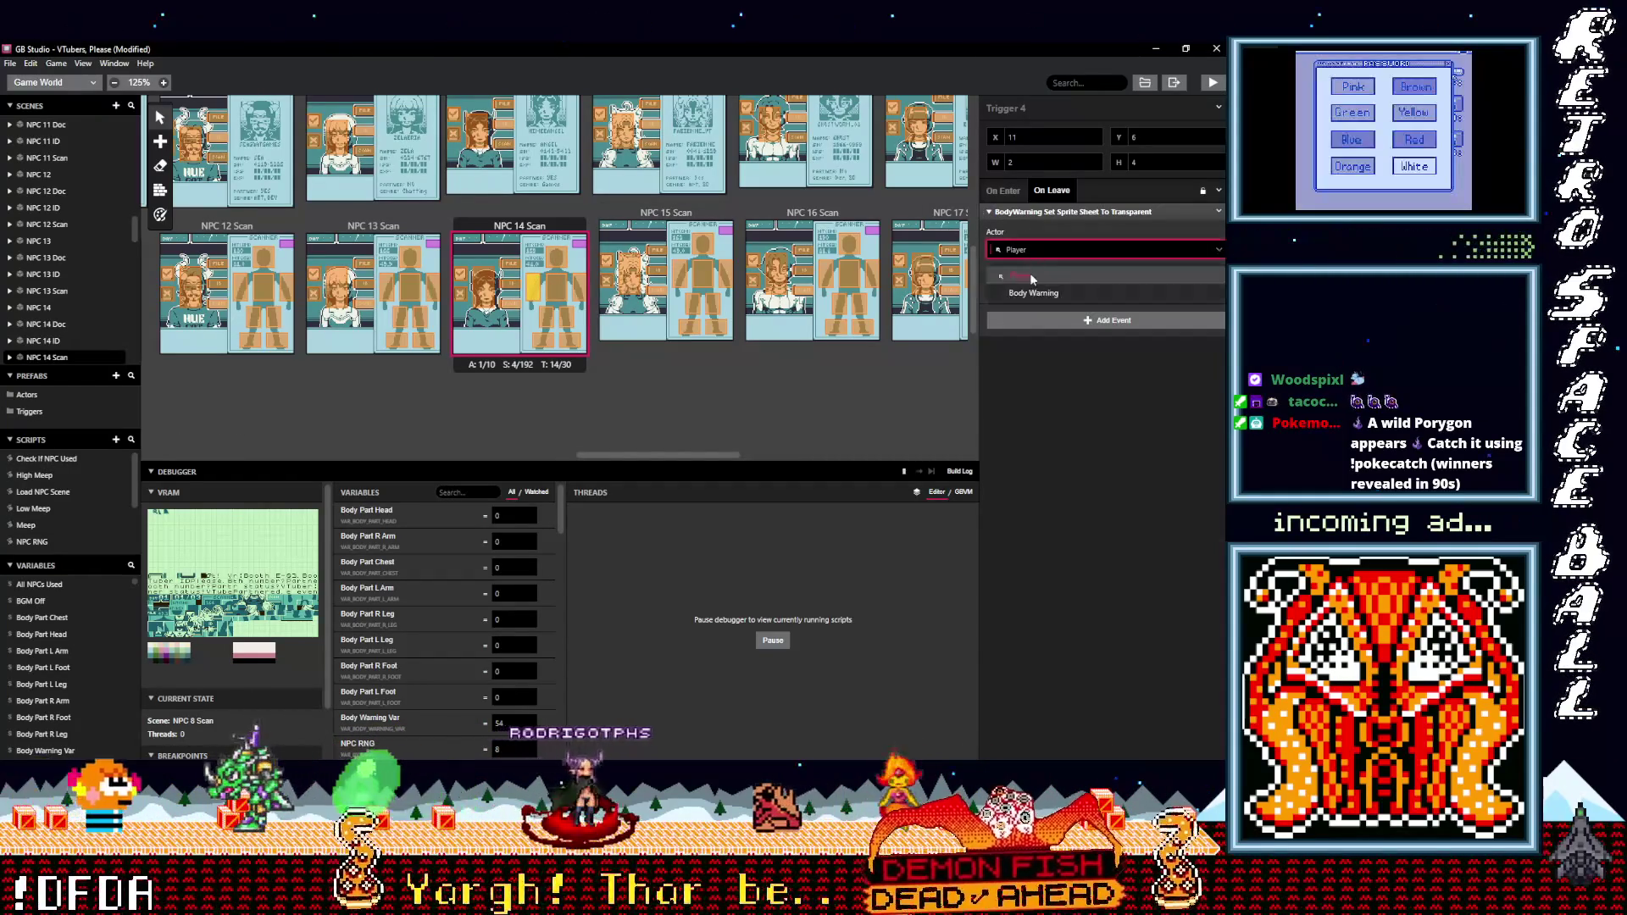
# - Set the leave-event actor of Triggers 5 and 7 to Body Warning
pyautogui.click(551, 320)
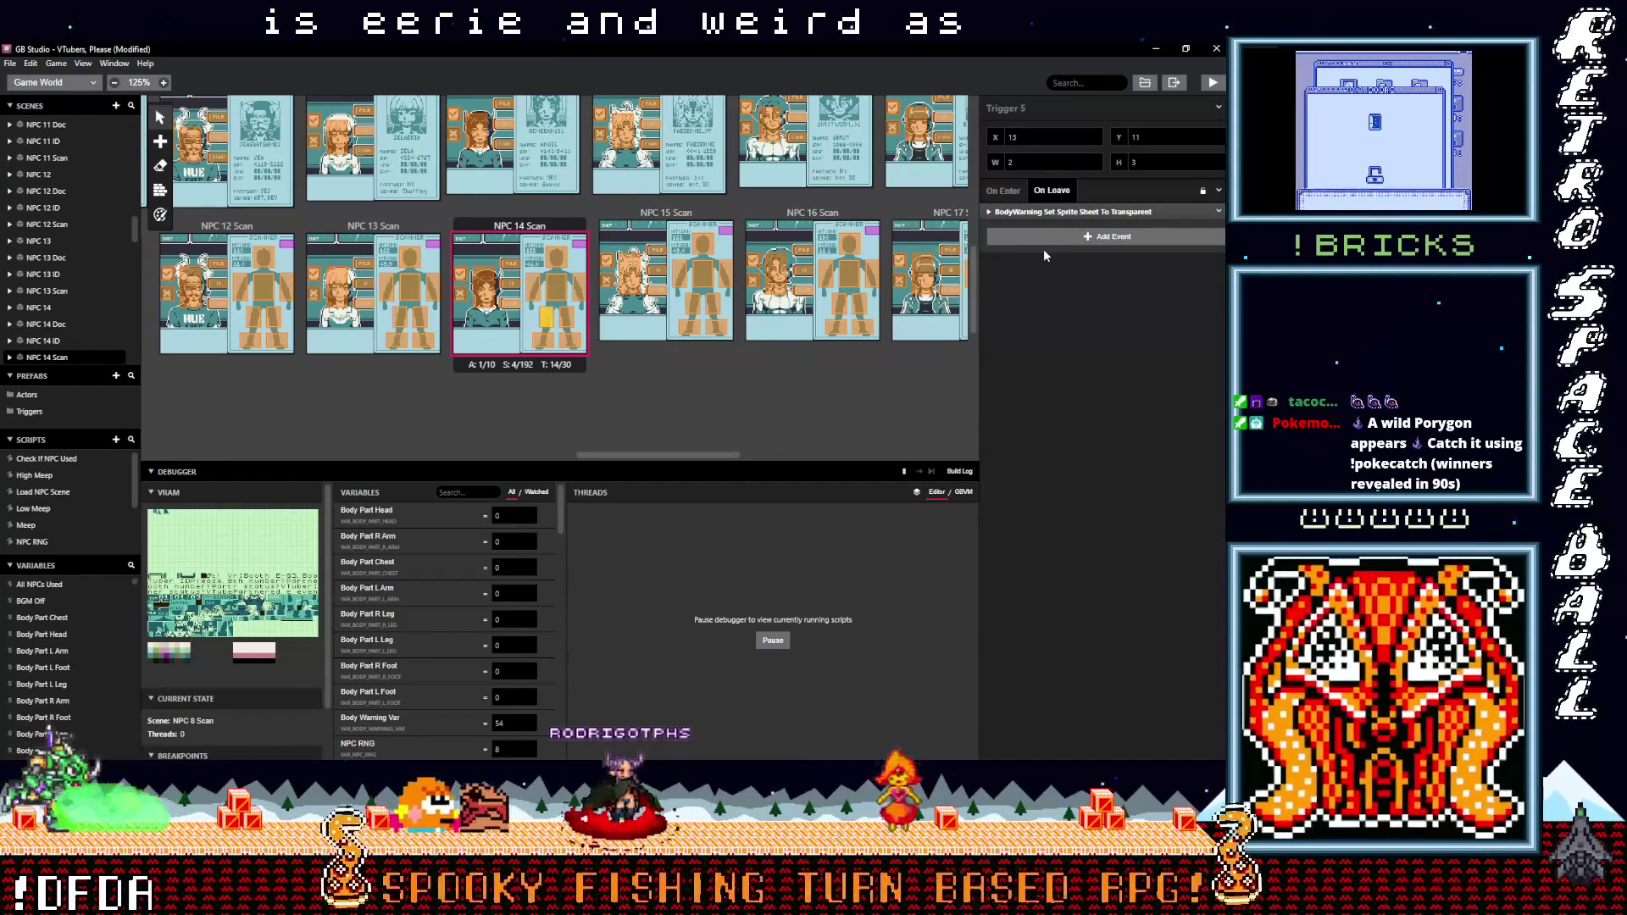
pyautogui.click(1073, 211)
pyautogui.click(1102, 249)
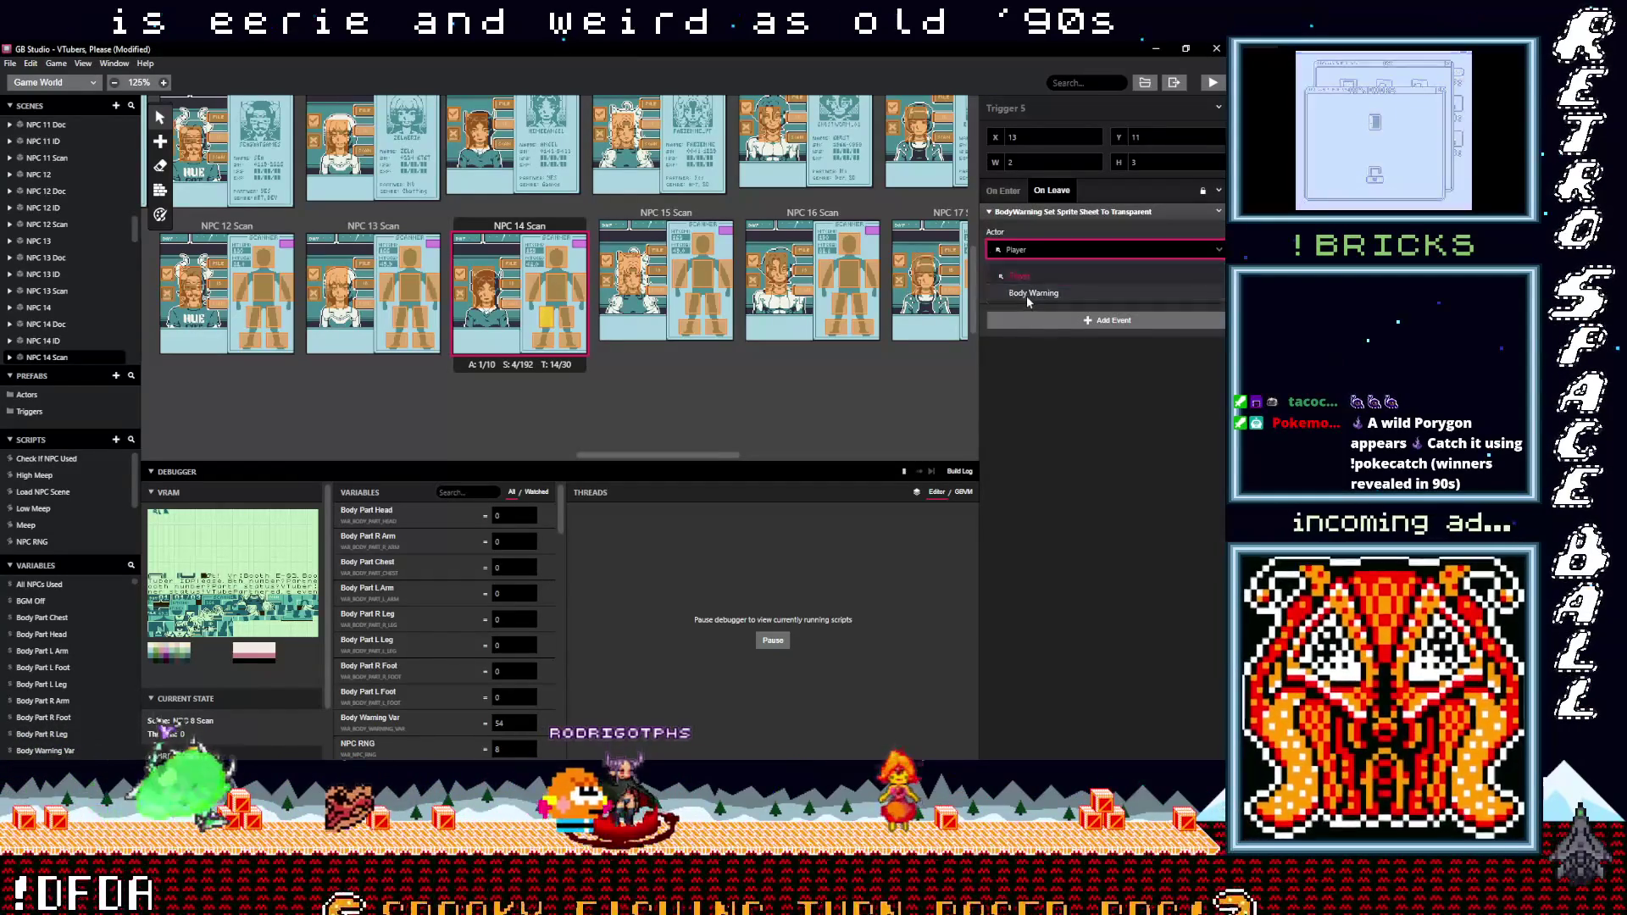
pyautogui.click(1028, 297)
pyautogui.click(543, 343)
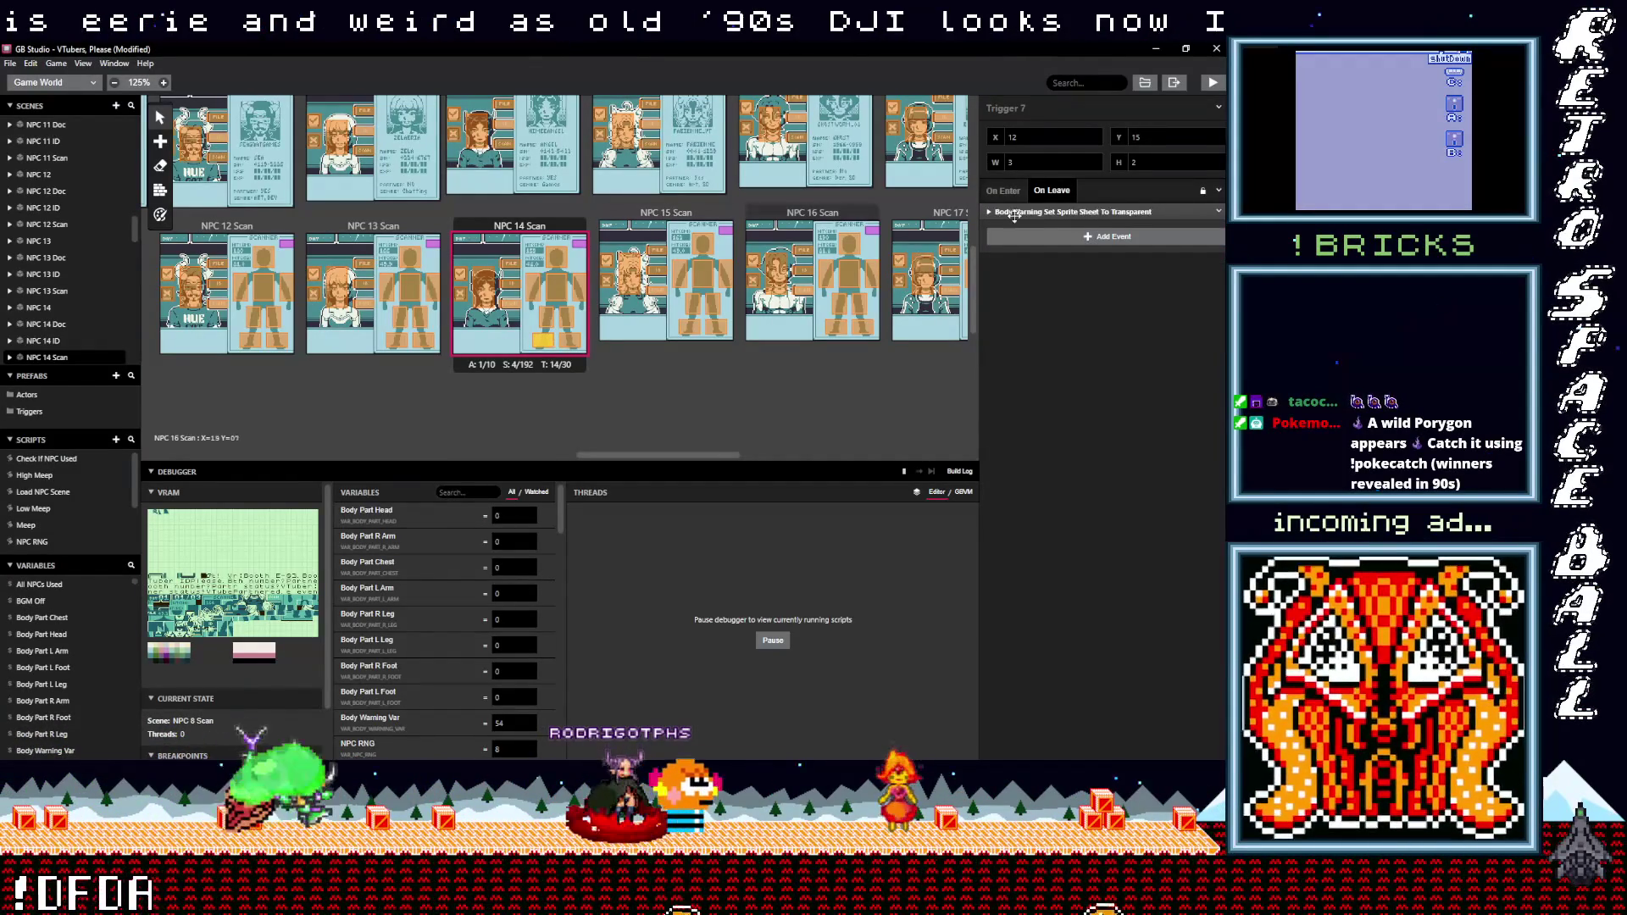
pyautogui.click(1014, 212)
pyautogui.click(1027, 249)
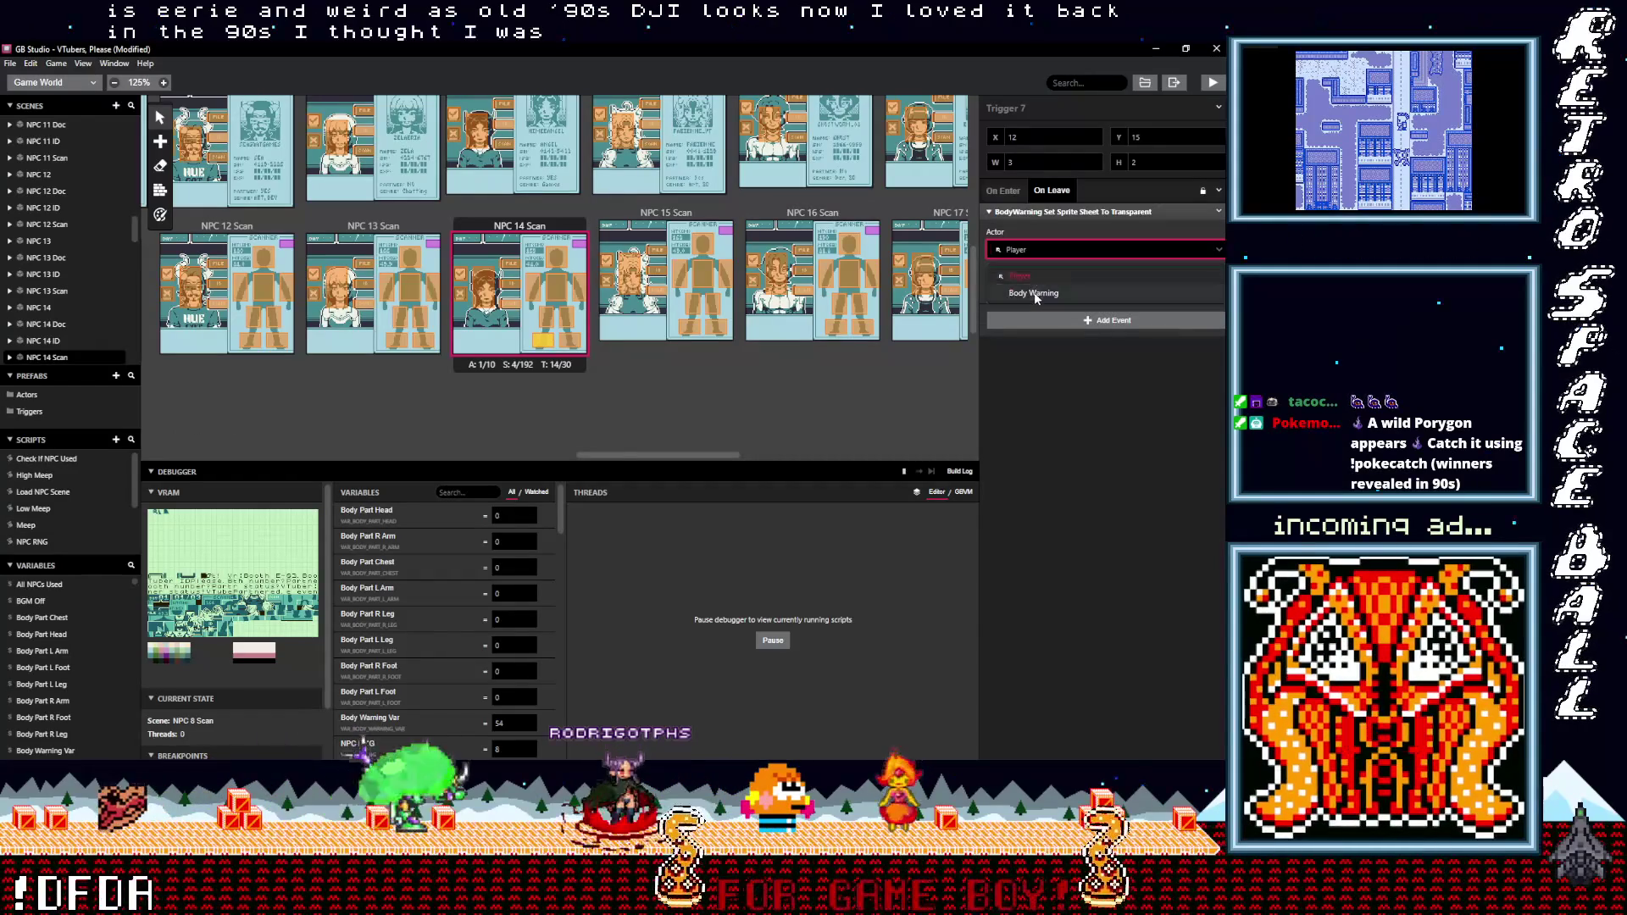
pyautogui.click(1036, 293)
pyautogui.moveTo(617, 455); pyautogui.dragTo(631, 457)
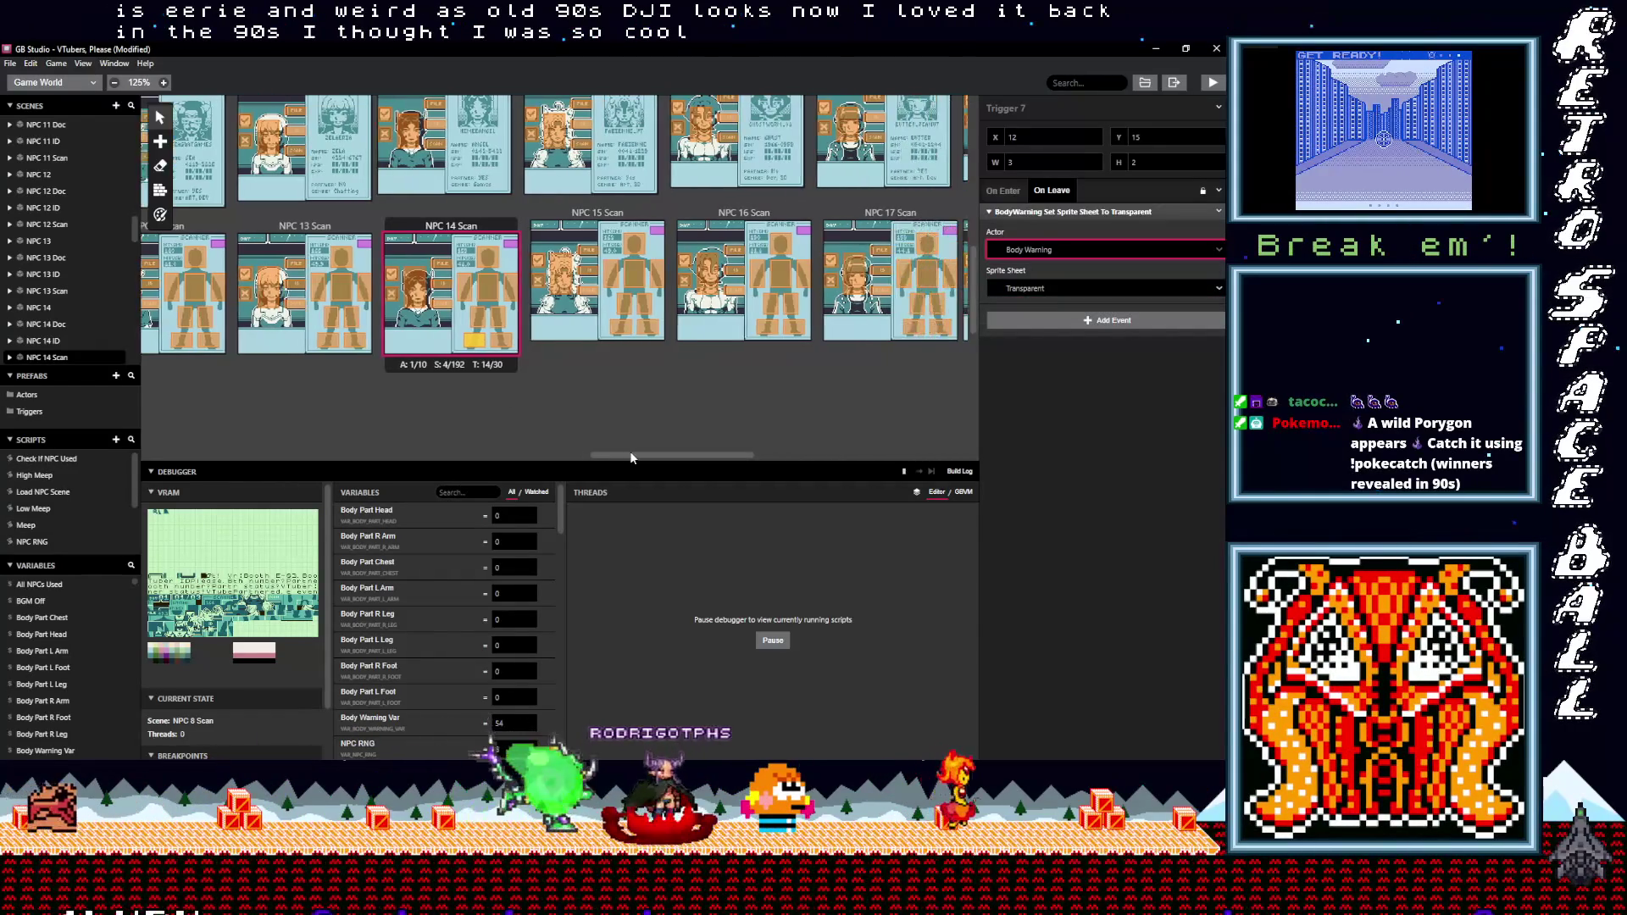
# - Set NPC 15 Scan Trigger 8's leave-event actor to Body Warning and check Trigger 7's
pyautogui.hscroll(2, 579, 421)
pyautogui.click(627, 335)
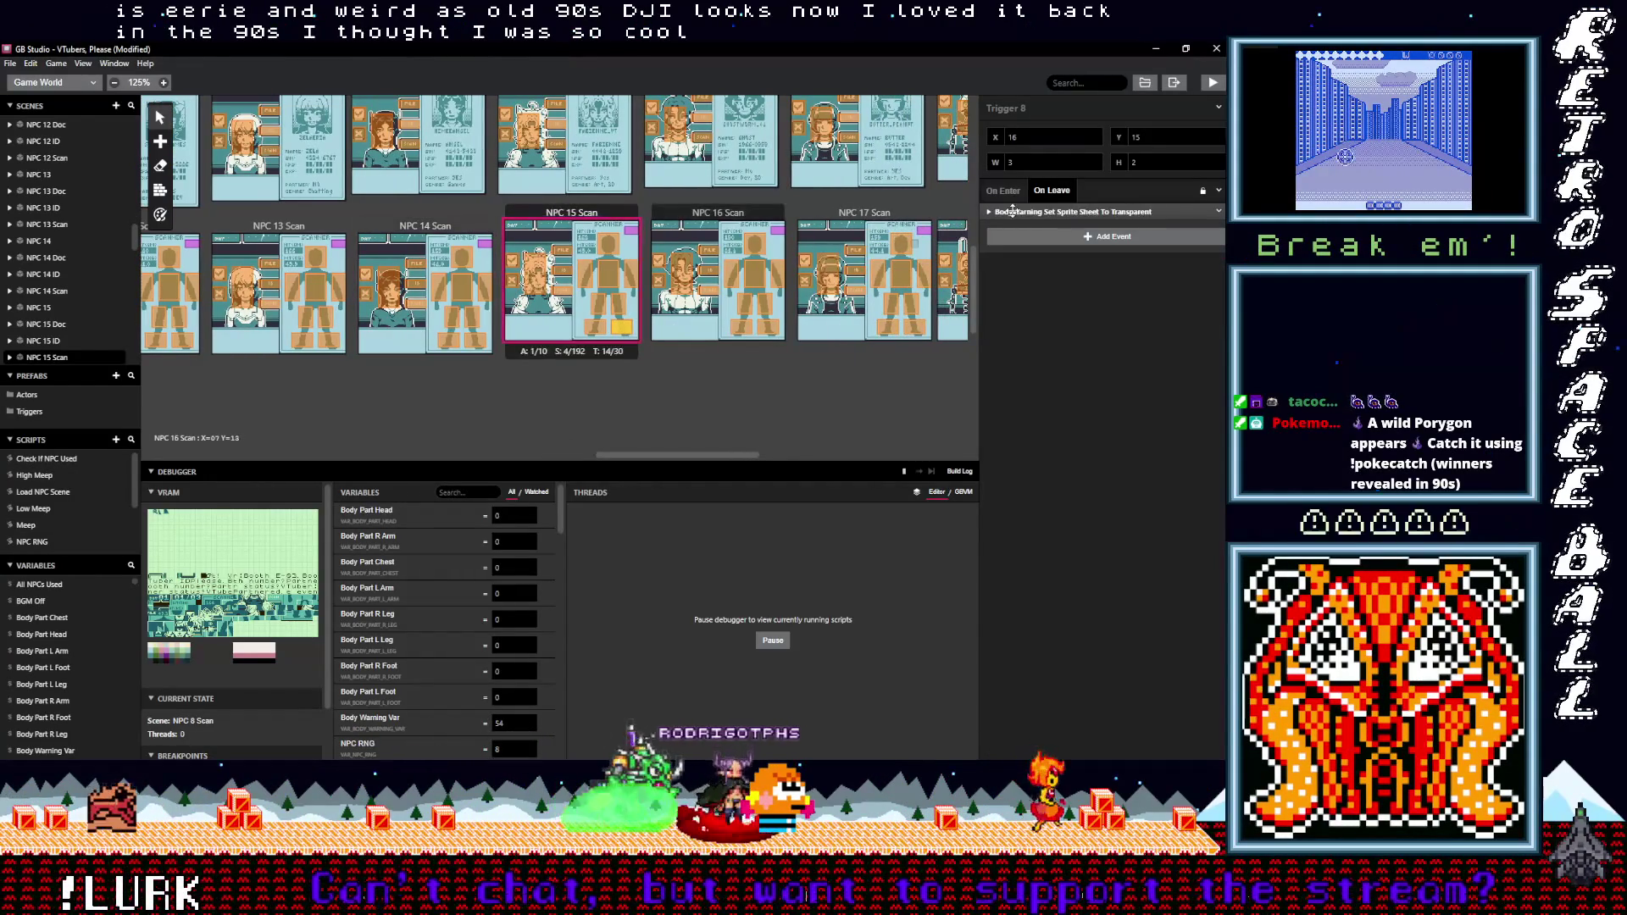
pyautogui.click(1028, 212)
pyautogui.click(1017, 254)
pyautogui.click(1029, 288)
pyautogui.click(592, 334)
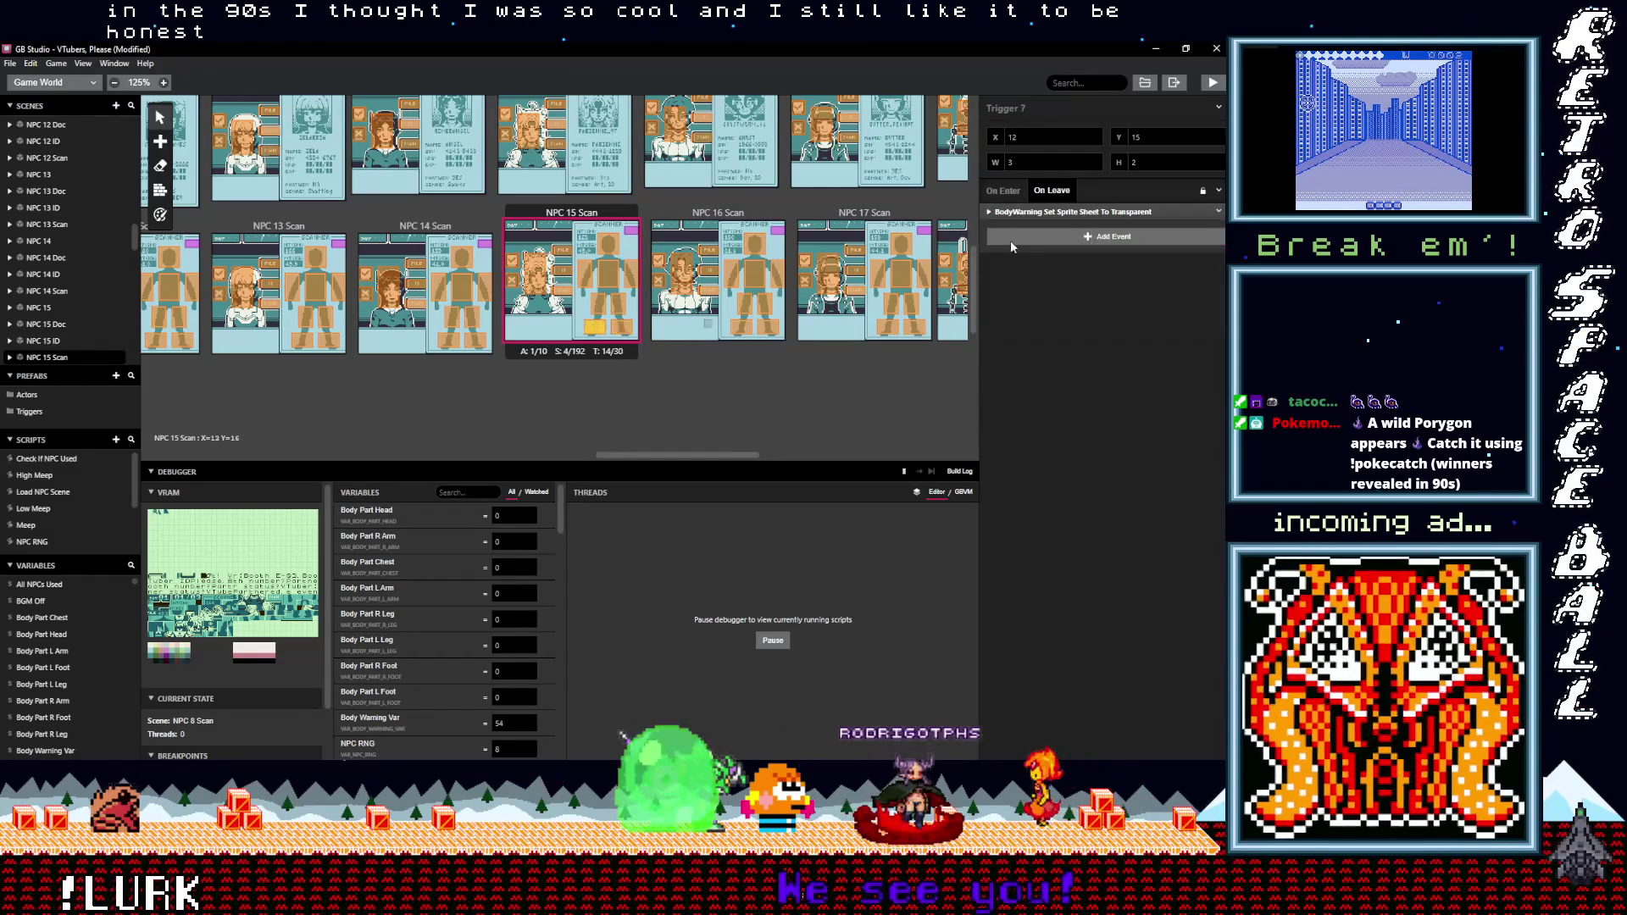
pyautogui.click(1022, 212)
pyautogui.click(1025, 250)
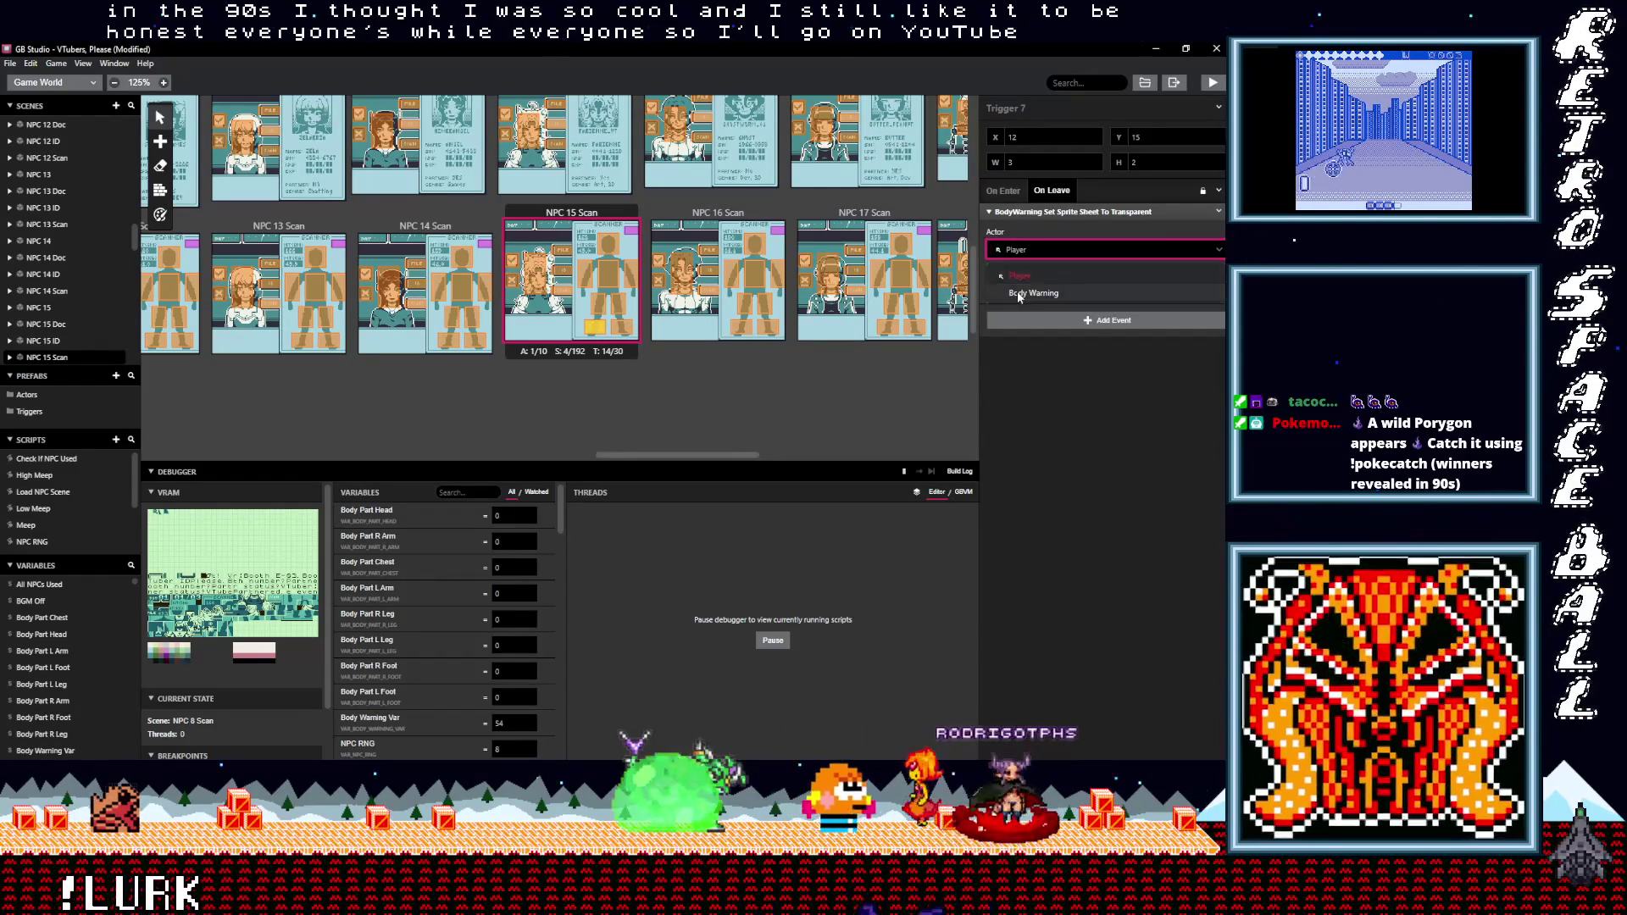
# - Retarget the leave events of Triggers 6 and 2 to Body Warning
pyautogui.click(623, 307)
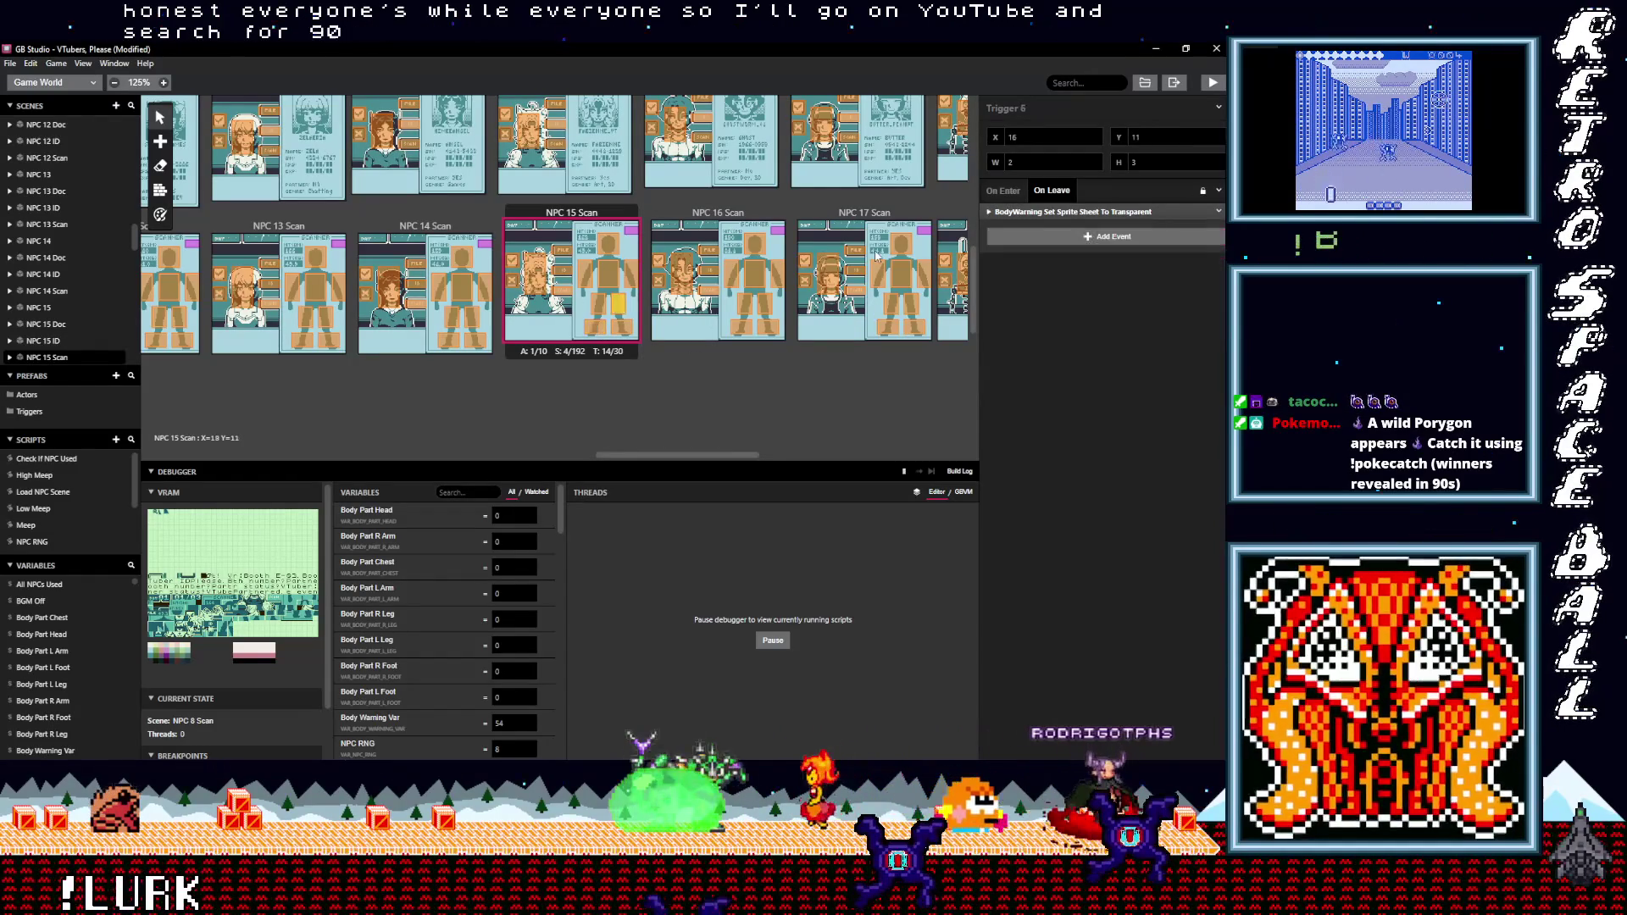
pyautogui.click(1012, 212)
pyautogui.click(1025, 250)
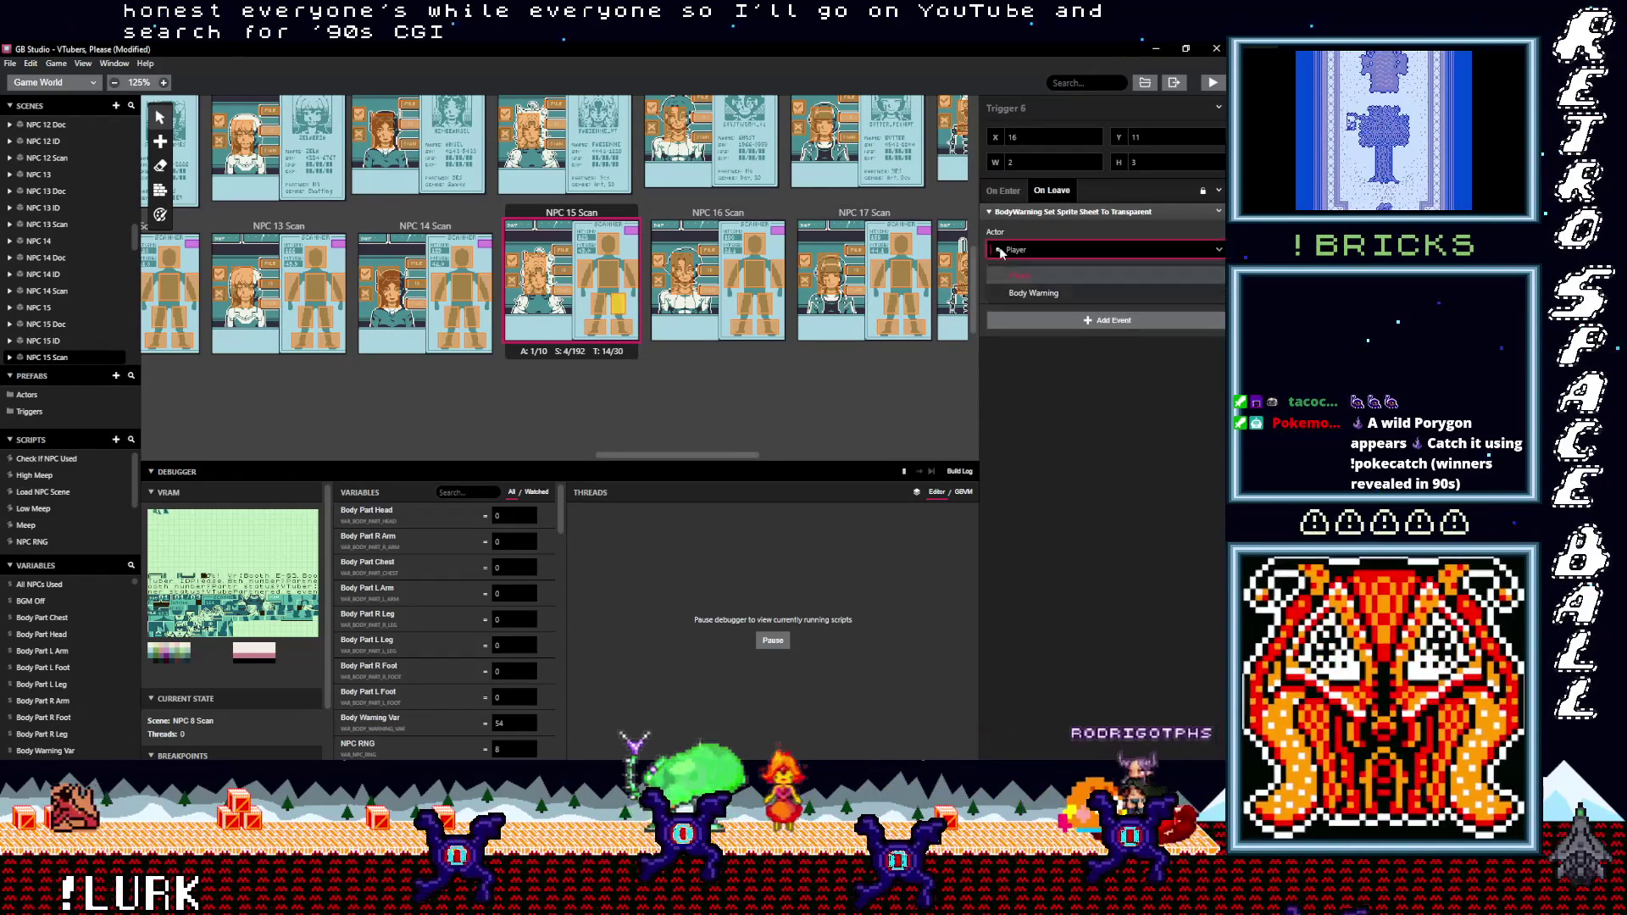
pyautogui.click(1028, 293)
pyautogui.click(631, 273)
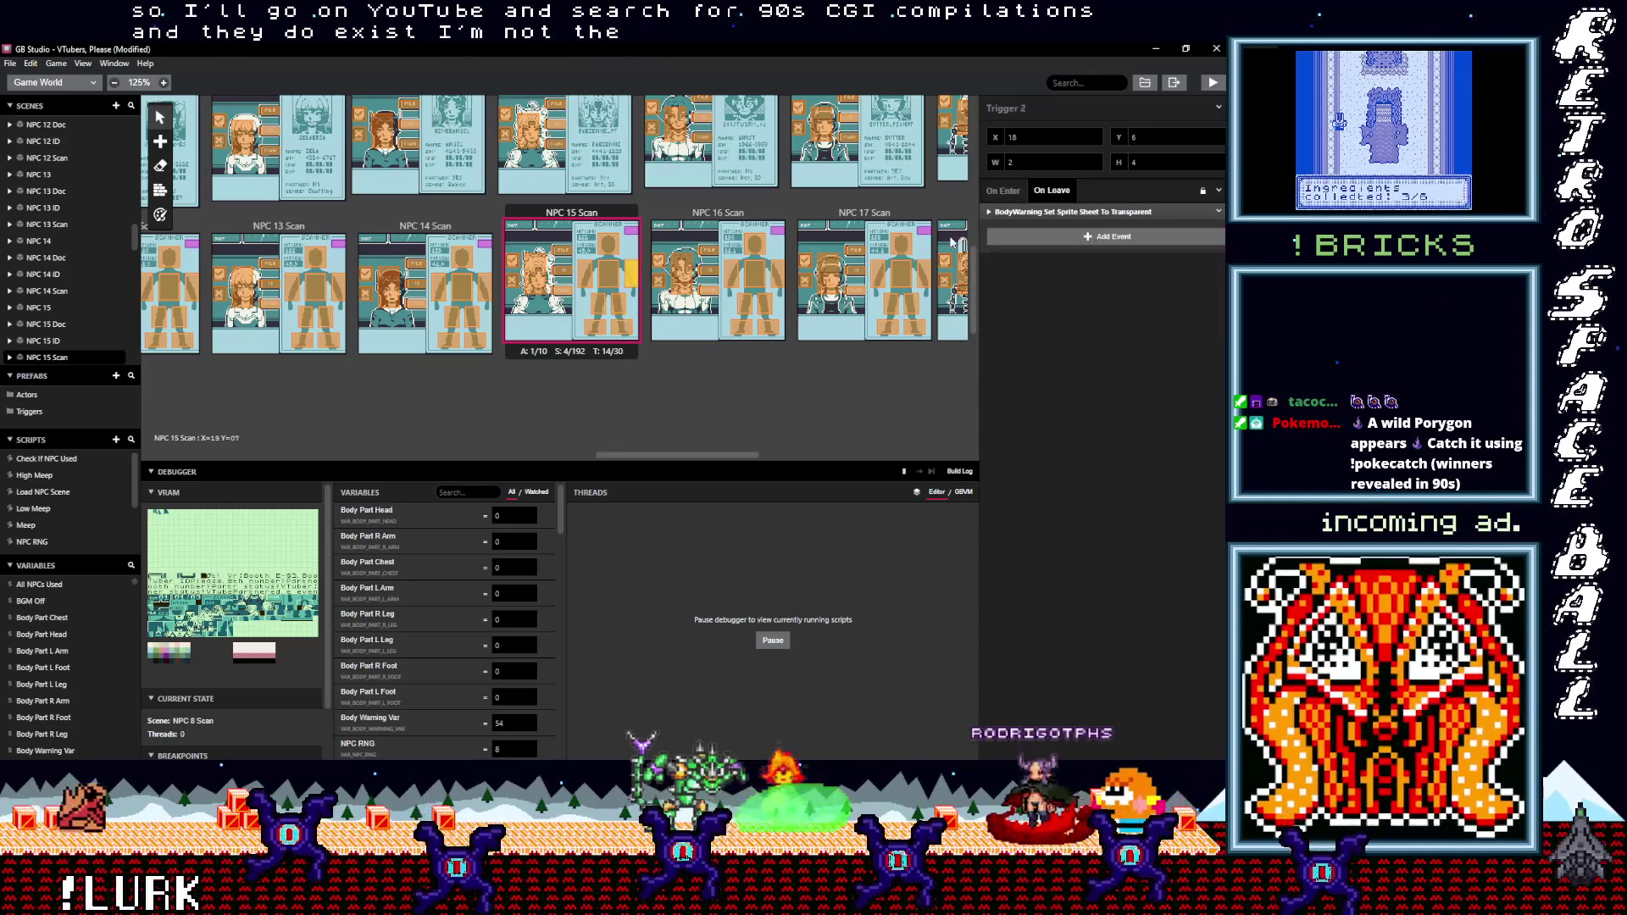
pyautogui.click(1023, 212)
pyautogui.click(1017, 252)
pyautogui.click(1019, 293)
# - Set Trigger 3's leave event to Body Warning and confirm Trigger 5 targets it too
pyautogui.click(610, 282)
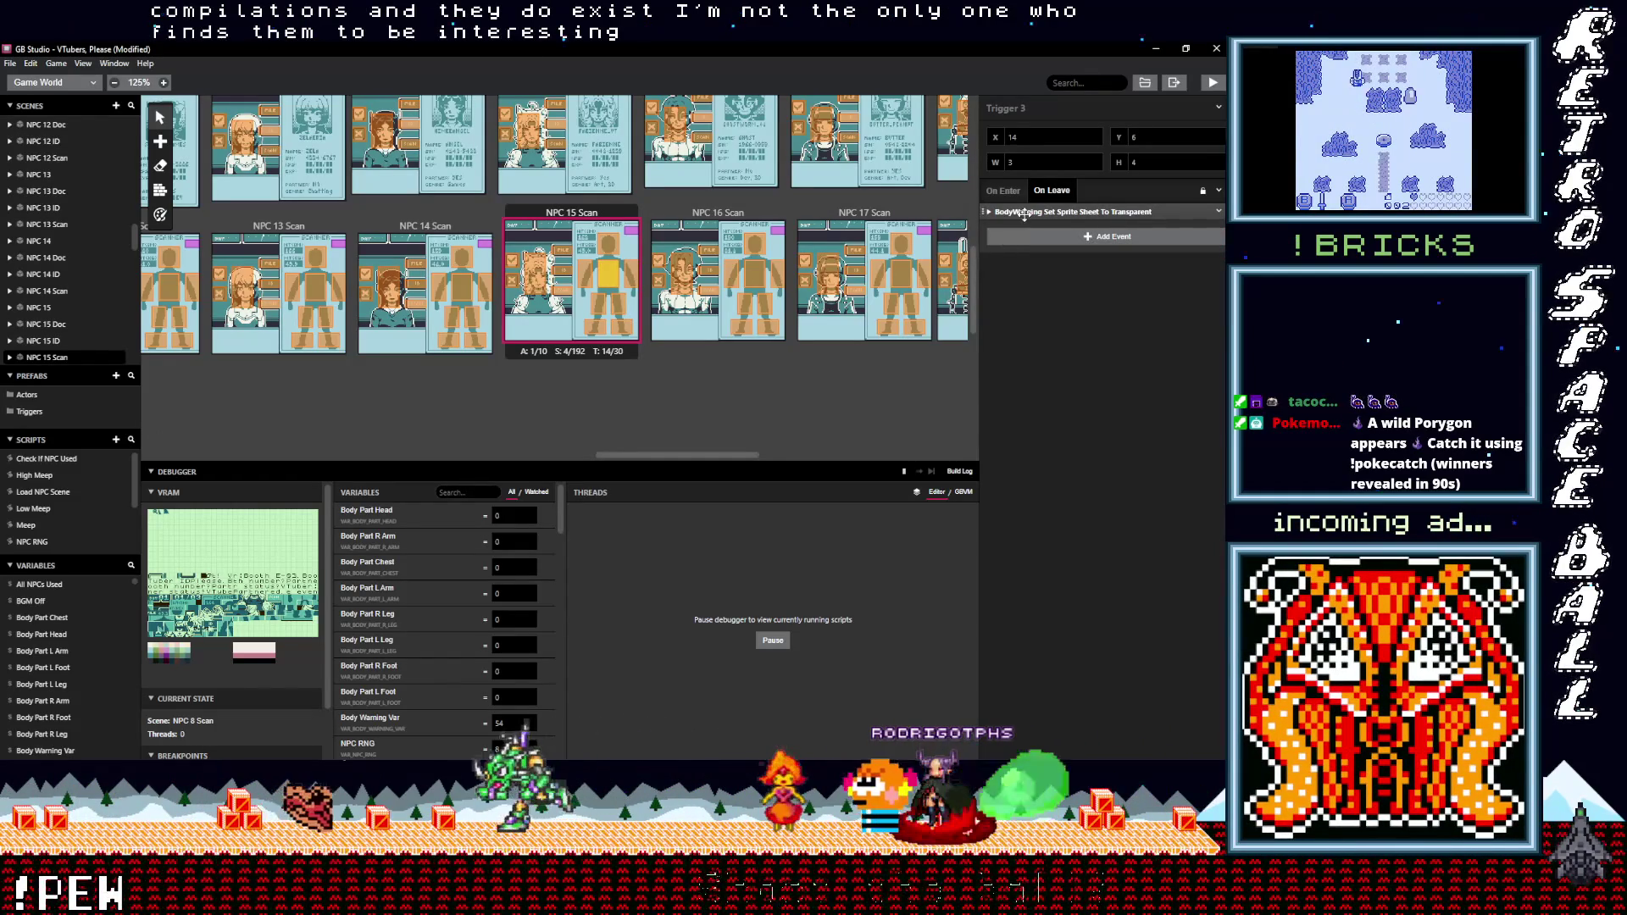
pyautogui.click(1024, 212)
pyautogui.click(1028, 250)
pyautogui.click(1023, 292)
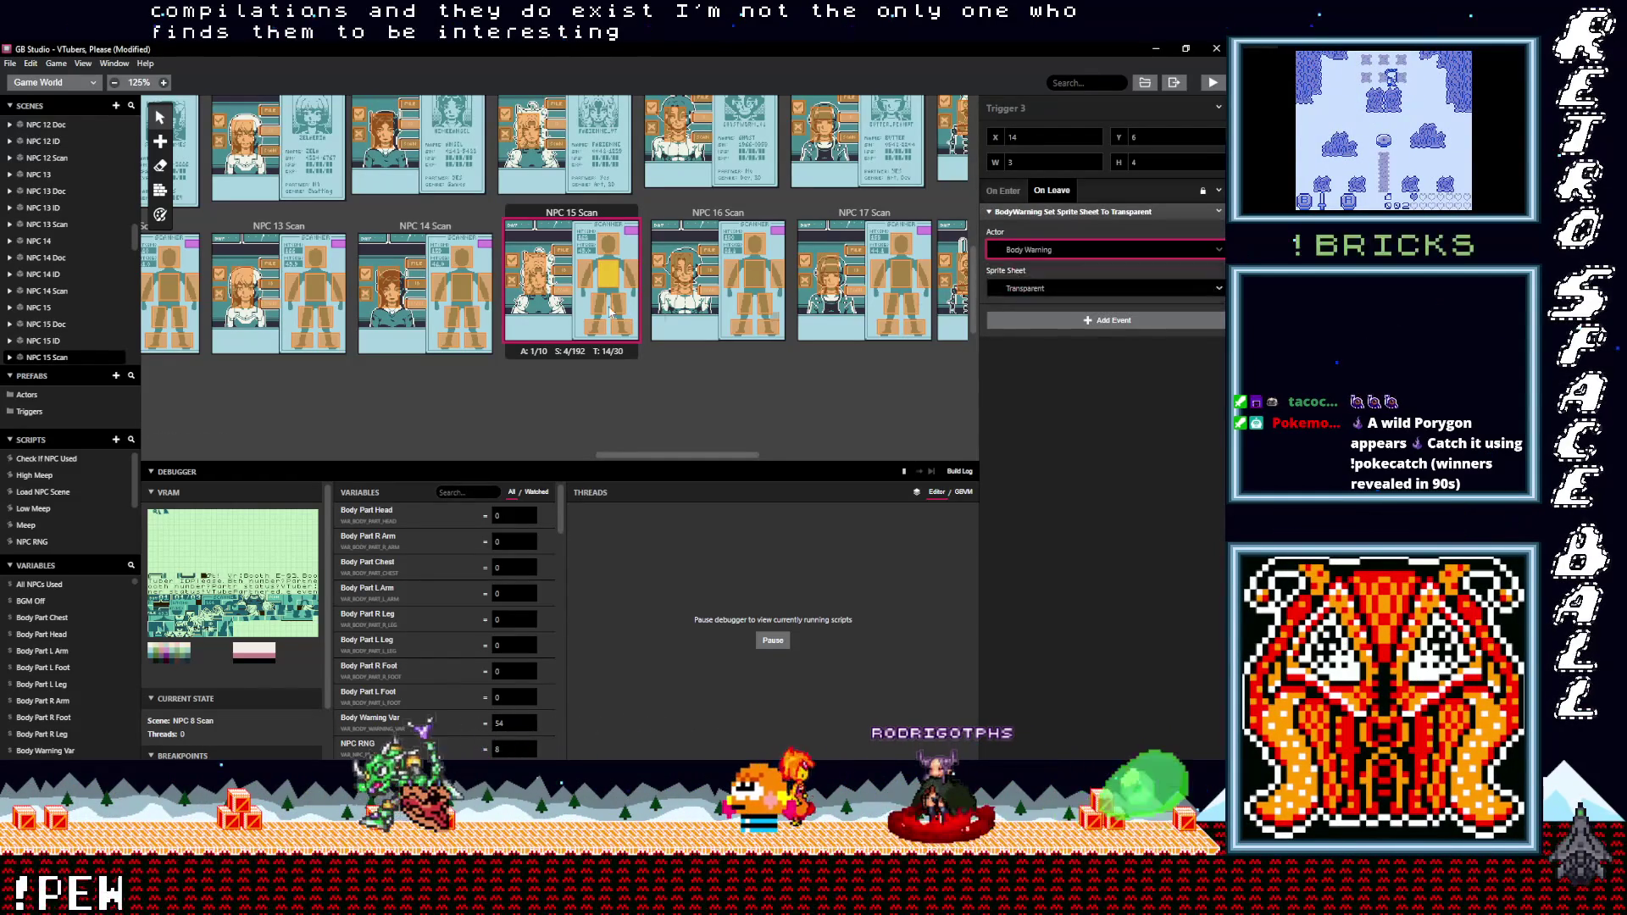
pyautogui.click(602, 312)
pyautogui.click(1012, 212)
pyautogui.click(1028, 250)
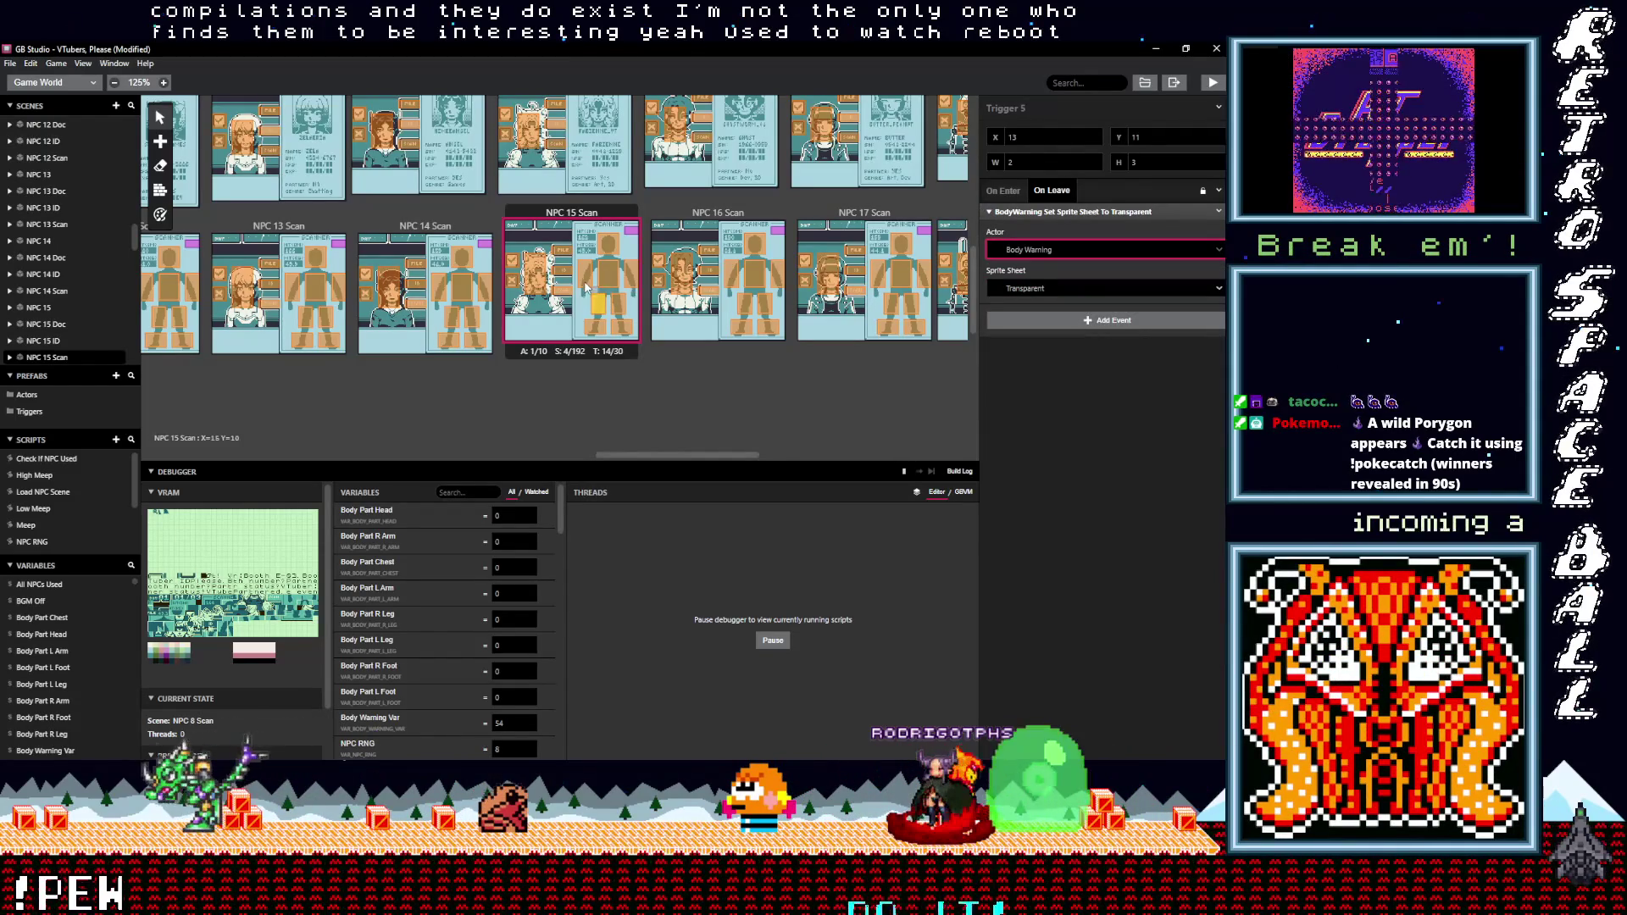
# - Verify Triggers 4 and 2 in NPC 15 Scan, then select Trigger 8 in NPC 16 Scan
pyautogui.click(587, 284)
pyautogui.click(1028, 212)
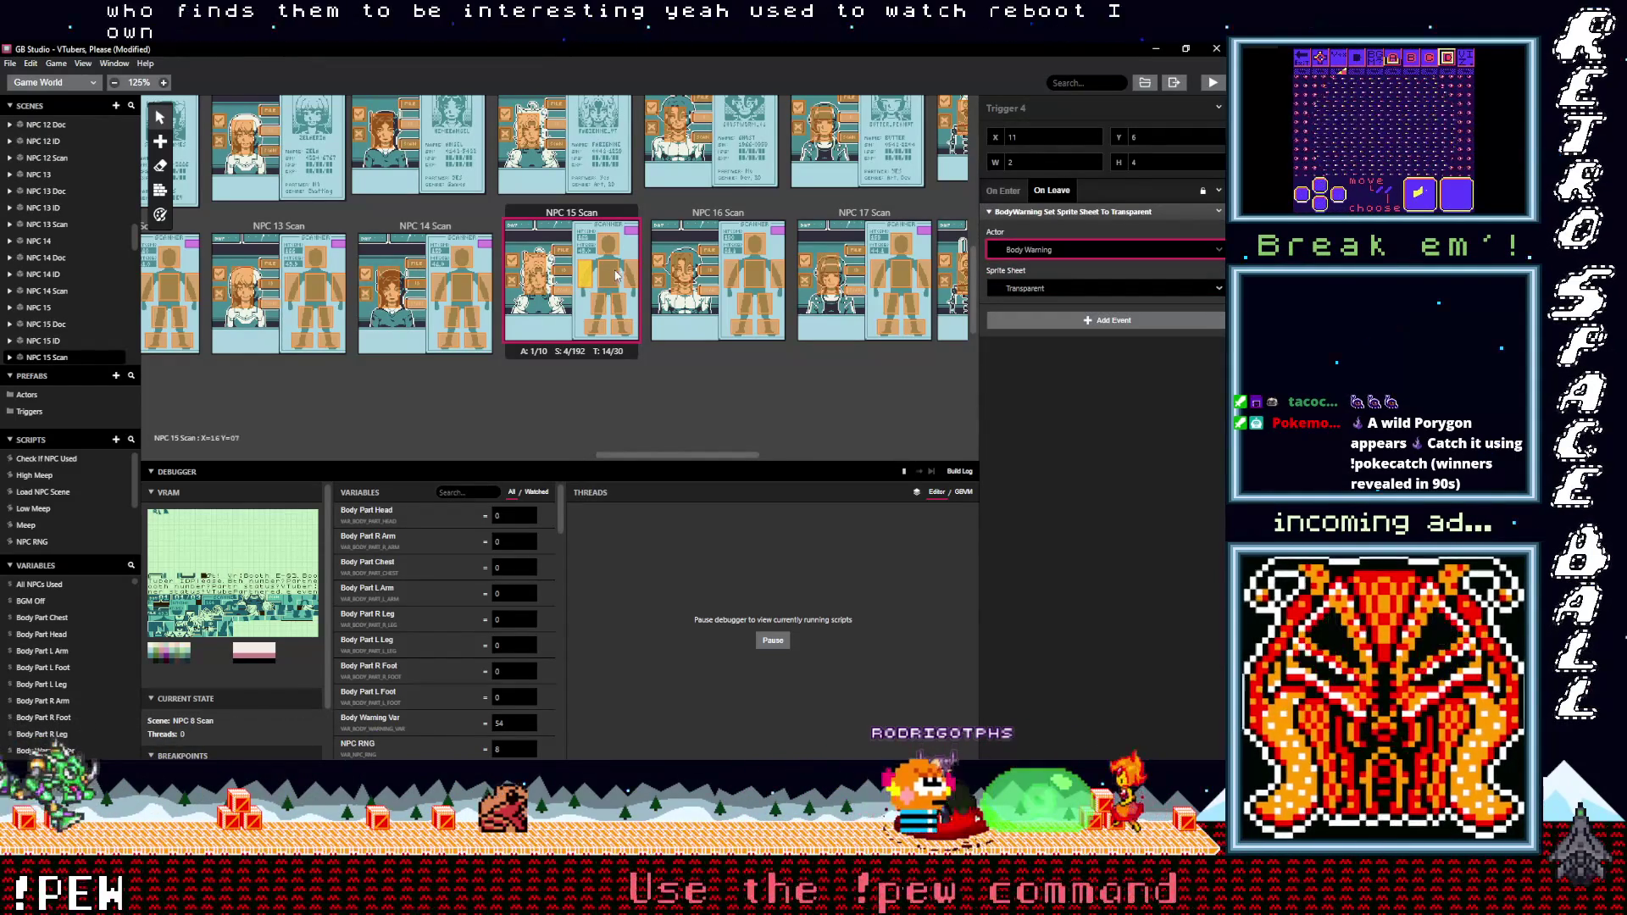
pyautogui.click(617, 274)
pyautogui.click(632, 274)
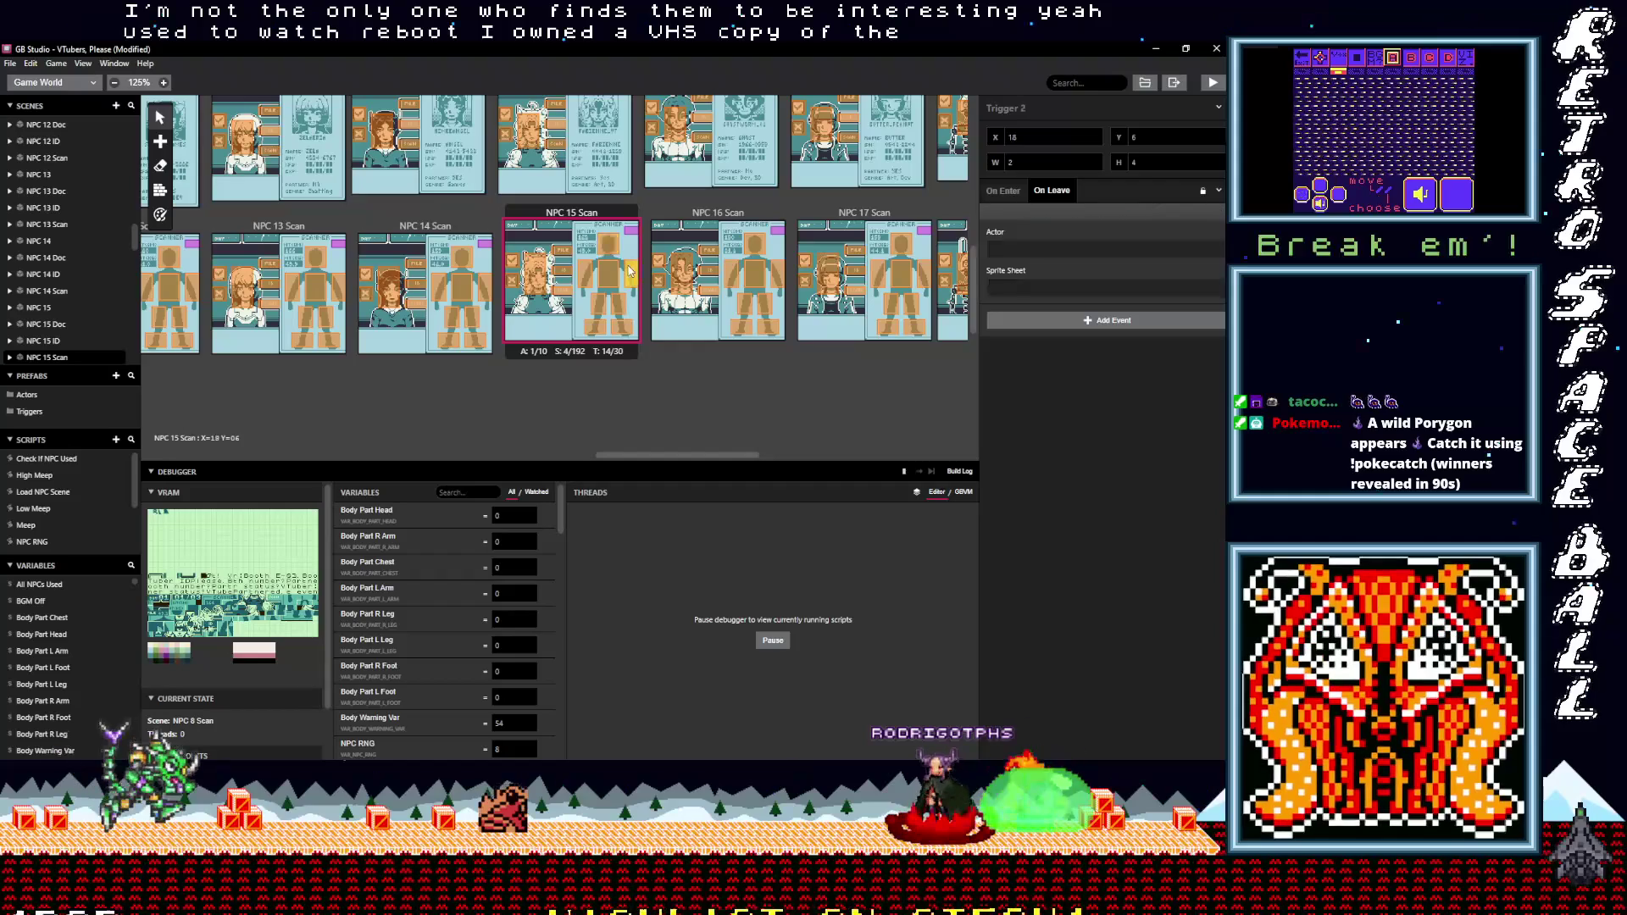
pyautogui.click(770, 328)
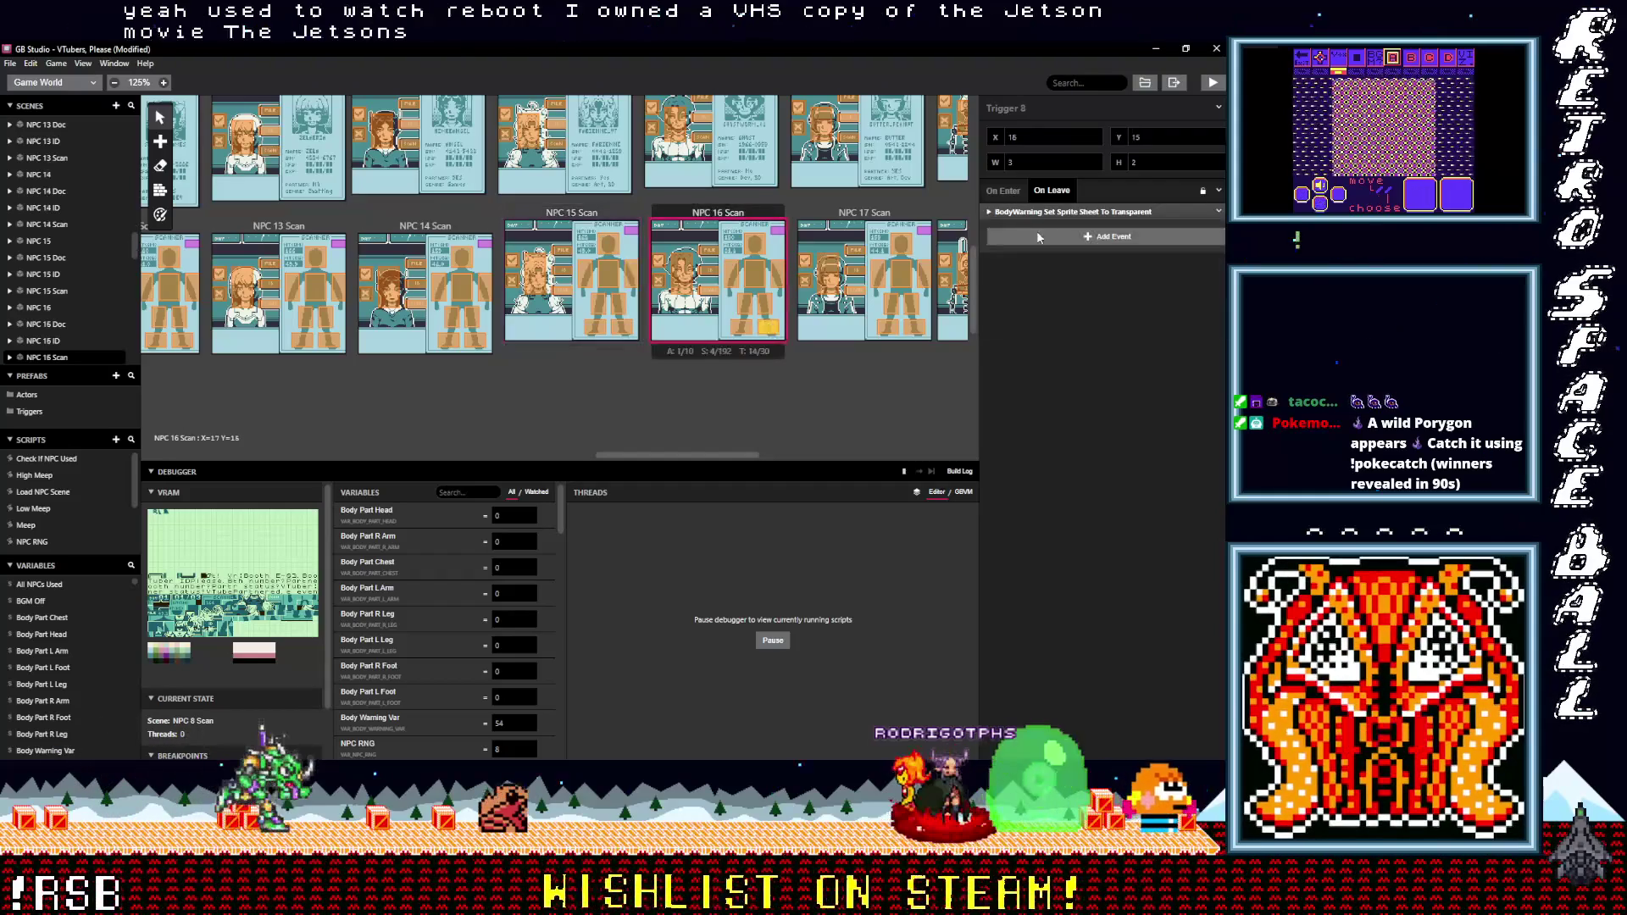
# - Set the leave-event actor of NPC 16 Scan's Triggers 8 and 6 to Body Warning, checking Trigger 7
pyautogui.click(1045, 215)
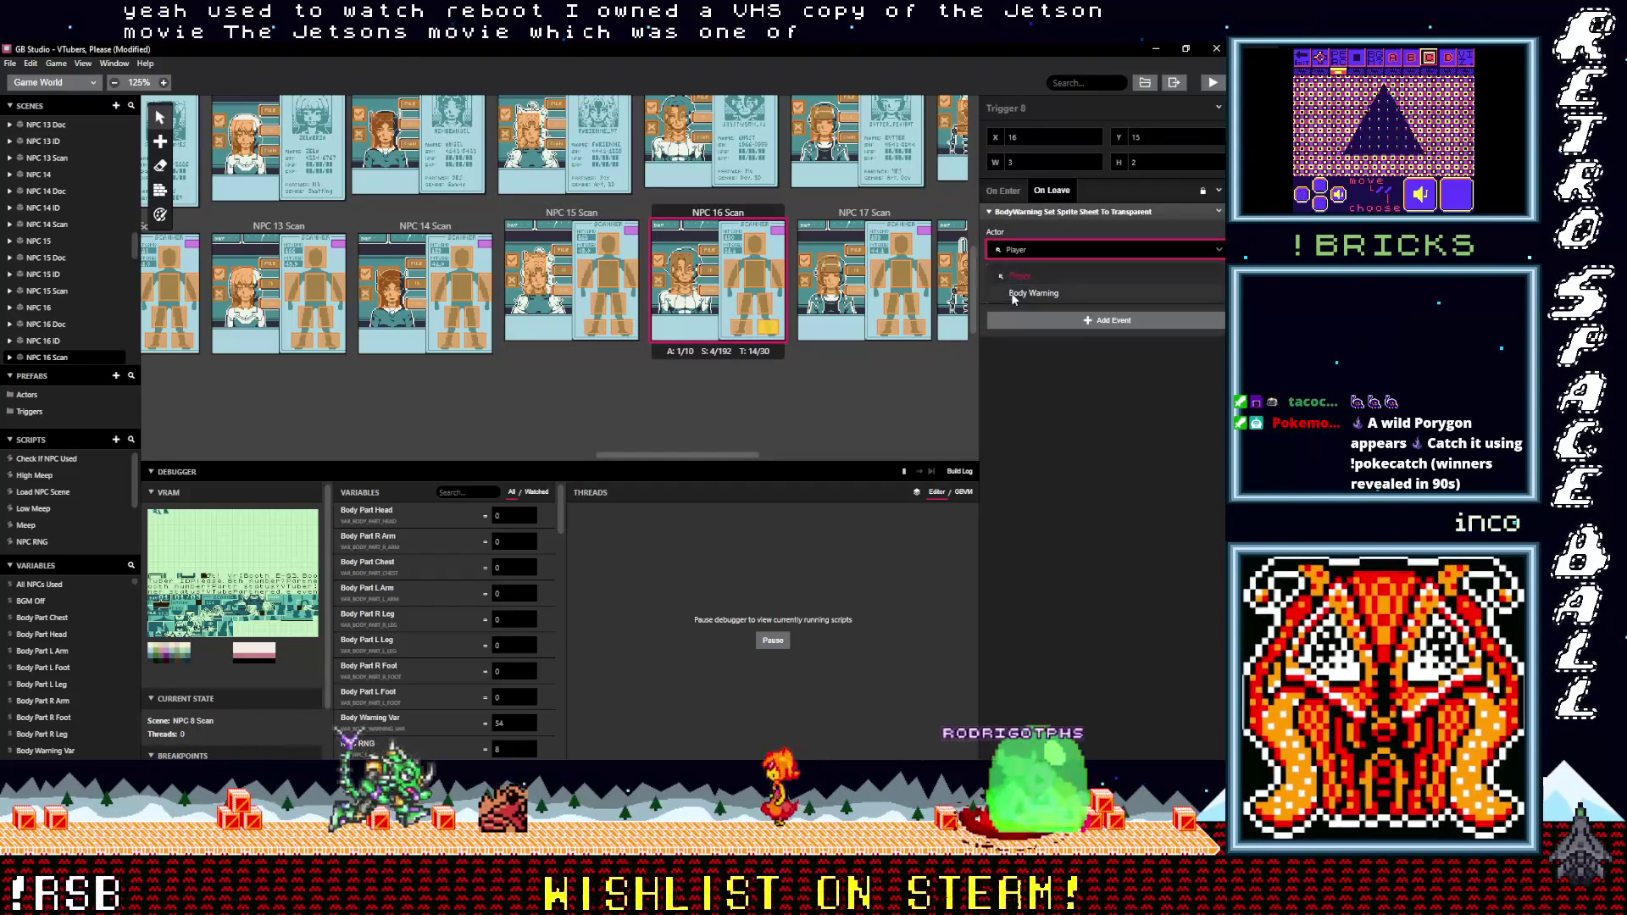
pyautogui.click(743, 330)
pyautogui.click(1029, 251)
pyautogui.click(1032, 286)
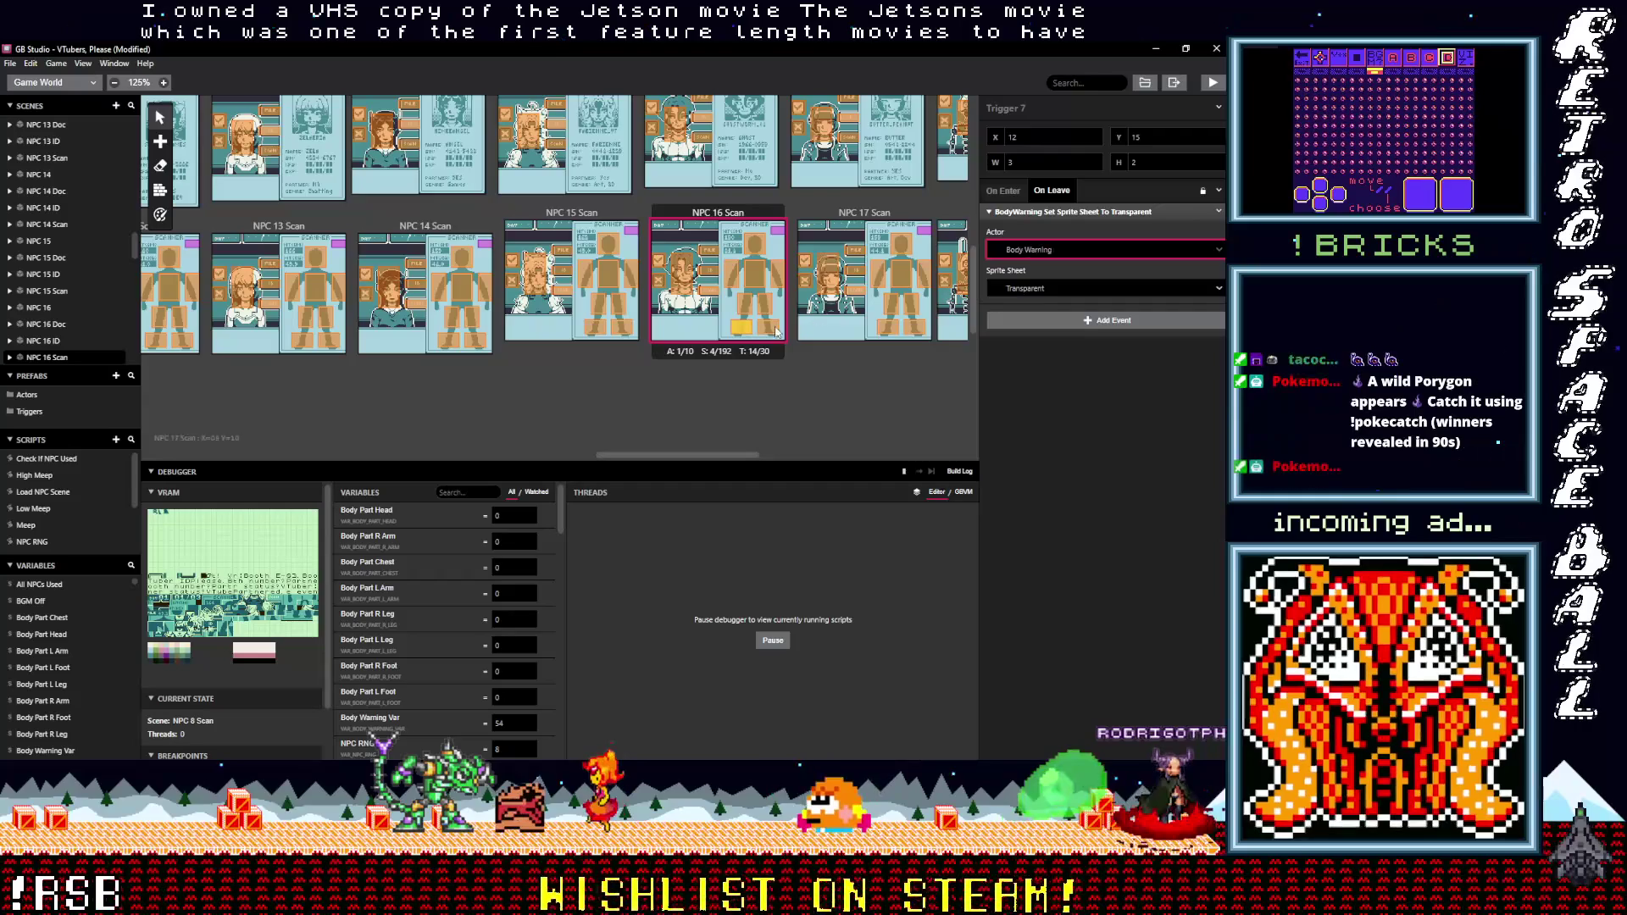
pyautogui.click(769, 303)
pyautogui.click(1041, 212)
pyautogui.click(1035, 249)
pyautogui.click(1039, 295)
# - Retarget the leave events of Triggers 5, 2 and 3 to Body Warning
pyautogui.click(746, 308)
pyautogui.click(1025, 212)
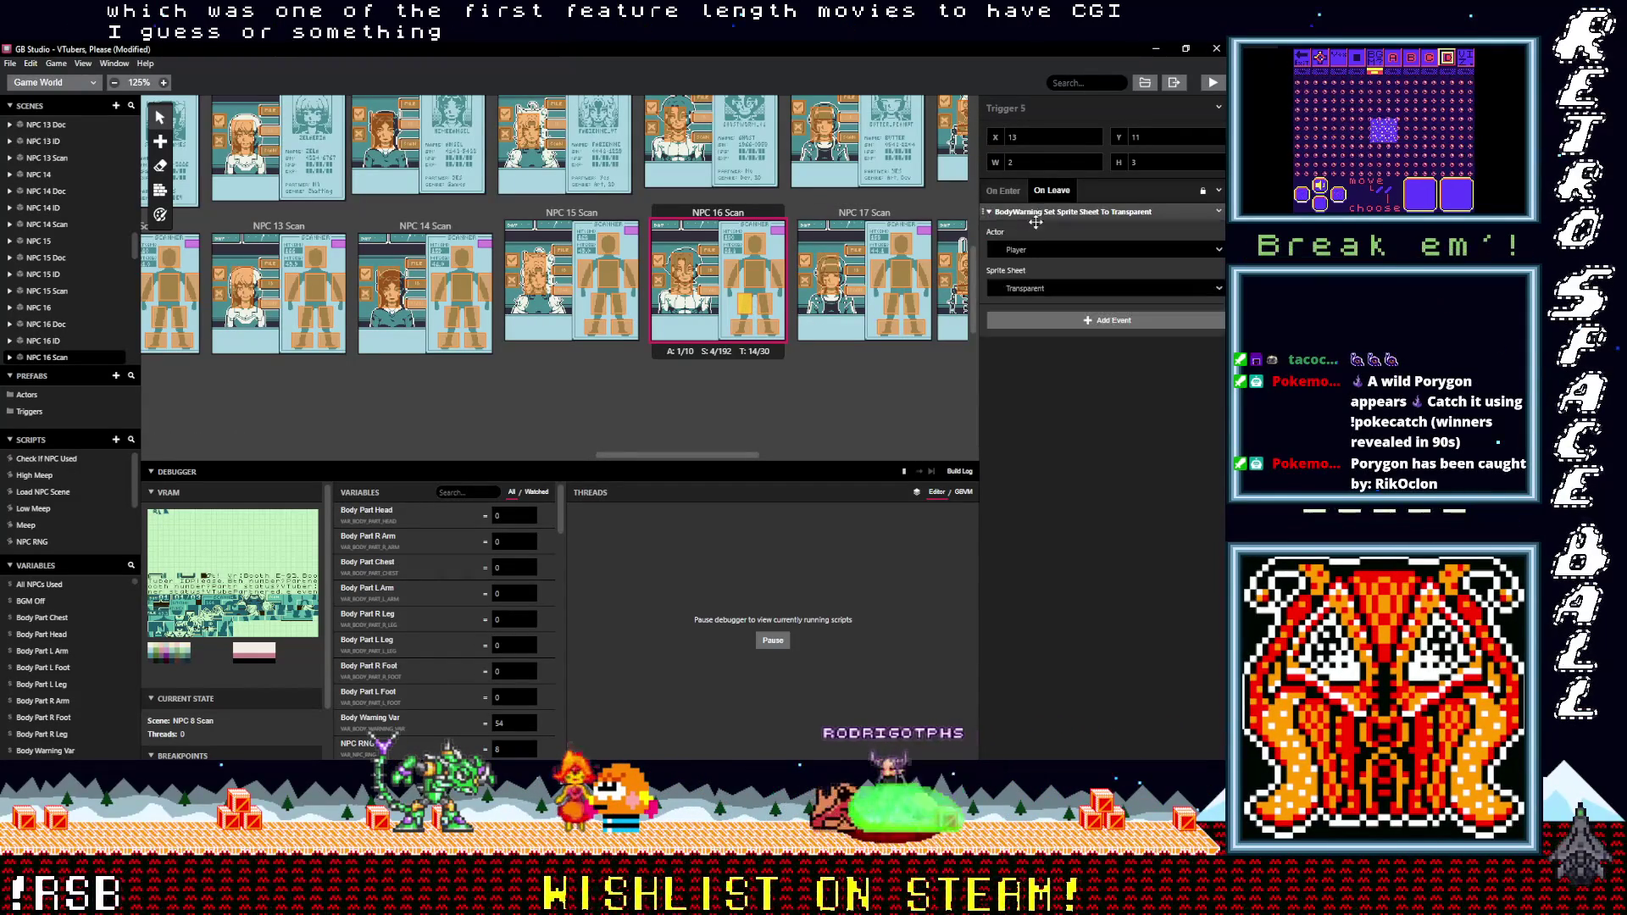
pyautogui.click(1036, 247)
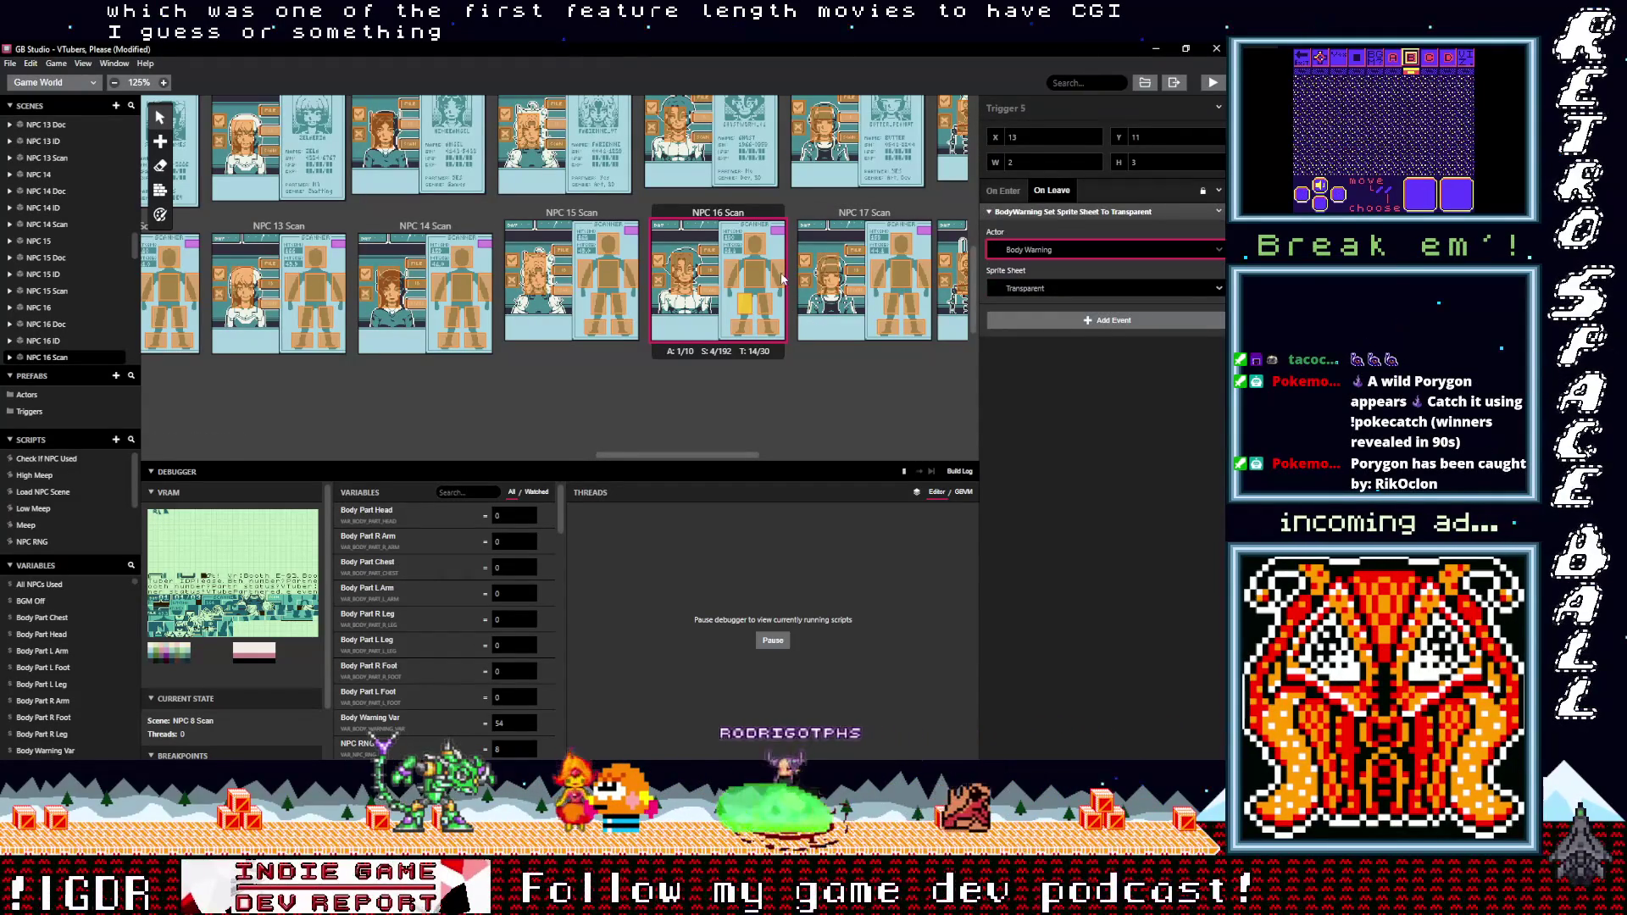
pyautogui.click(782, 278)
pyautogui.click(1020, 215)
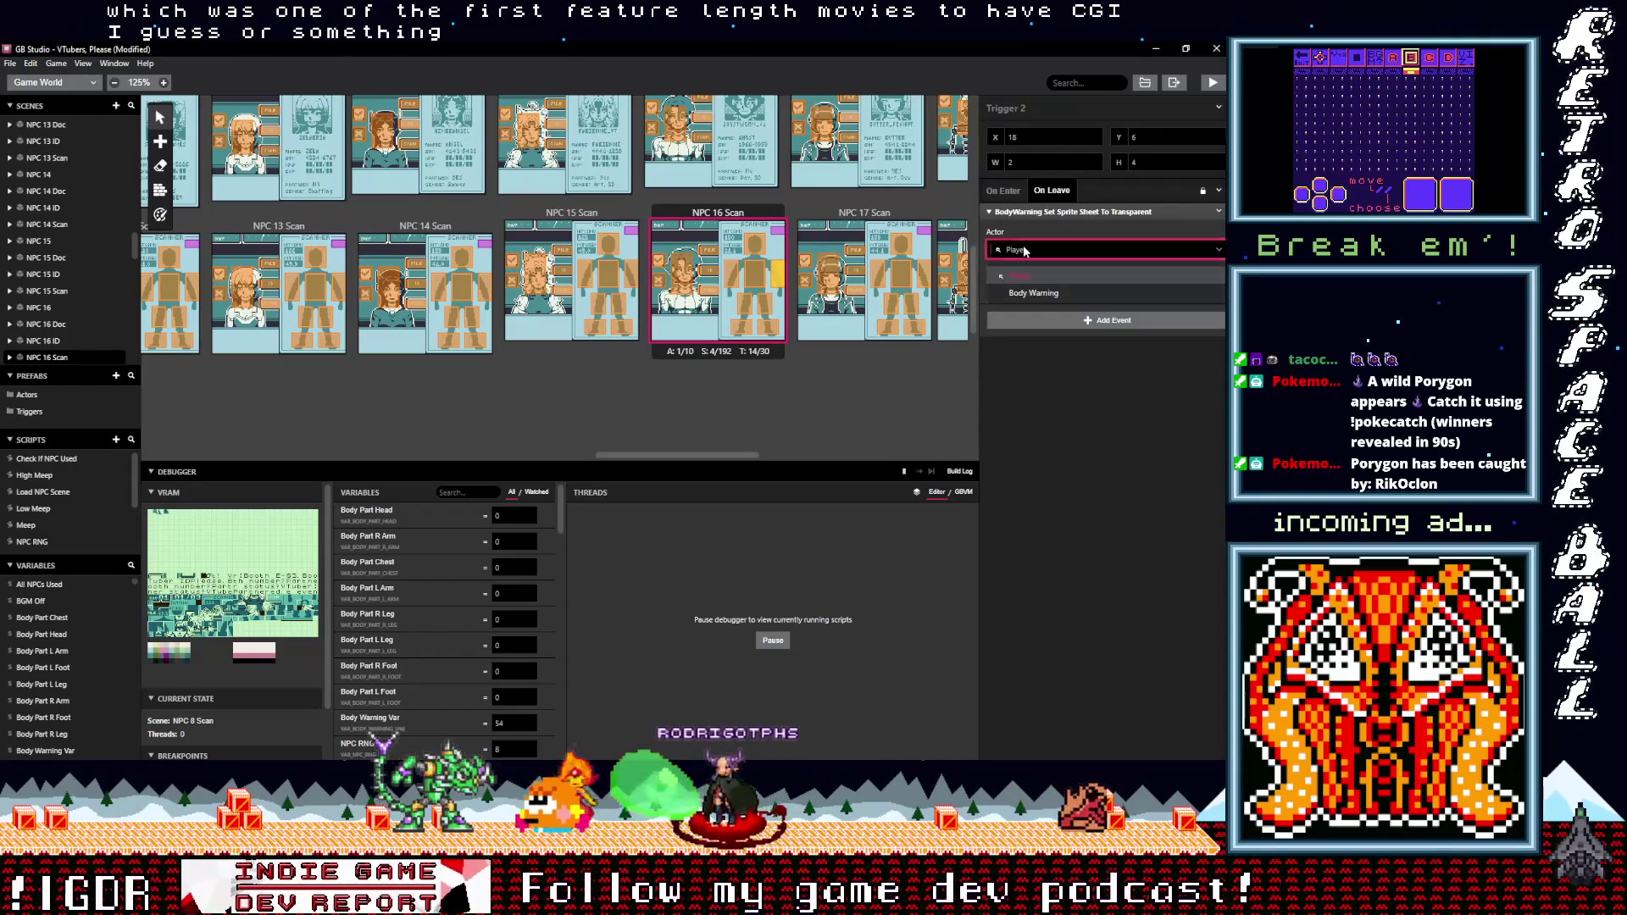
pyautogui.click(754, 275)
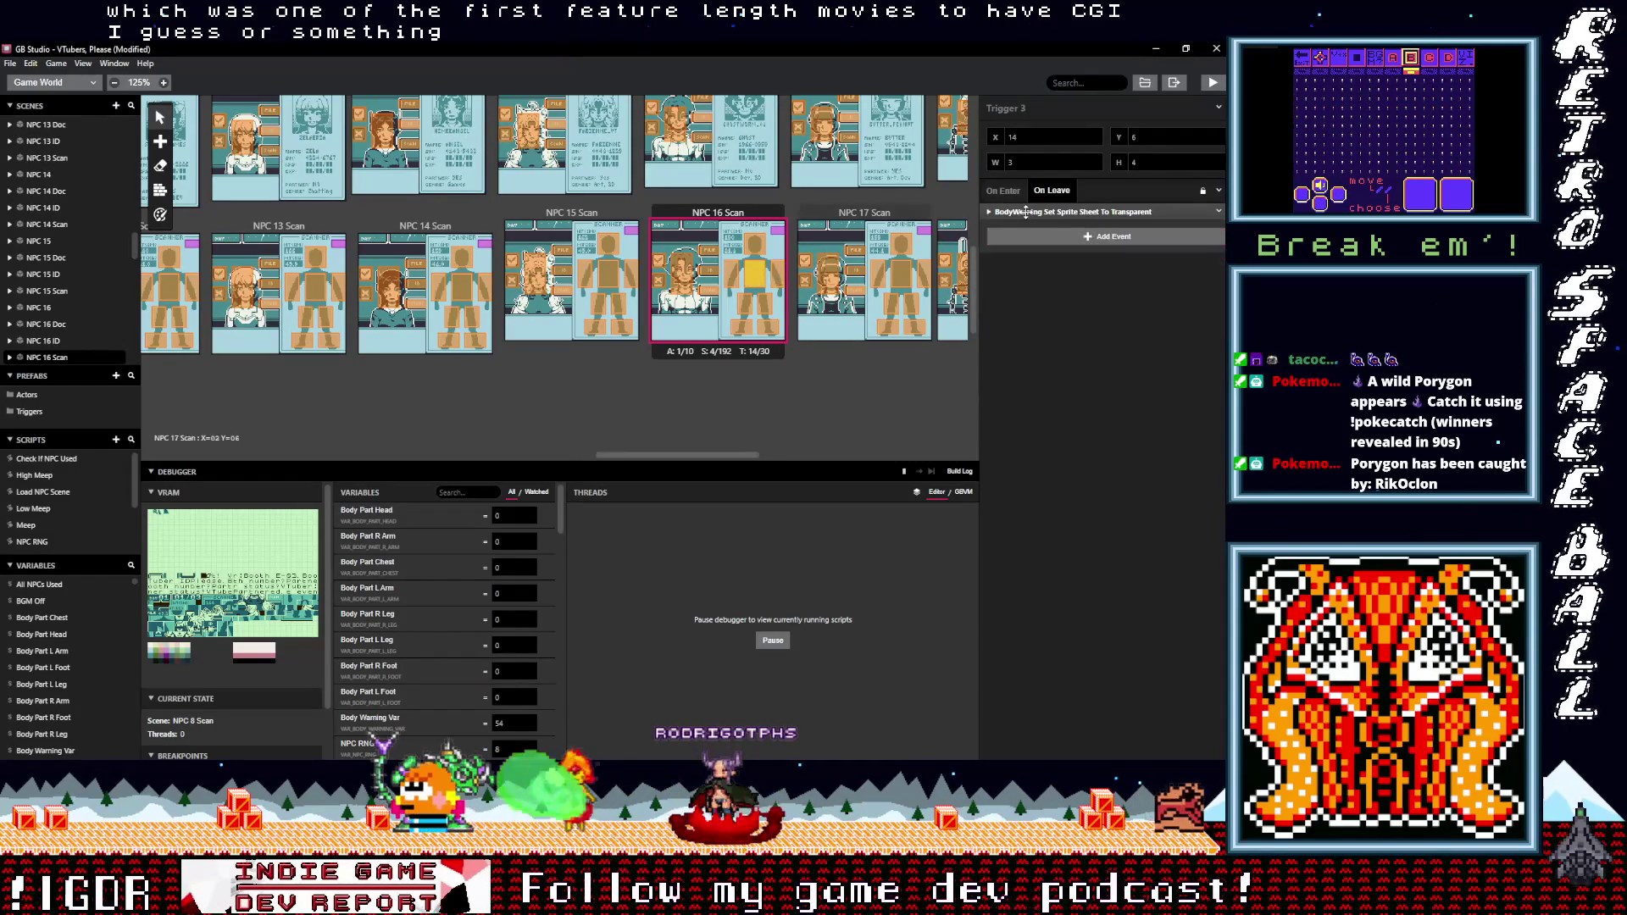
pyautogui.click(1025, 250)
pyautogui.click(1028, 293)
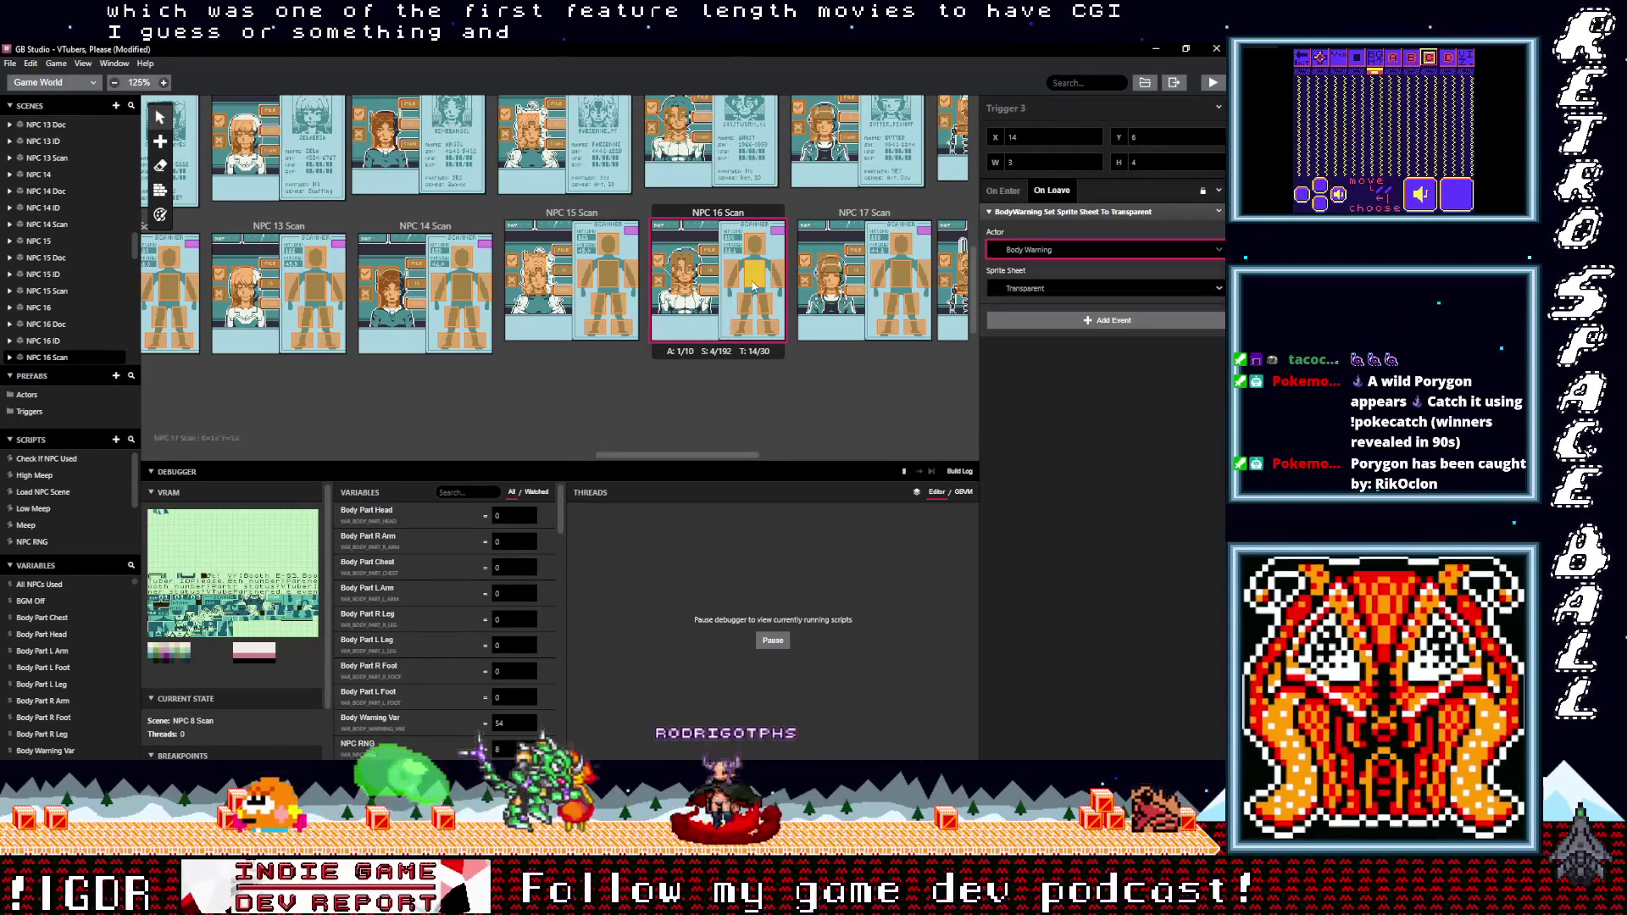
# - Switch Trigger 4's leave-event actor to Body Warning and recheck Trigger 3
pyautogui.click(734, 280)
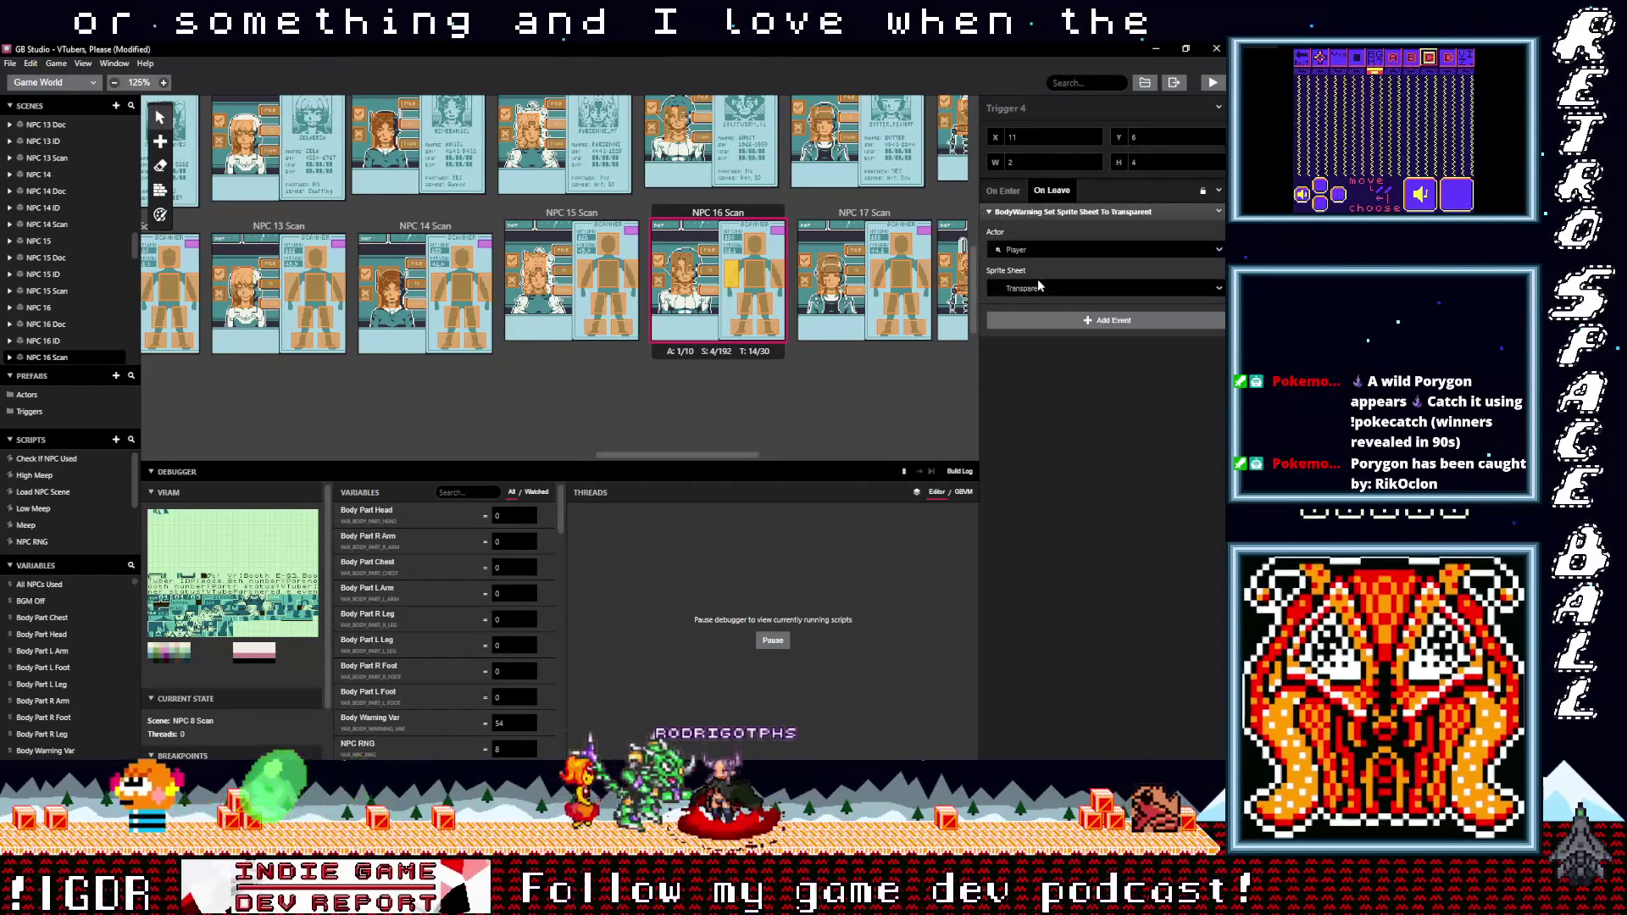
pyautogui.click(1034, 253)
pyautogui.click(1027, 293)
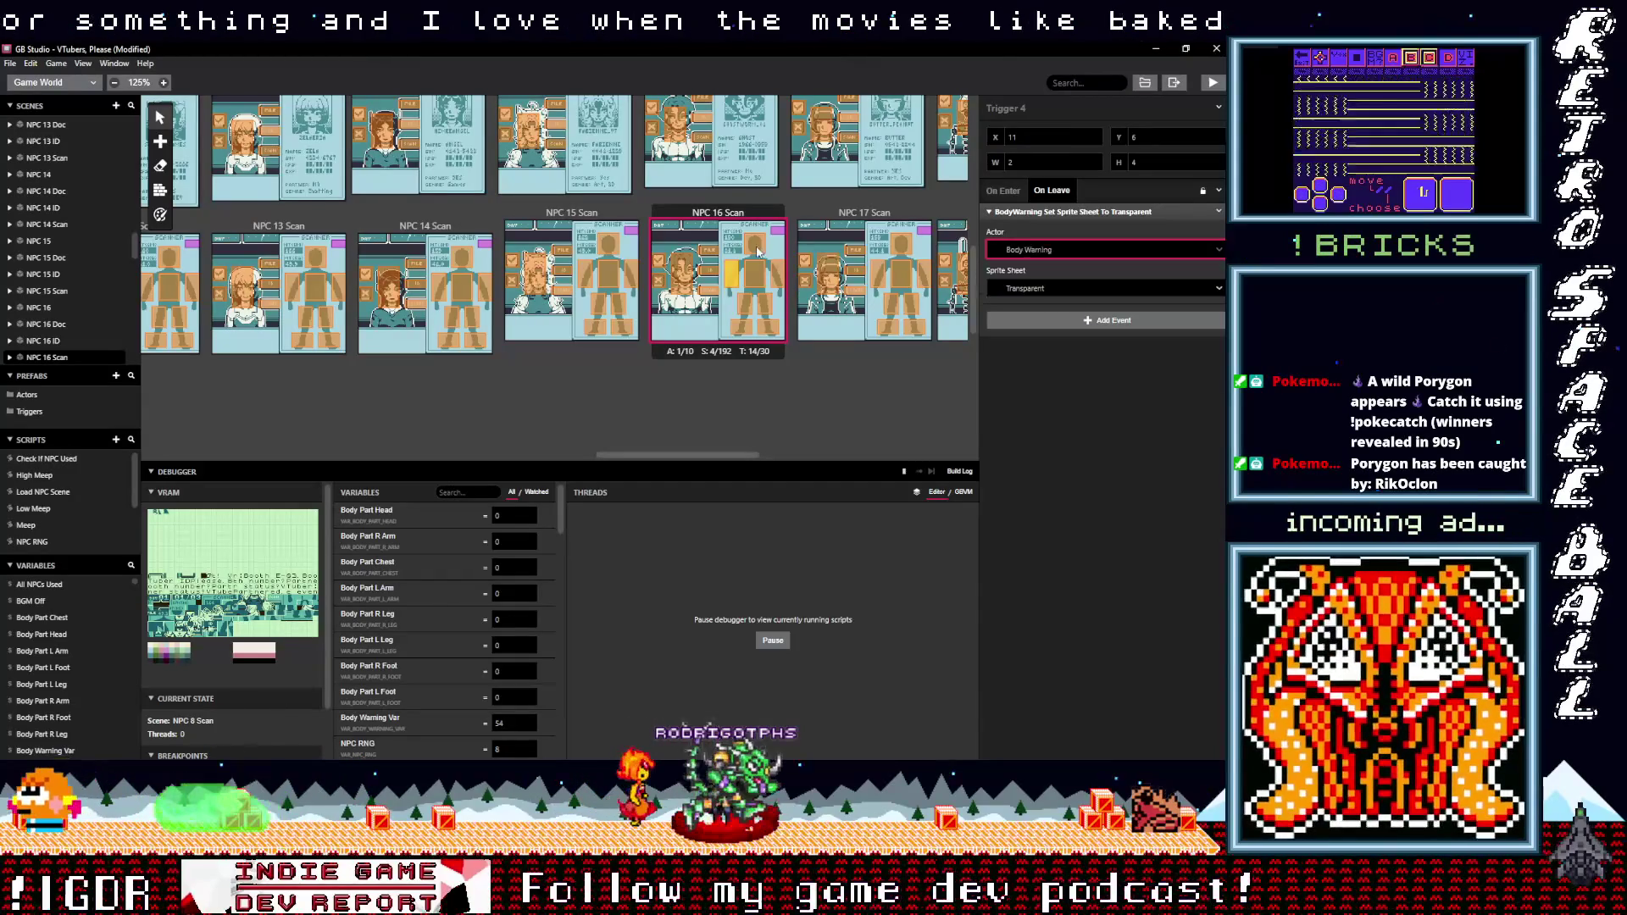
pyautogui.click(749, 278)
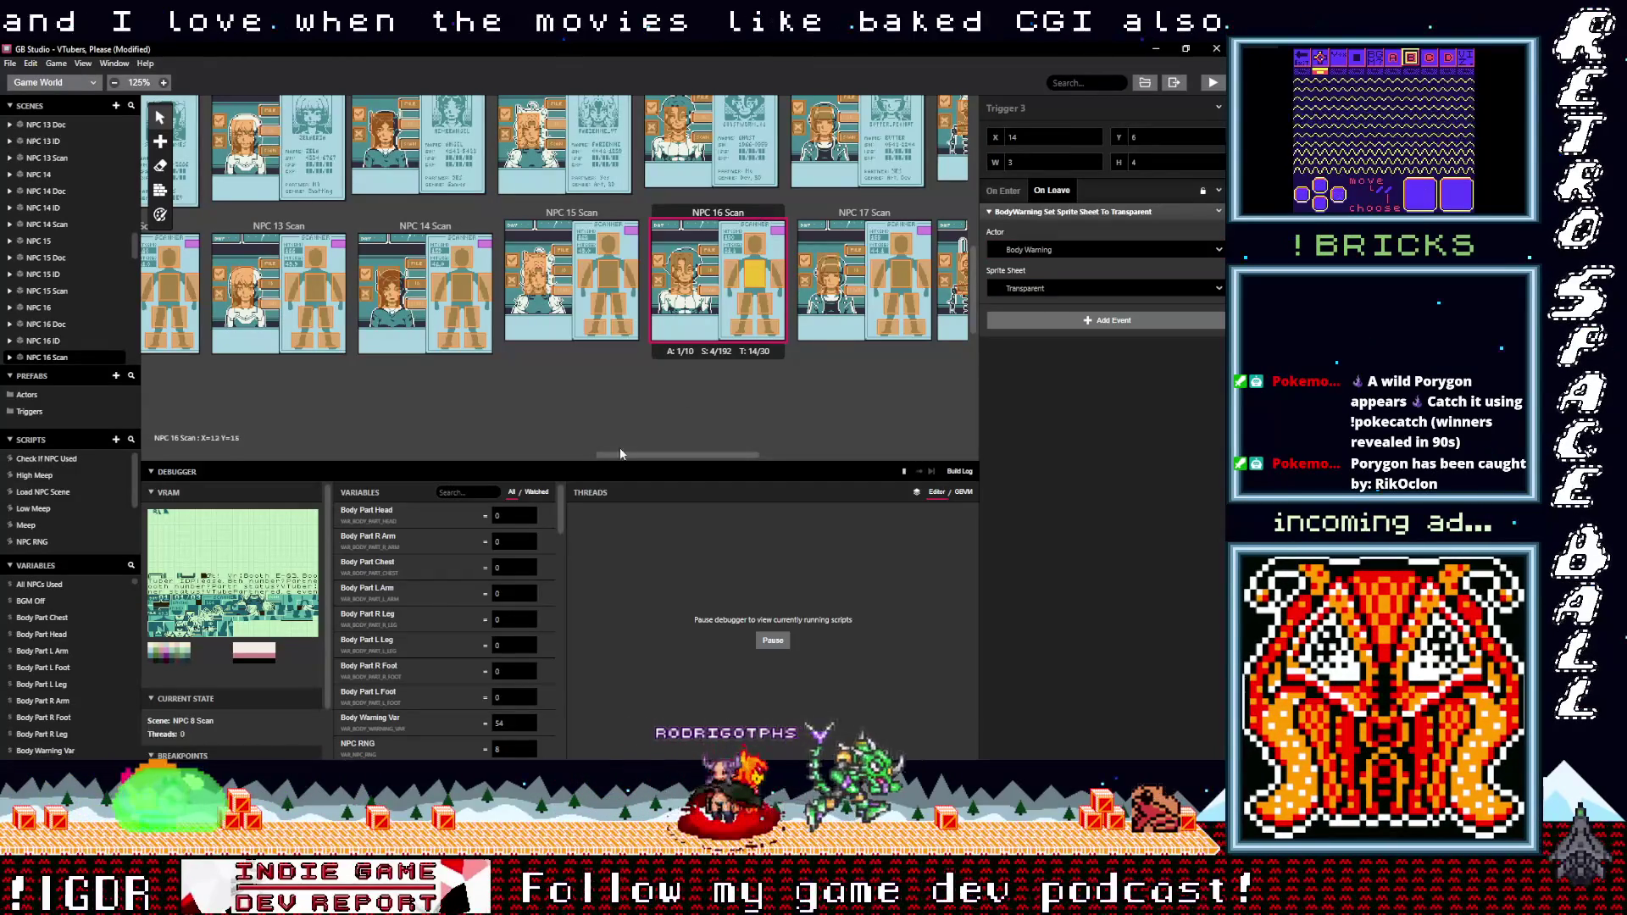
pyautogui.moveTo(633, 455); pyautogui.dragTo(679, 450)
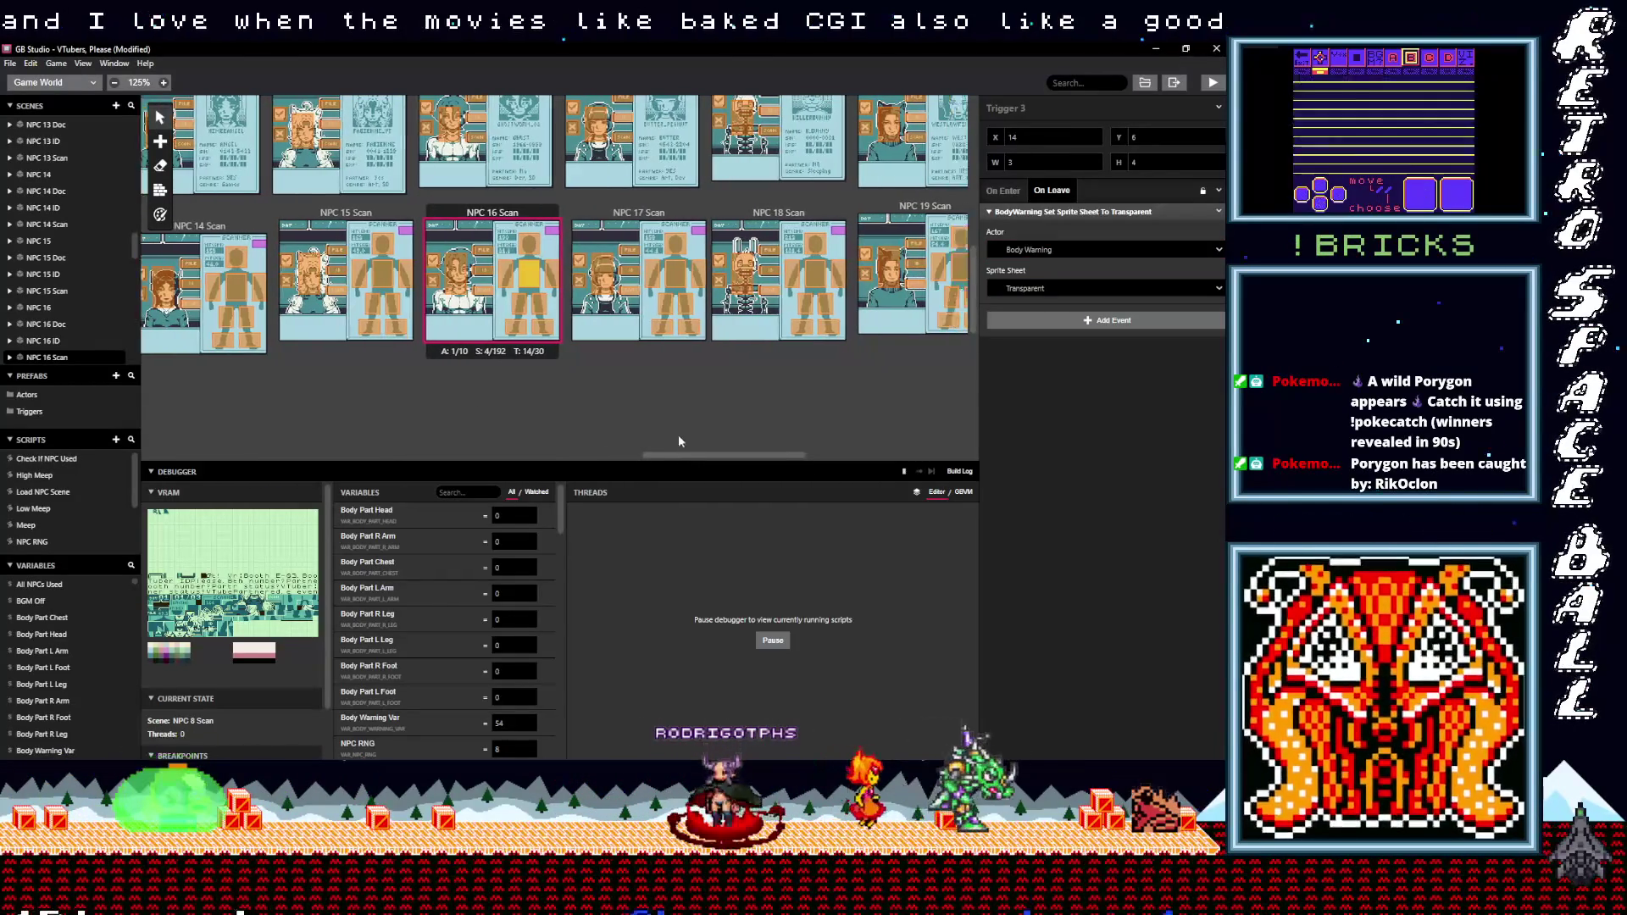
# - Change the BodyWarning leave event of NPC 17 Scan's Triggers 8 and 6 to act on Body Warning
pyautogui.click(688, 326)
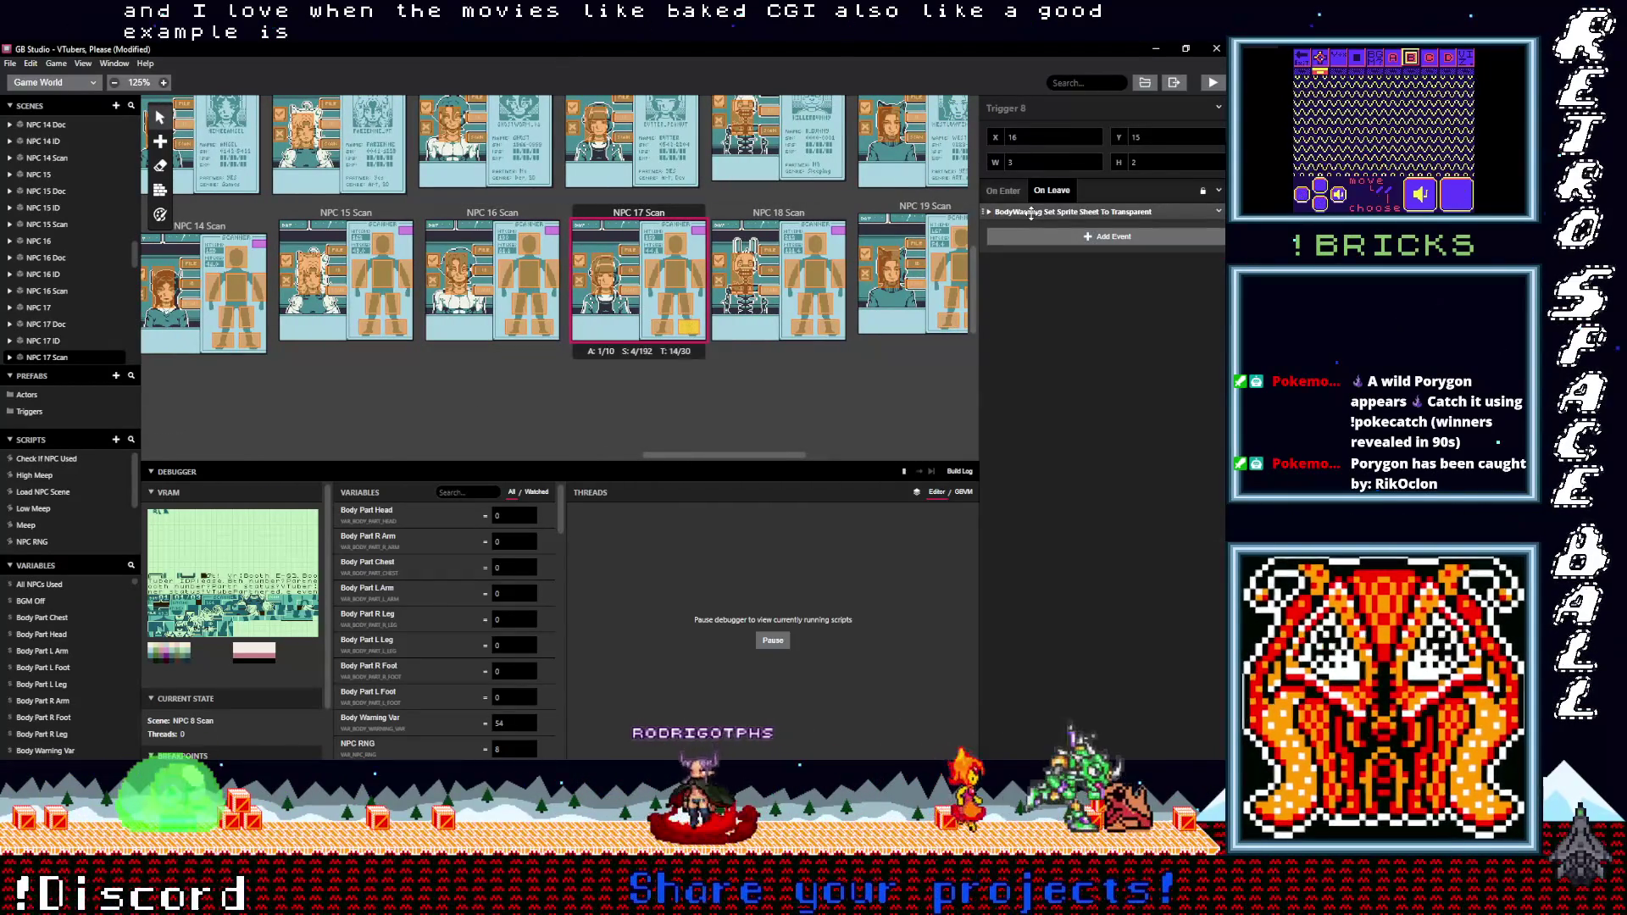
pyautogui.click(1031, 213)
pyautogui.click(1015, 251)
pyautogui.click(1028, 291)
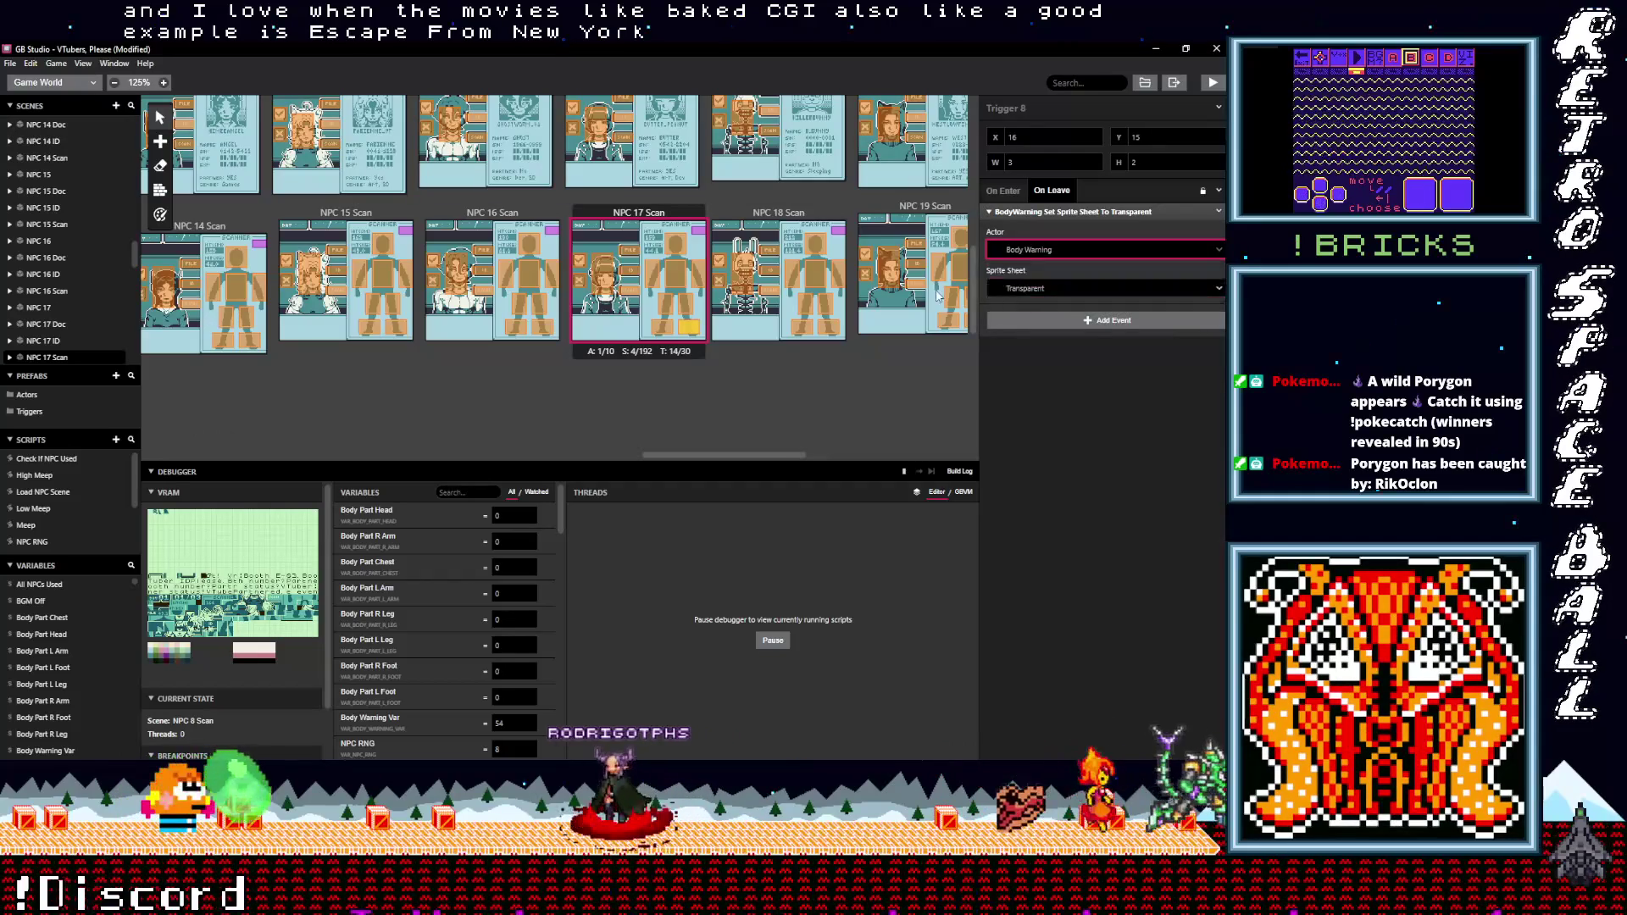
pyautogui.click(688, 307)
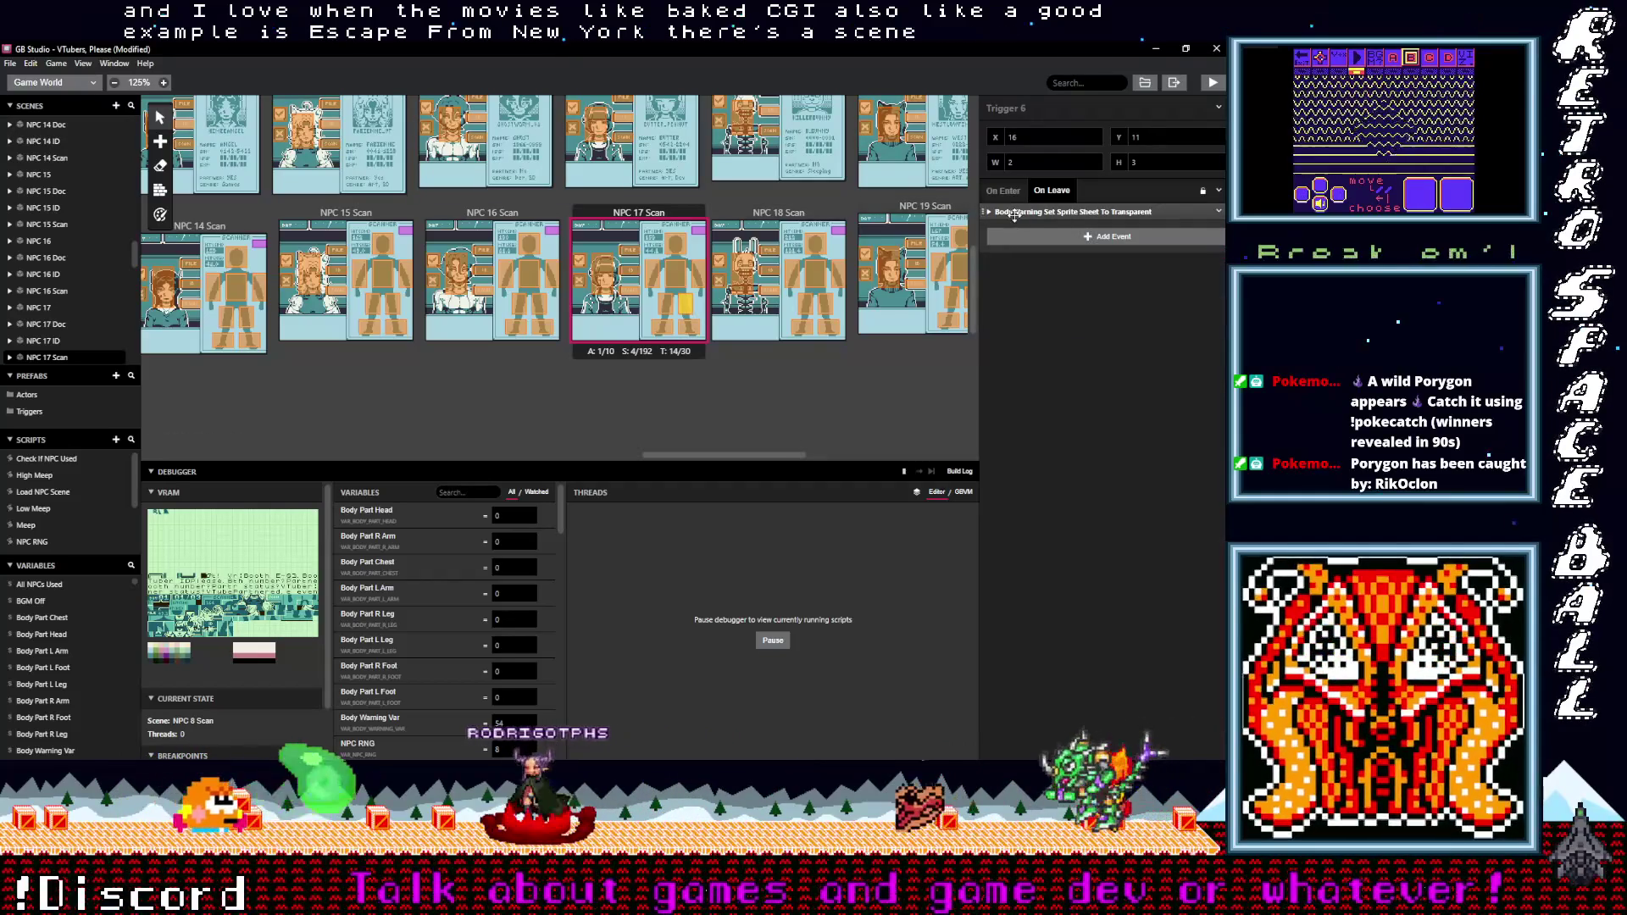
pyautogui.click(1015, 213)
pyautogui.click(1020, 252)
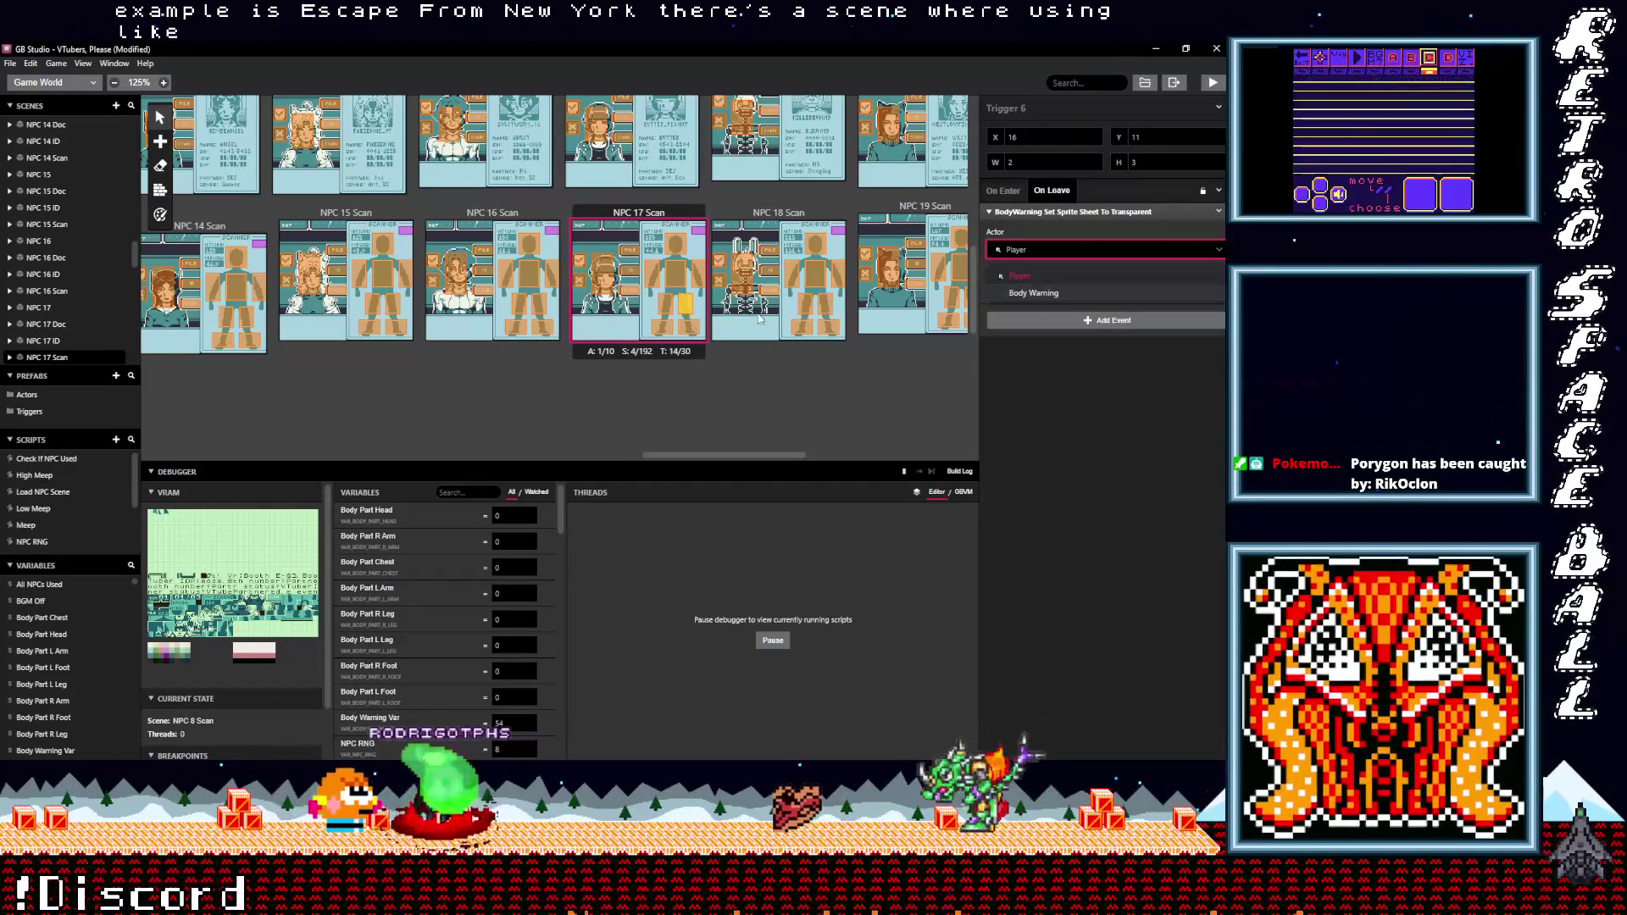
pyautogui.click(1049, 274)
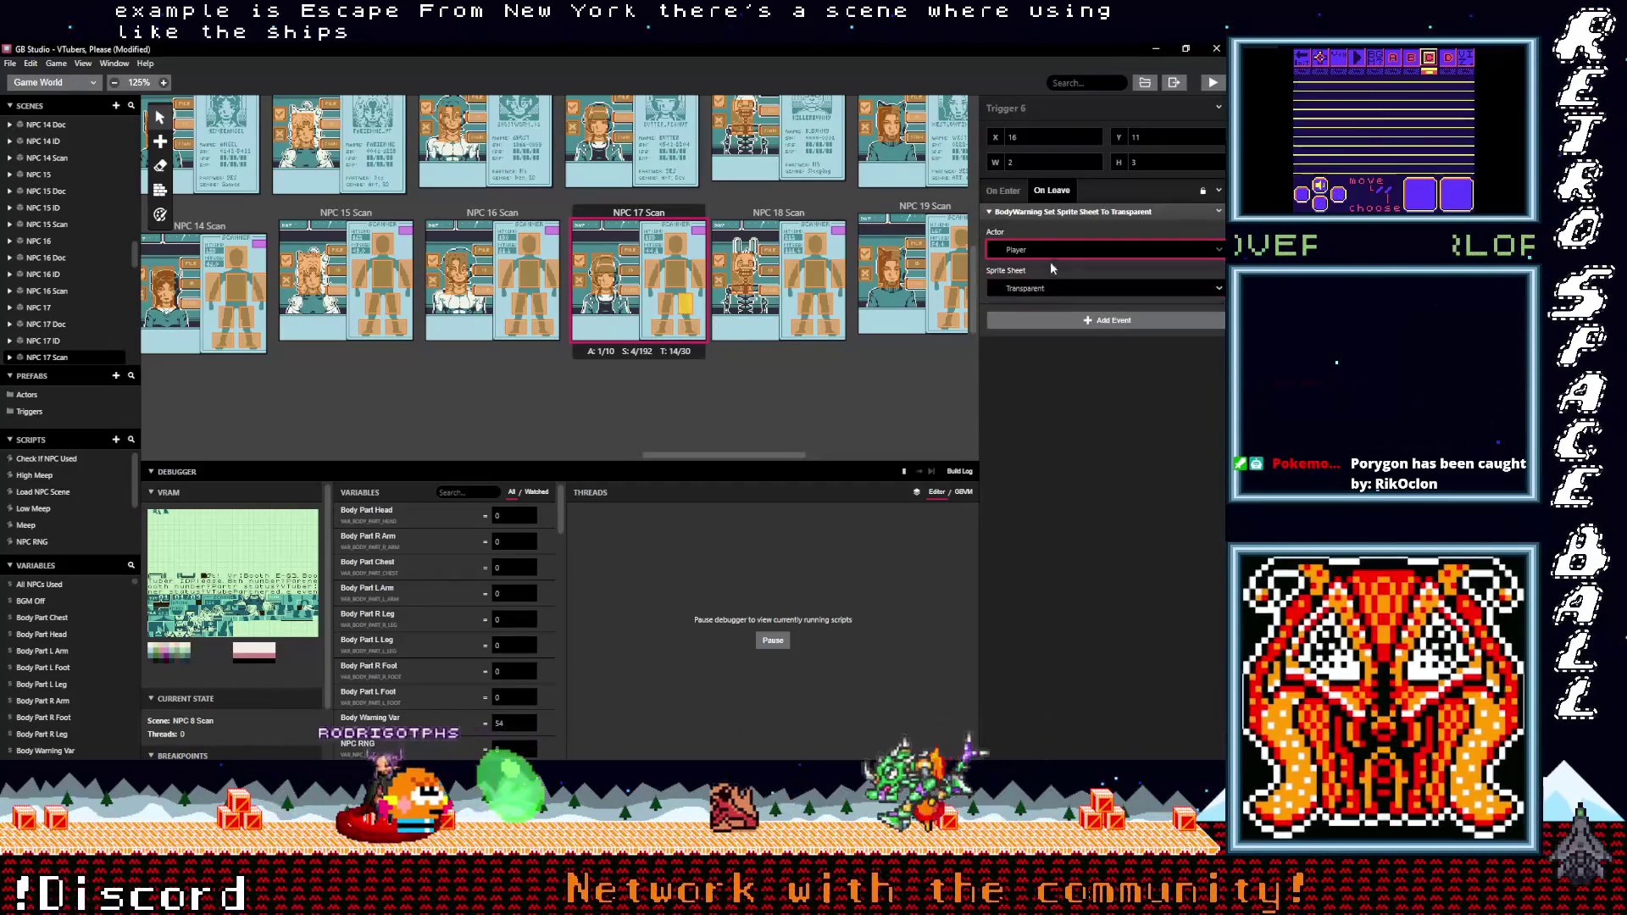
# - Set the BodyWarning event actor of Triggers 7 and 5 to Body Warning
pyautogui.click(665, 332)
pyautogui.click(1017, 213)
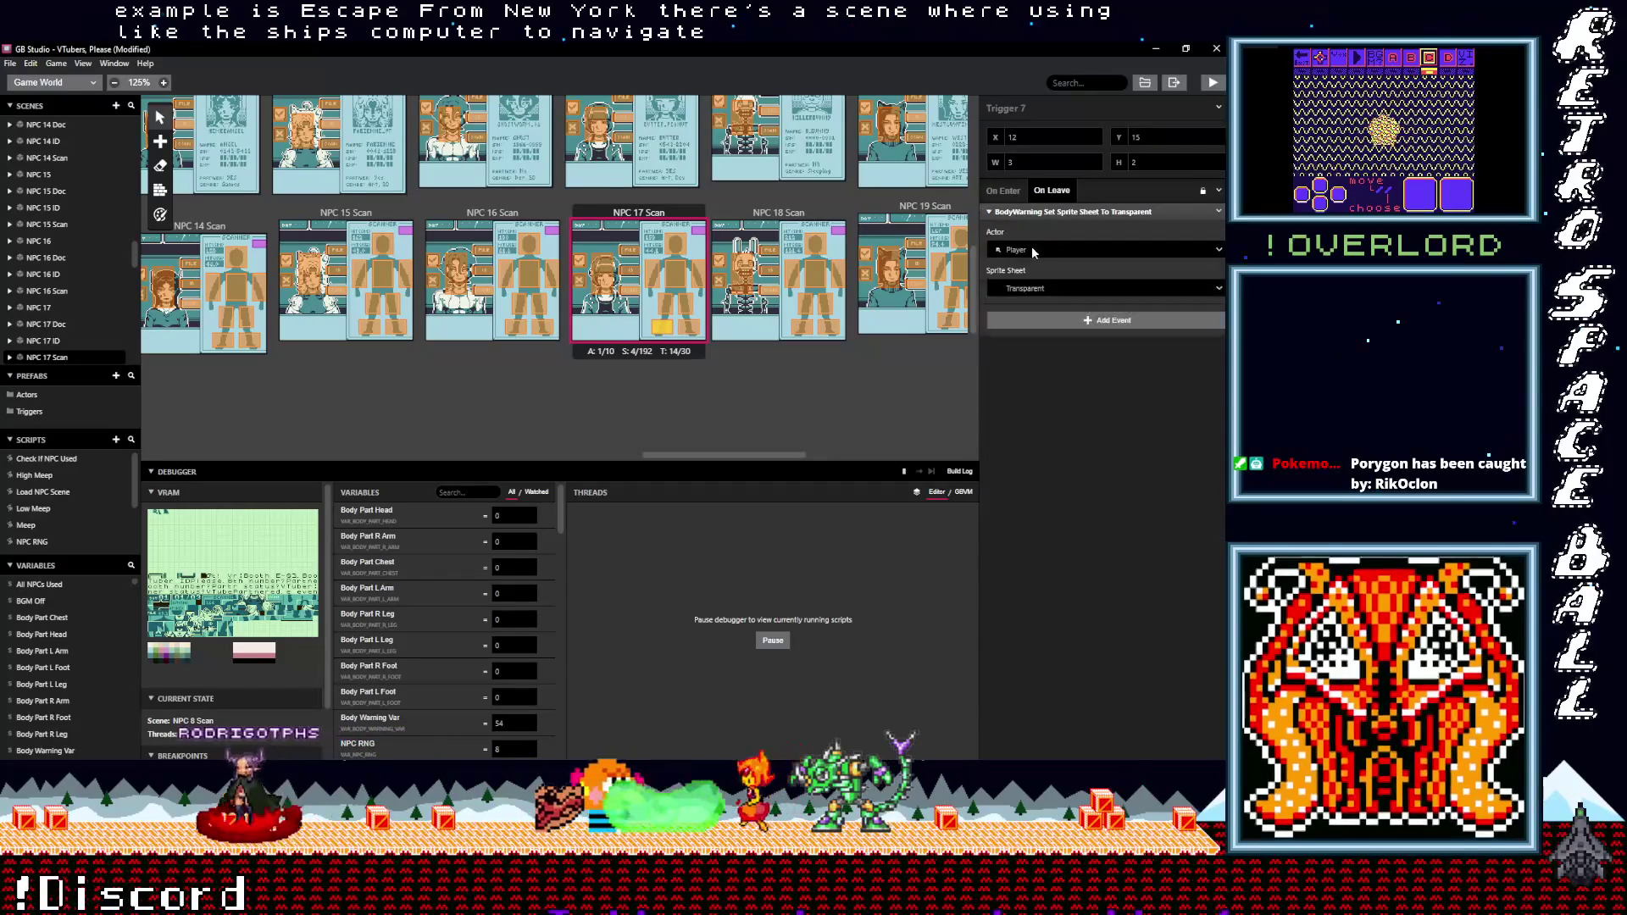
pyautogui.click(1034, 250)
pyautogui.click(1037, 293)
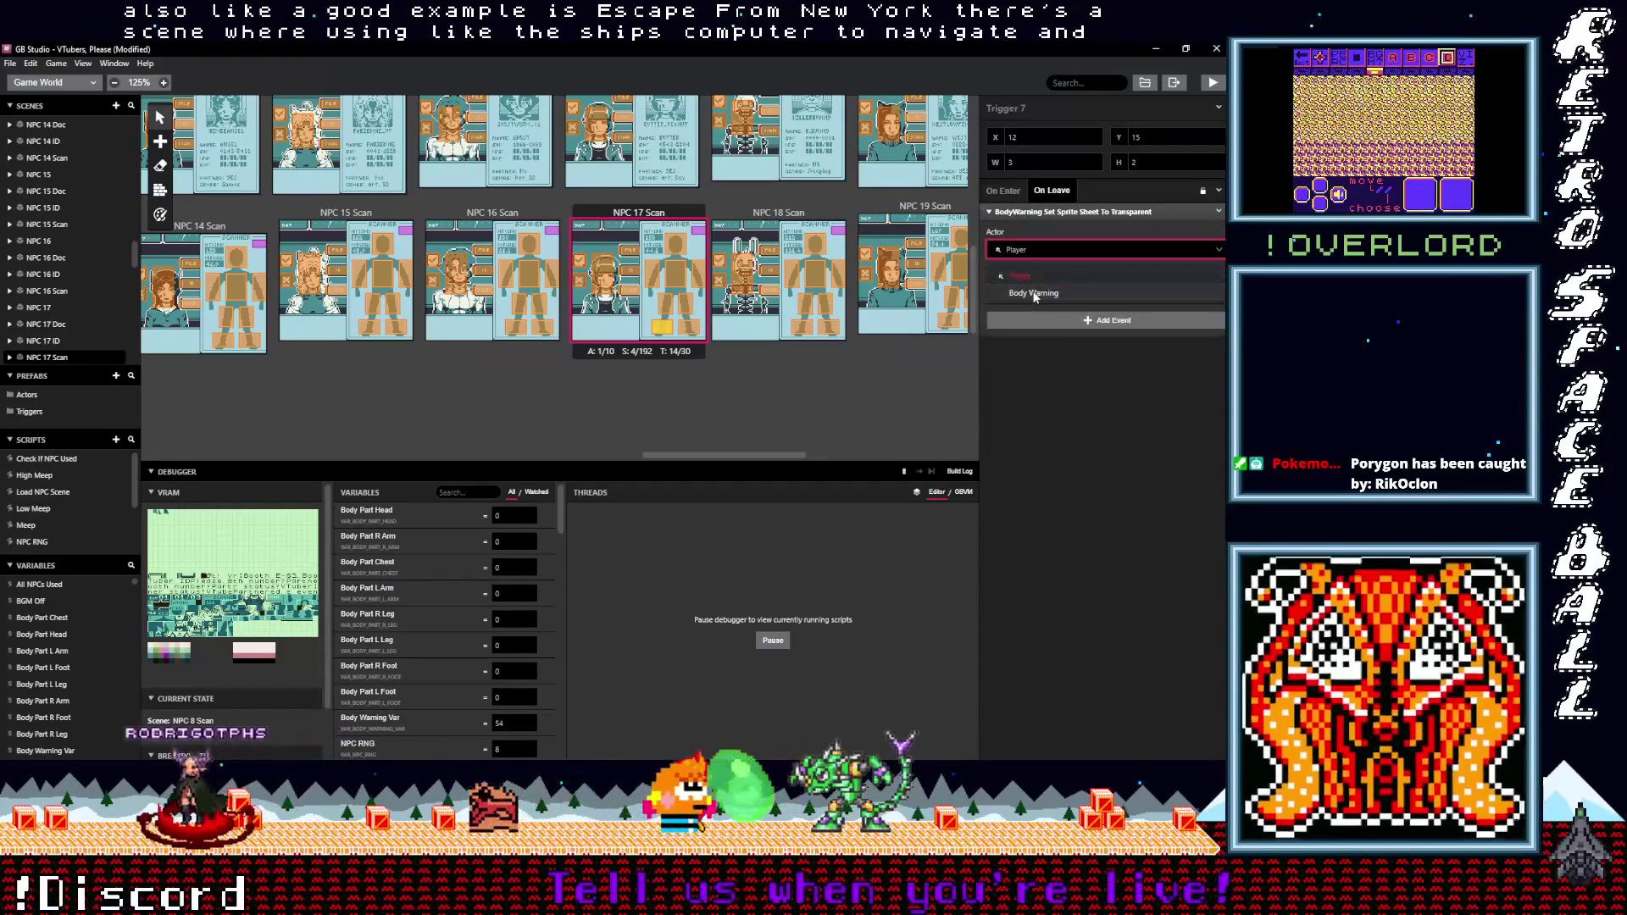
pyautogui.click(662, 307)
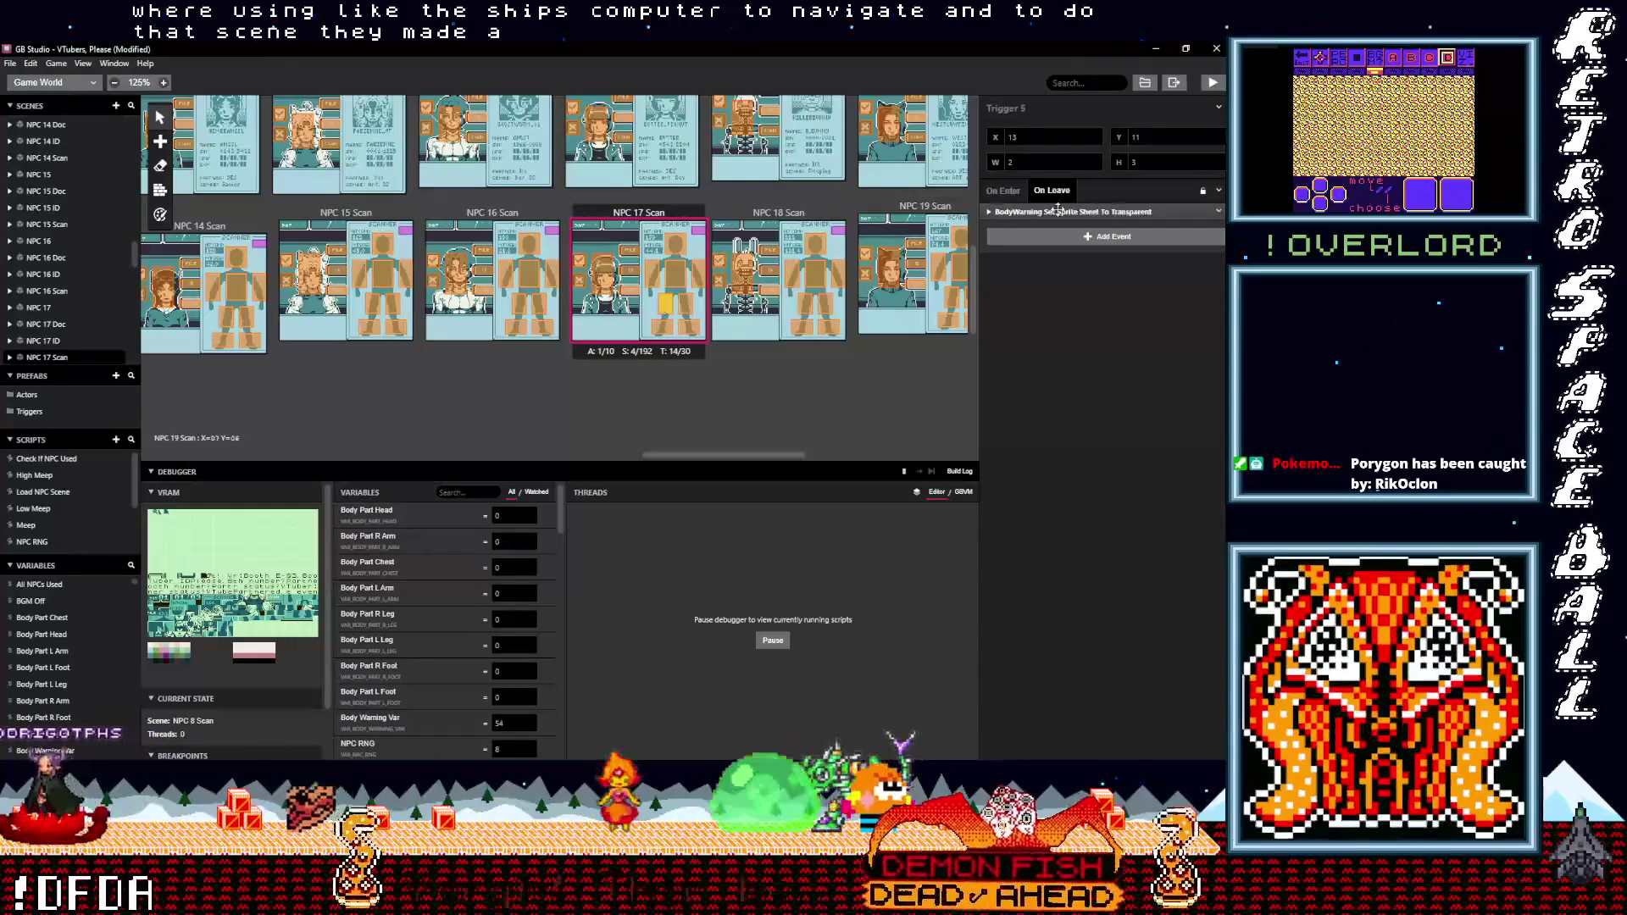
pyautogui.click(1051, 212)
pyautogui.click(1034, 250)
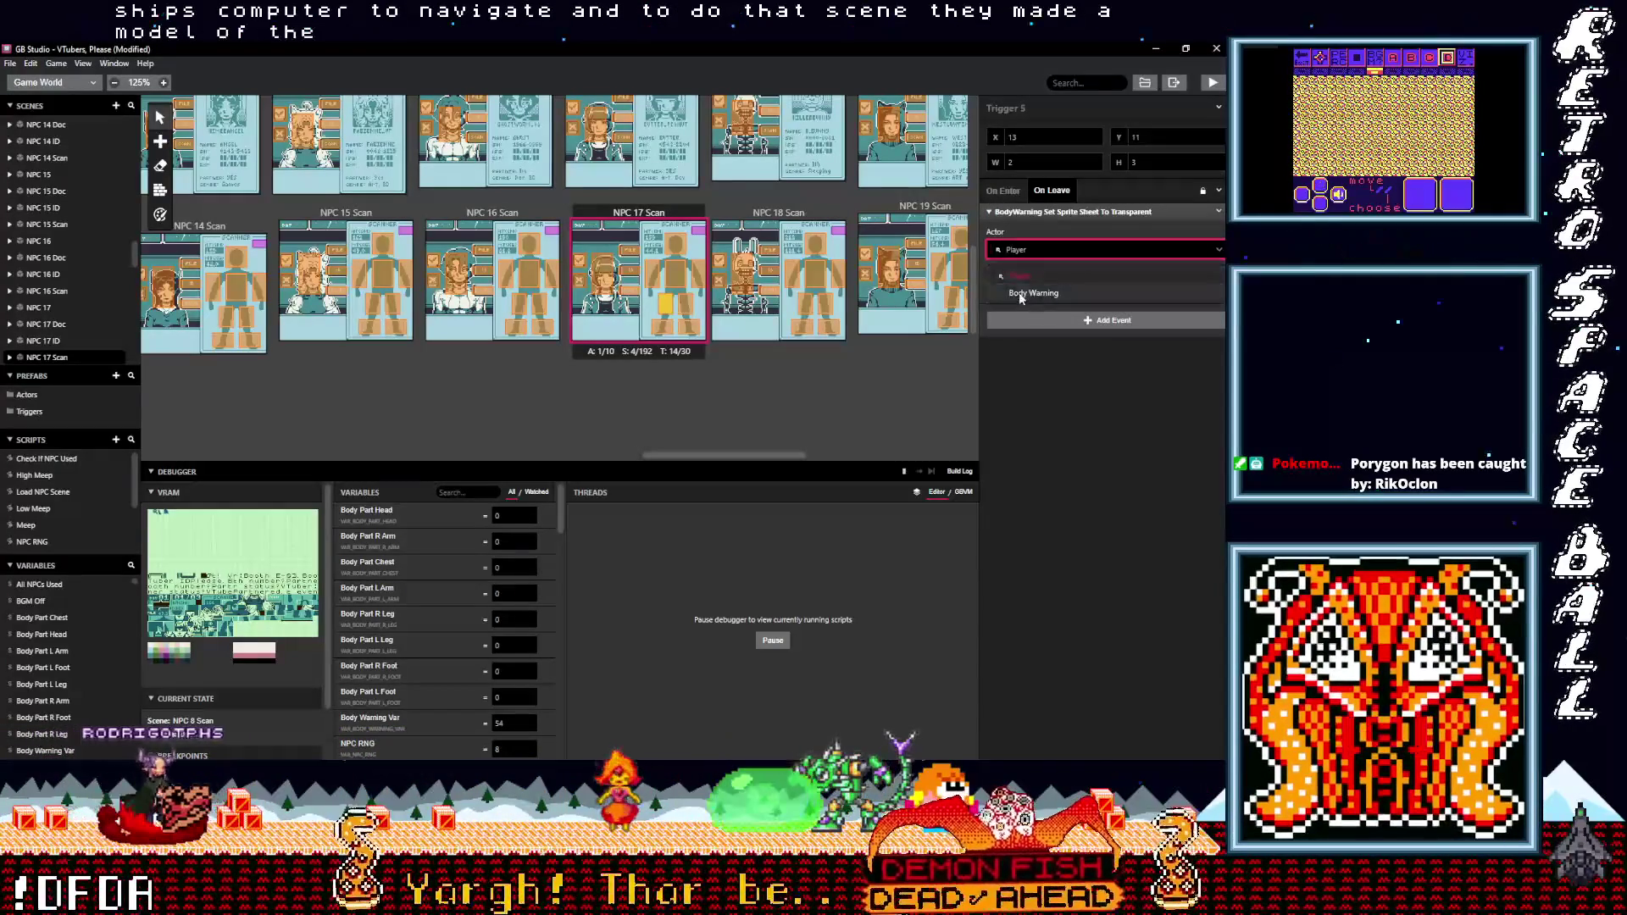
pyautogui.click(1032, 293)
# - Switch the BodyWarning event actor of Triggers 2 and 3 from Player to Body Warning
pyautogui.click(698, 283)
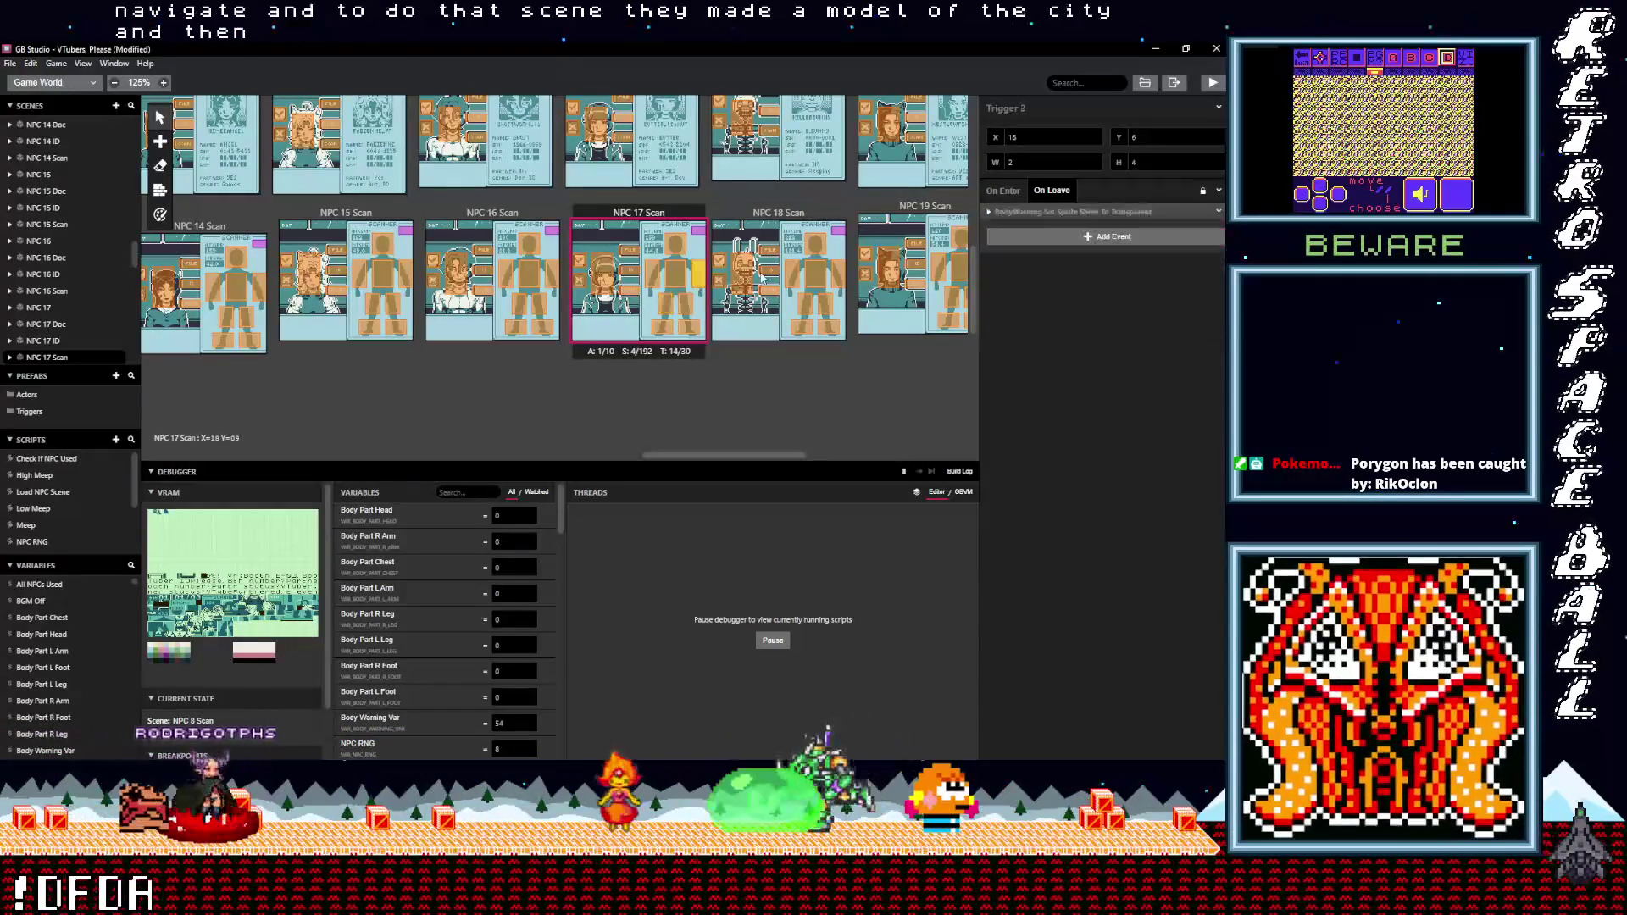
pyautogui.click(1034, 213)
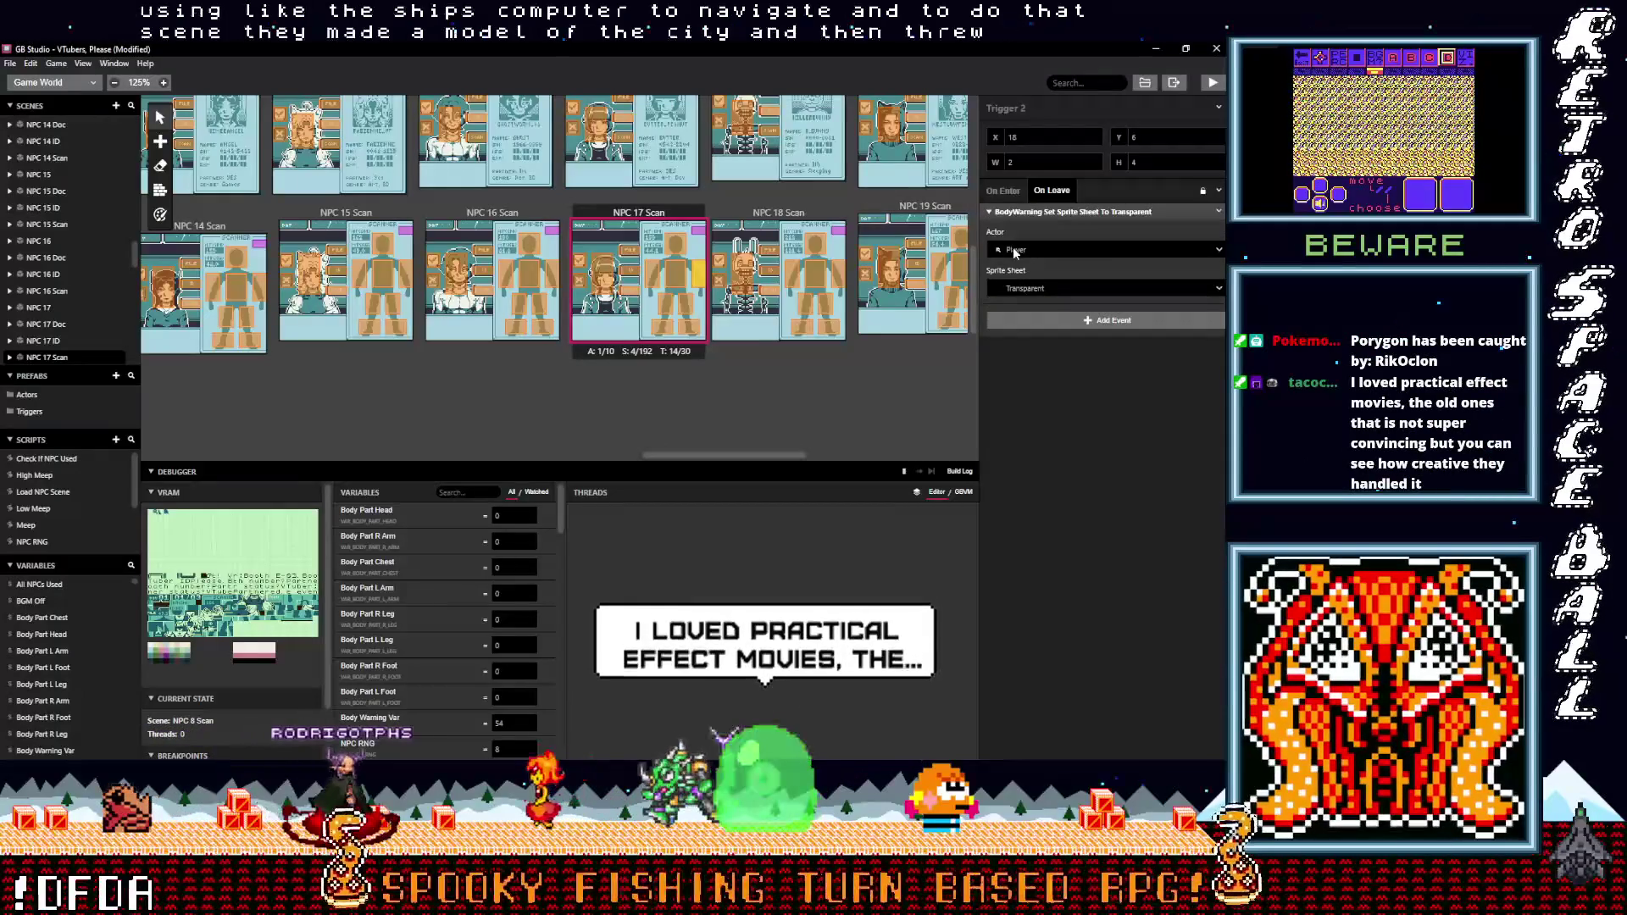
pyautogui.click(1015, 251)
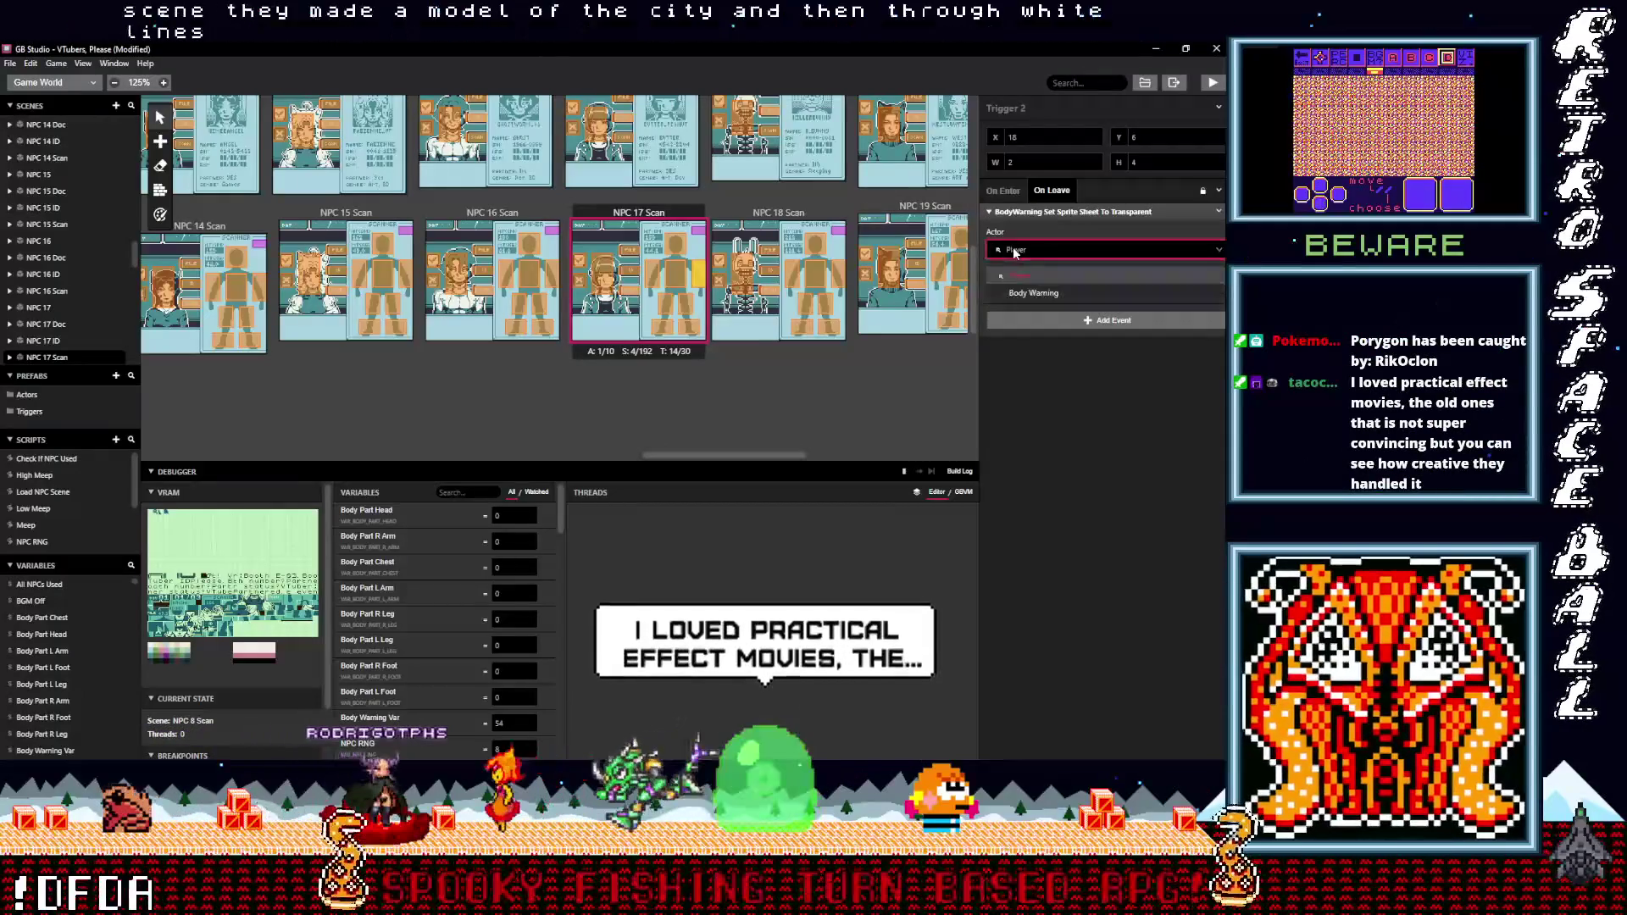
pyautogui.click(1023, 292)
pyautogui.click(682, 275)
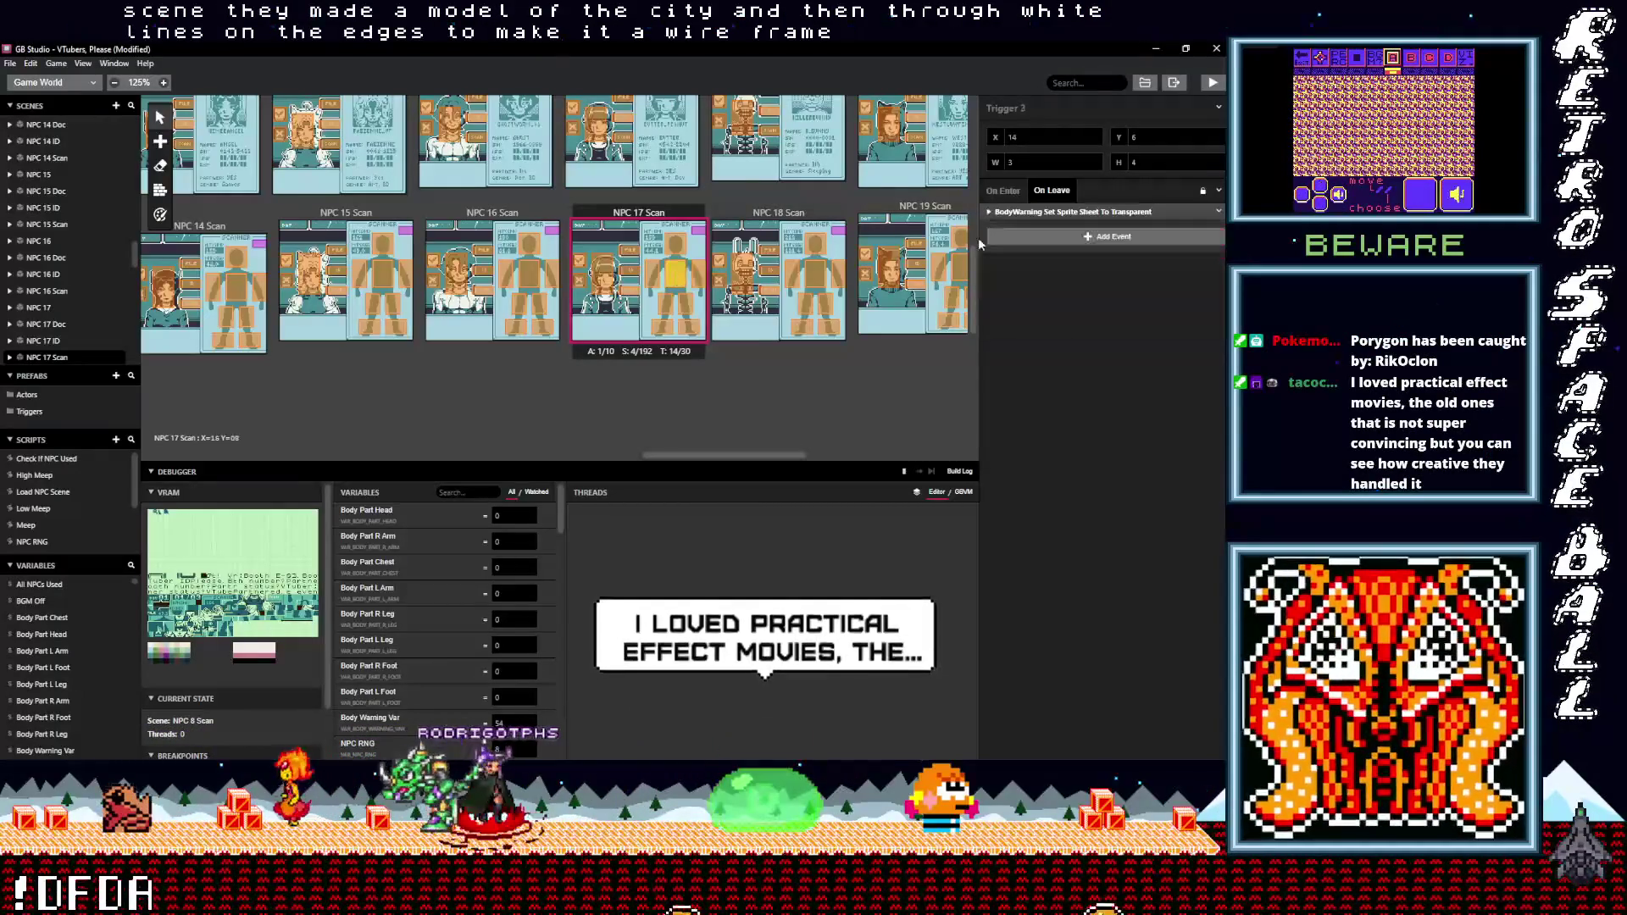
pyautogui.click(1035, 212)
pyautogui.click(1017, 250)
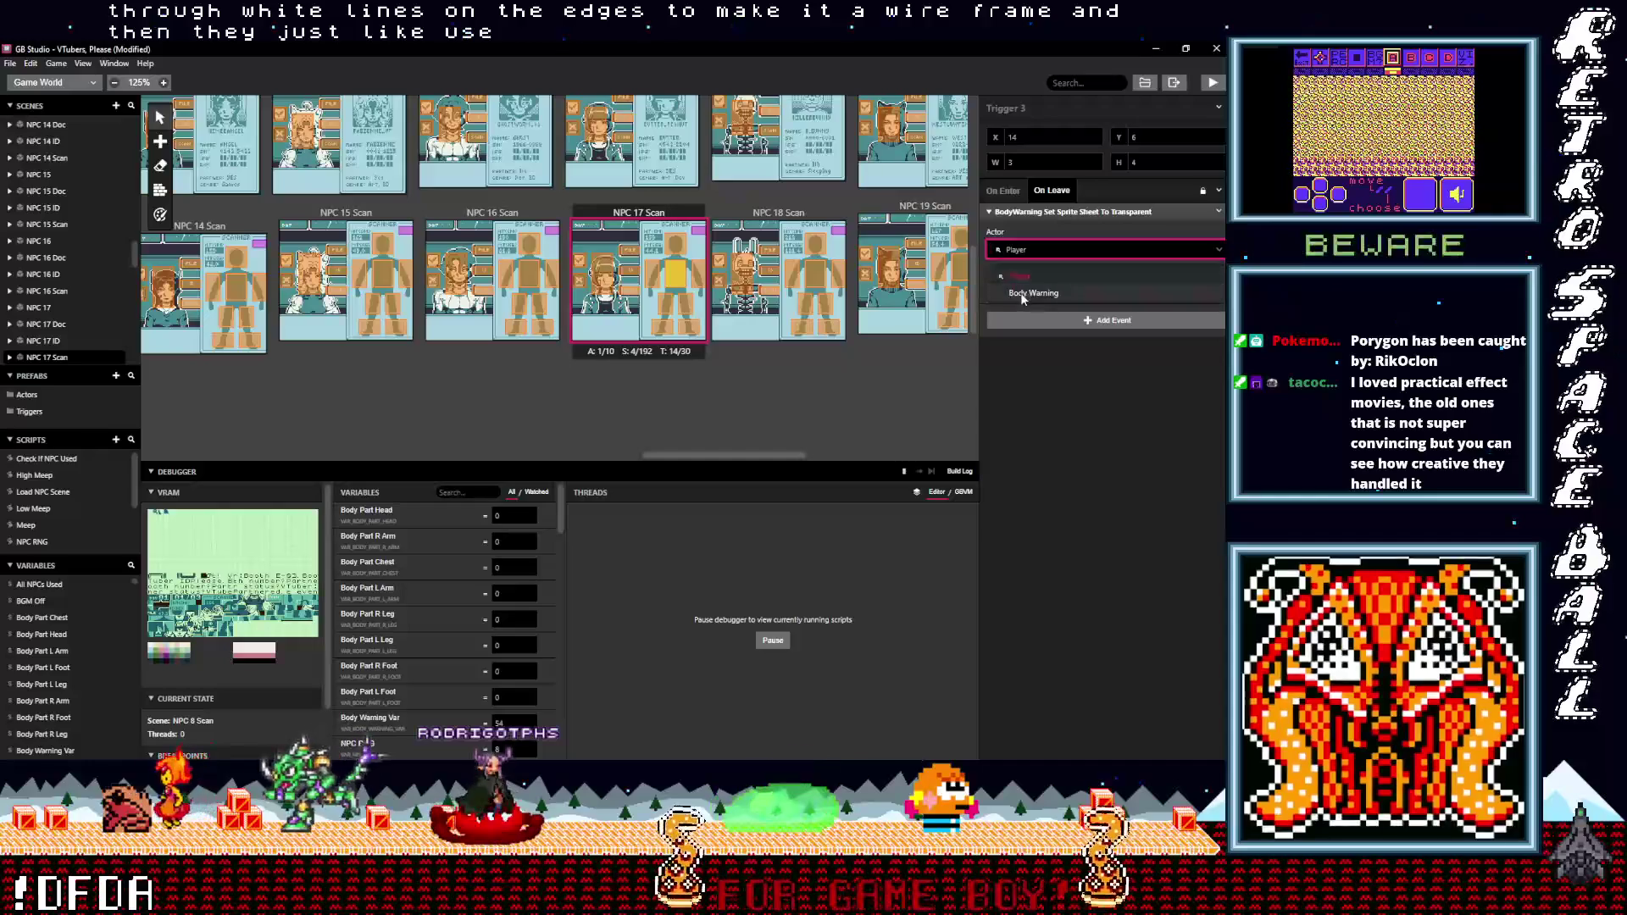
pyautogui.click(1023, 294)
# - Retarget Trigger 4's event to Body Warning and recheck Triggers 3, 2 and 5
pyautogui.click(652, 275)
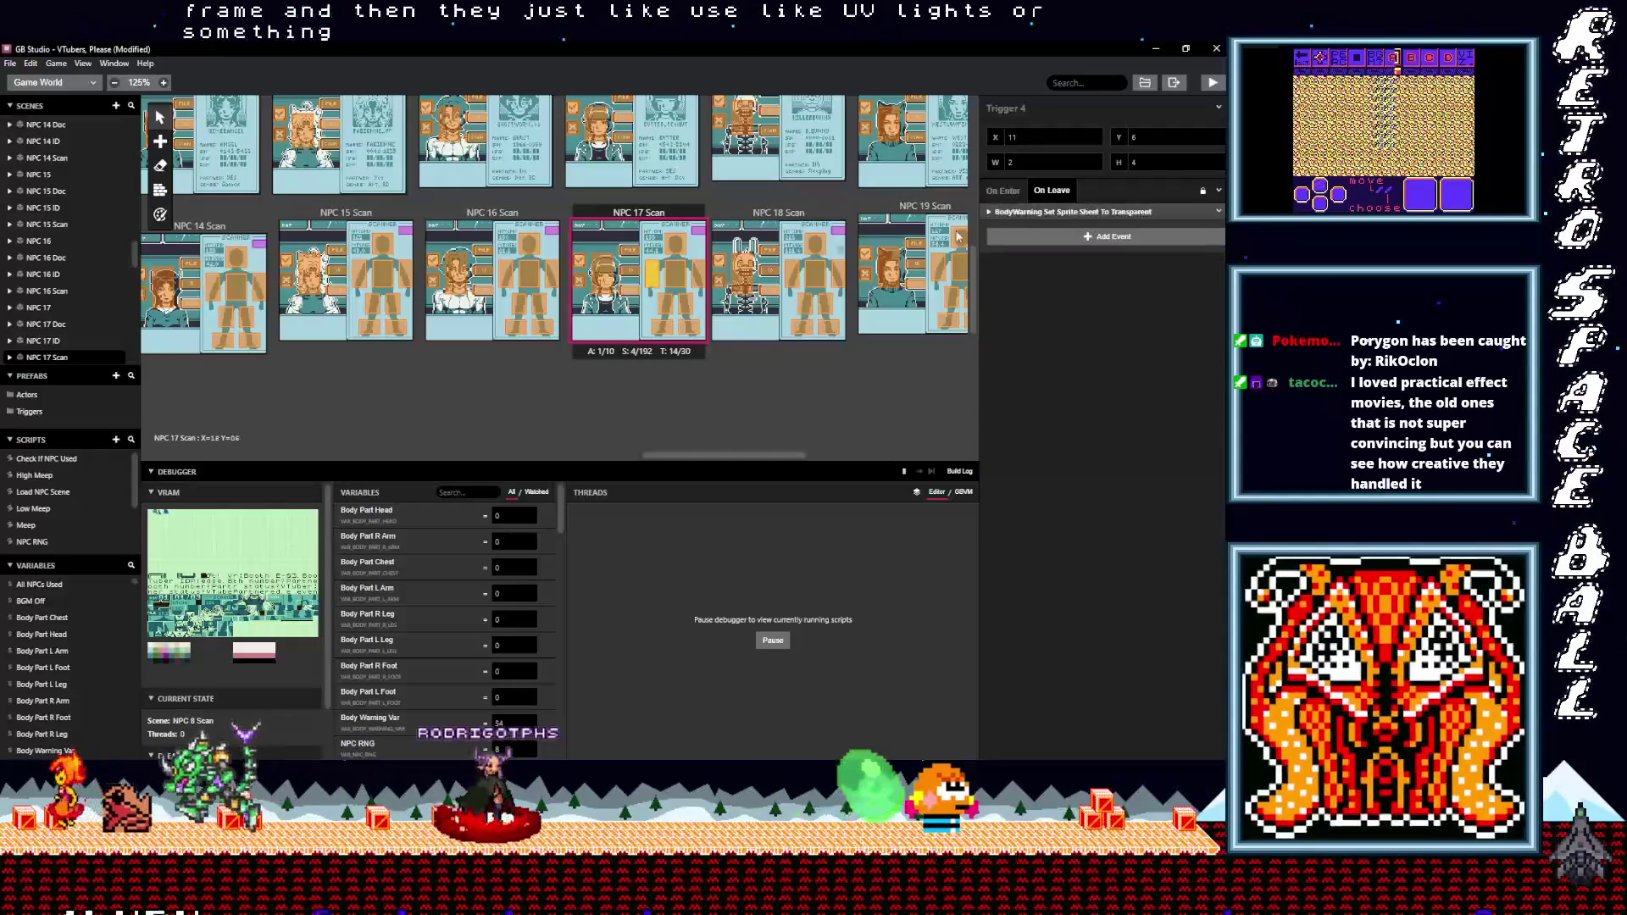
pyautogui.click(1004, 212)
pyautogui.click(1016, 250)
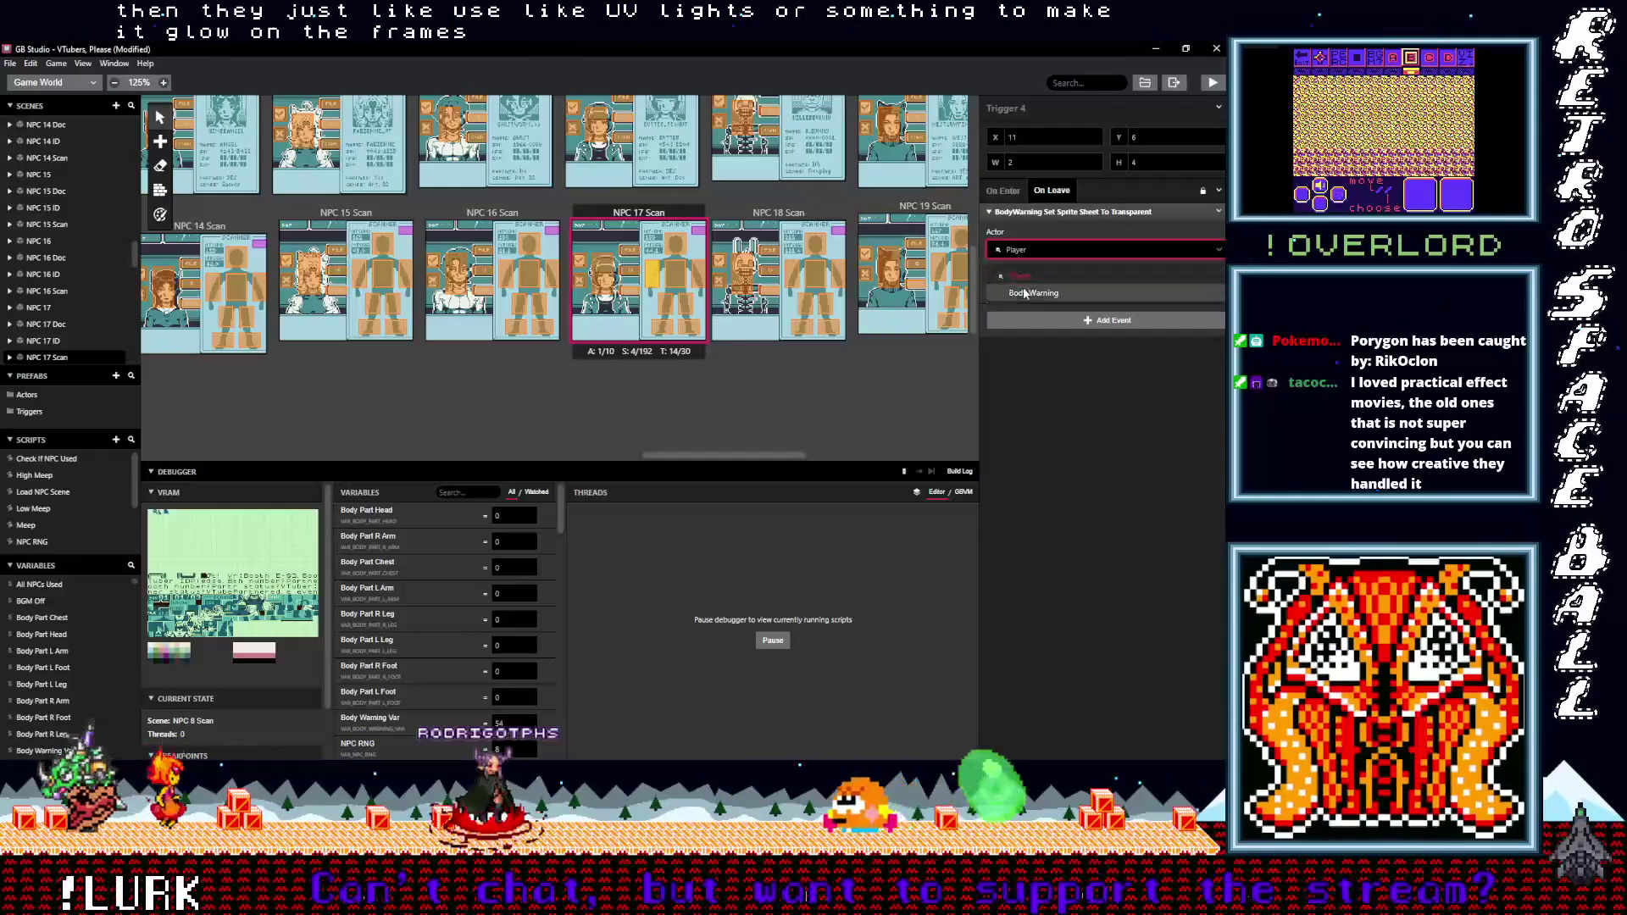
pyautogui.click(1024, 292)
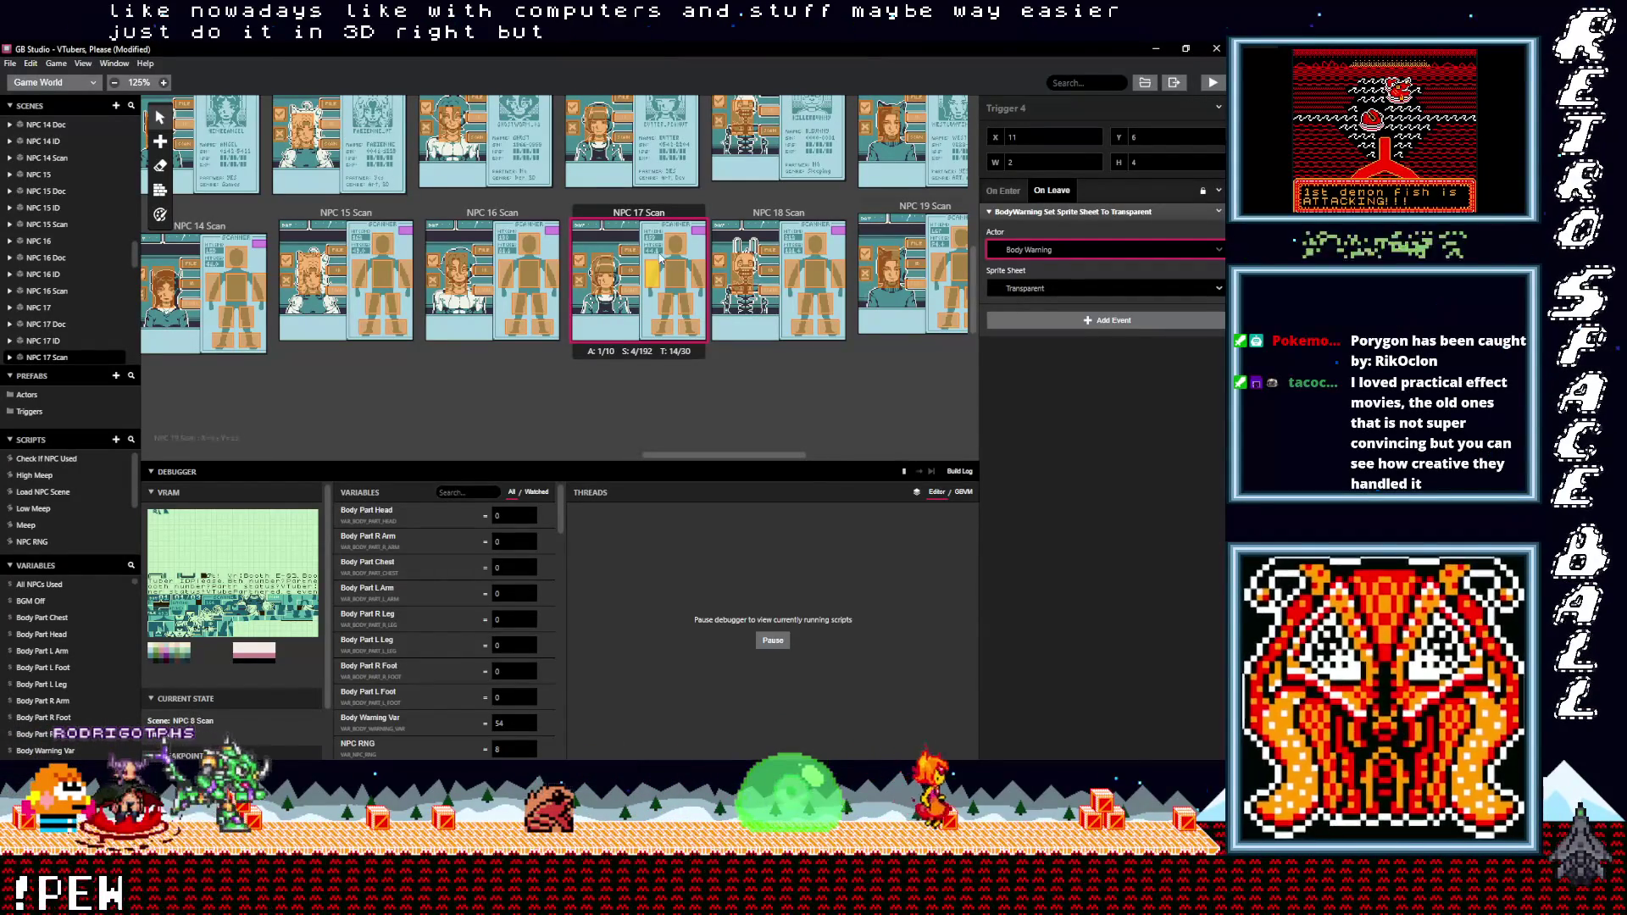
pyautogui.click(682, 277)
pyautogui.click(697, 284)
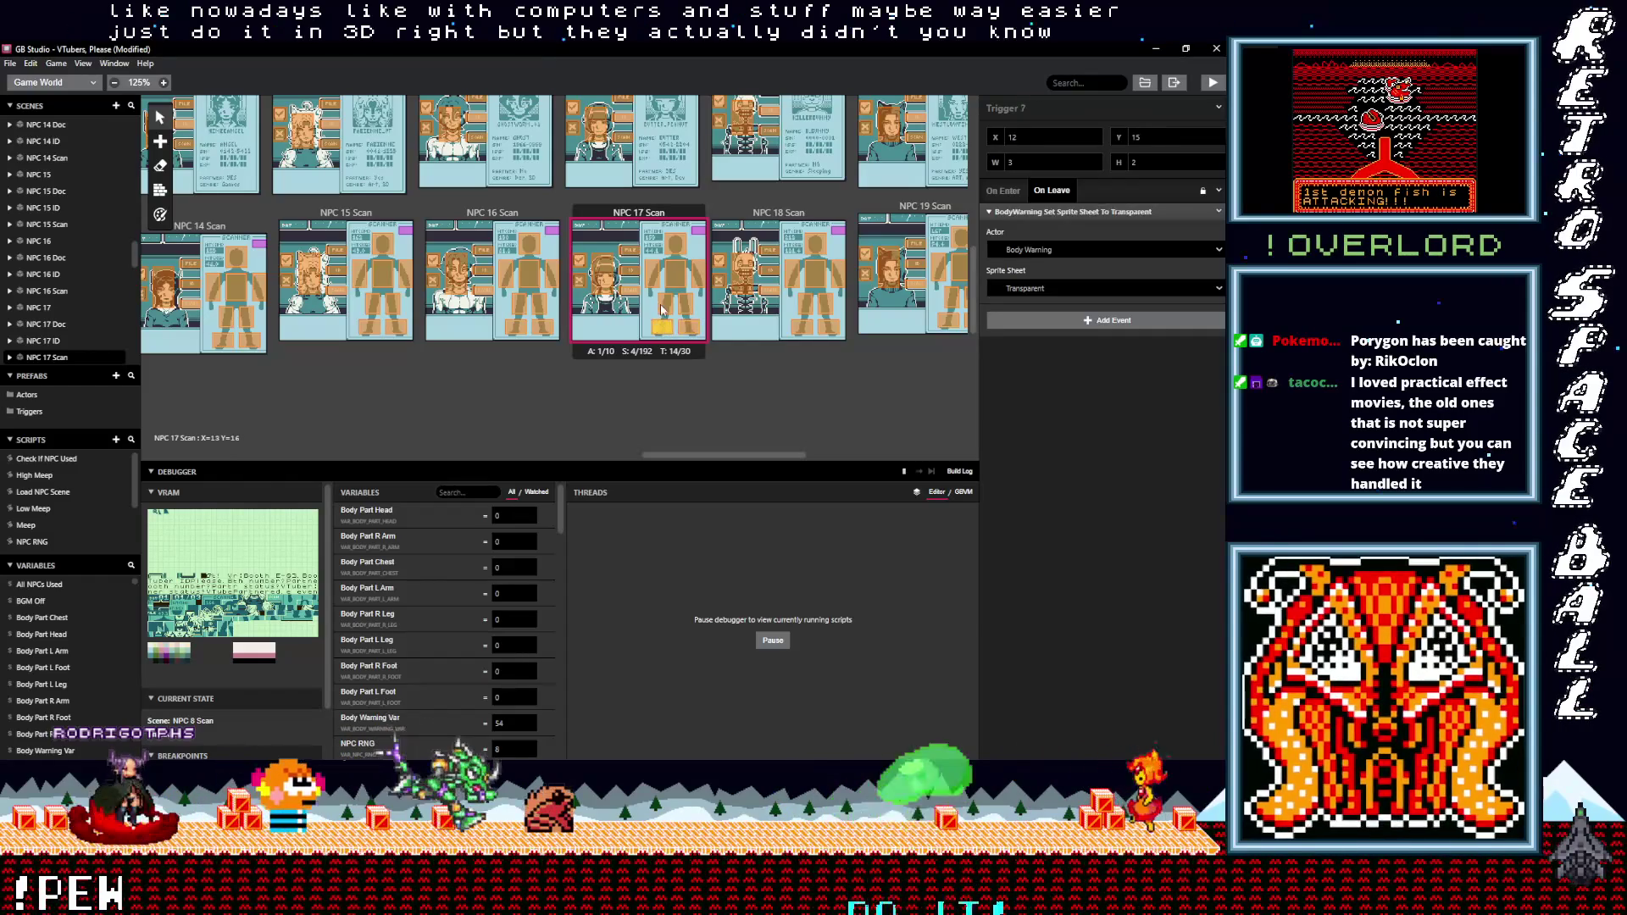
pyautogui.click(651, 276)
pyautogui.click(801, 327)
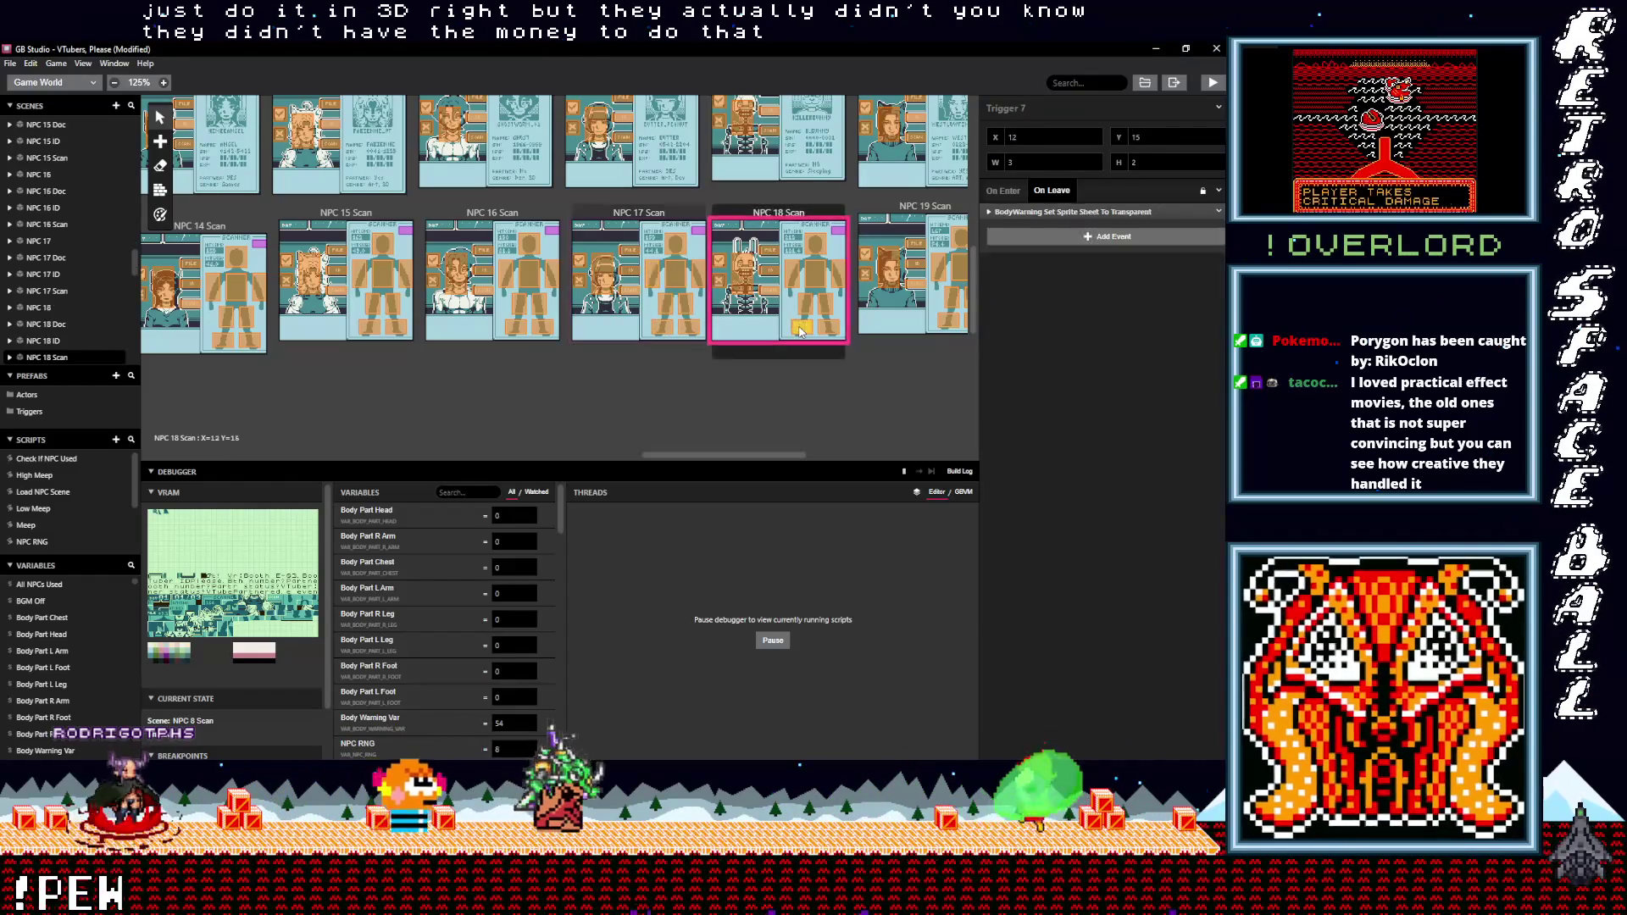
# - Retarget NPC 18 Scan's Trigger 7 and Trigger 6 leave events to Body Warning, checking Trigger 8
pyautogui.click(1035, 213)
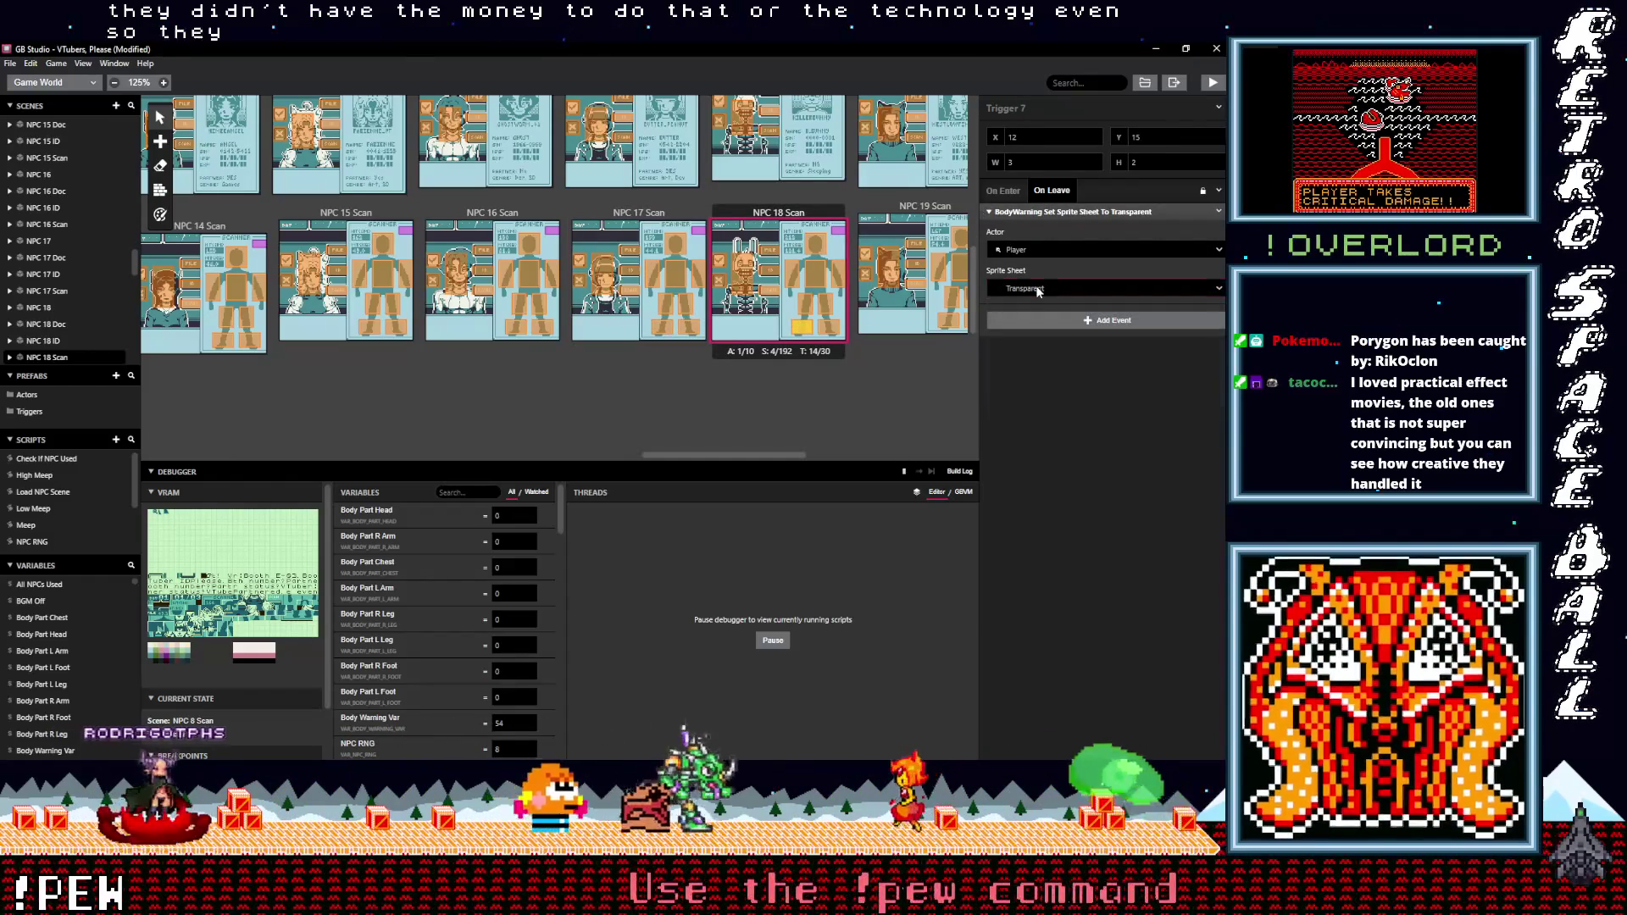
pyautogui.click(1038, 251)
pyautogui.click(1025, 288)
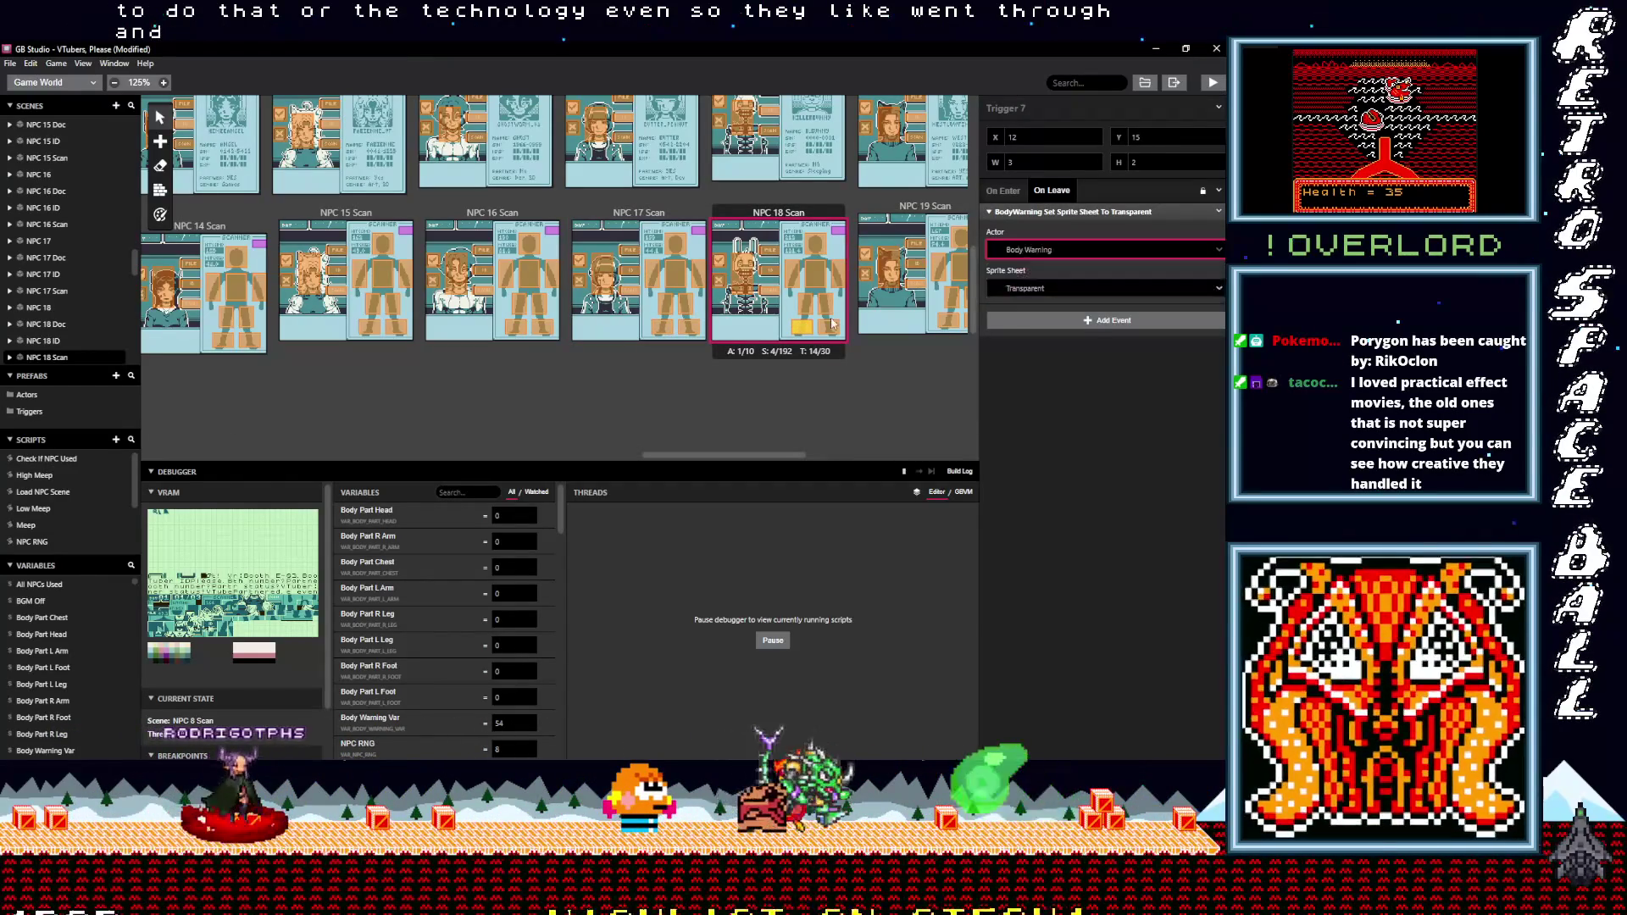
pyautogui.click(828, 327)
pyautogui.click(1036, 213)
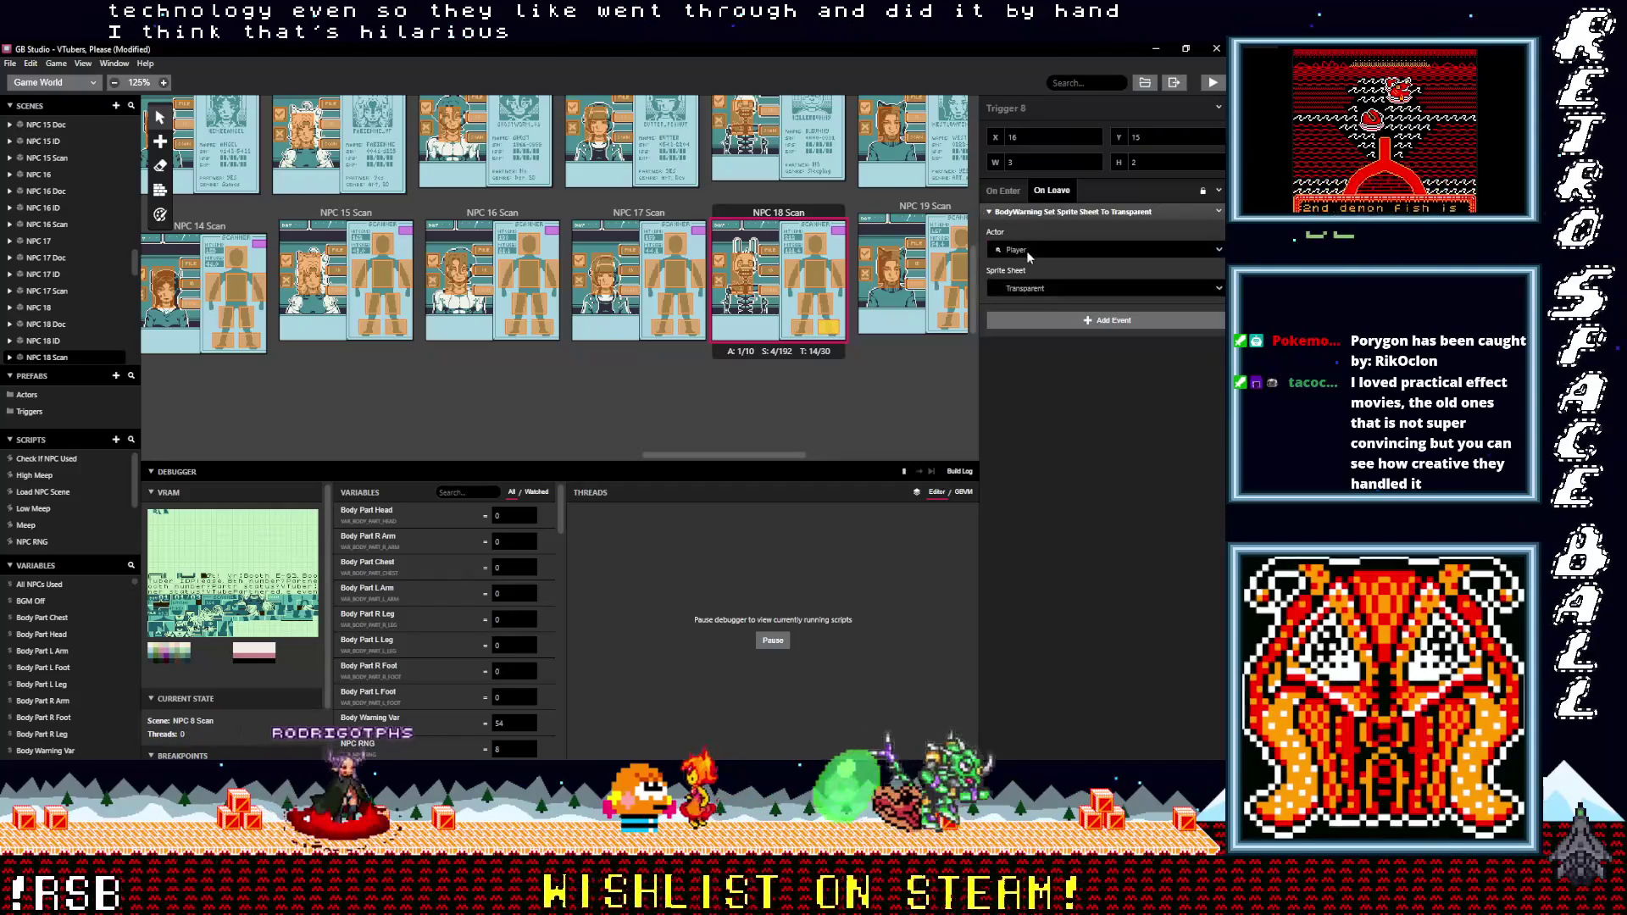
pyautogui.click(826, 303)
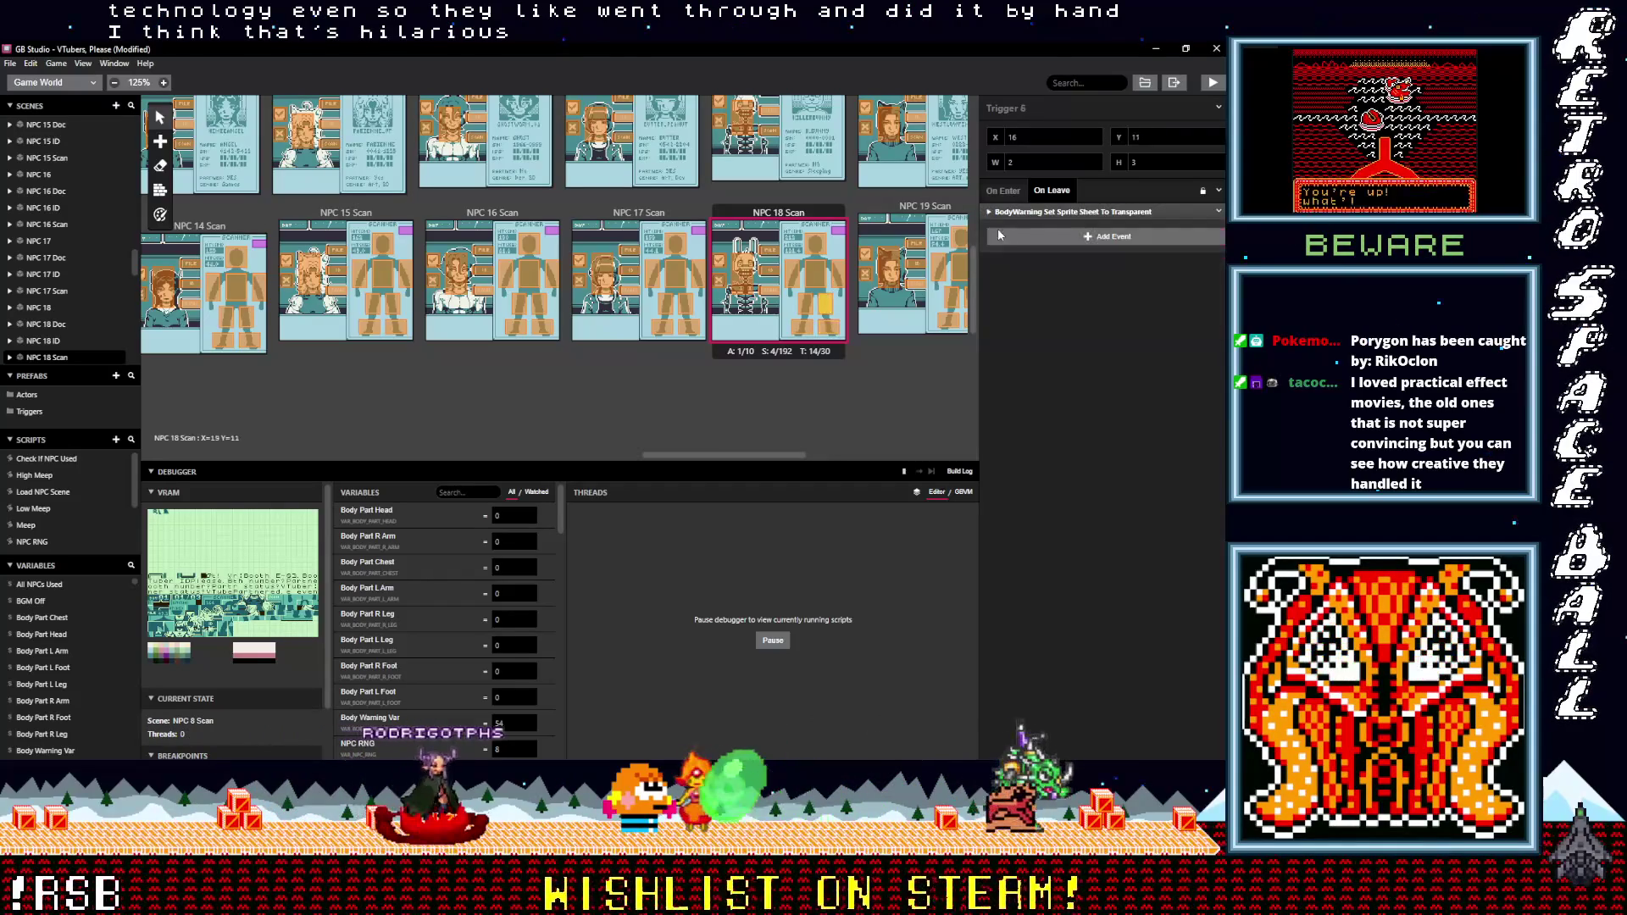
pyautogui.click(1035, 211)
pyautogui.click(1026, 250)
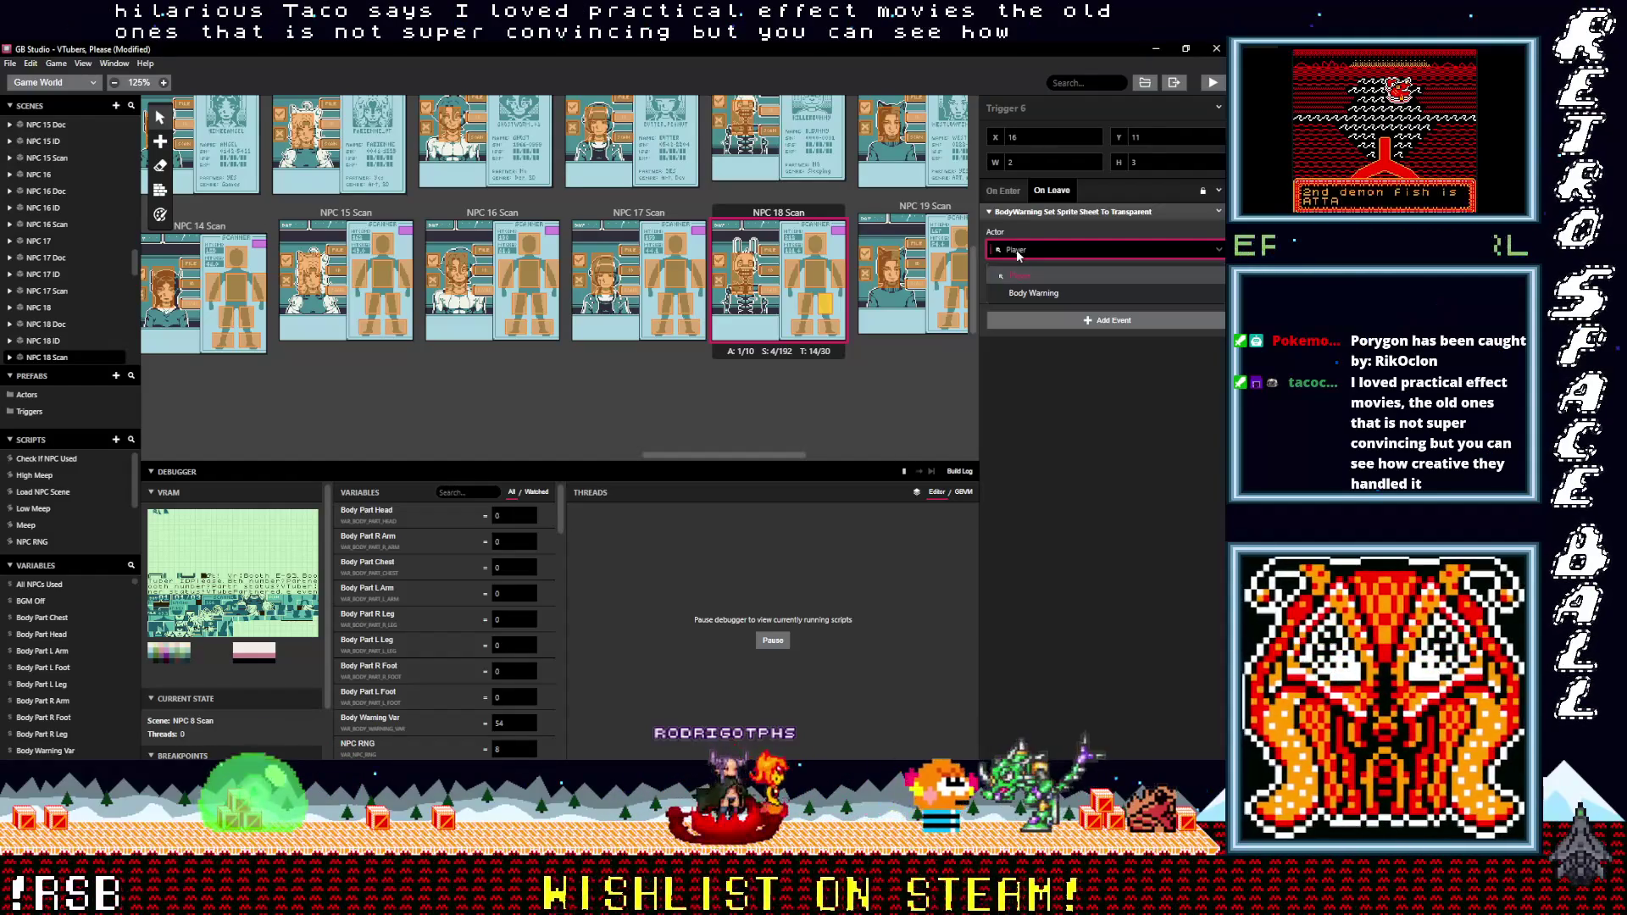
pyautogui.click(1028, 294)
# - Check Triggers 2, 3 and 4, and set Trigger 5's event actor to Body Warning
pyautogui.click(827, 271)
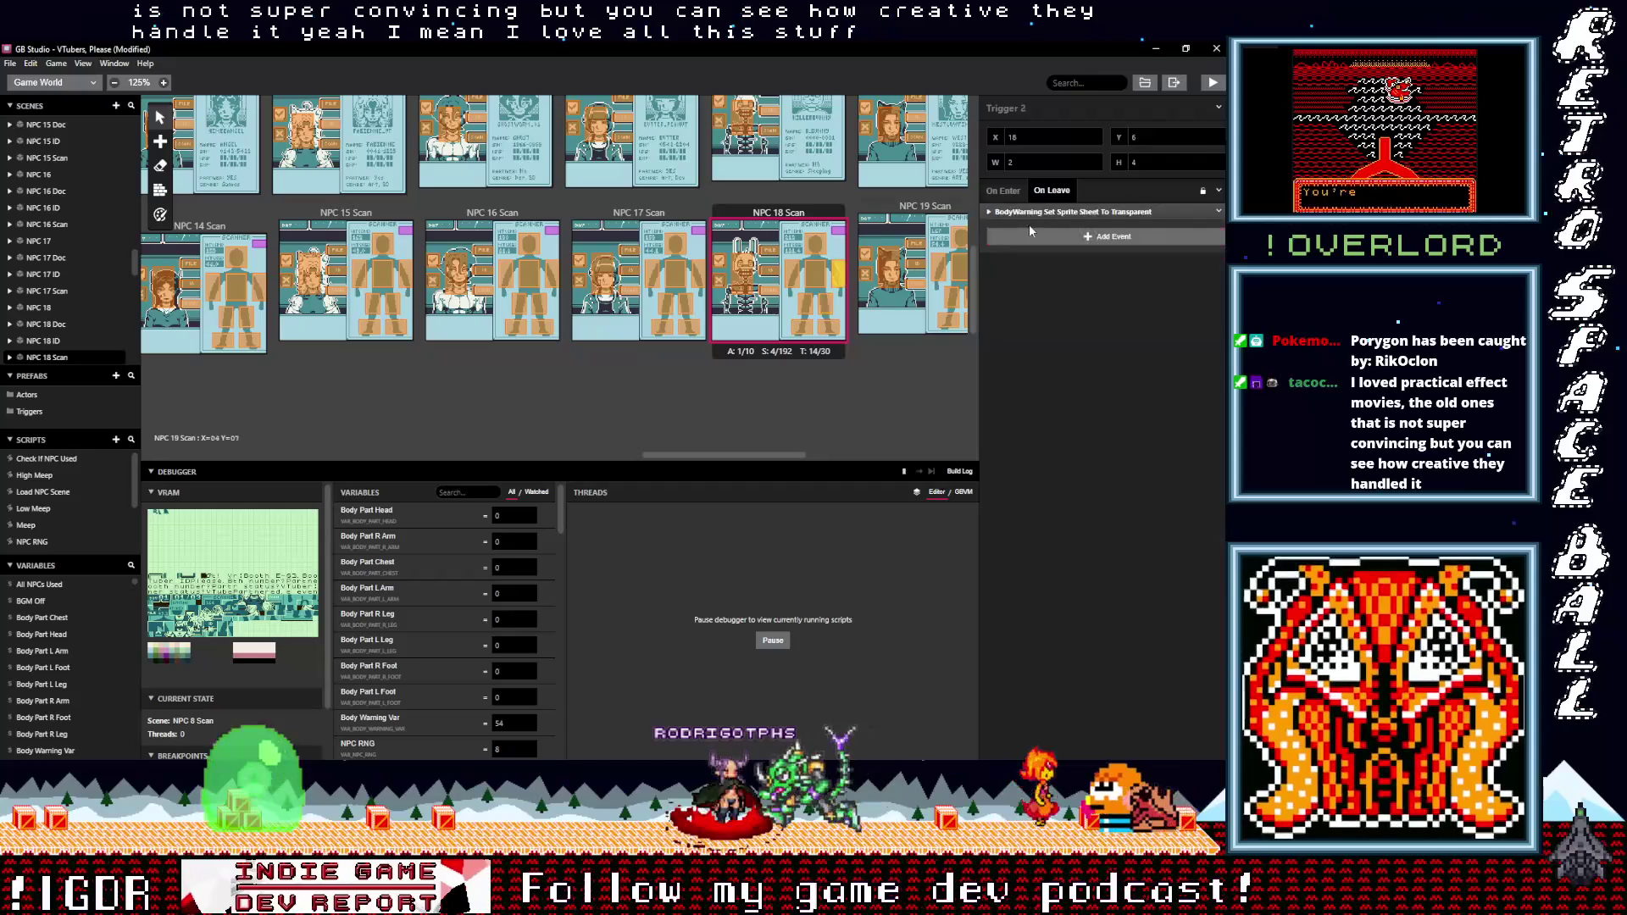
pyautogui.click(1028, 211)
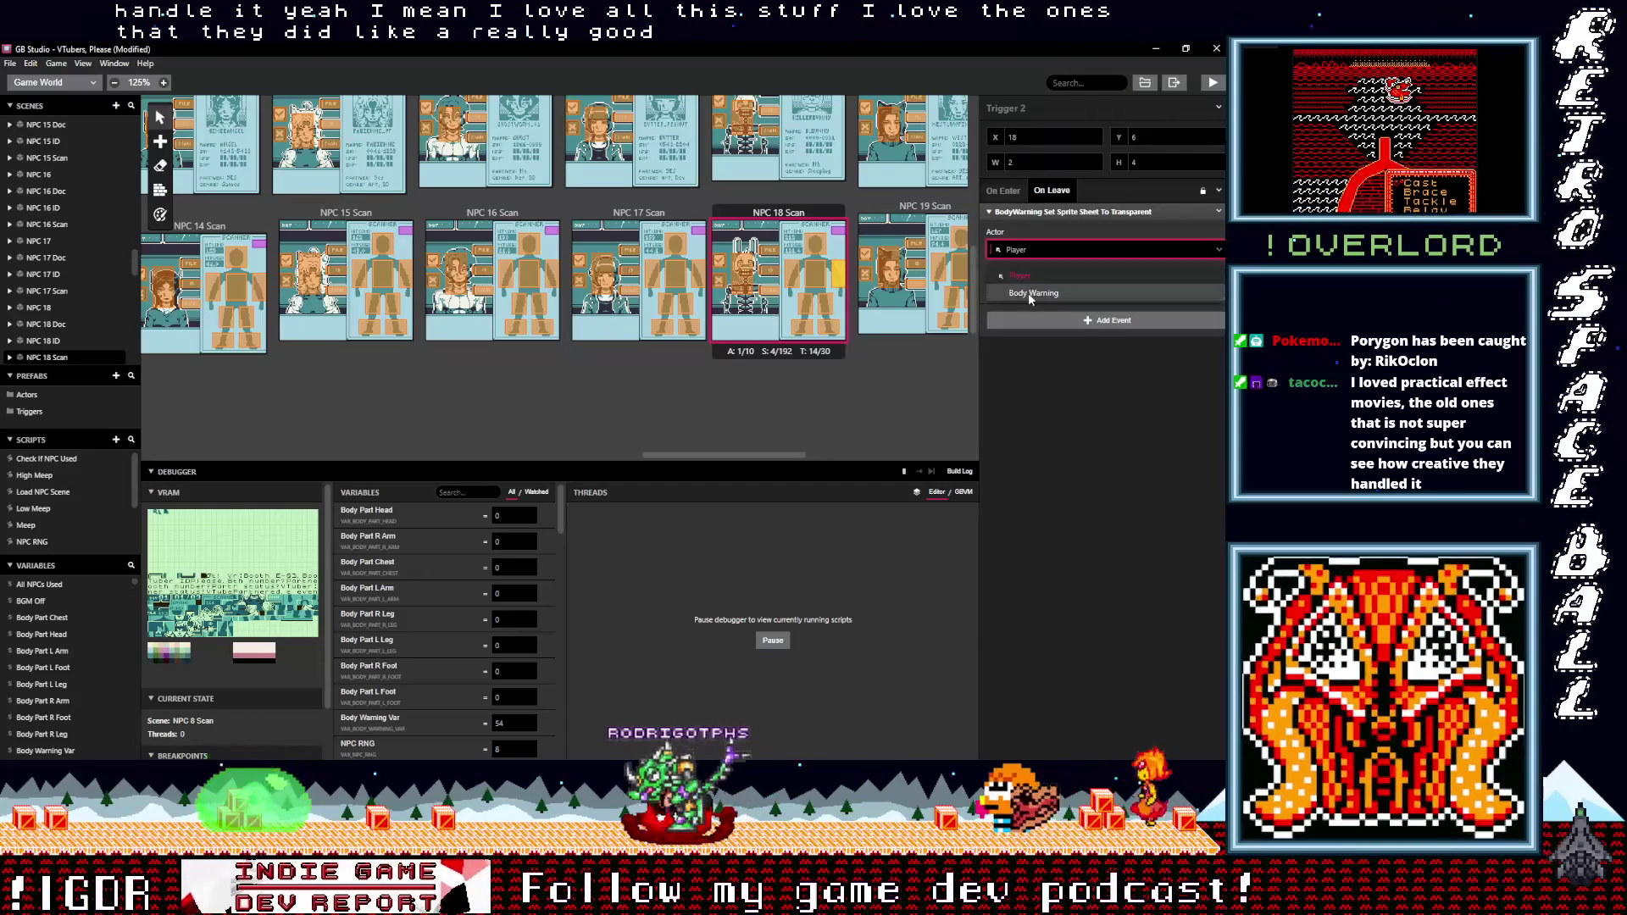
pyautogui.click(820, 277)
pyautogui.click(1026, 212)
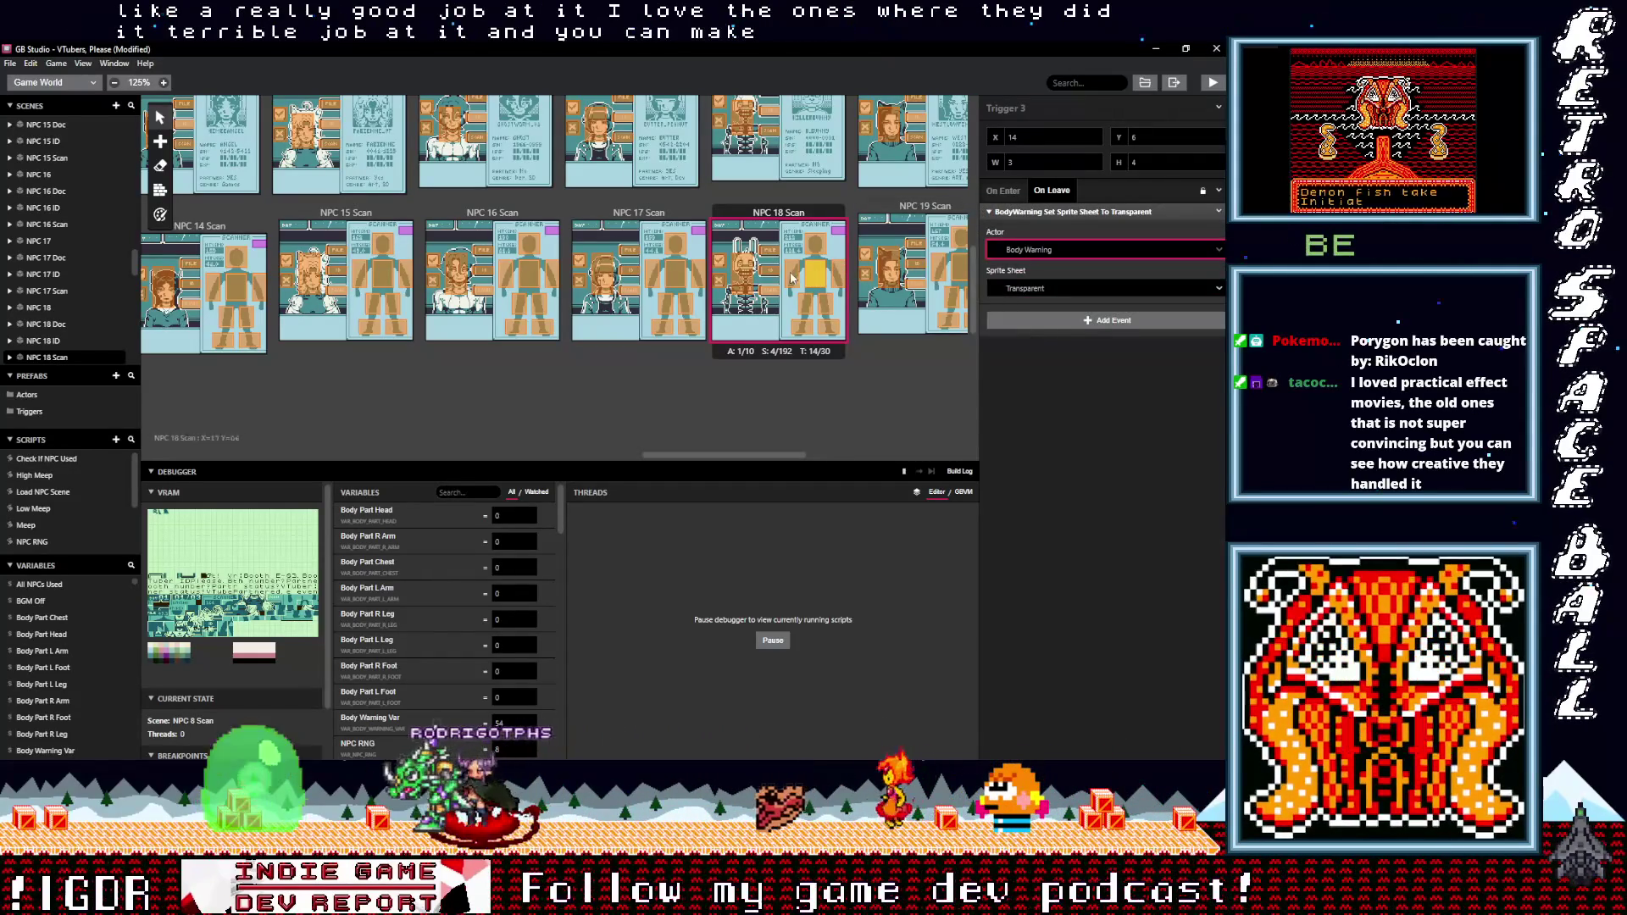
pyautogui.click(793, 271)
pyautogui.click(1023, 213)
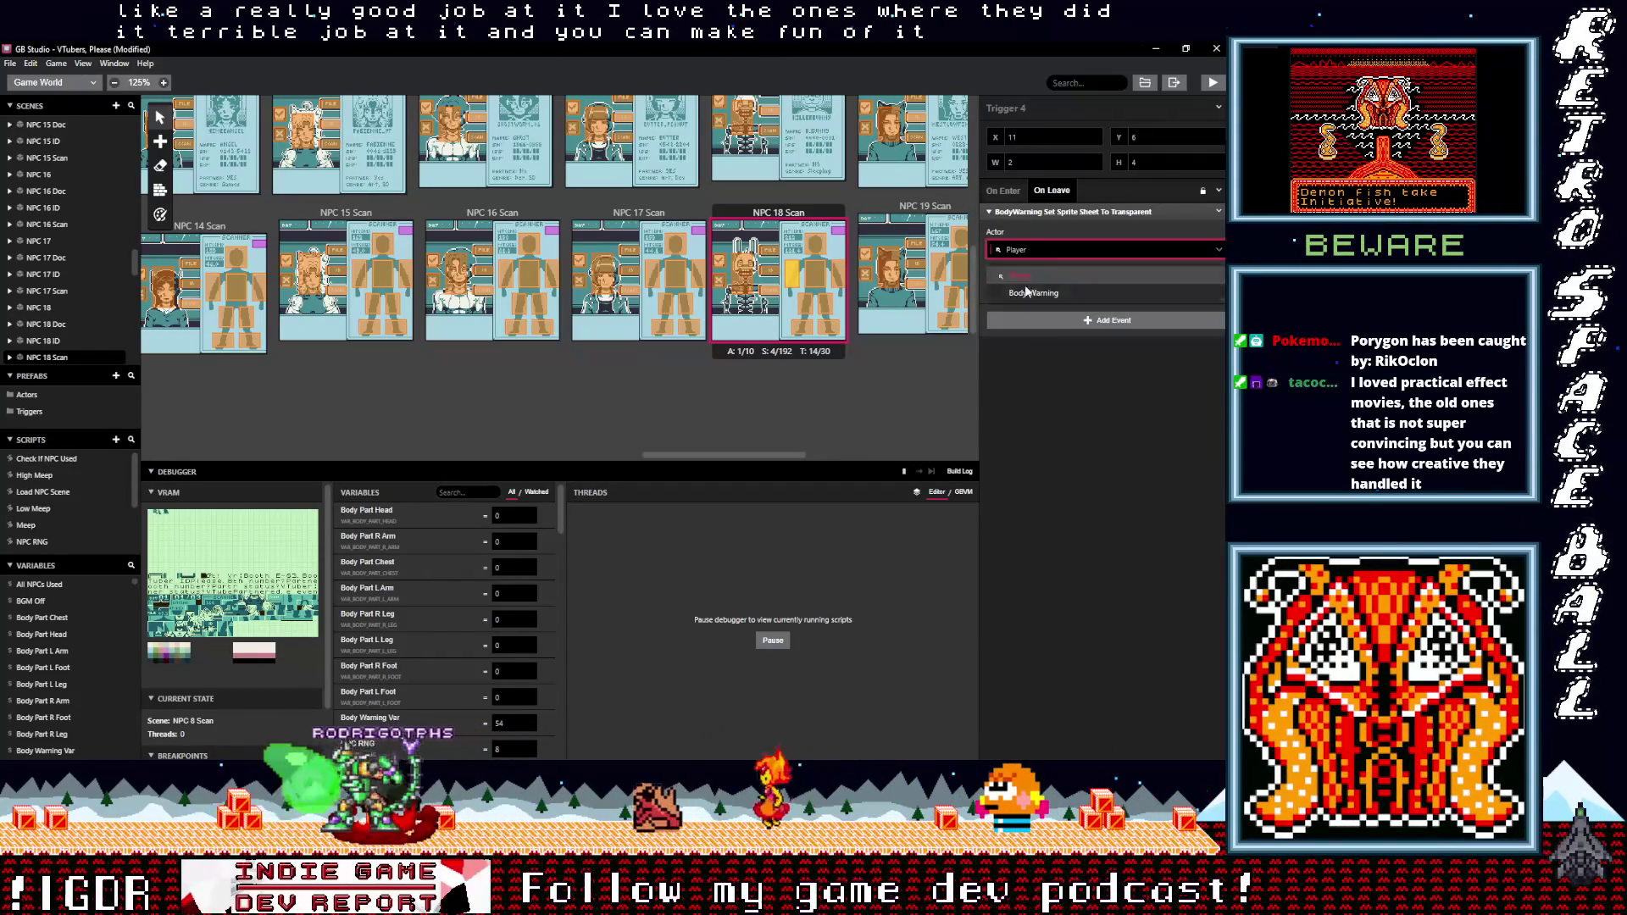
pyautogui.click(804, 307)
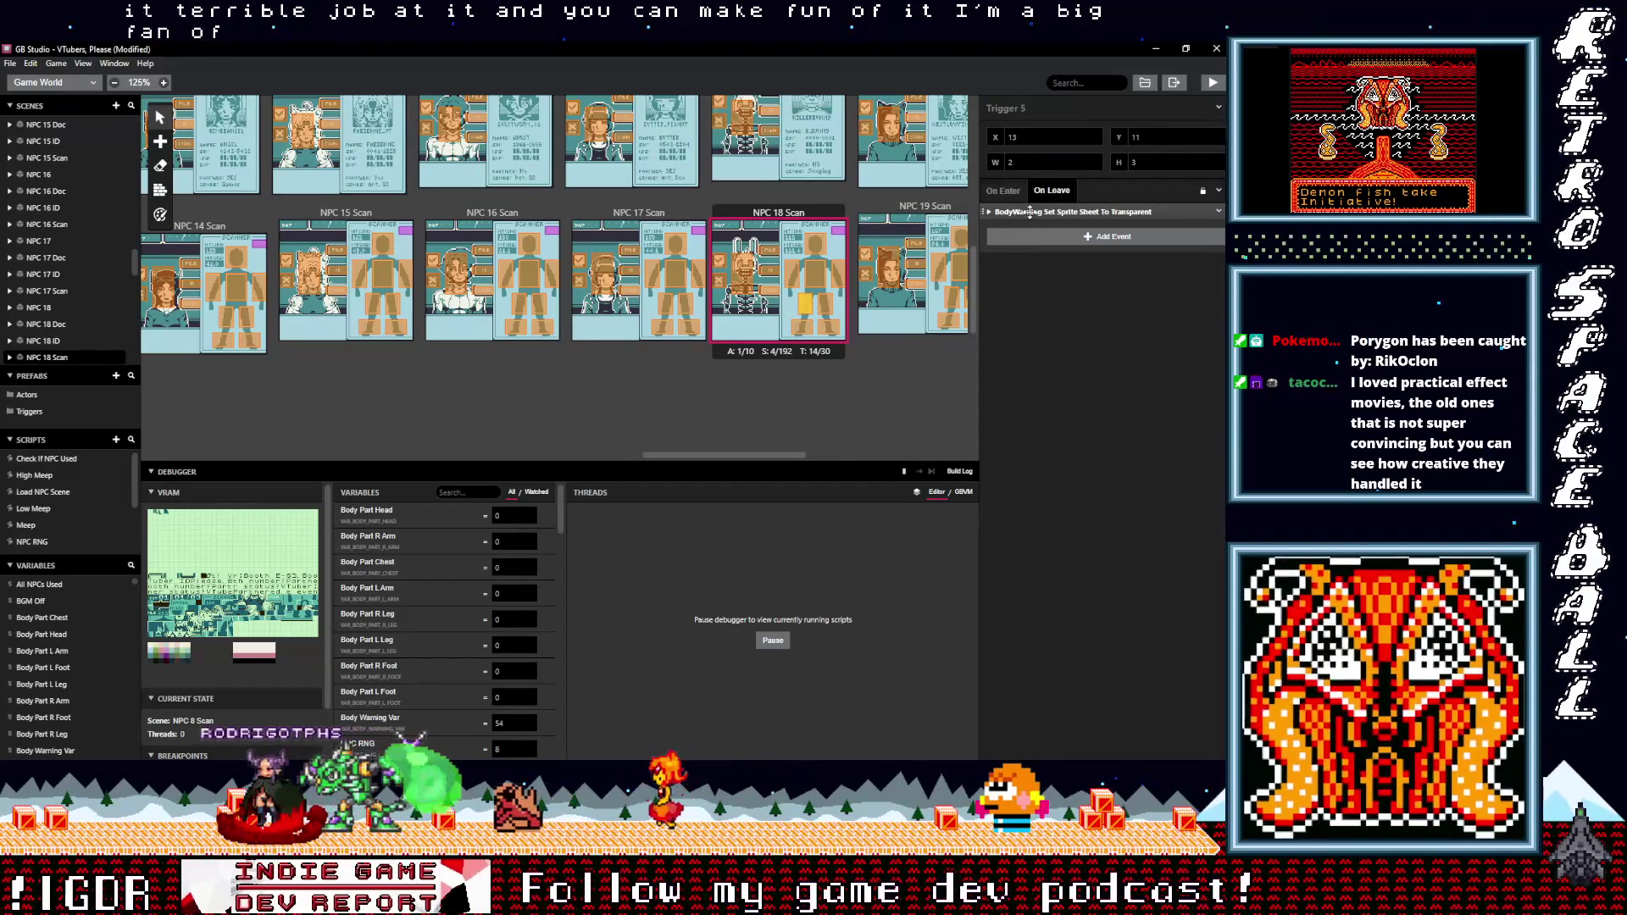
pyautogui.click(1023, 213)
pyautogui.click(1029, 246)
pyautogui.click(1032, 293)
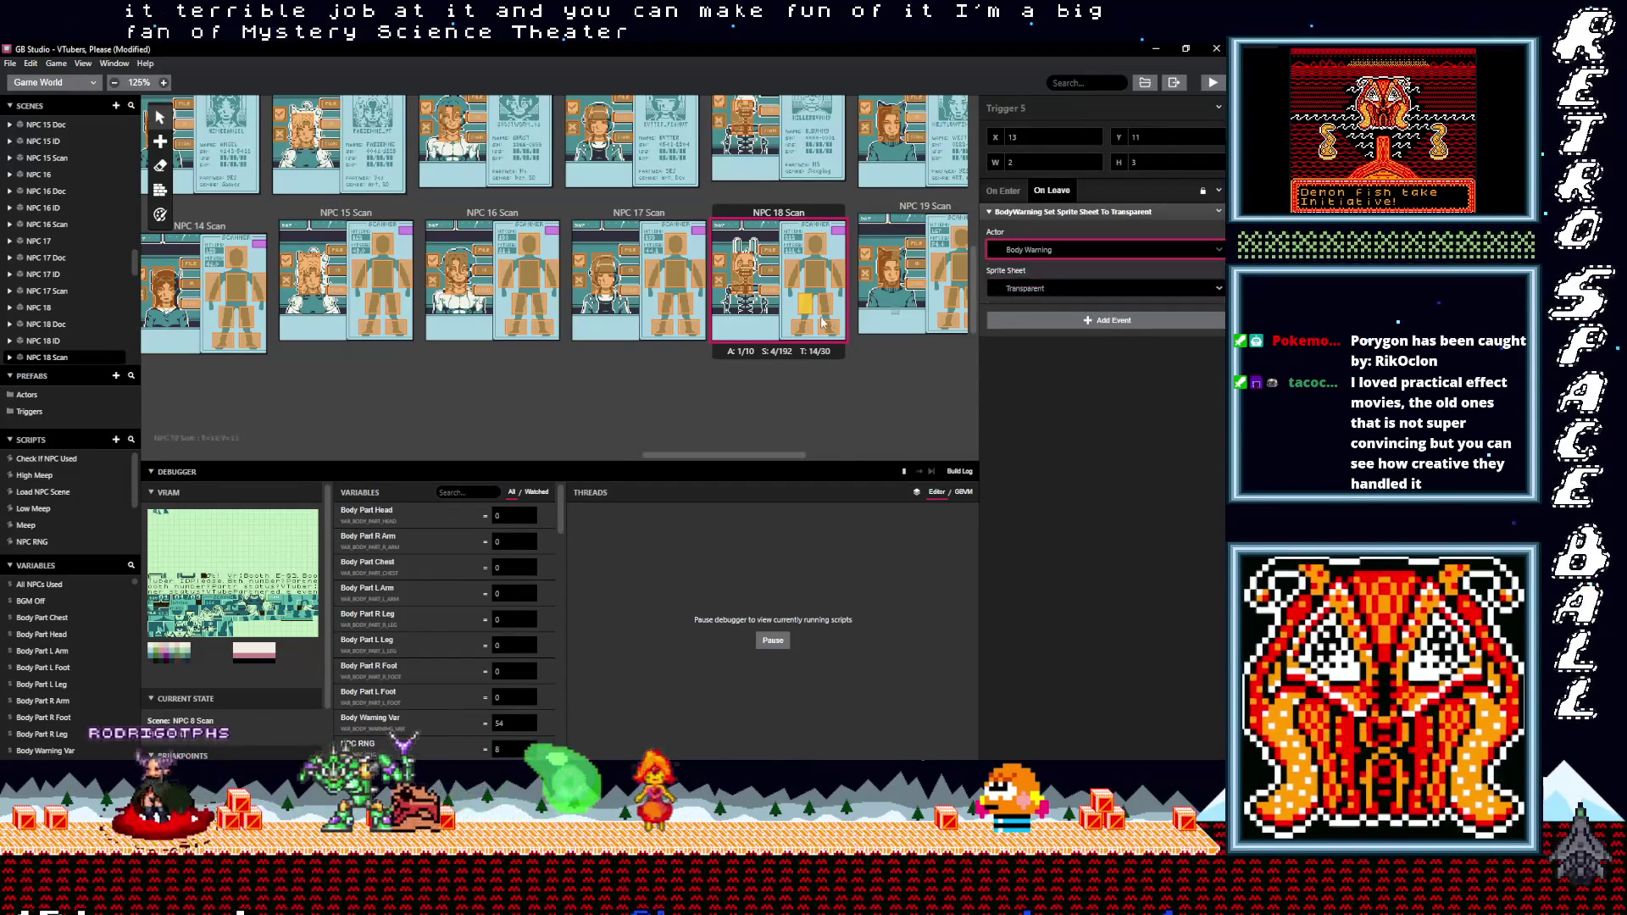
# - Review NPC 18 Scan's chest and upper body-part triggers
pyautogui.click(829, 273)
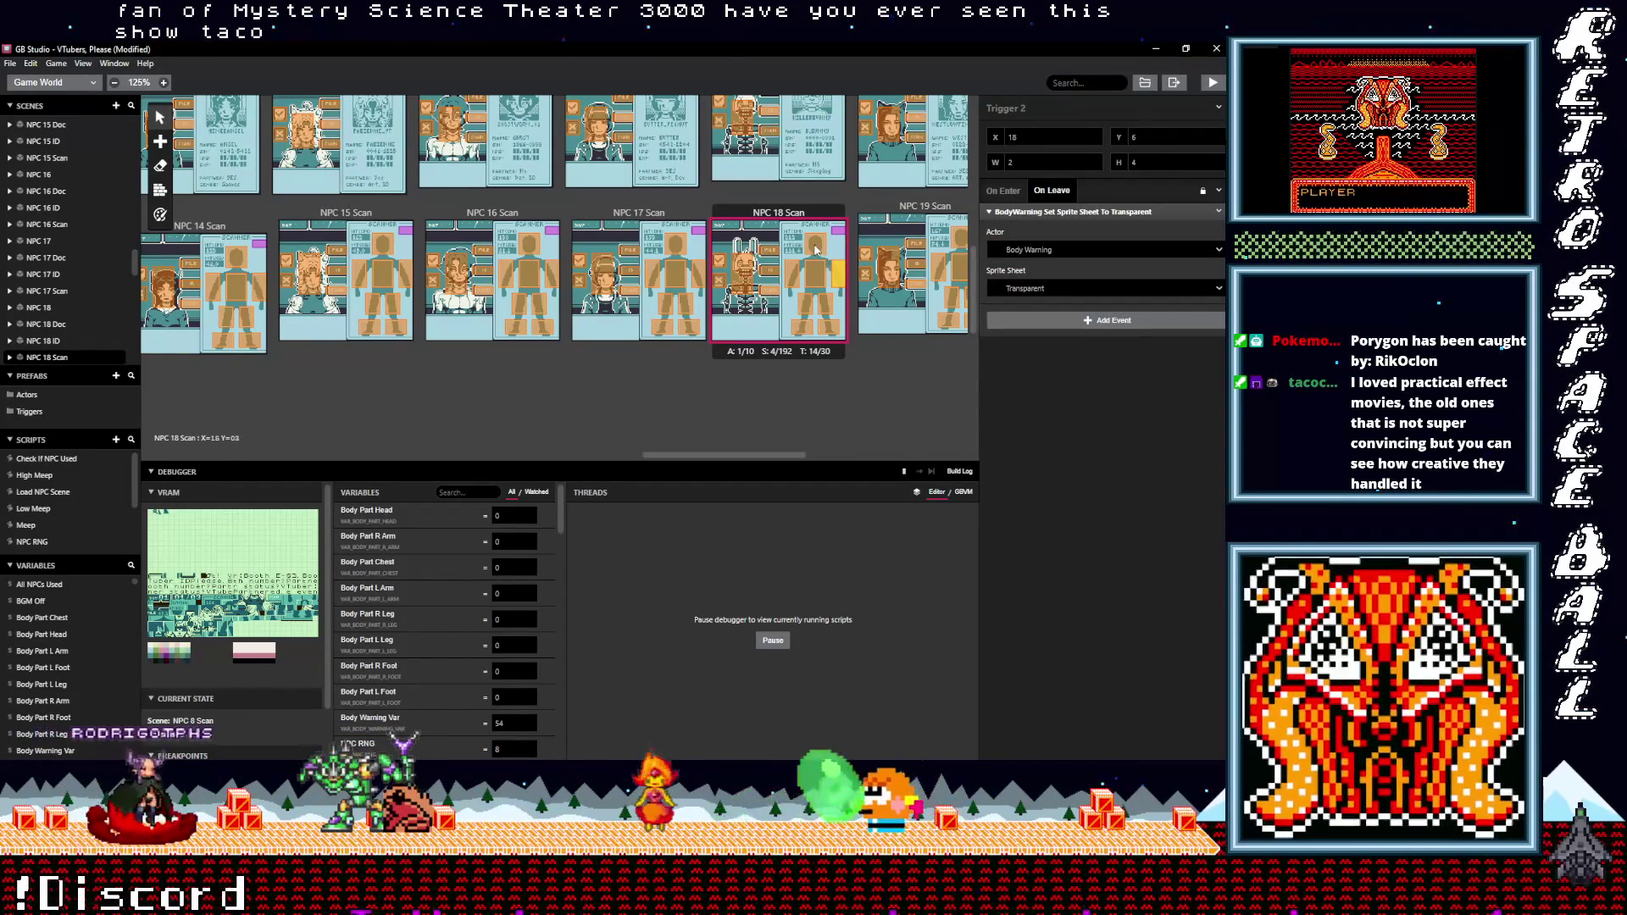
pyautogui.click(819, 271)
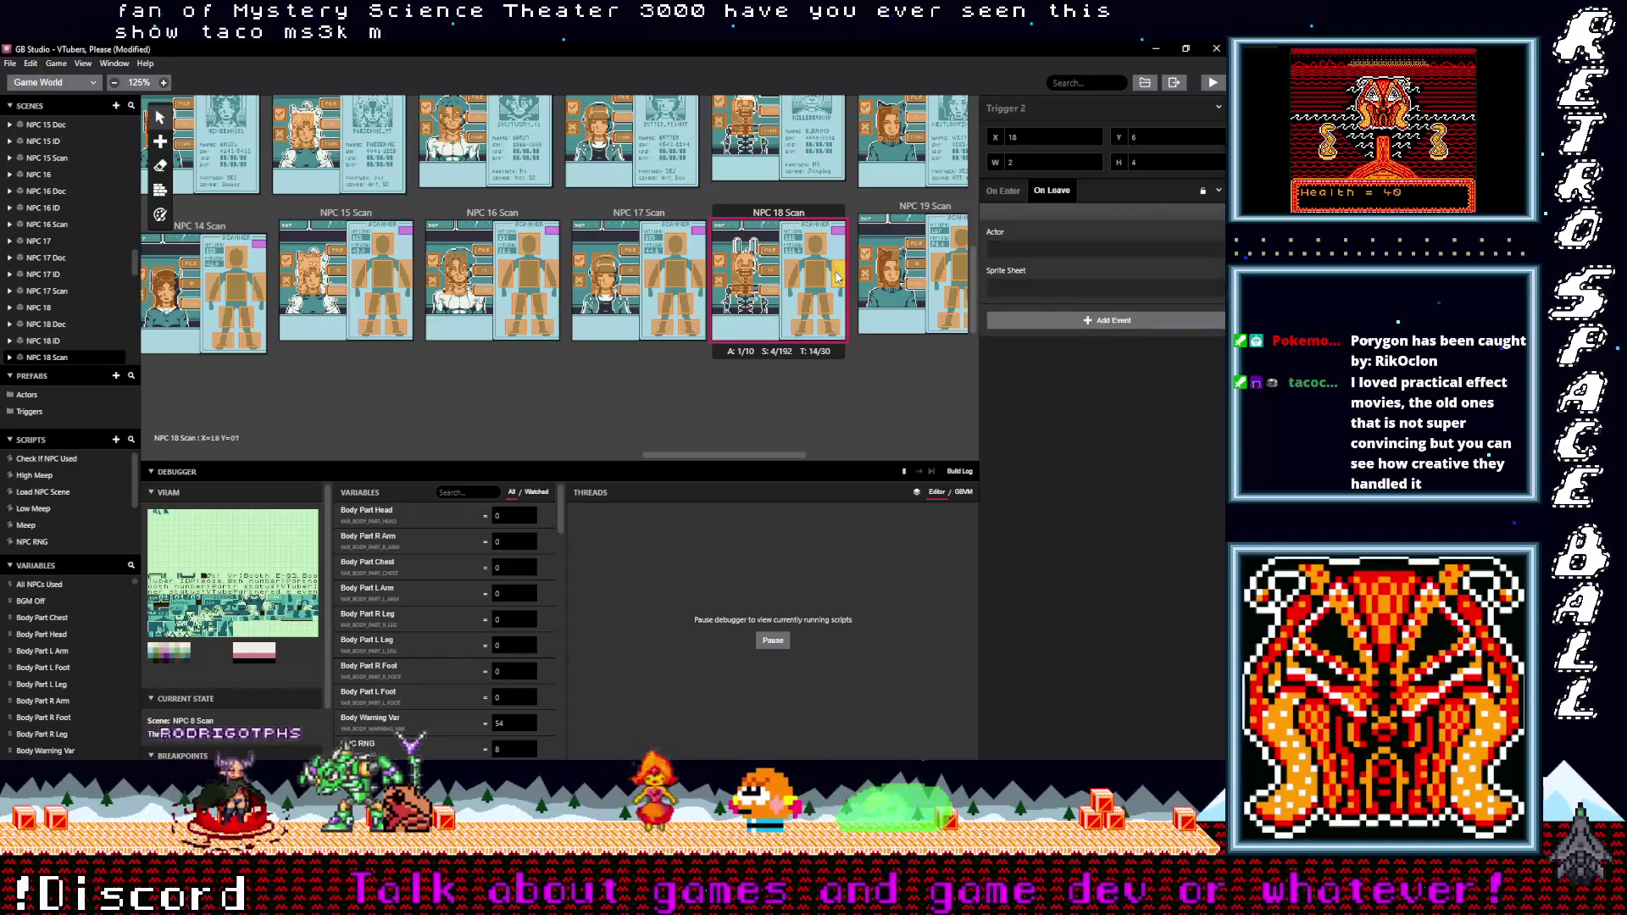
pyautogui.click(808, 266)
pyautogui.click(804, 273)
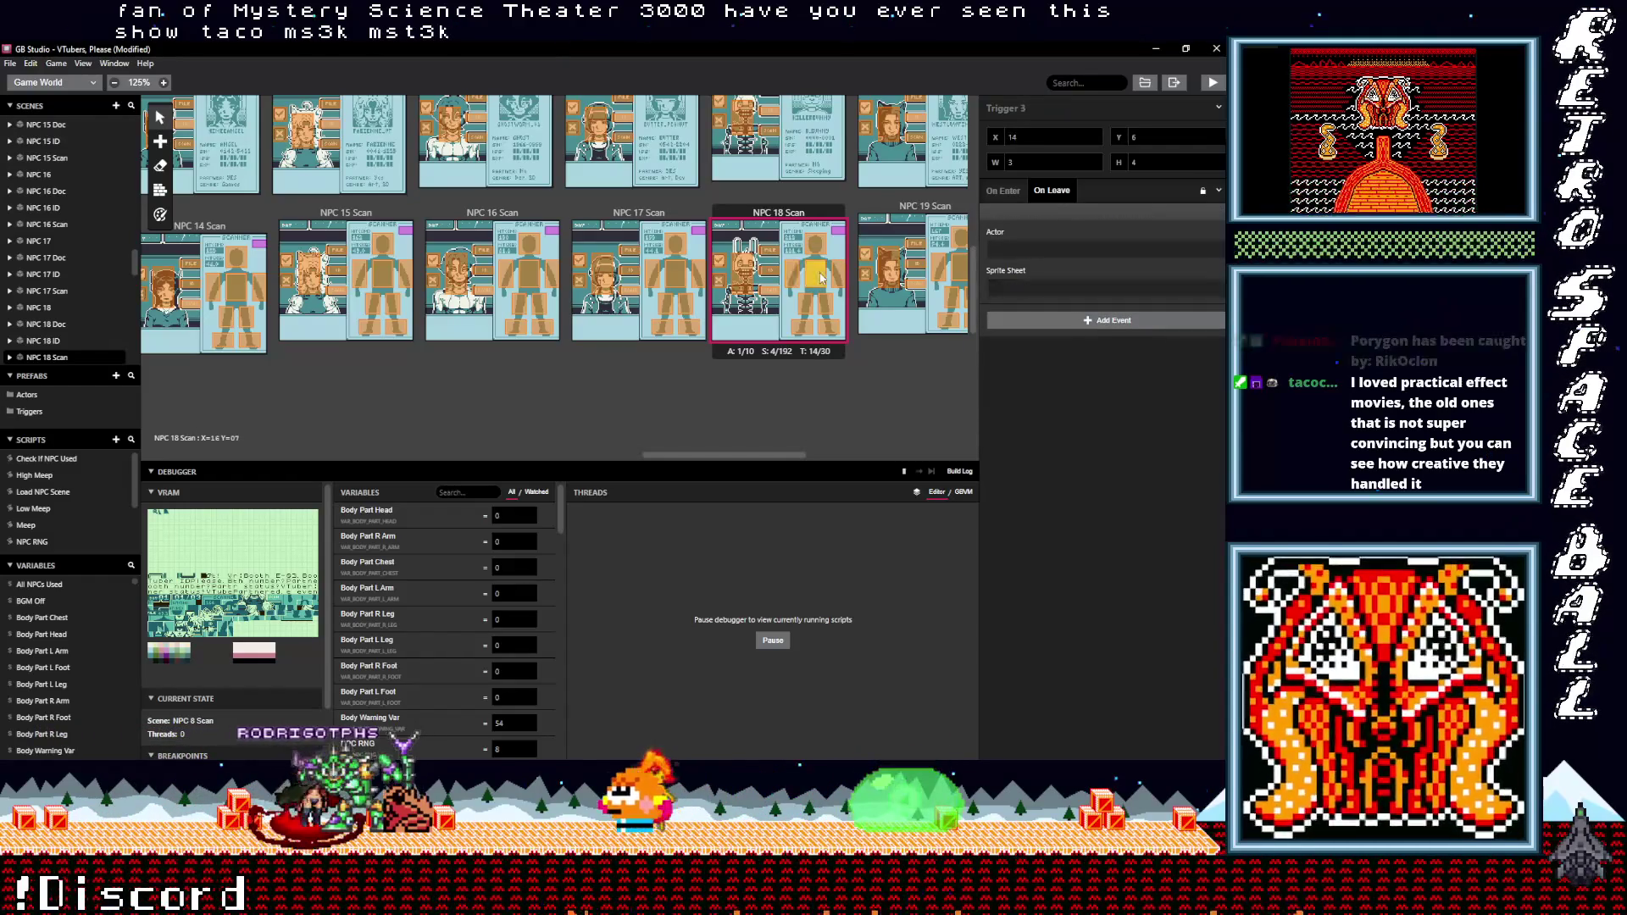
pyautogui.hscroll(5, 786, 455)
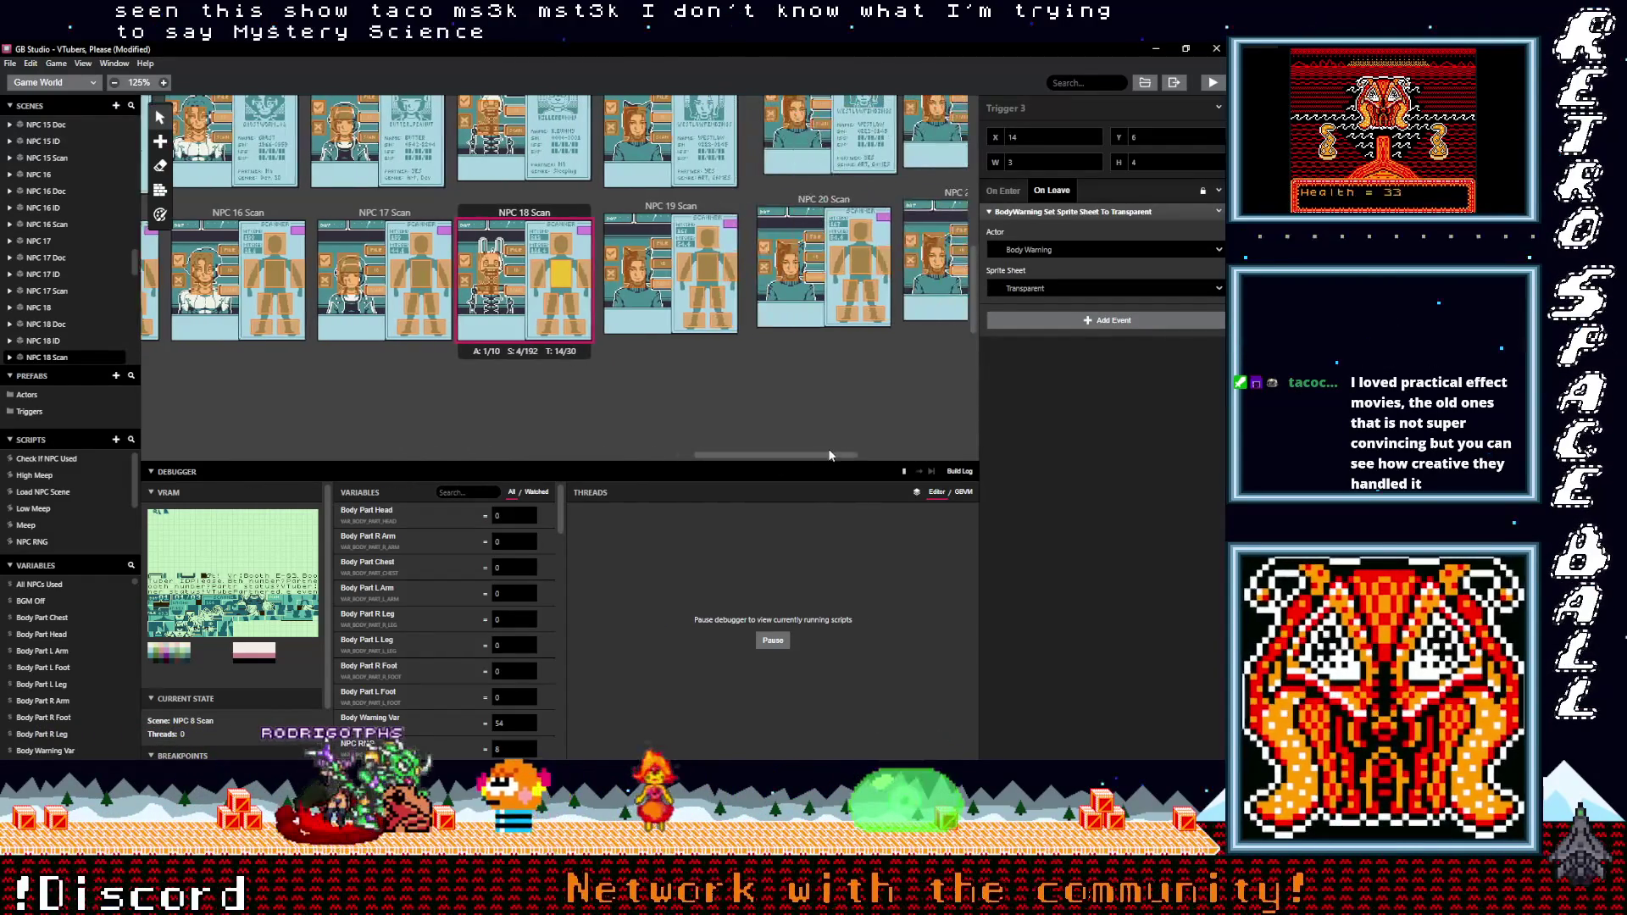
# - Set the leave-event actor to Body Warning on a NPC 19 Scan trigger and a NPC 20 Scan trigger
pyautogui.click(708, 322)
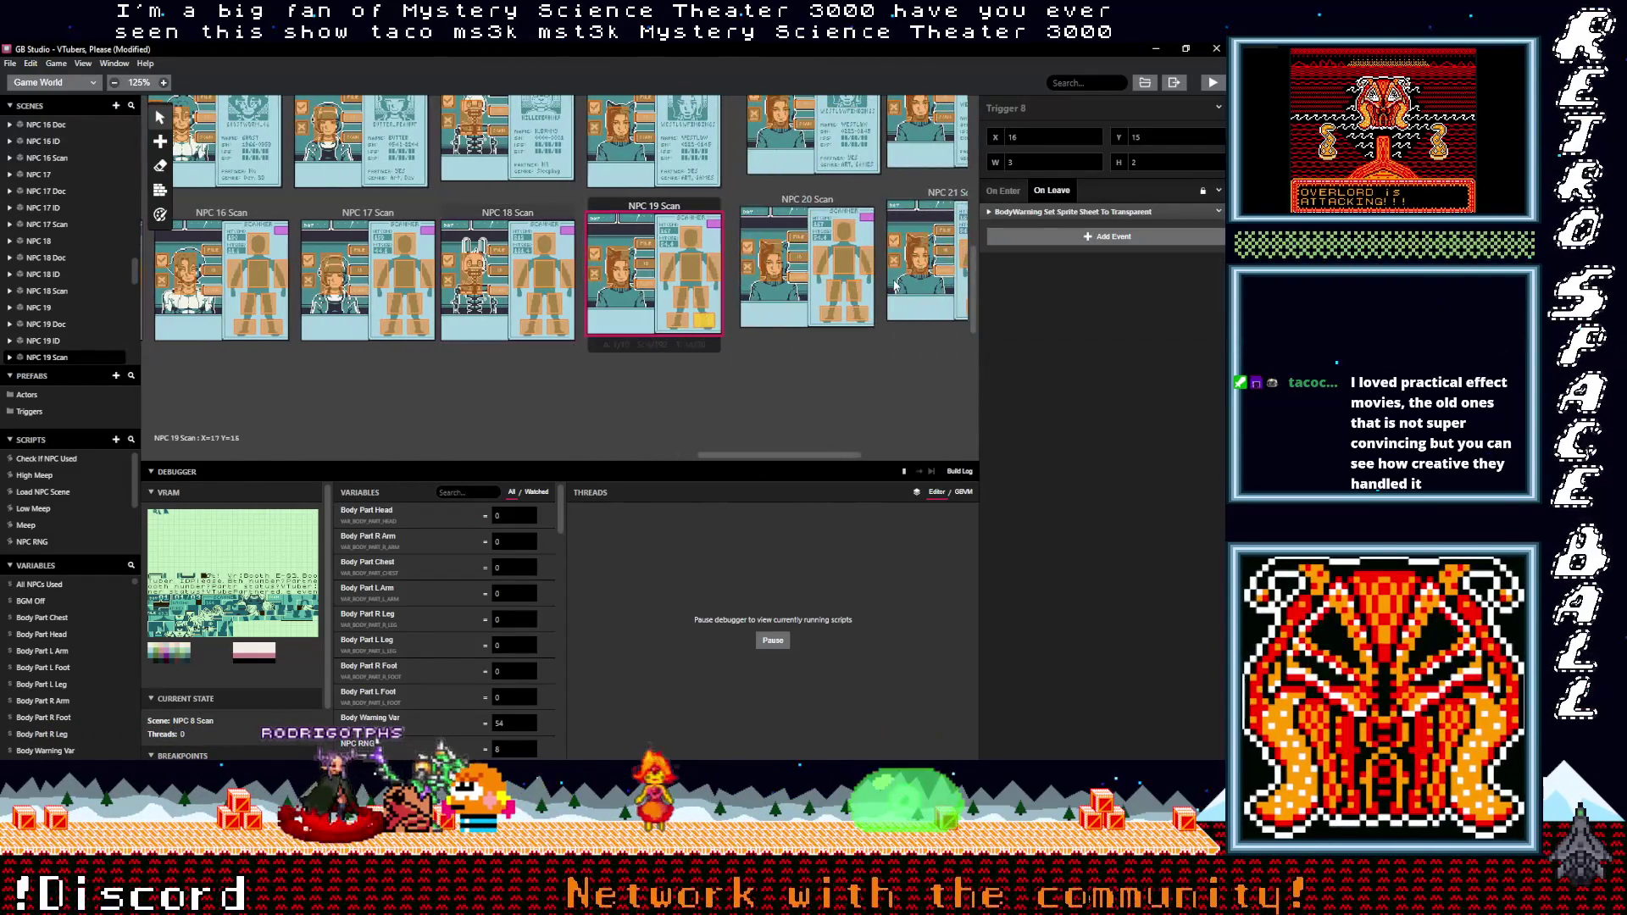
pyautogui.click(1038, 211)
pyautogui.click(1033, 250)
pyautogui.click(1025, 288)
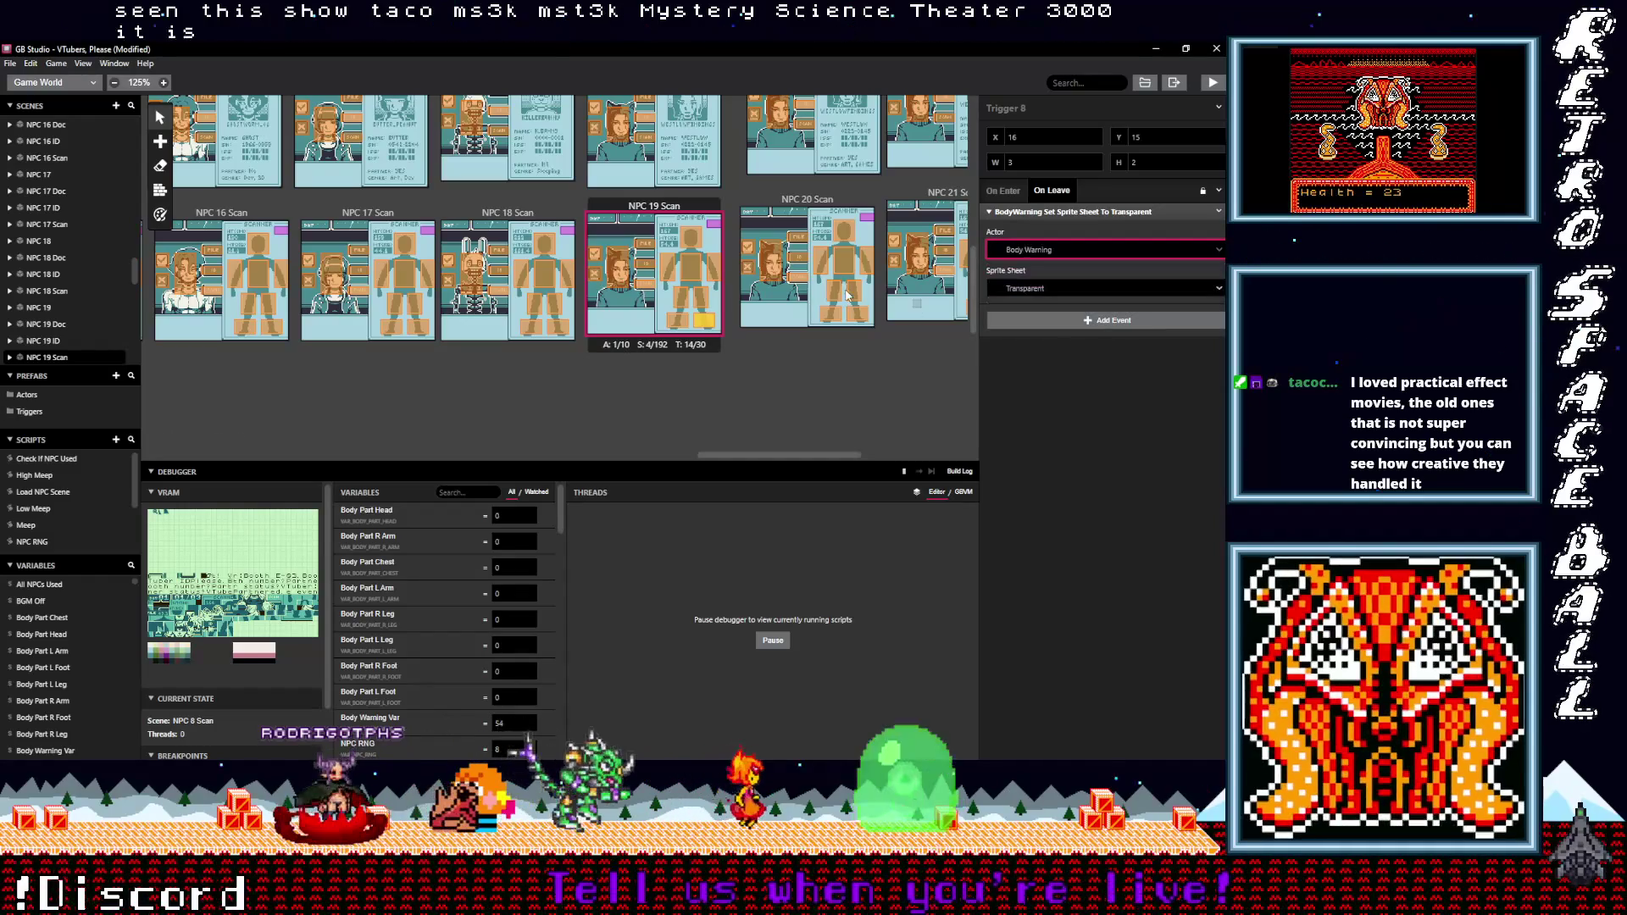
pyautogui.click(851, 292)
pyautogui.click(1040, 246)
pyautogui.click(1039, 293)
# - Set Body Warning as the event actor on two more NPC 20 Scan triggers, including Trigger 3
pyautogui.click(865, 268)
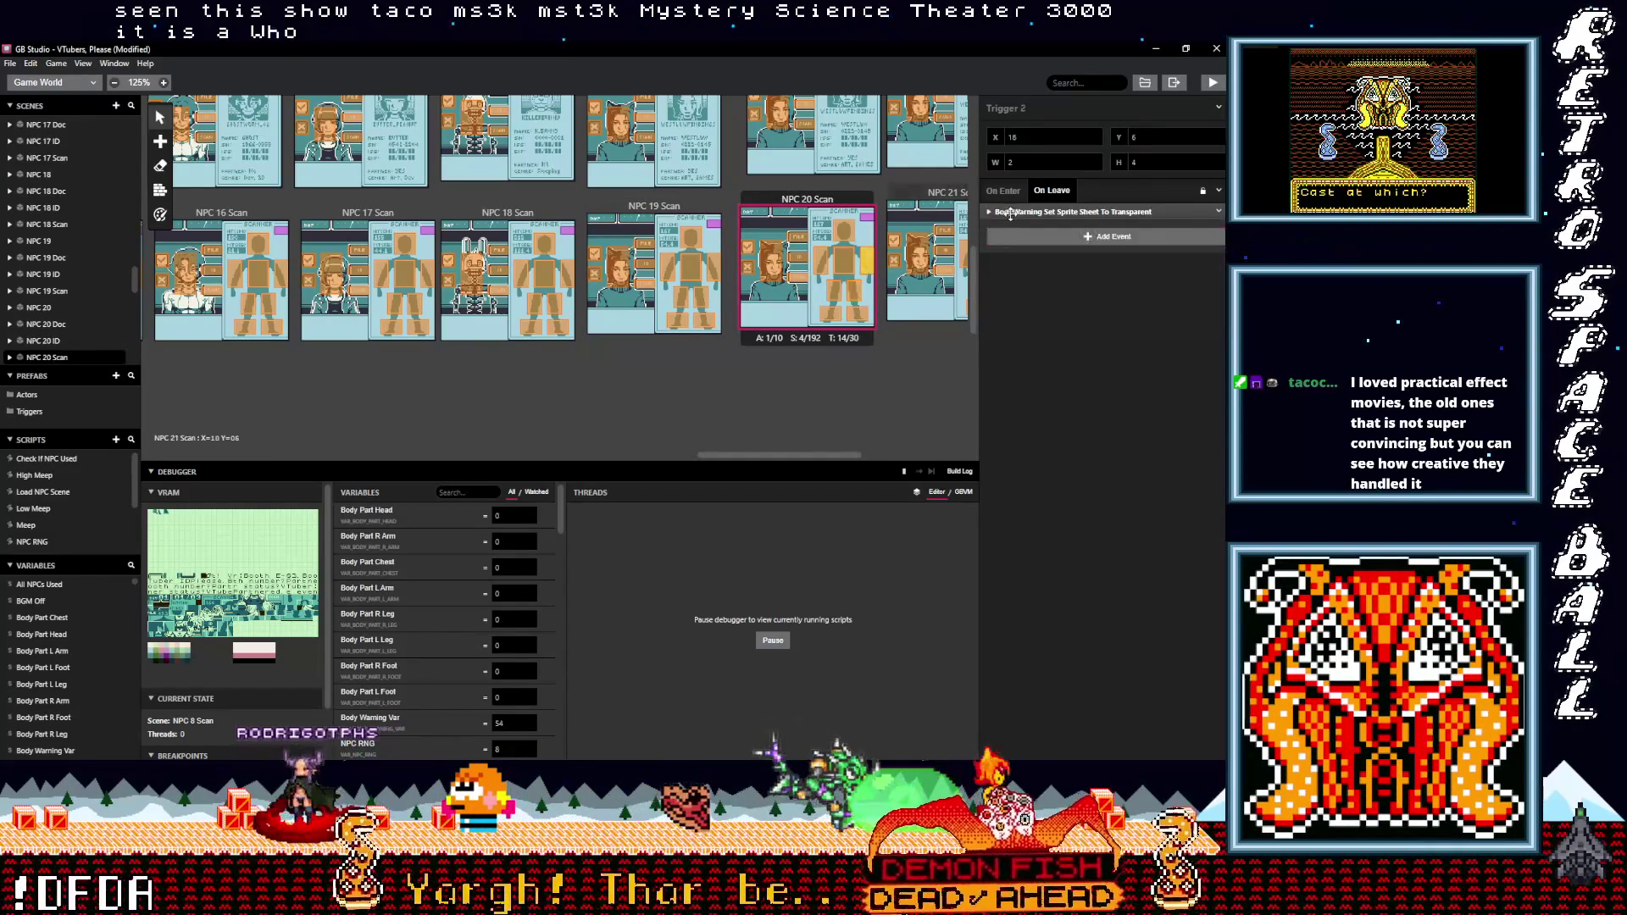
pyautogui.click(1027, 247)
pyautogui.click(1035, 293)
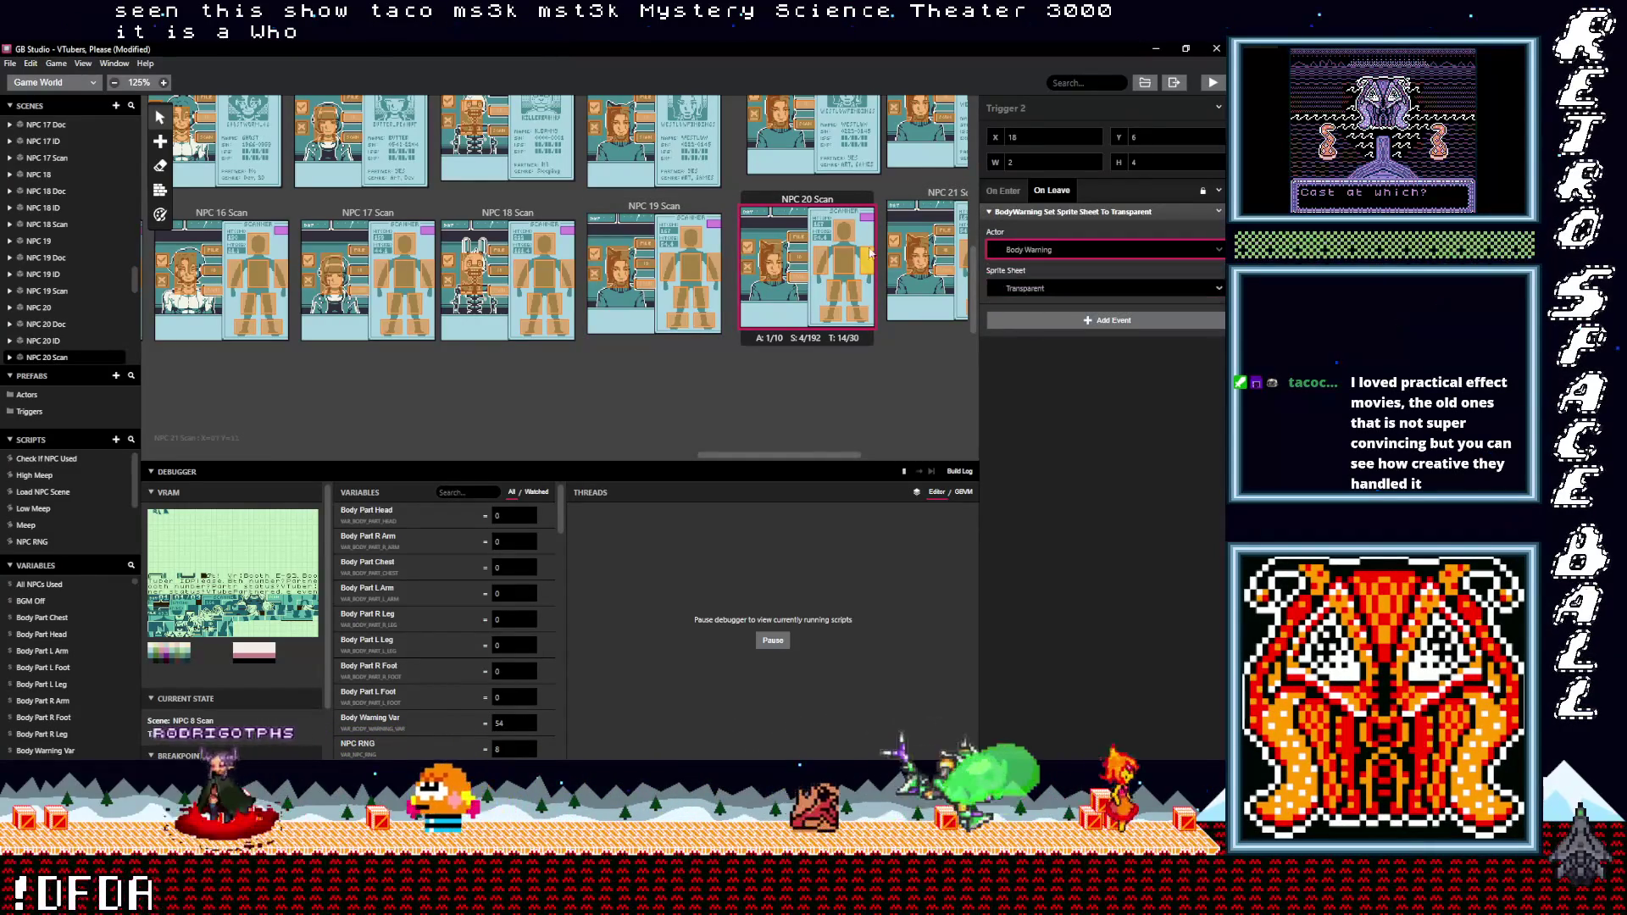
pyautogui.click(849, 270)
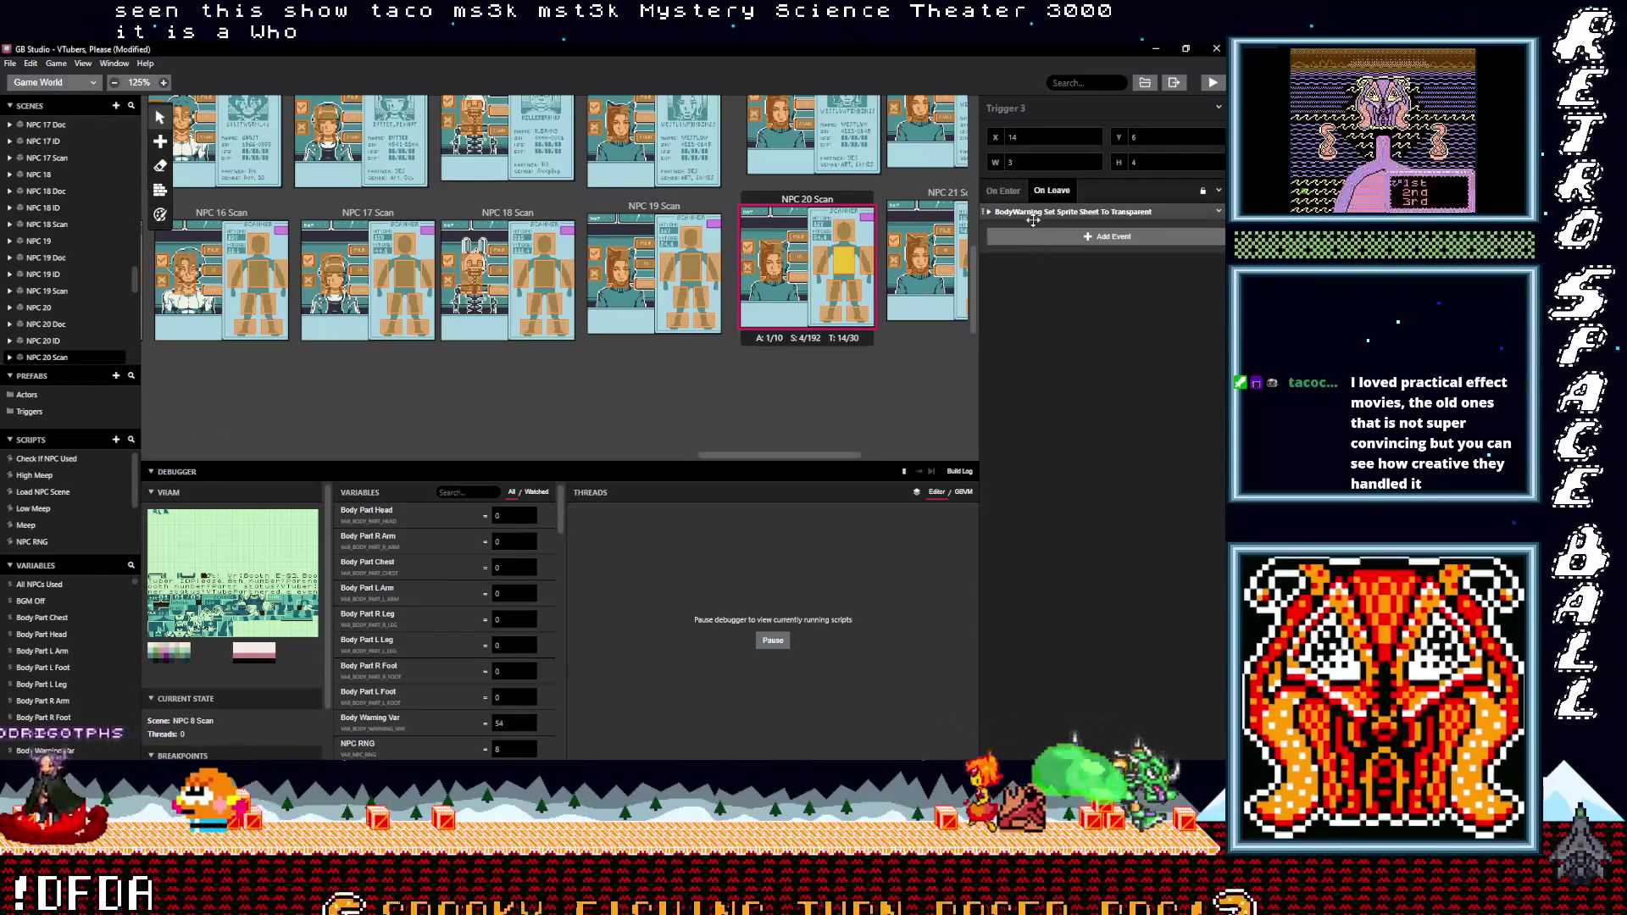
pyautogui.click(1034, 218)
pyautogui.click(1035, 214)
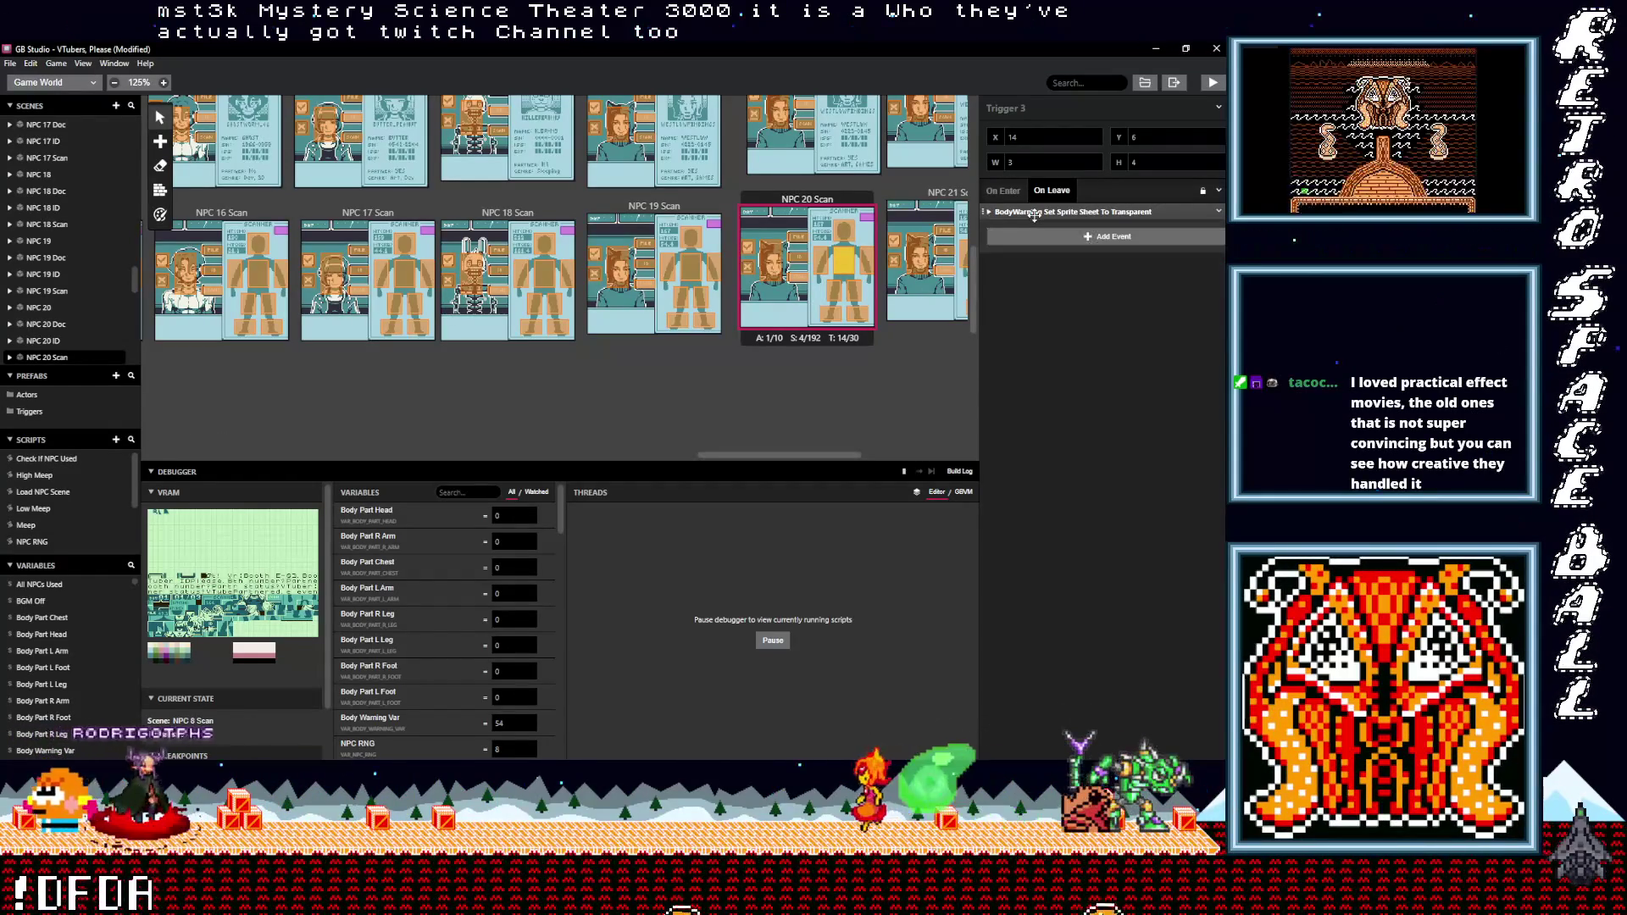
pyautogui.click(1034, 214)
pyautogui.click(1034, 249)
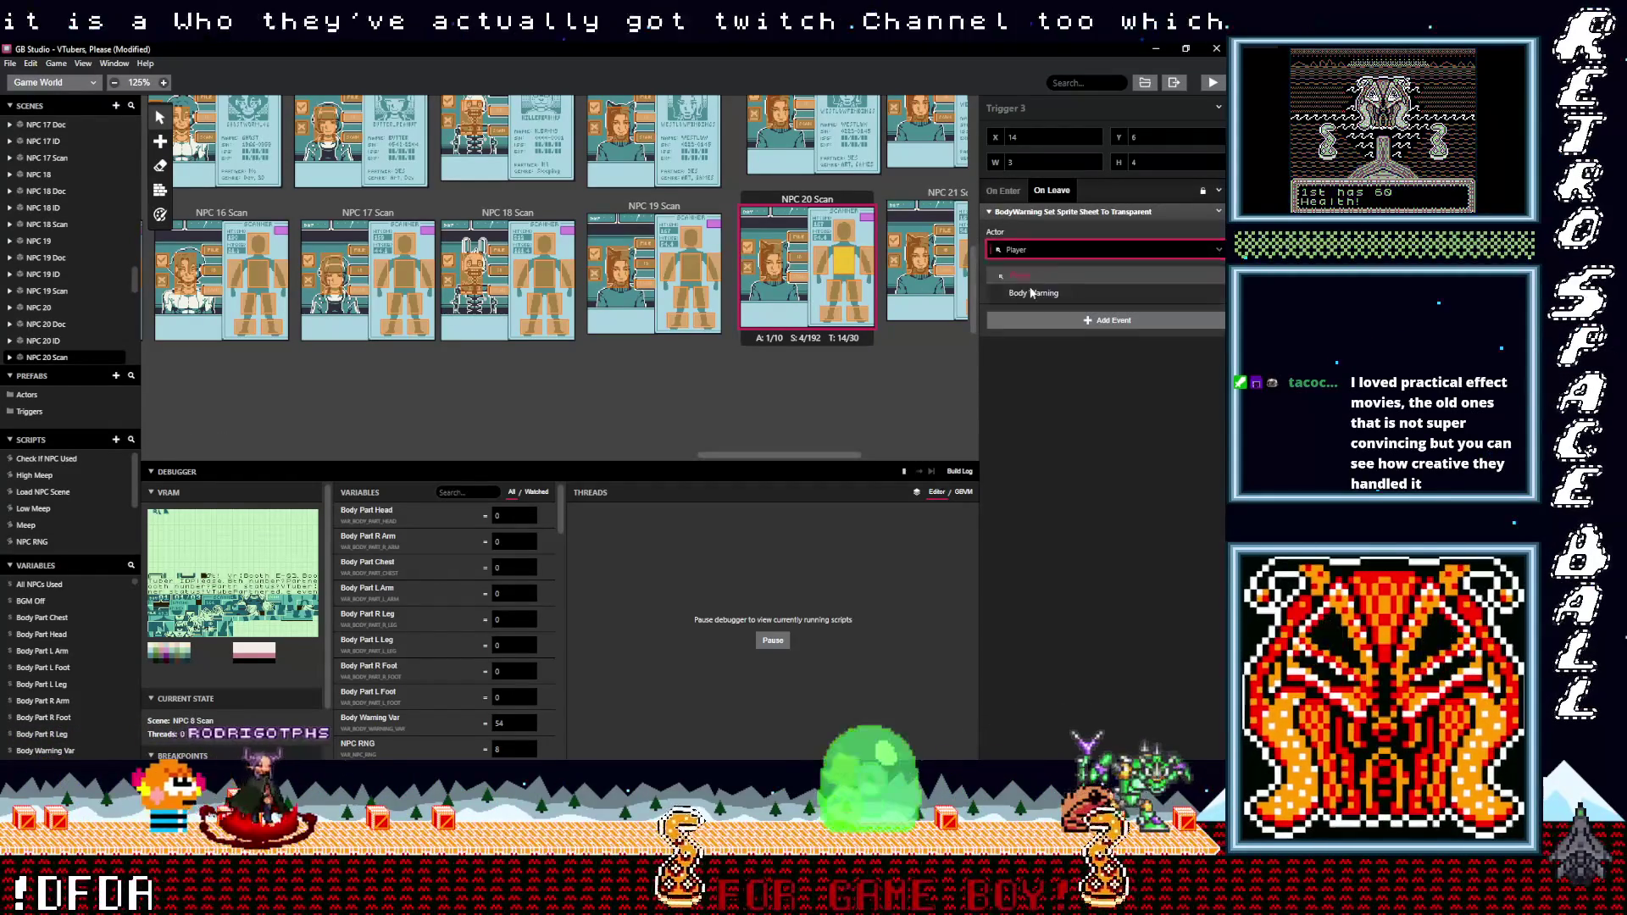
pyautogui.click(1032, 294)
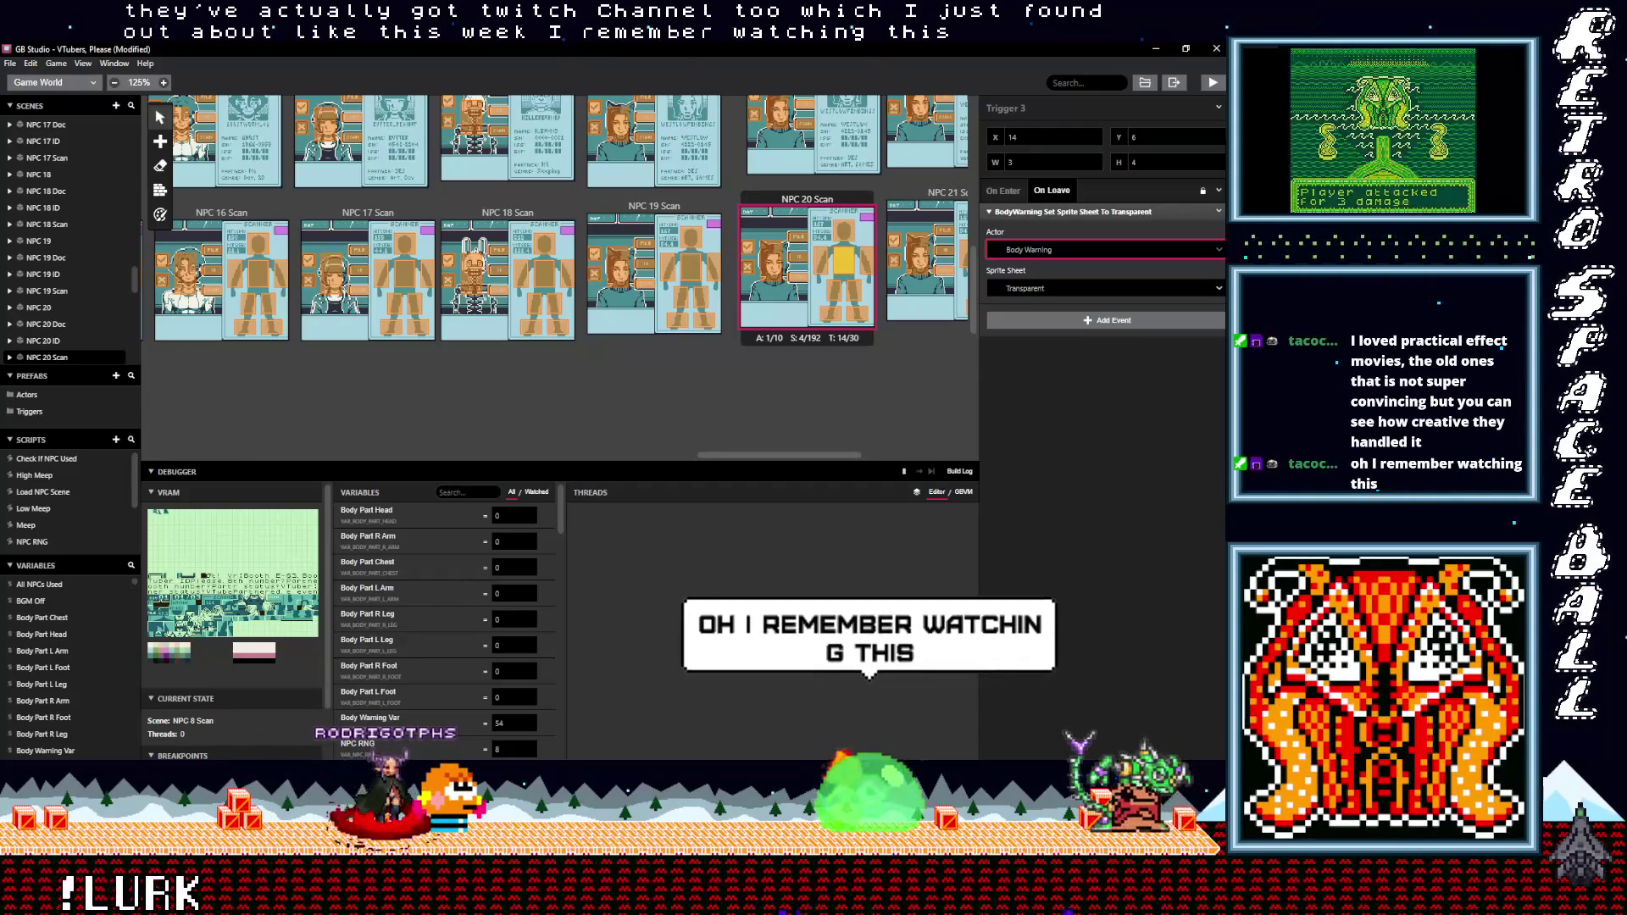
pyautogui.hotkey('ctrl', 'p')
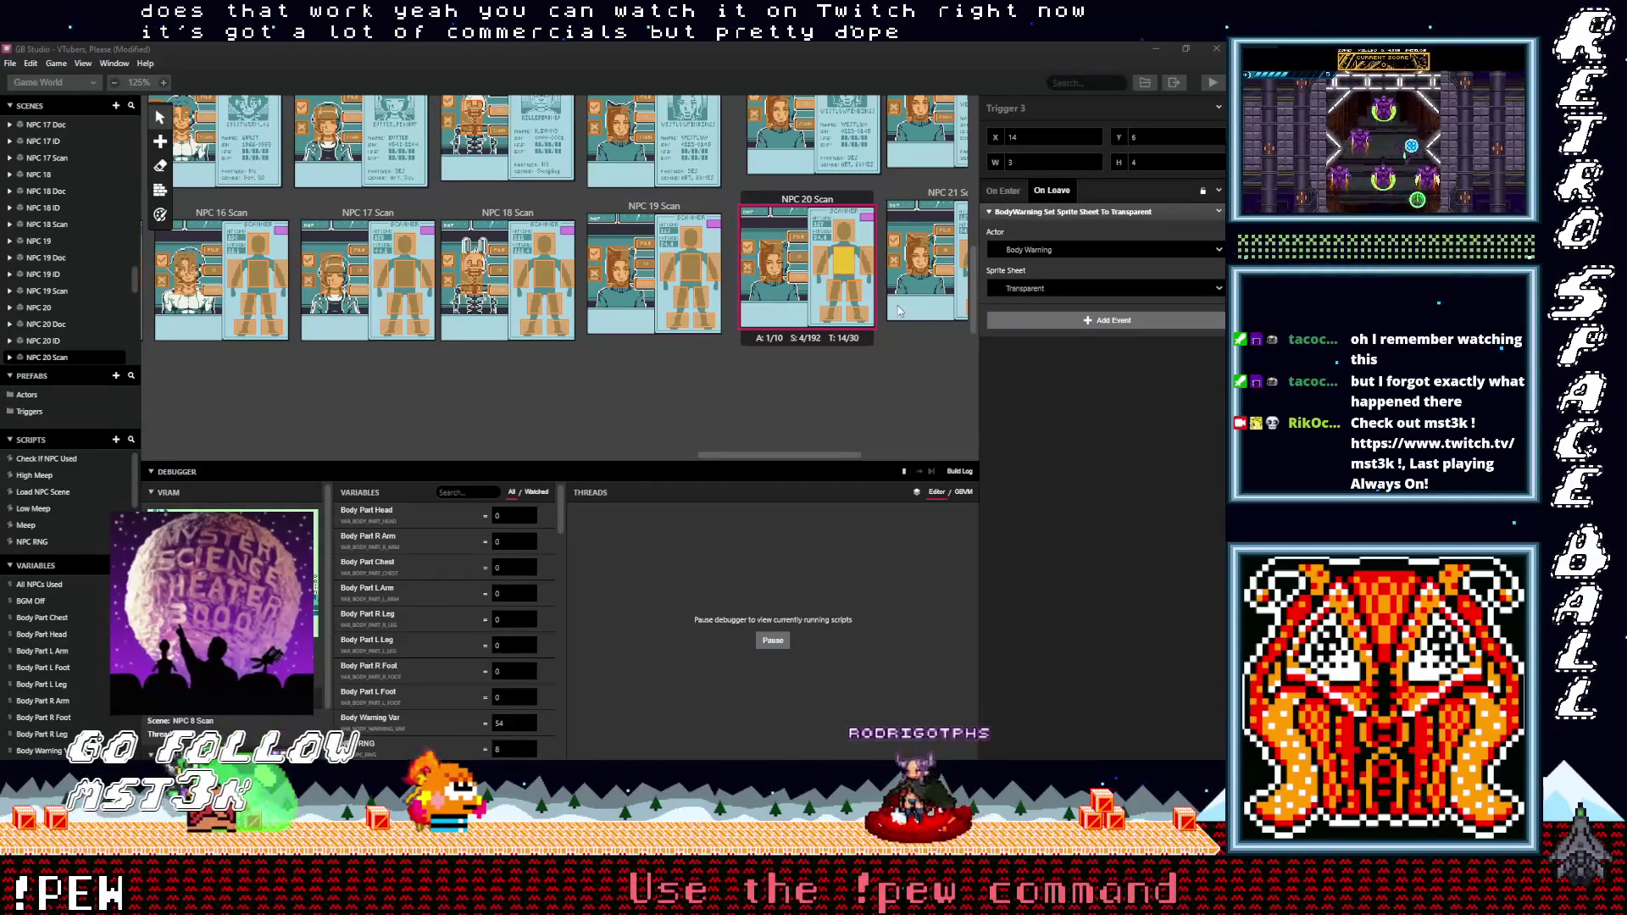
pyautogui.click(824, 263)
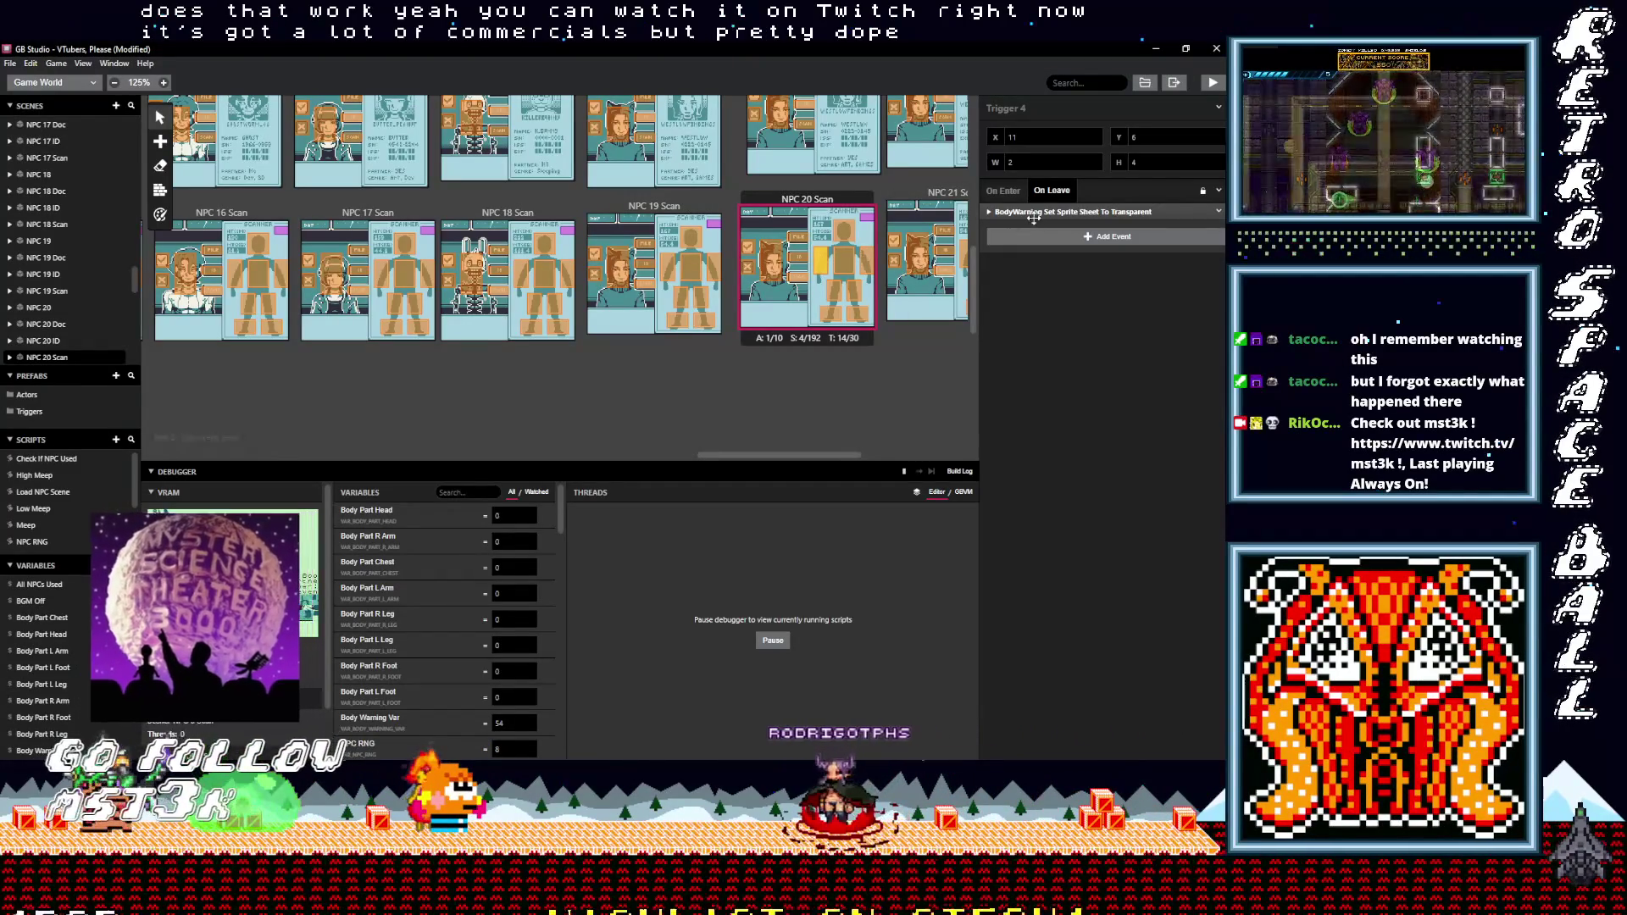
# - Check Triggers 4 and 5 on NPC 20 Scan, then shift Trigger 3 one tile left
pyautogui.click(1033, 214)
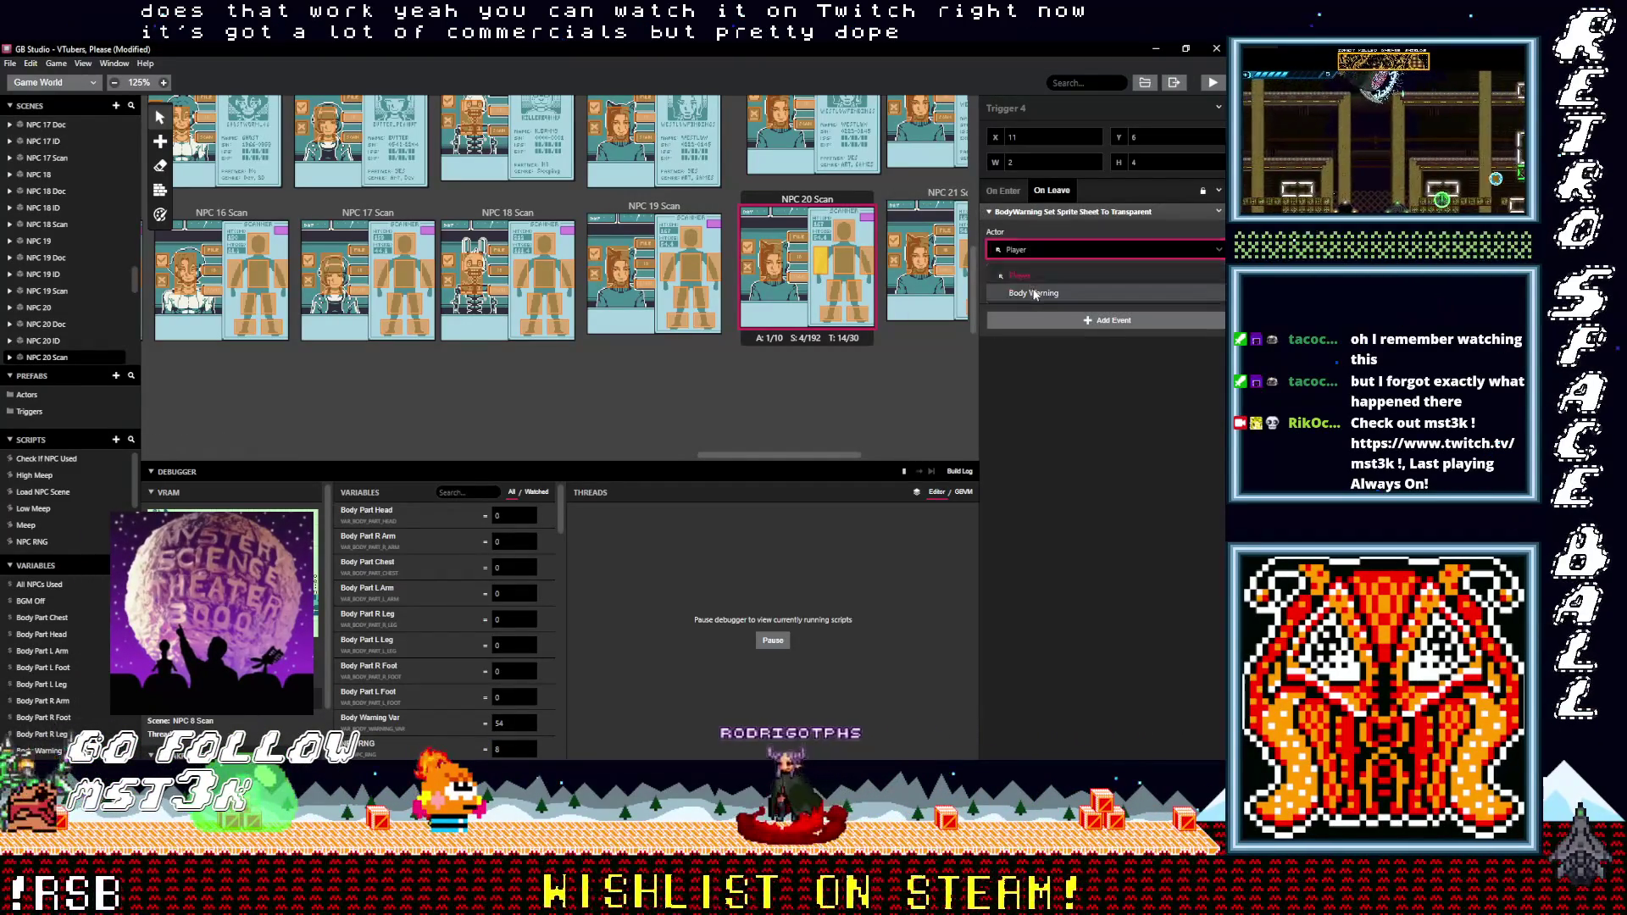
pyautogui.click(836, 296)
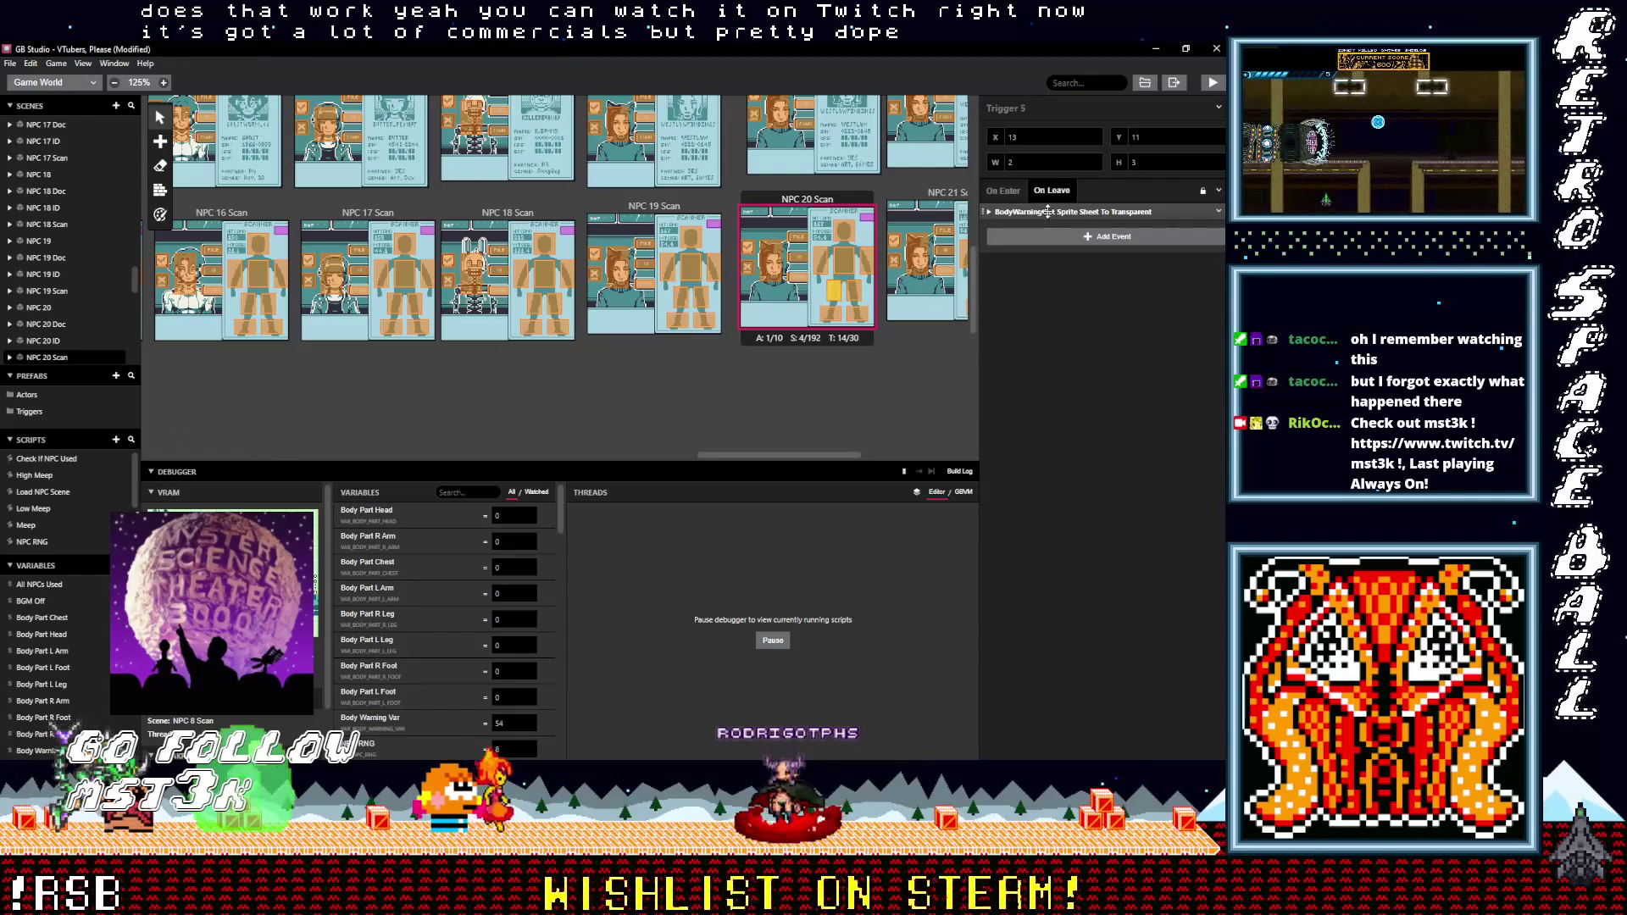
pyautogui.click(1048, 212)
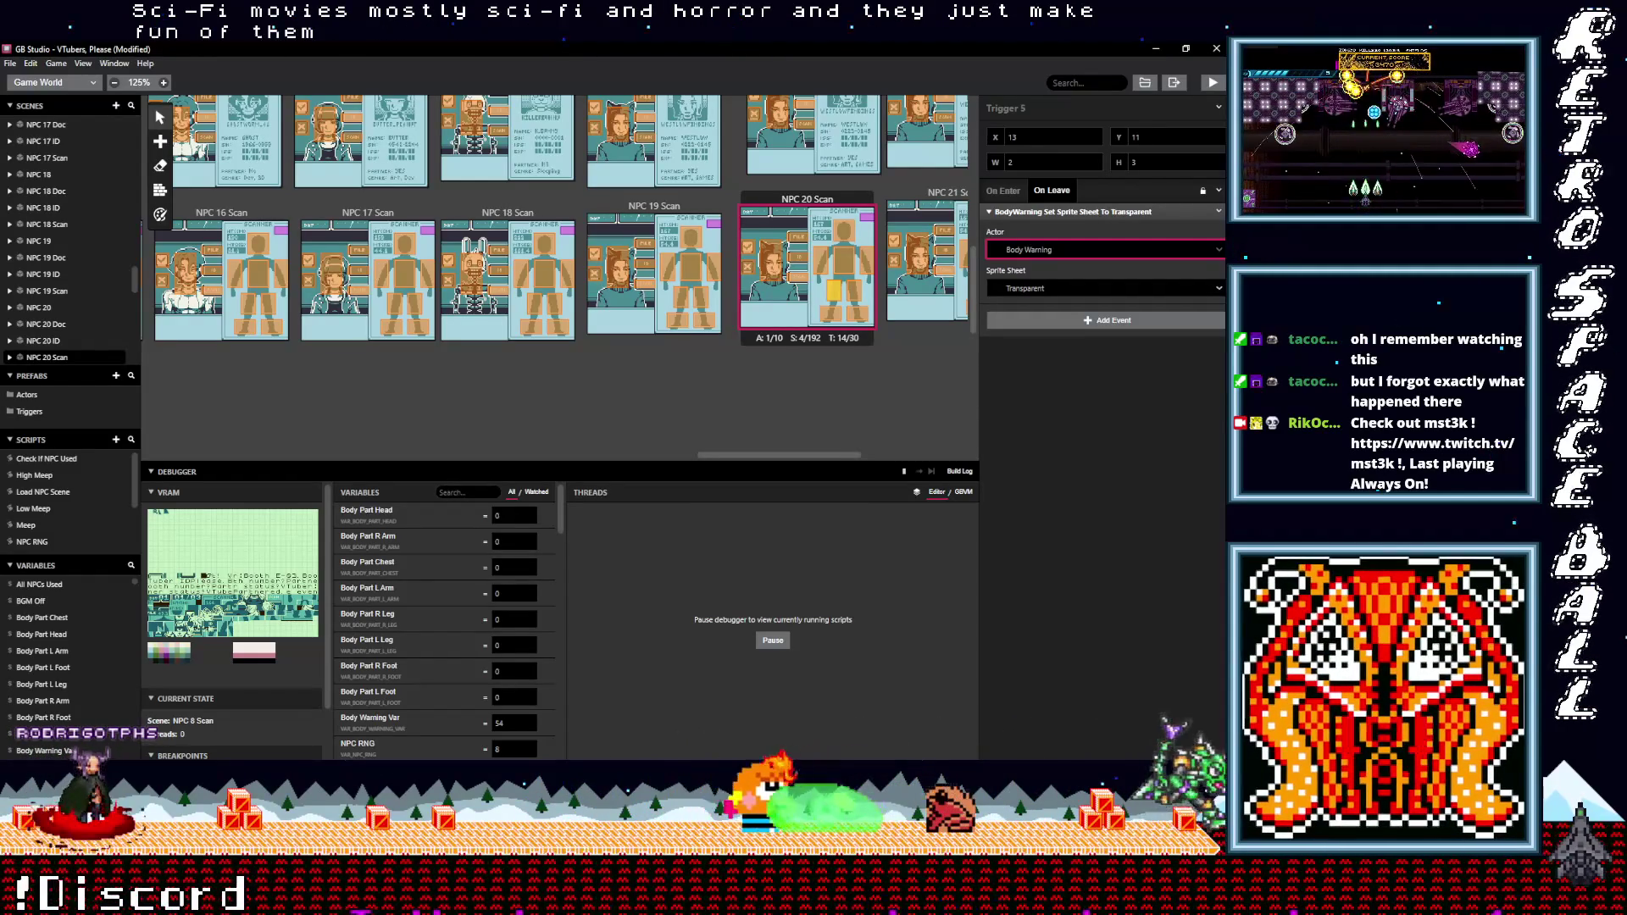
pyautogui.click(851, 269)
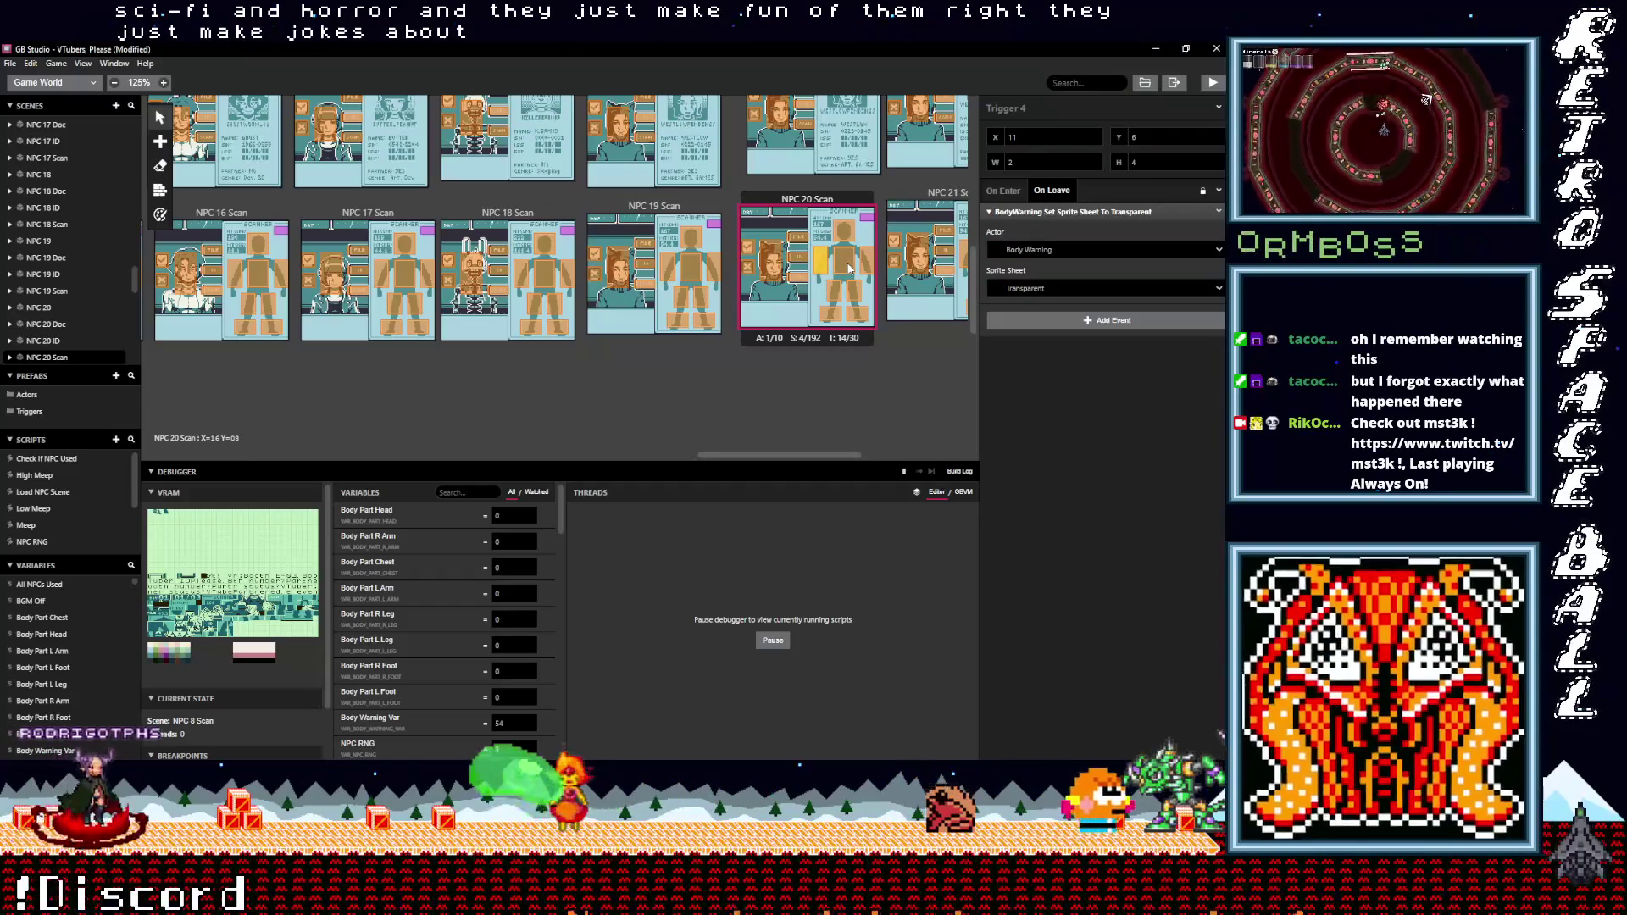
pyautogui.moveTo(850, 268); pyautogui.dragTo(841, 258)
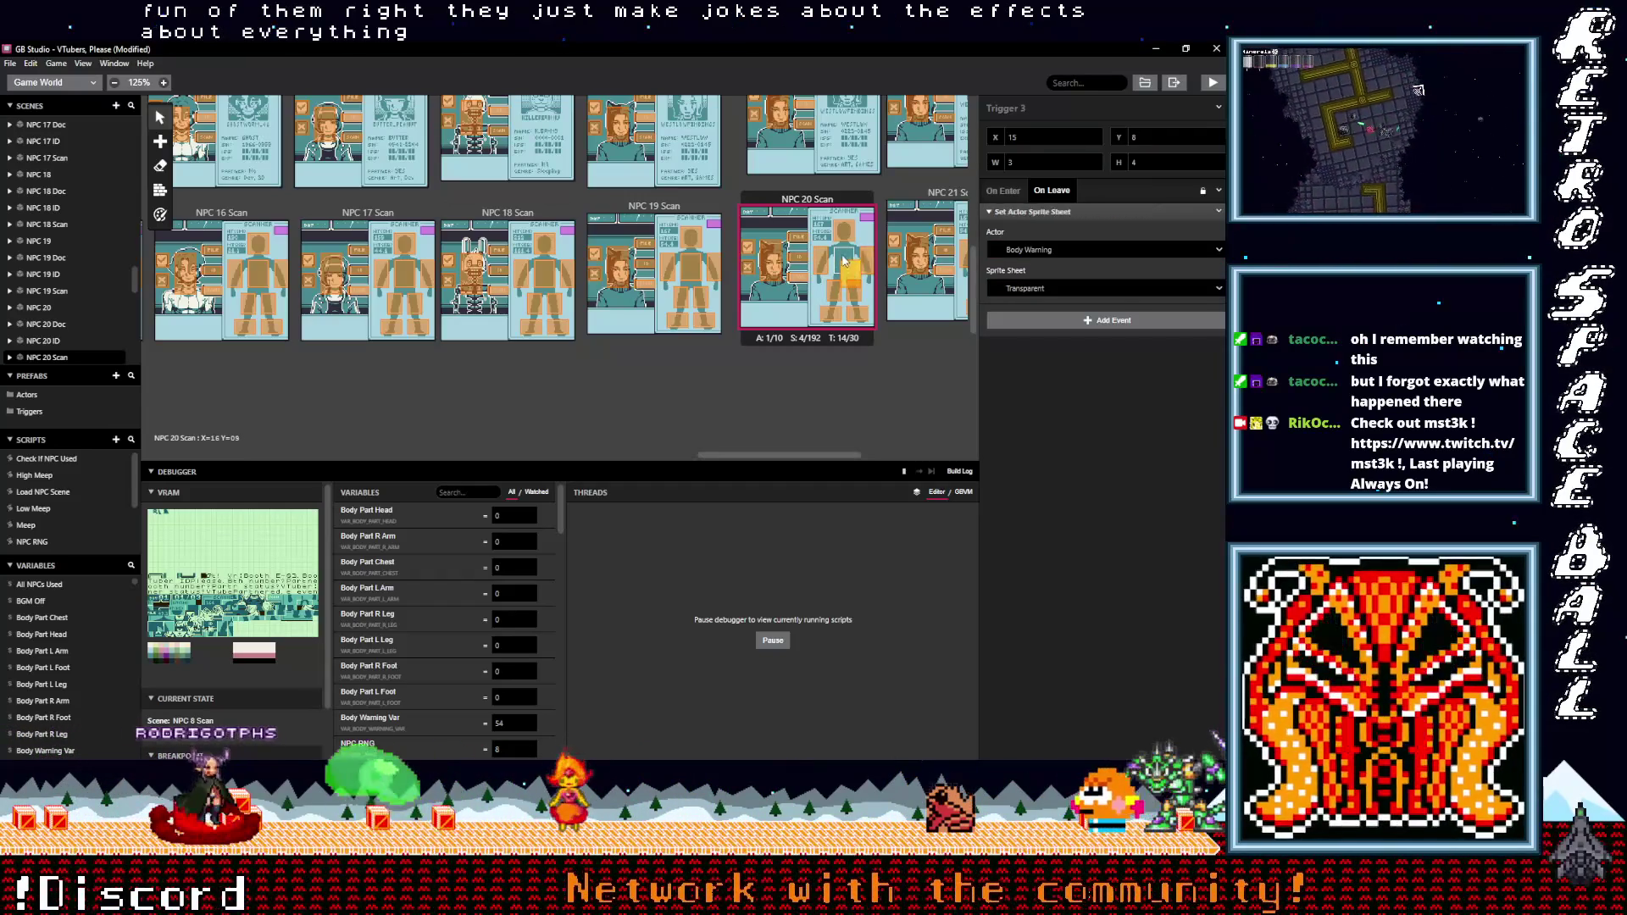
# - Check Triggers 1 and 8, and set Trigger 7's event actor to Body Warning
pyautogui.click(851, 237)
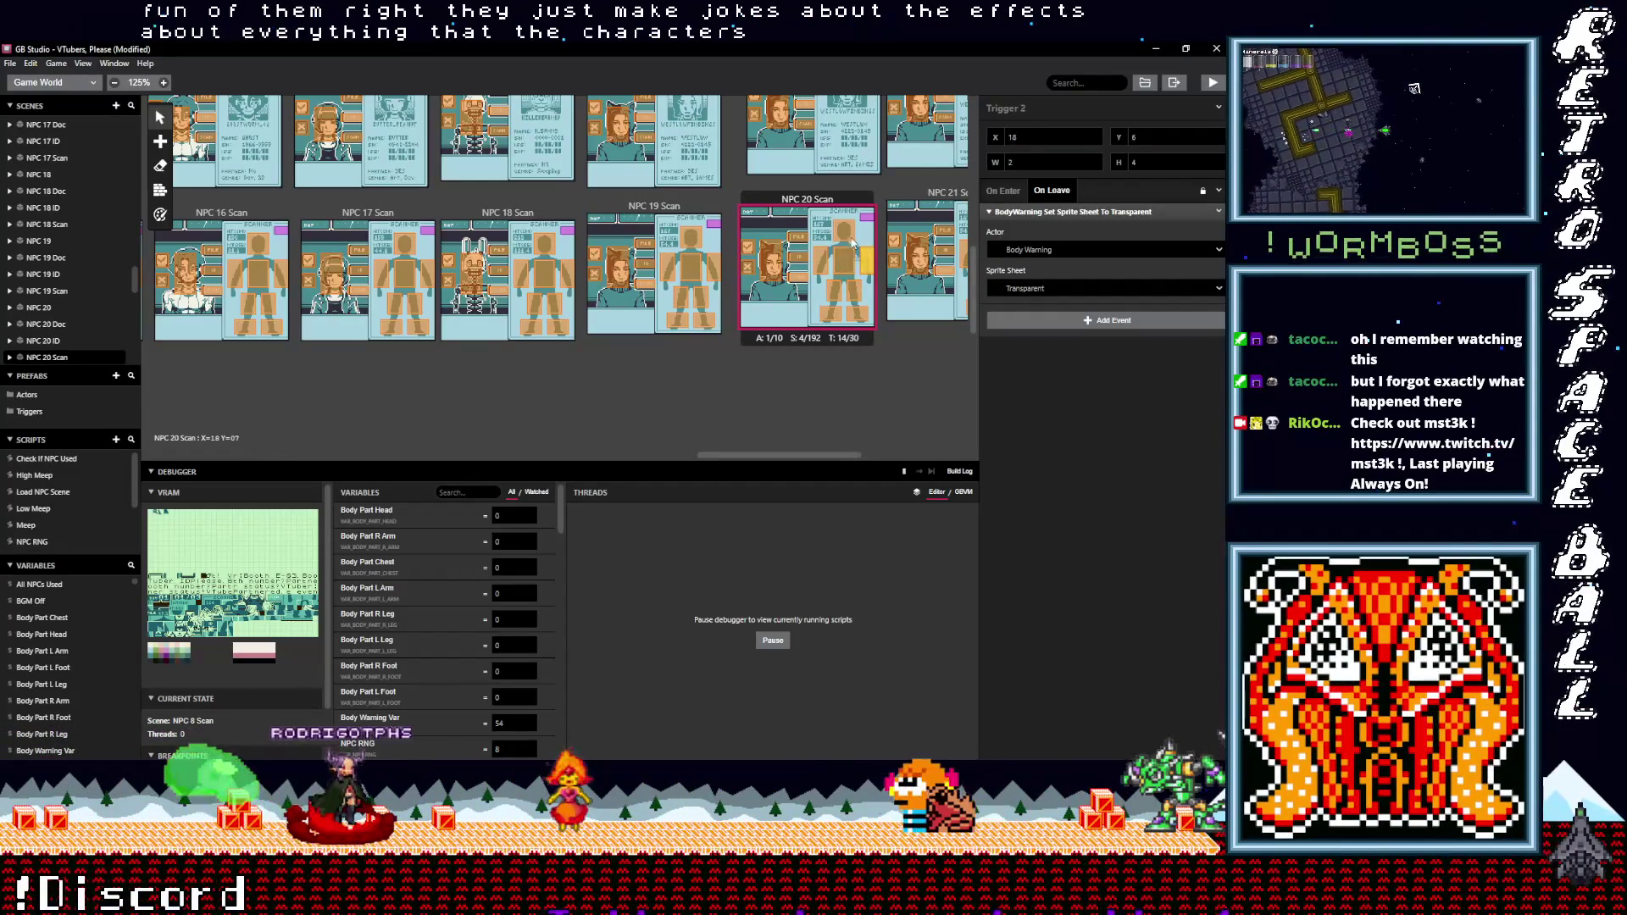
pyautogui.click(858, 321)
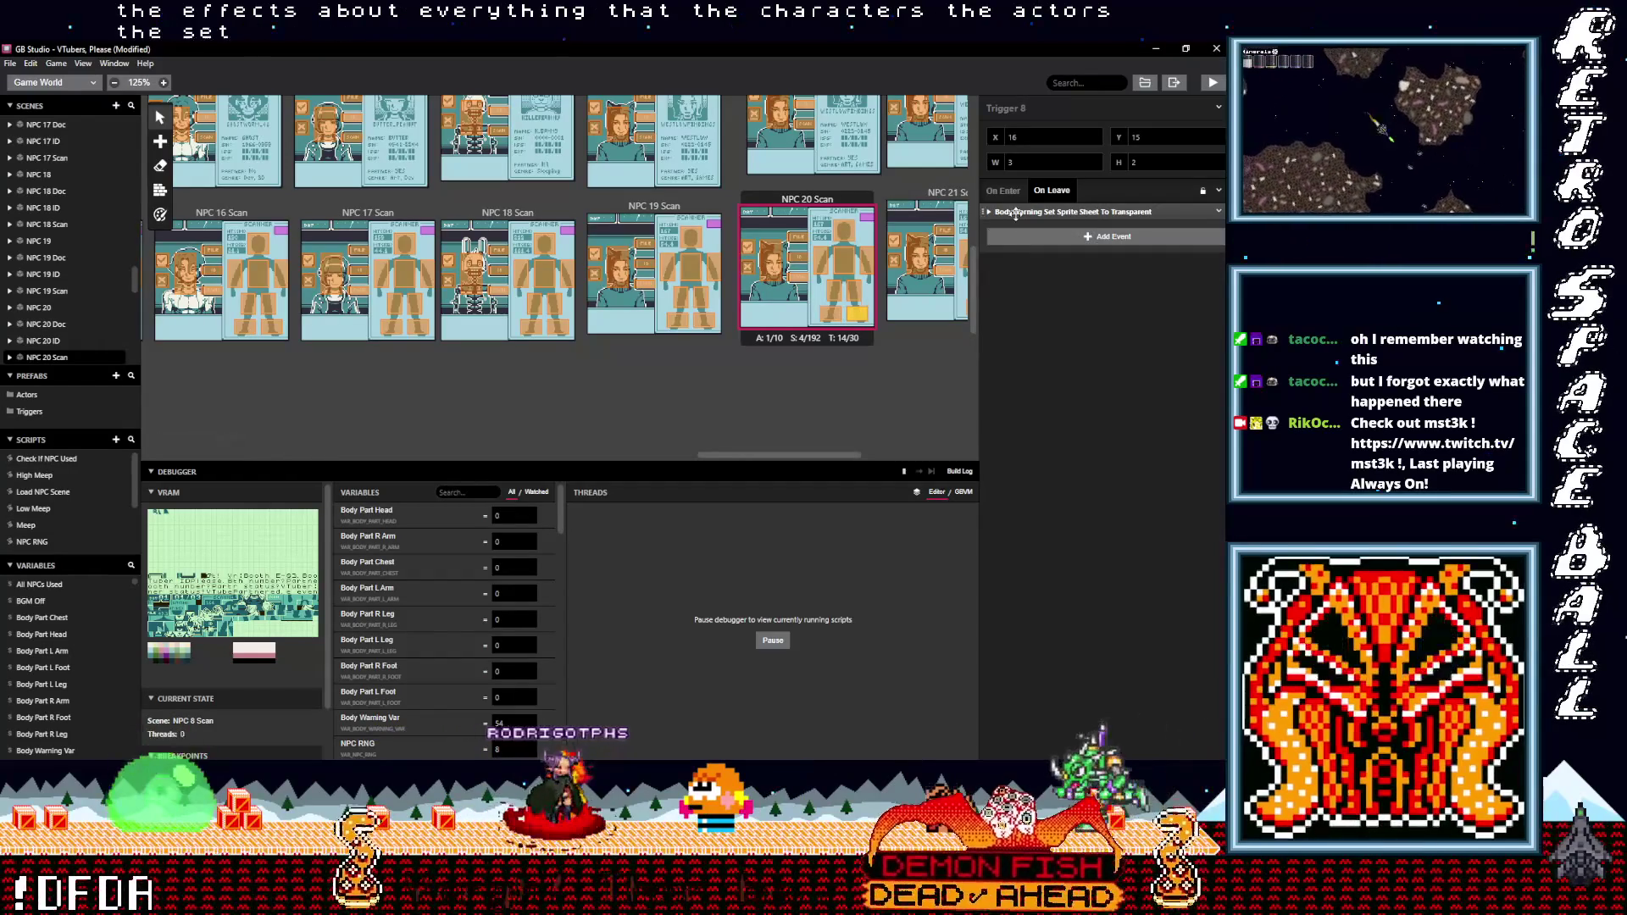
pyautogui.click(1016, 214)
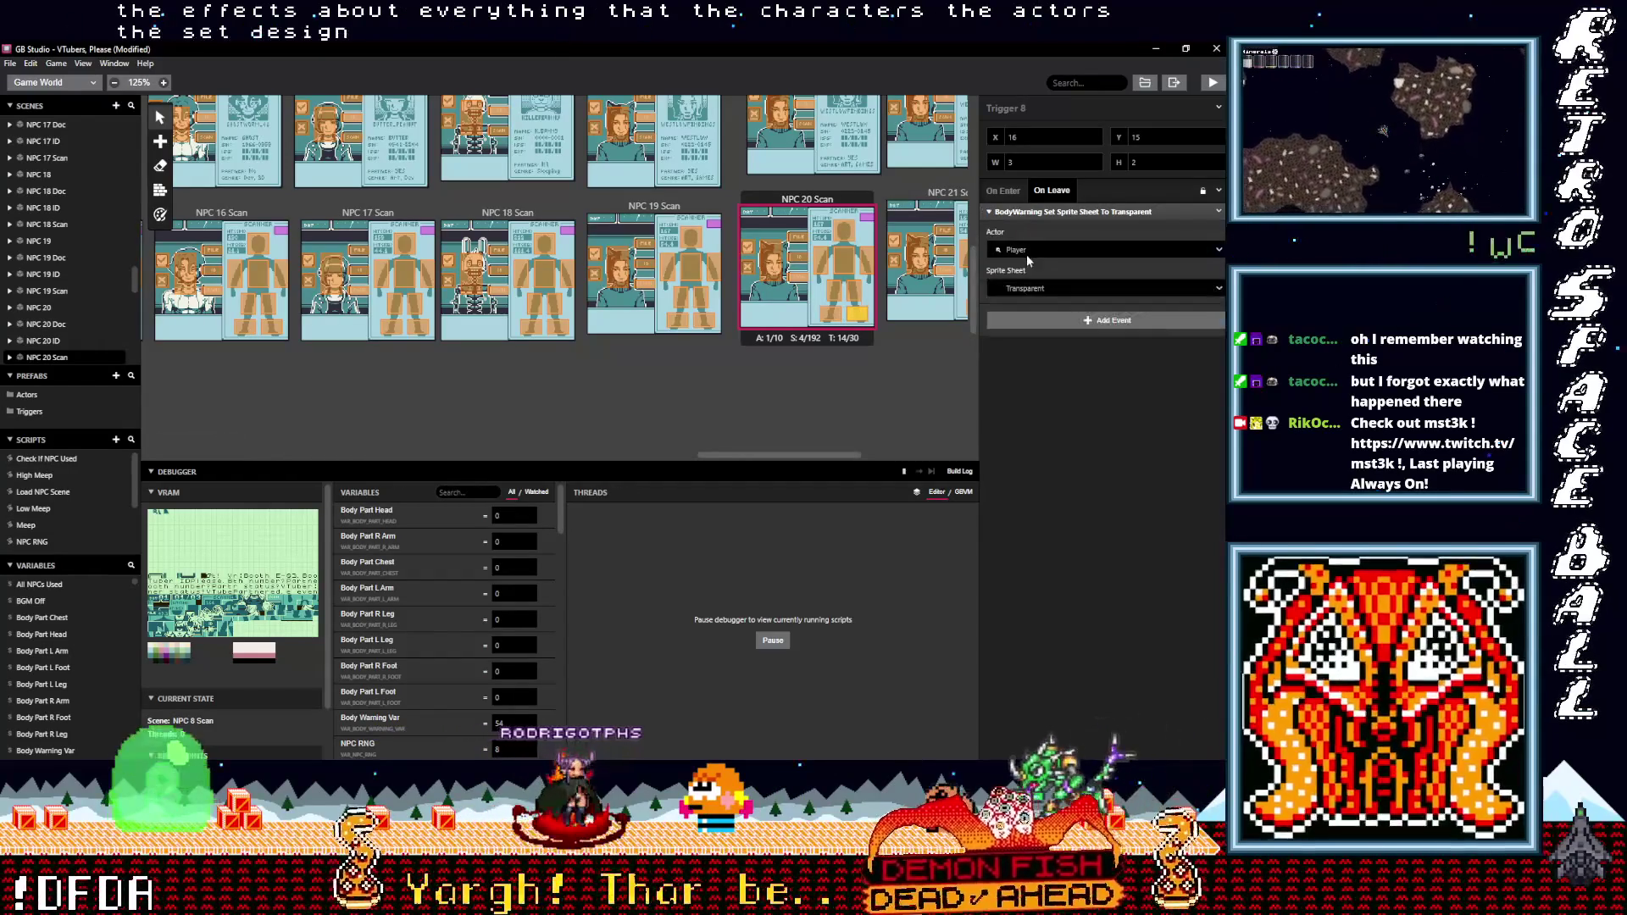
pyautogui.click(834, 300)
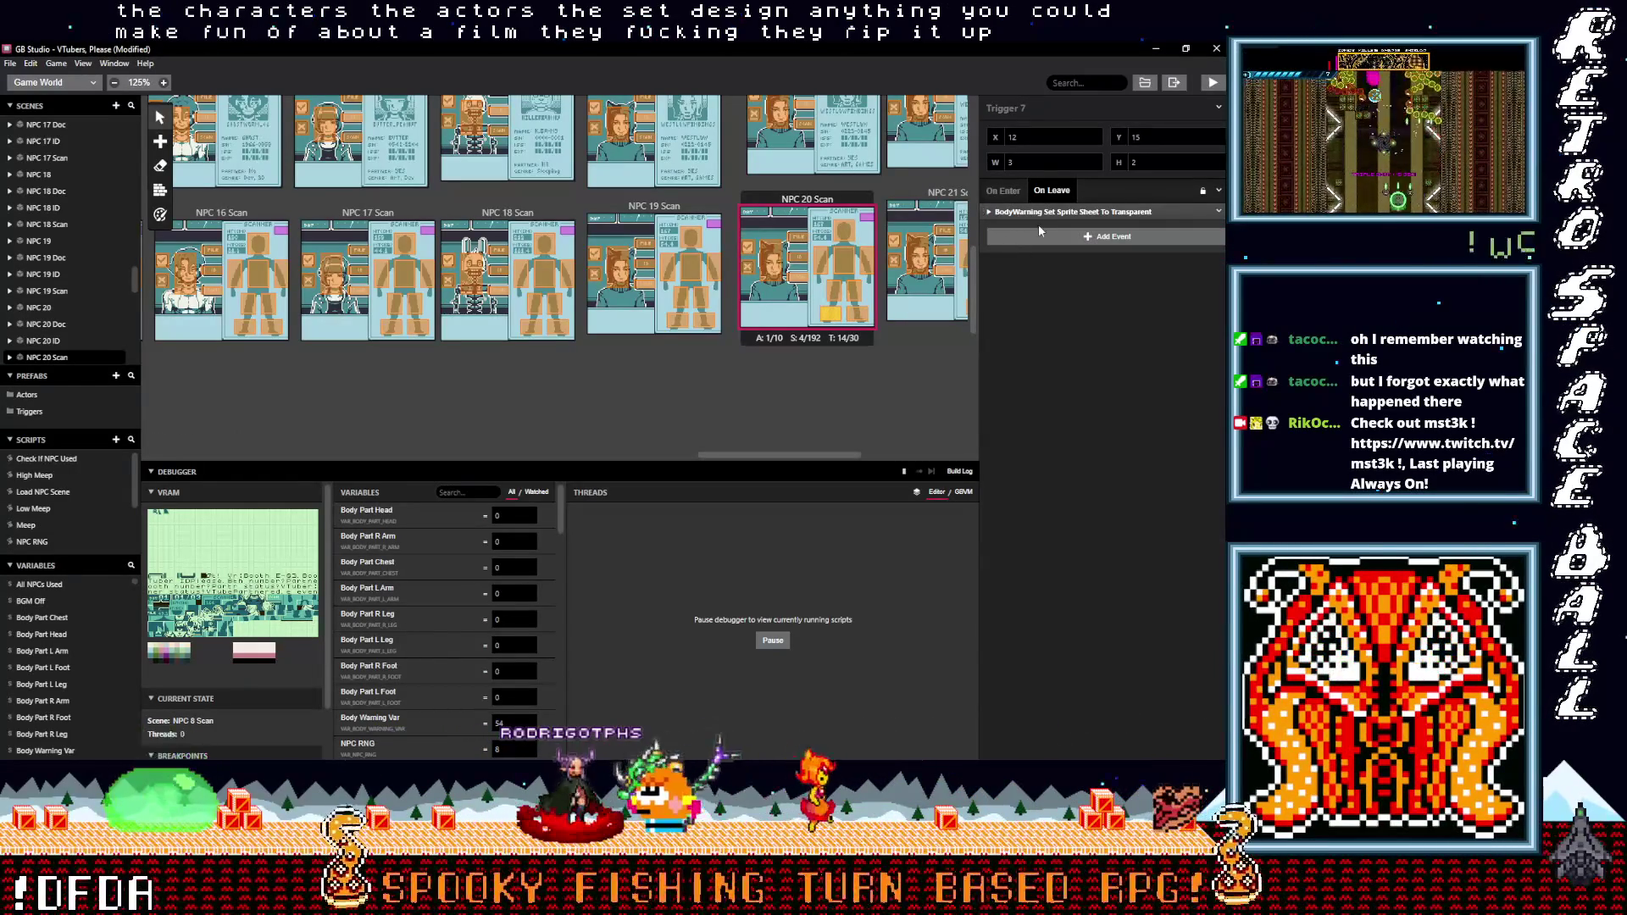
pyautogui.click(1017, 211)
pyautogui.click(1021, 249)
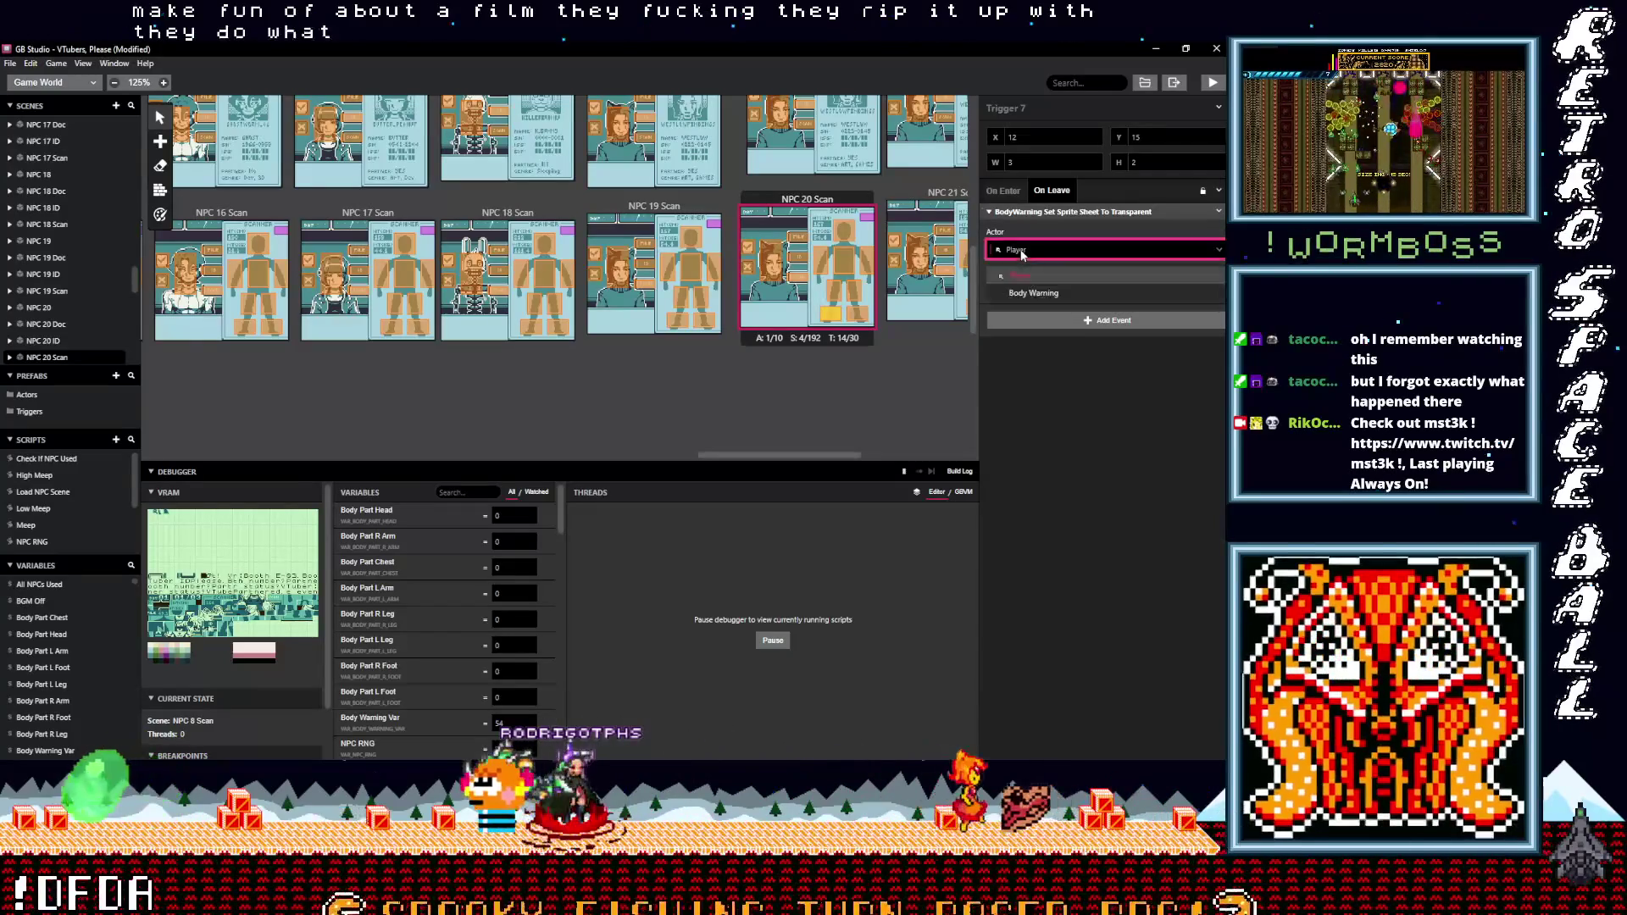
pyautogui.click(1030, 293)
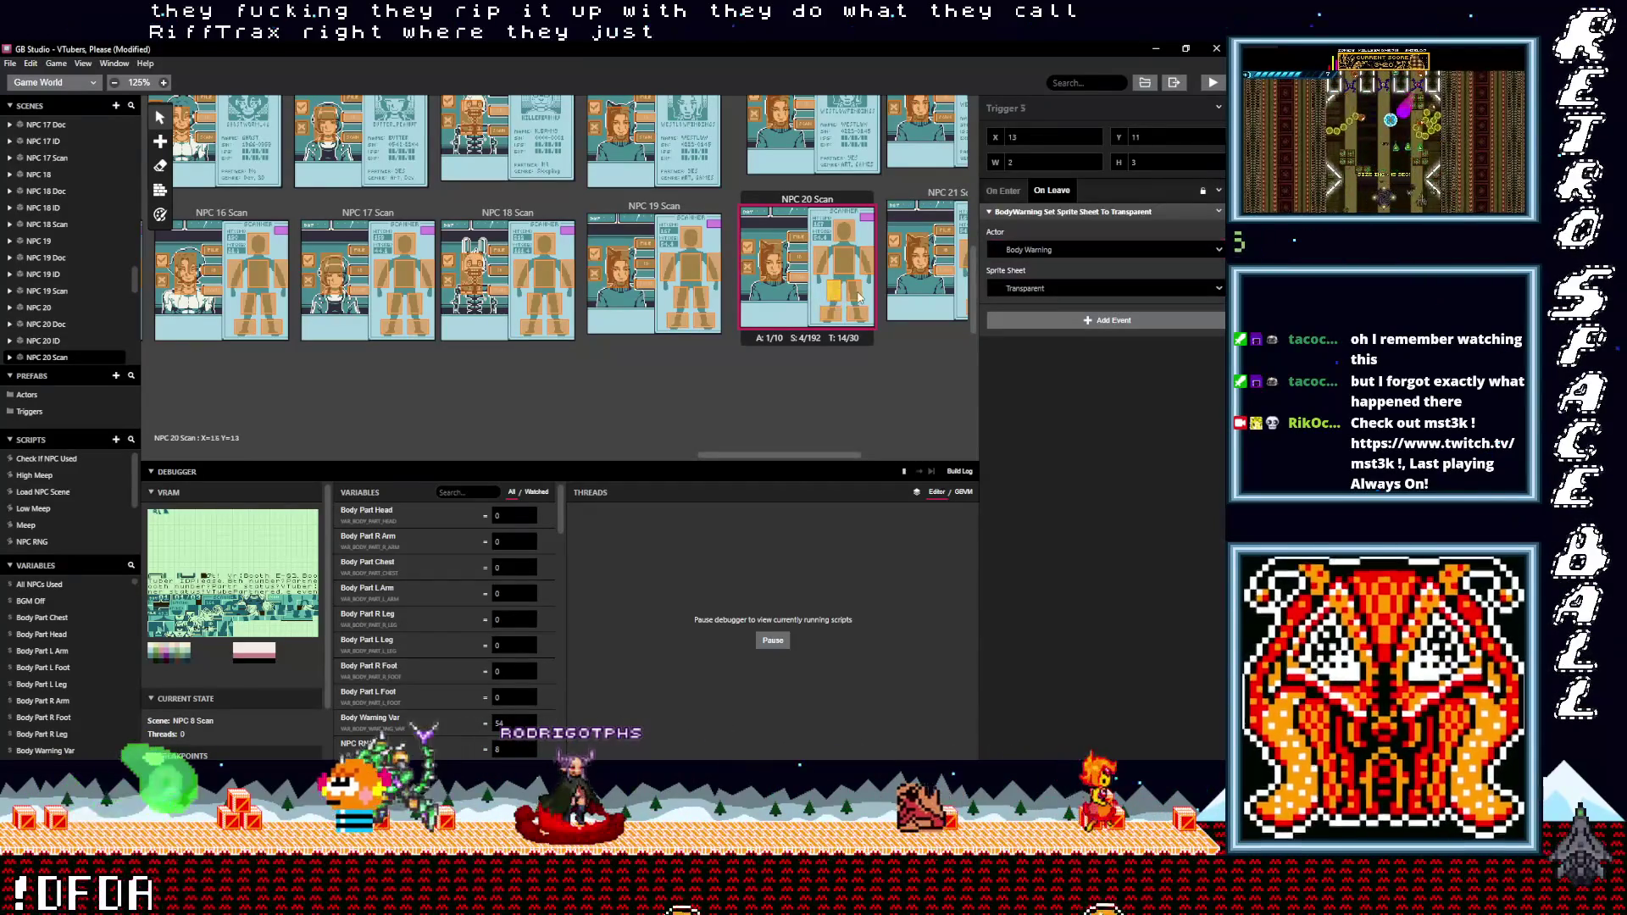
pyautogui.click(851, 232)
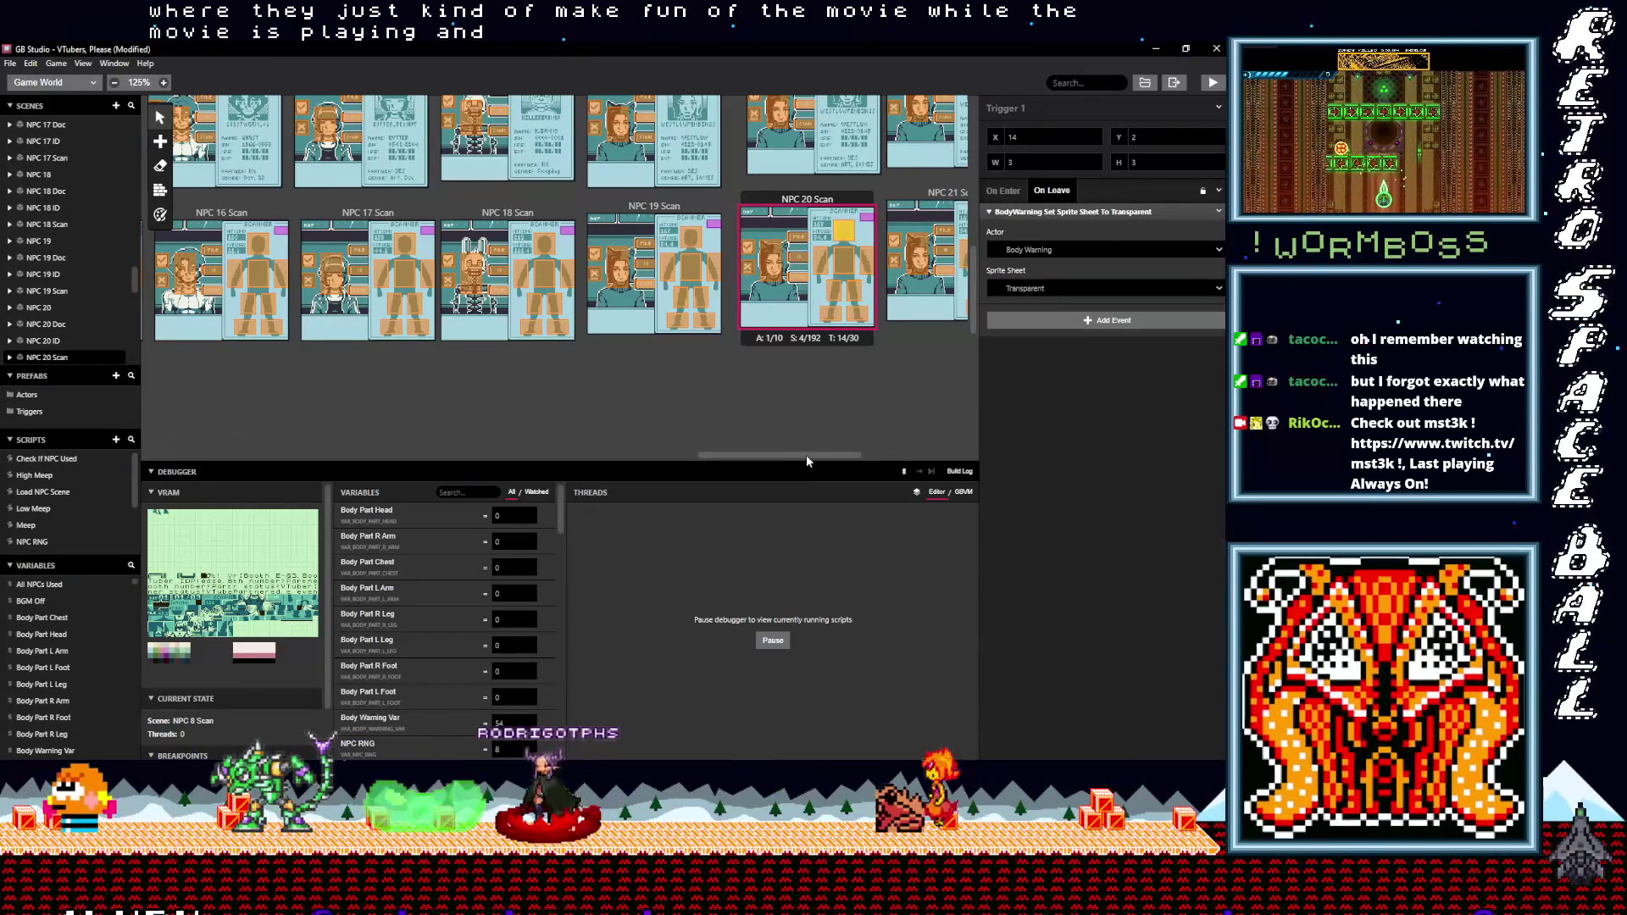
# - Review NPC 20 Scan Trigger 4, NPC 18 Scan Triggers 2 and 5, then NPC 20 and NPC 21 body-part triggers
pyautogui.hscroll(5, 800, 441)
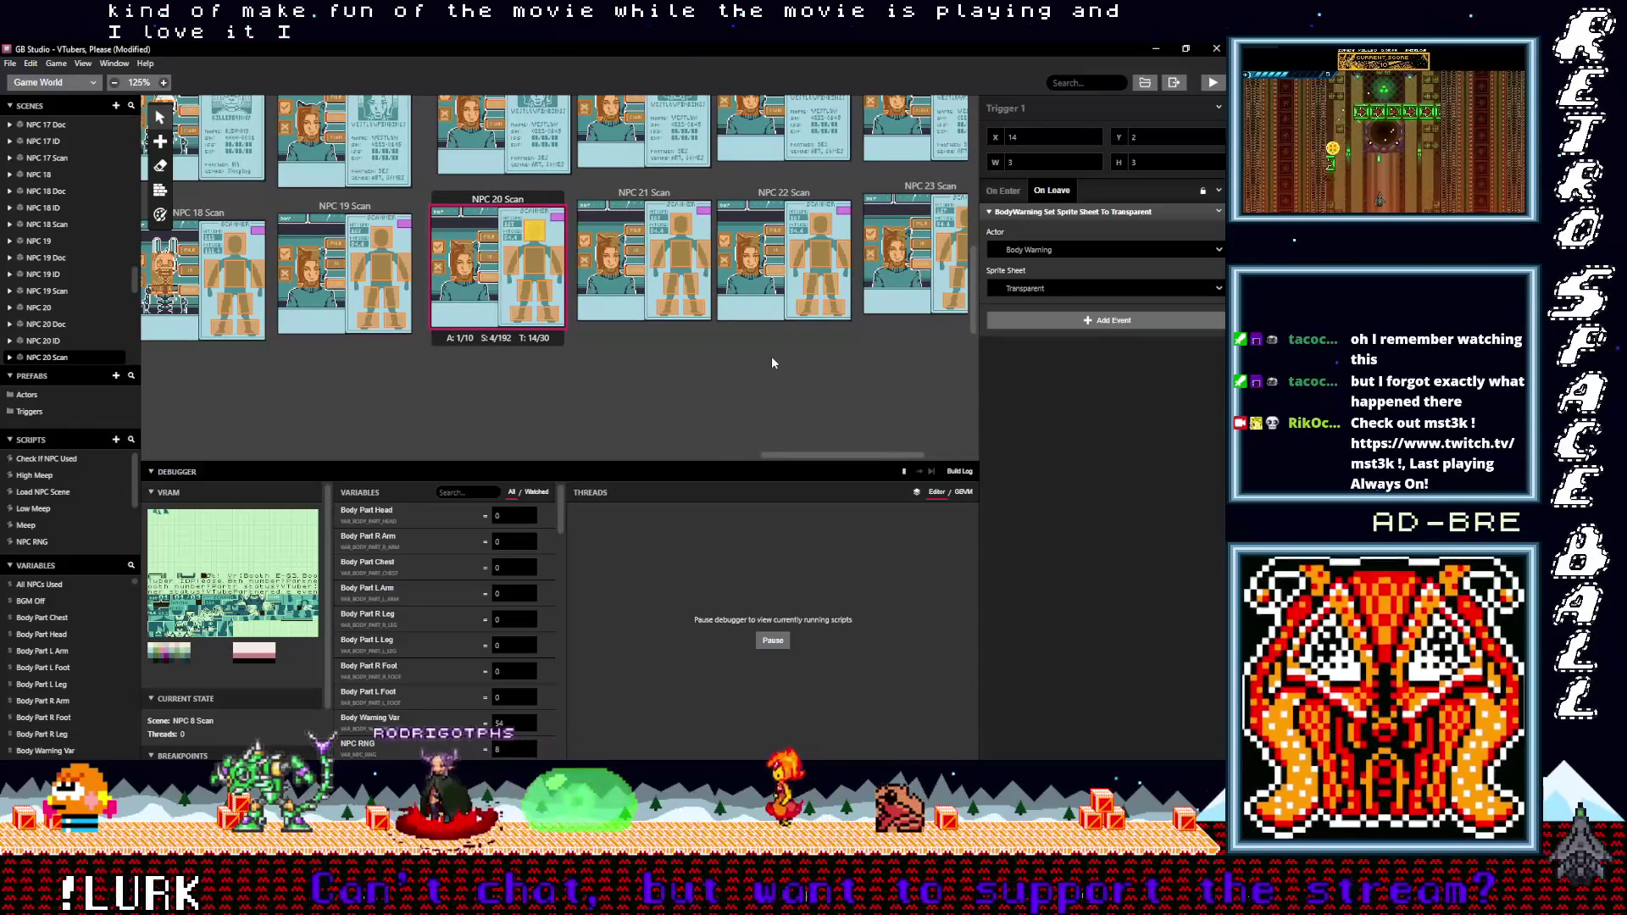
pyautogui.click(511, 261)
pyautogui.hscroll(-5, 605, 272)
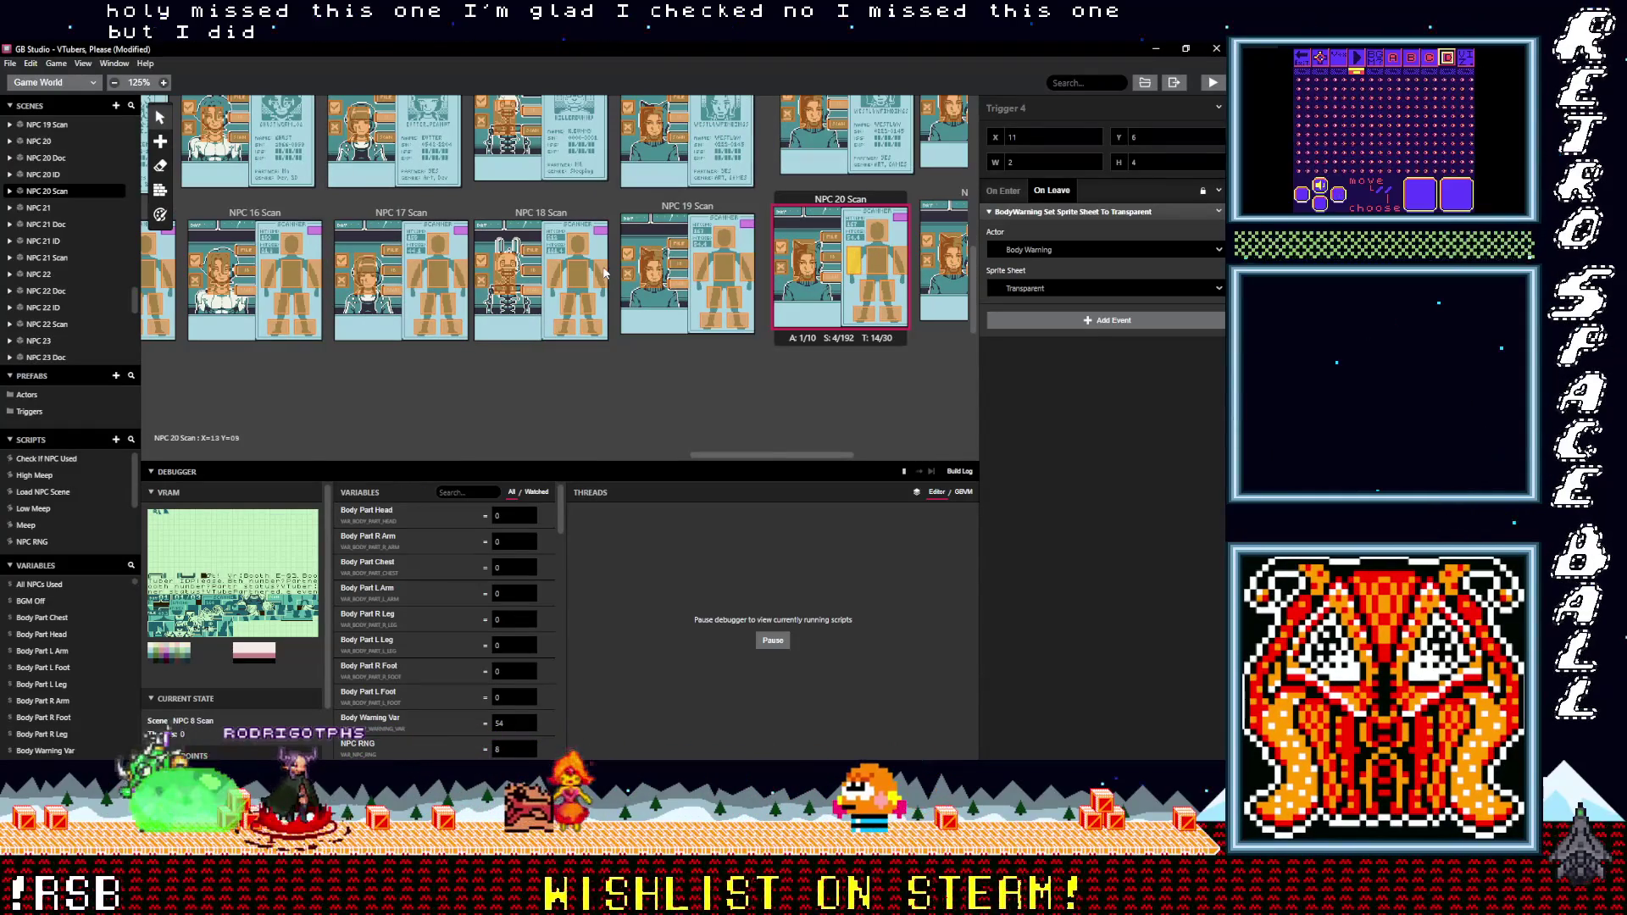
pyautogui.click(598, 278)
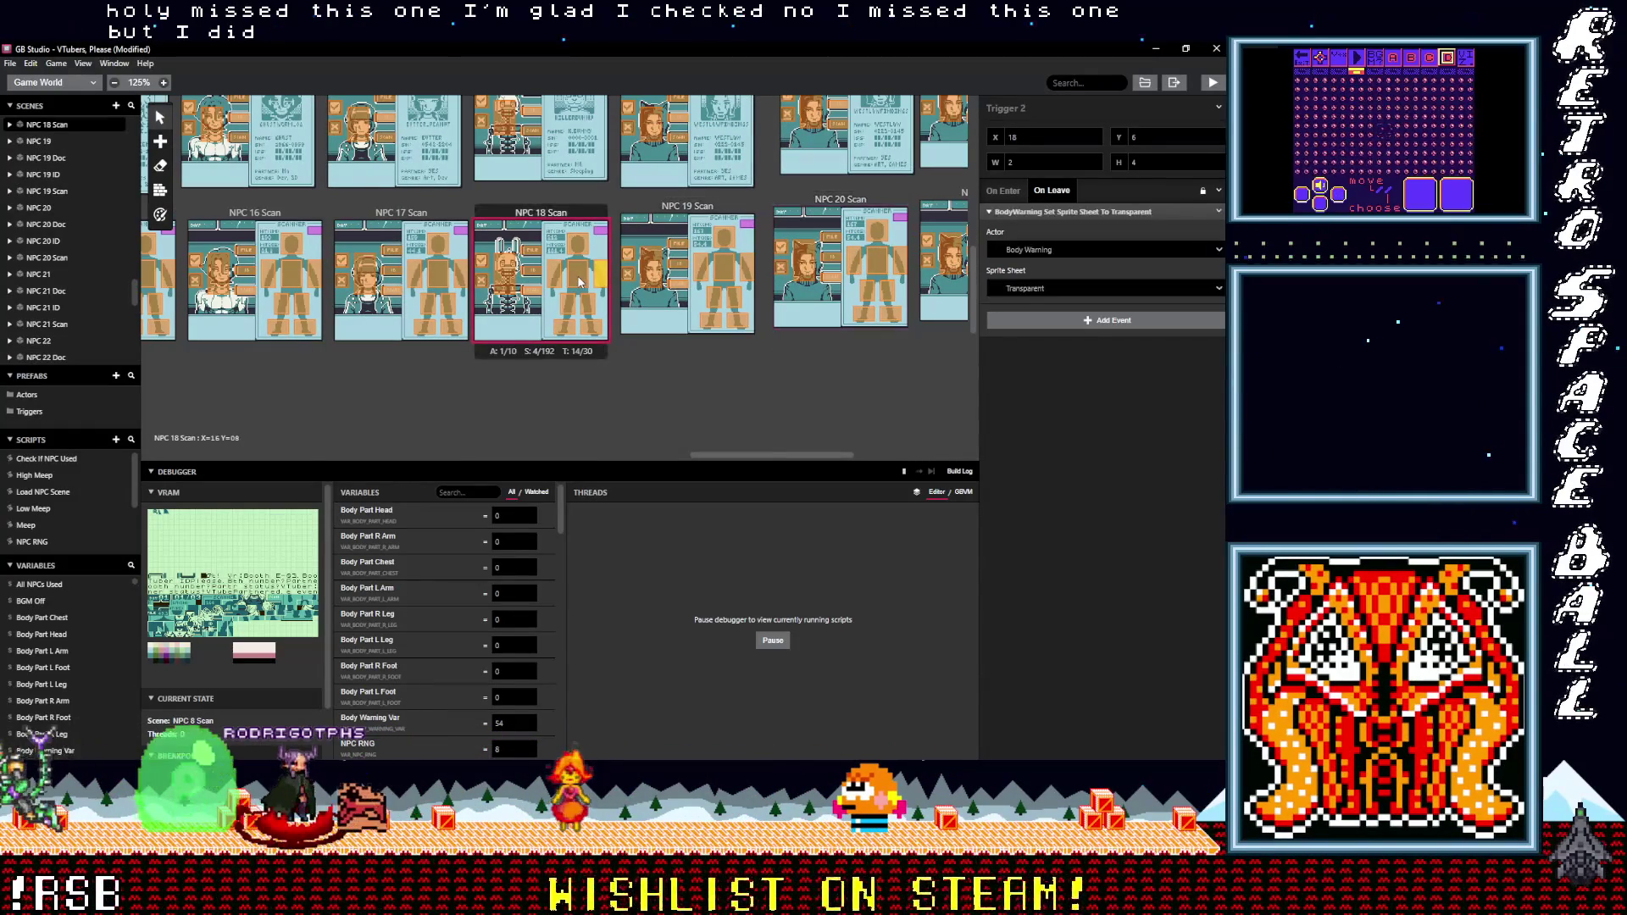
pyautogui.click(569, 307)
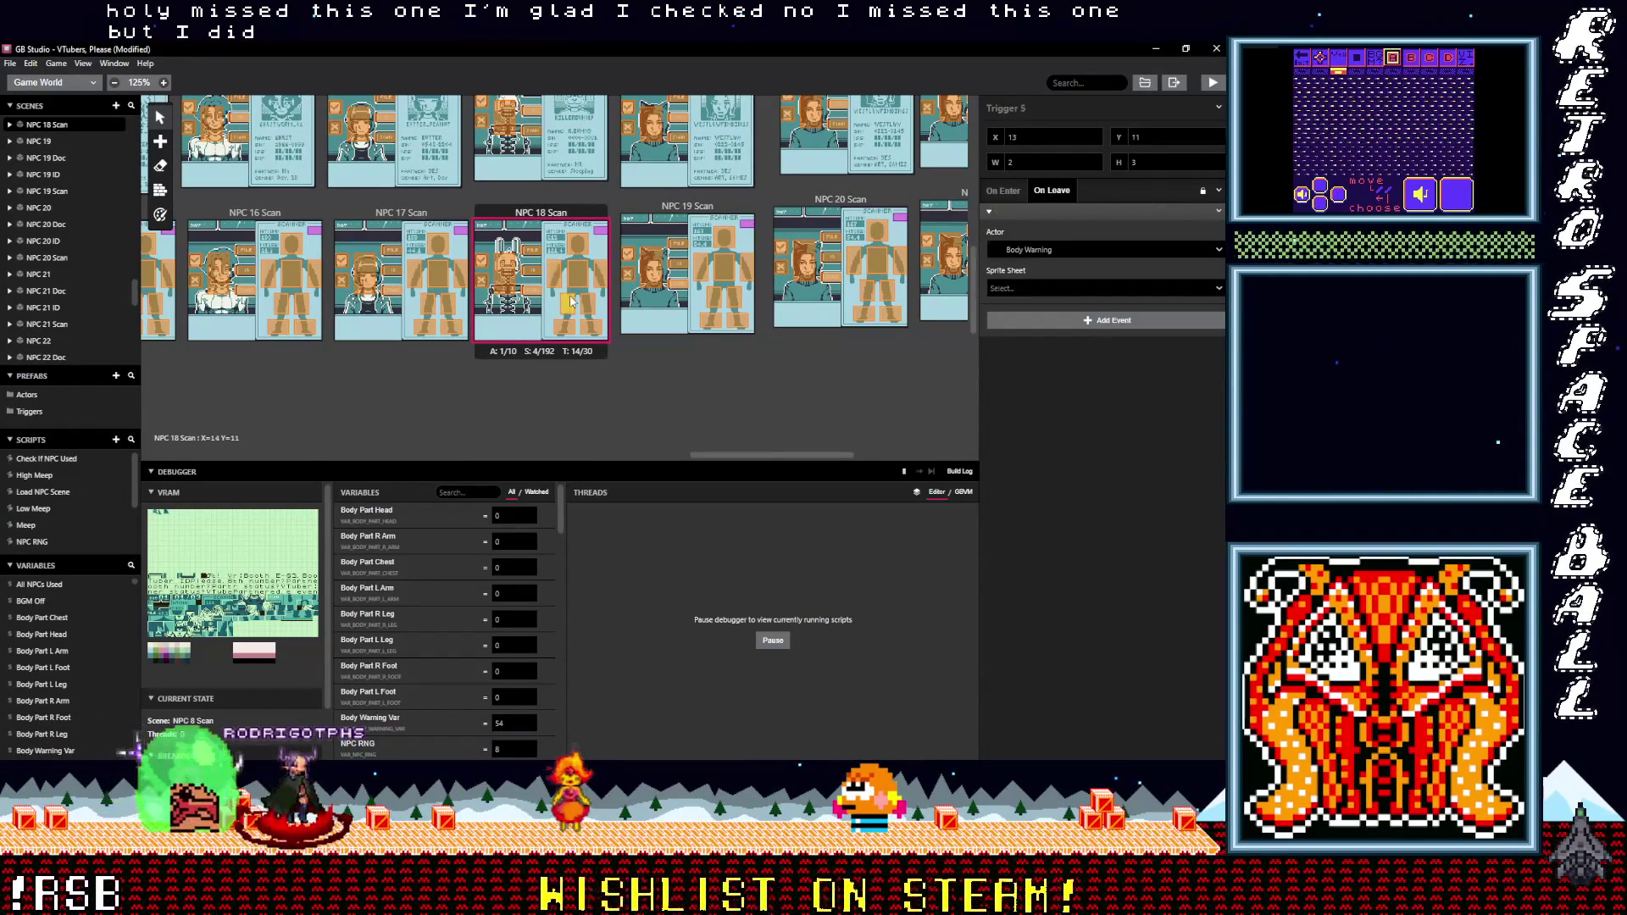
pyautogui.click(576, 247)
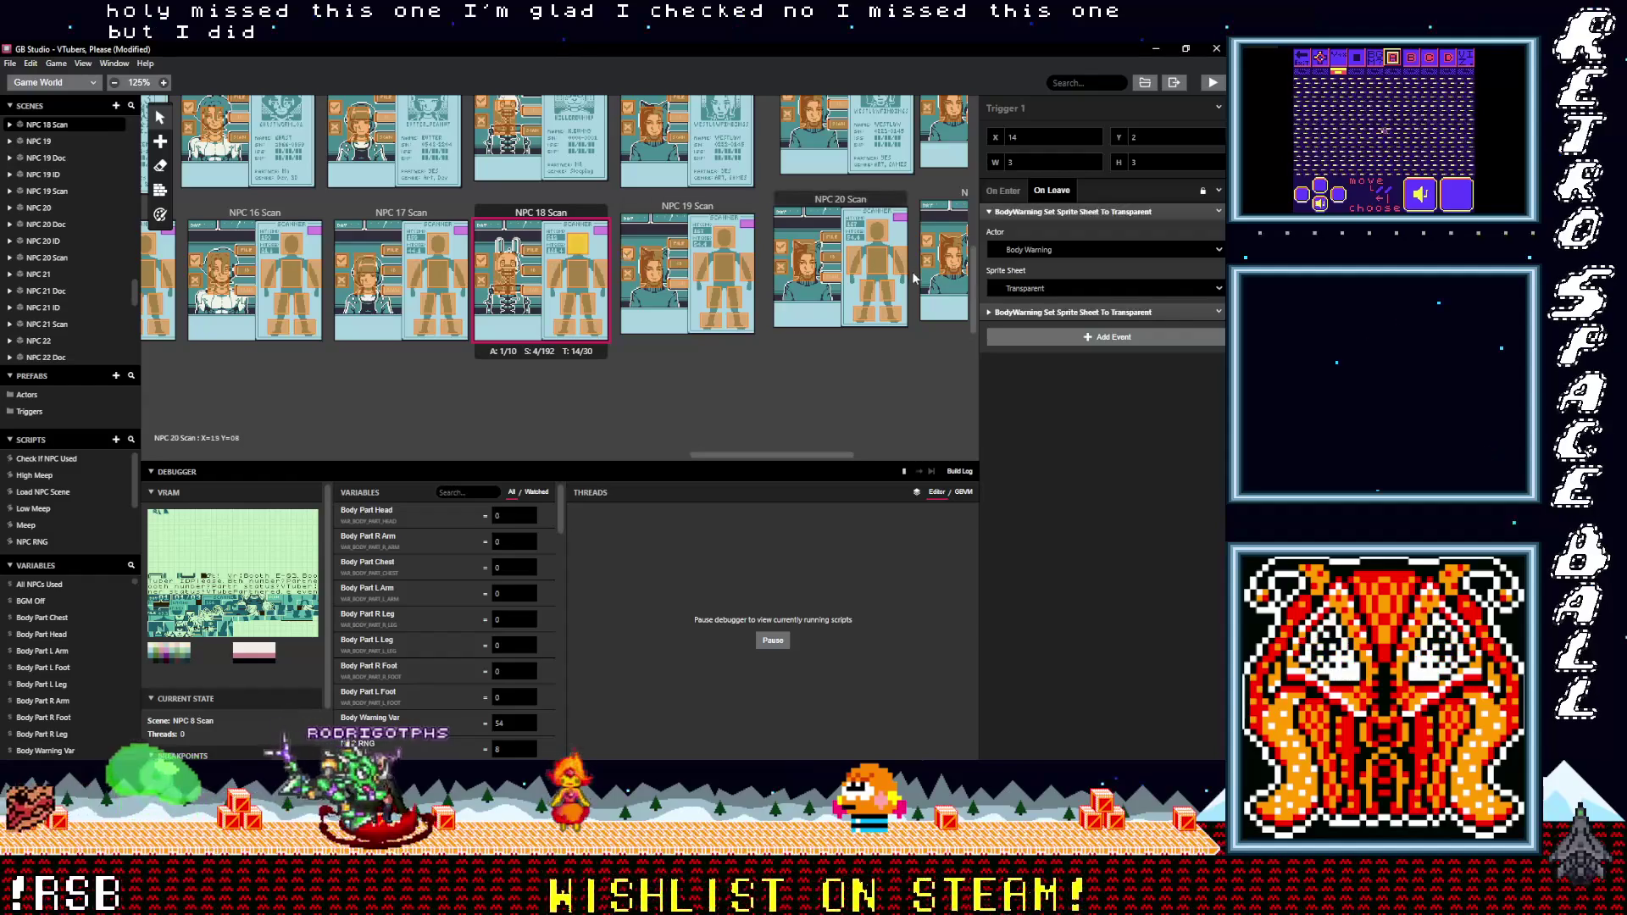
pyautogui.moveTo(820, 453); pyautogui.dragTo(852, 450)
pyautogui.click(700, 318)
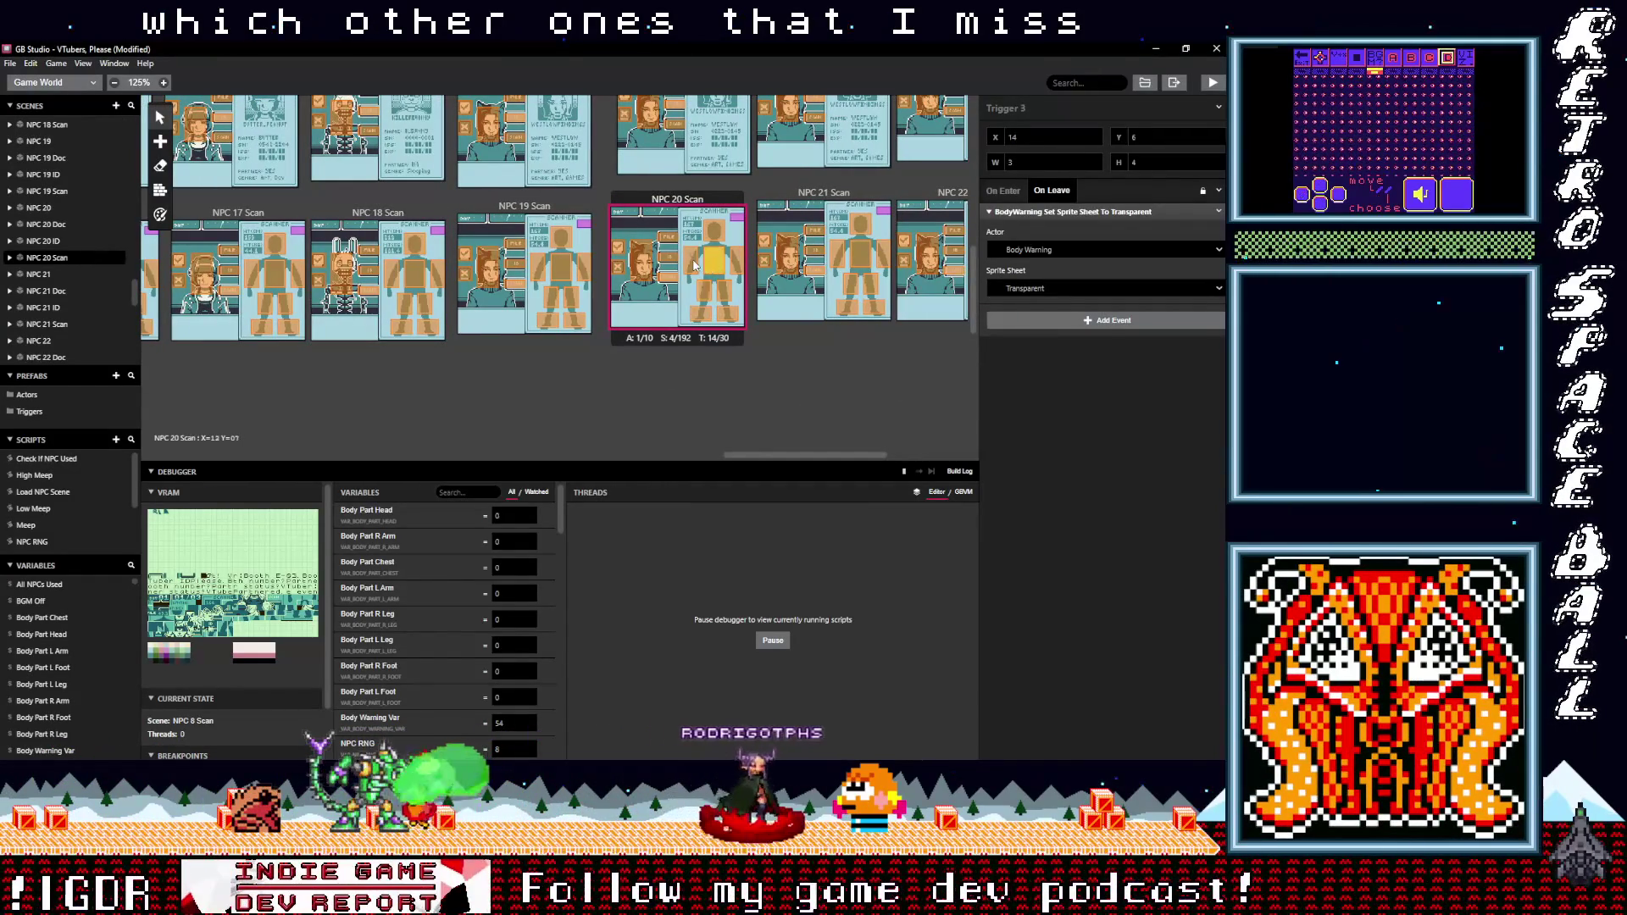
pyautogui.click(837, 252)
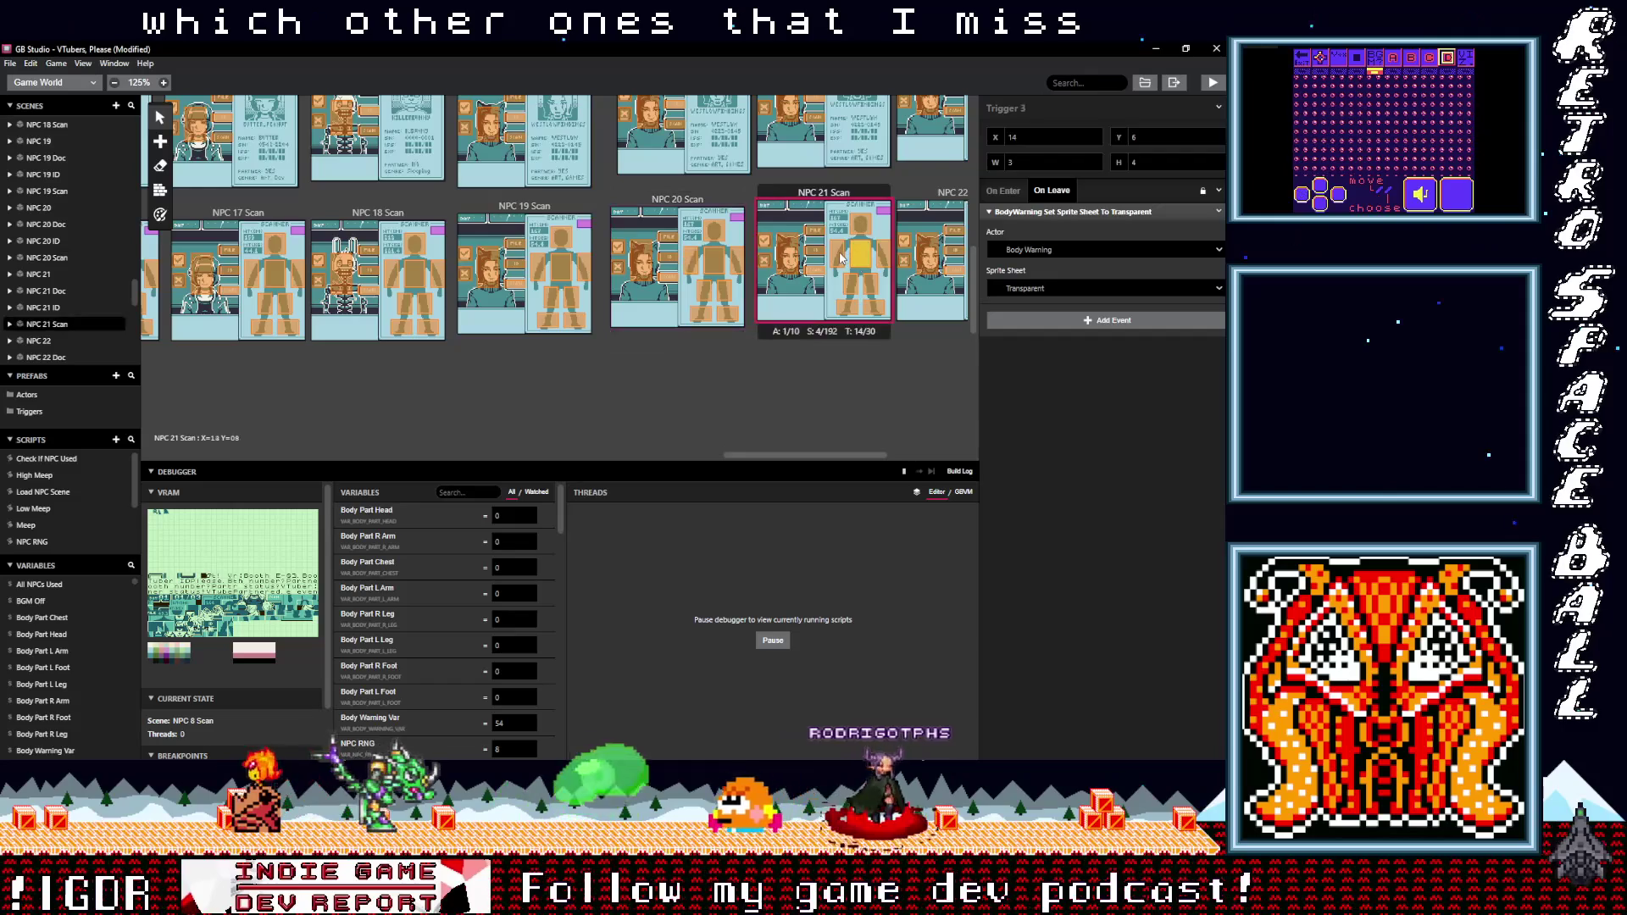
# - Inspect NPC 21 Scan's feet trigger, NPC 22 Scan's chest trigger and two NPC 23 Scan triggers
pyautogui.click(847, 308)
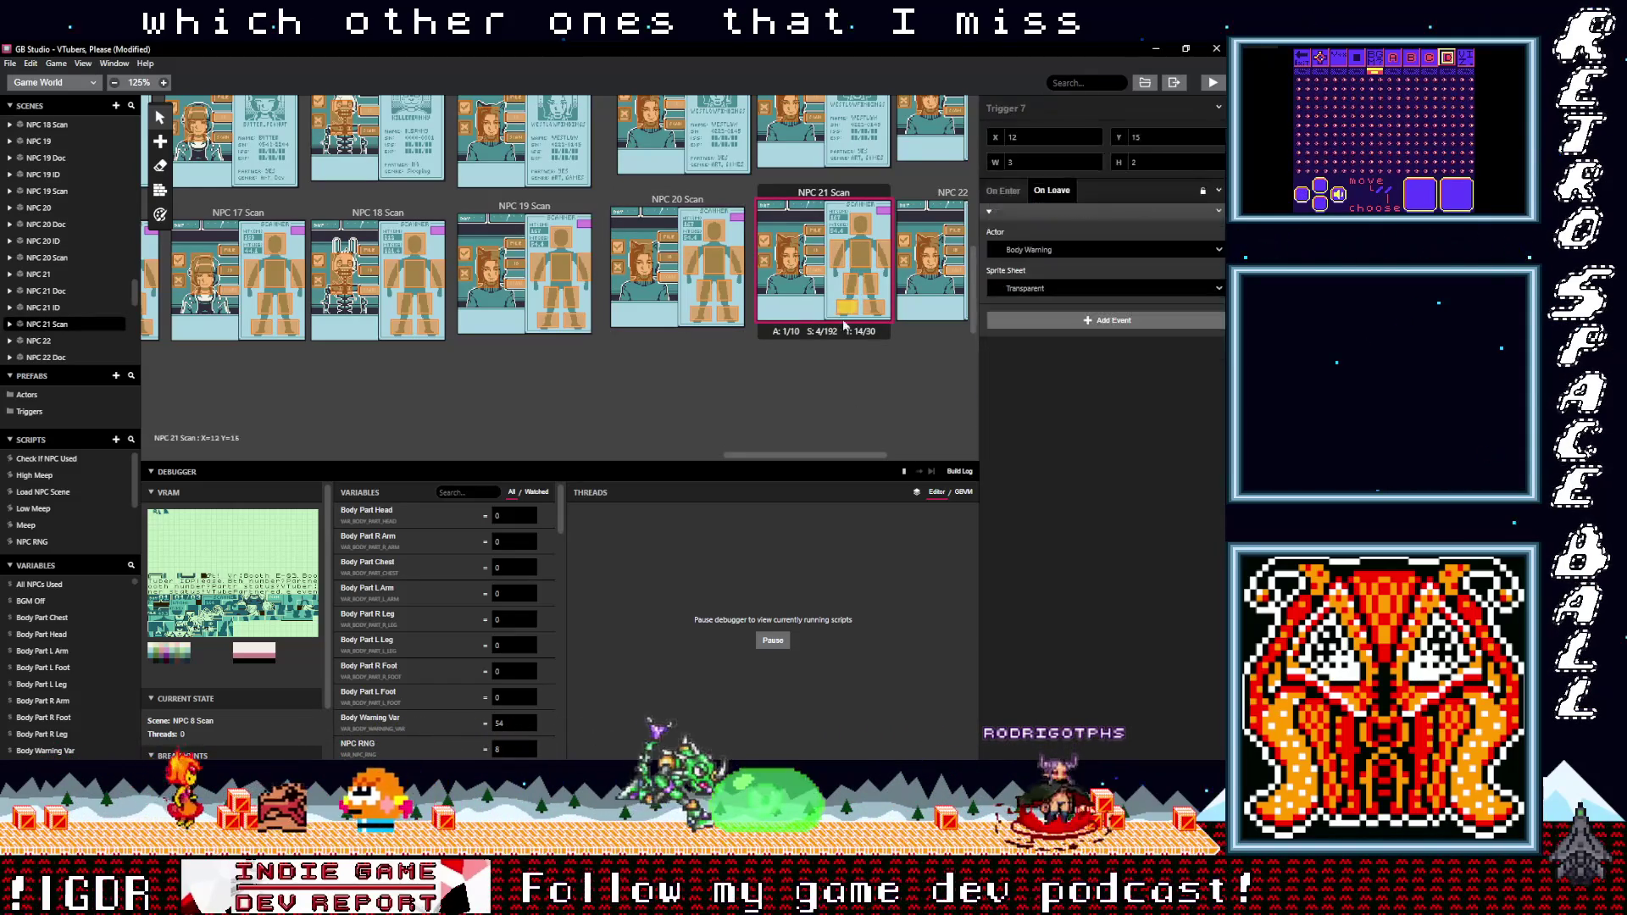
pyautogui.hscroll(5, 830, 446)
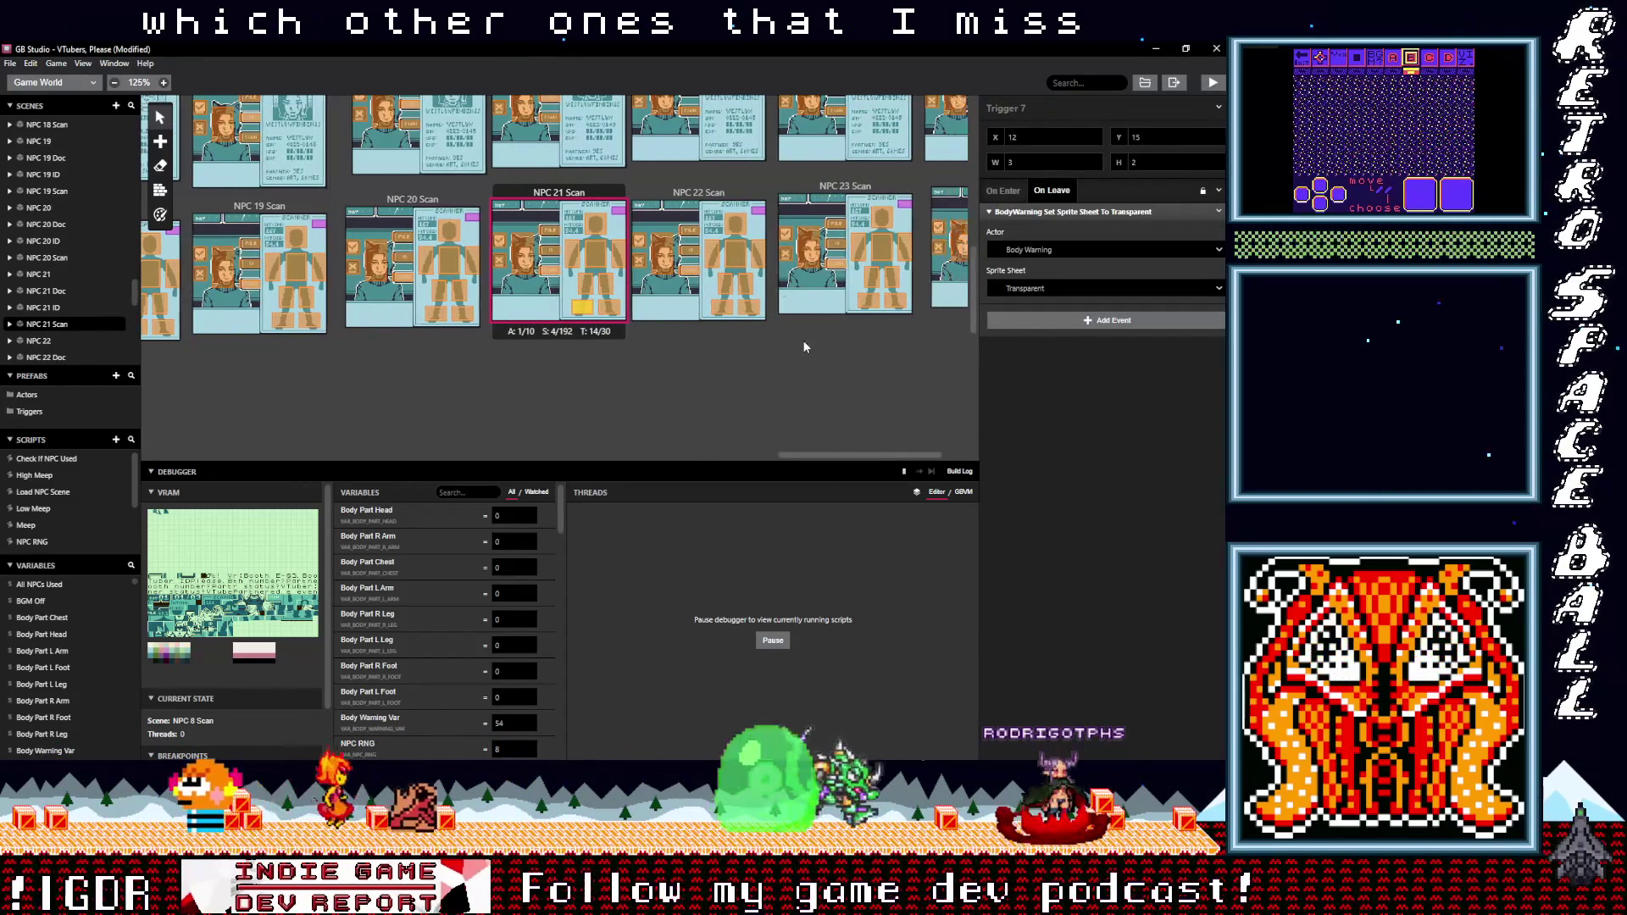
pyautogui.click(728, 258)
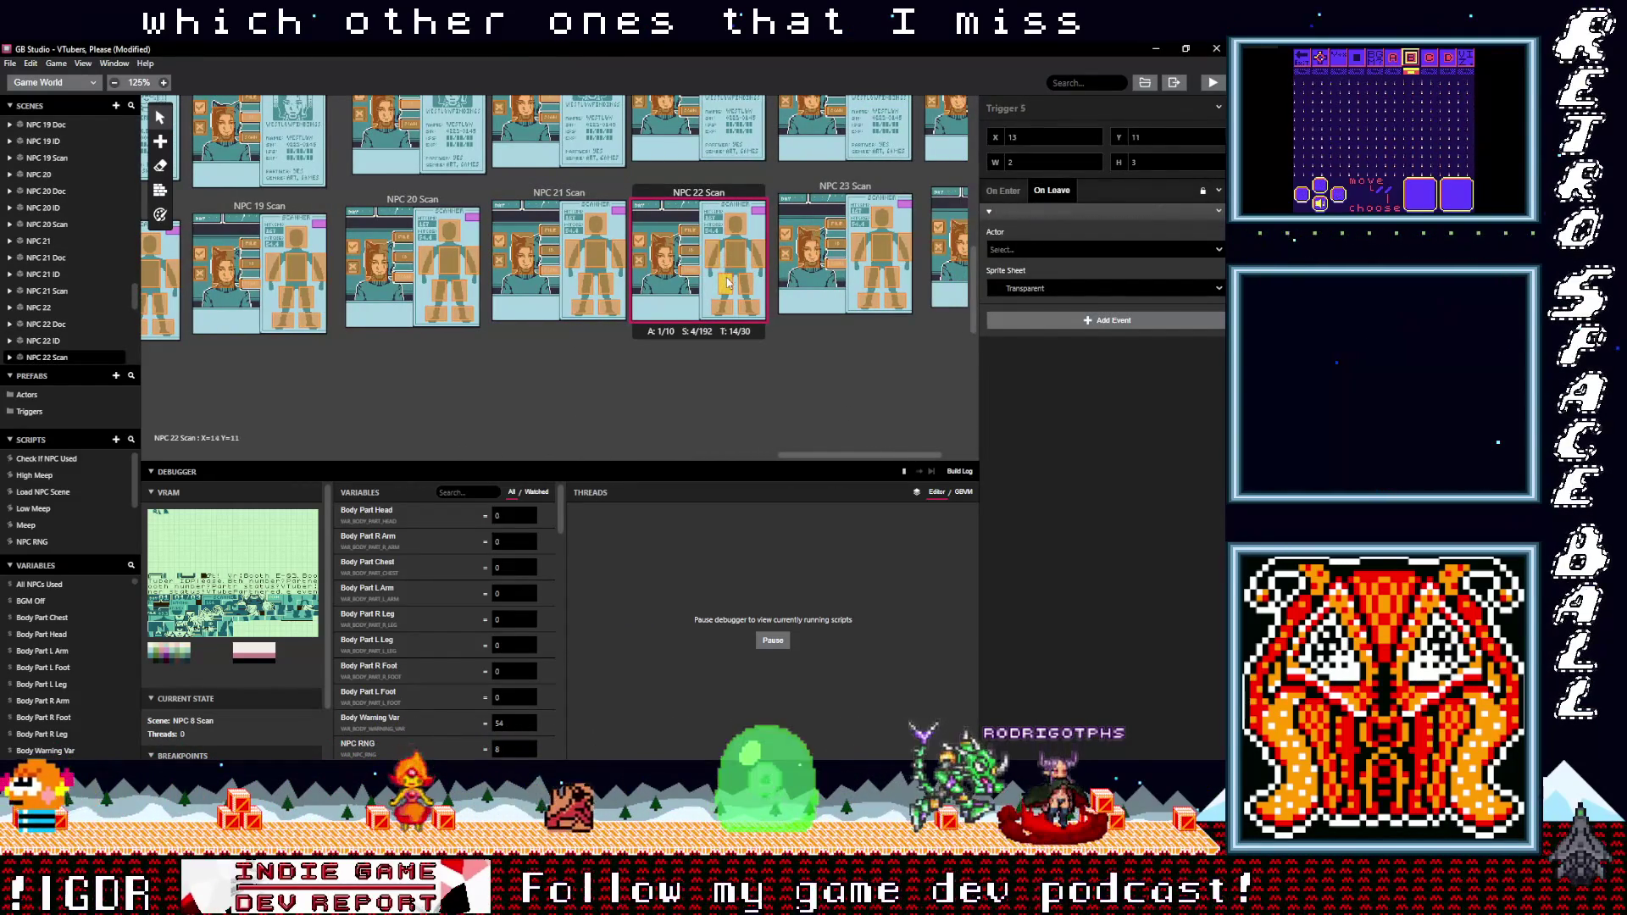
pyautogui.click(869, 255)
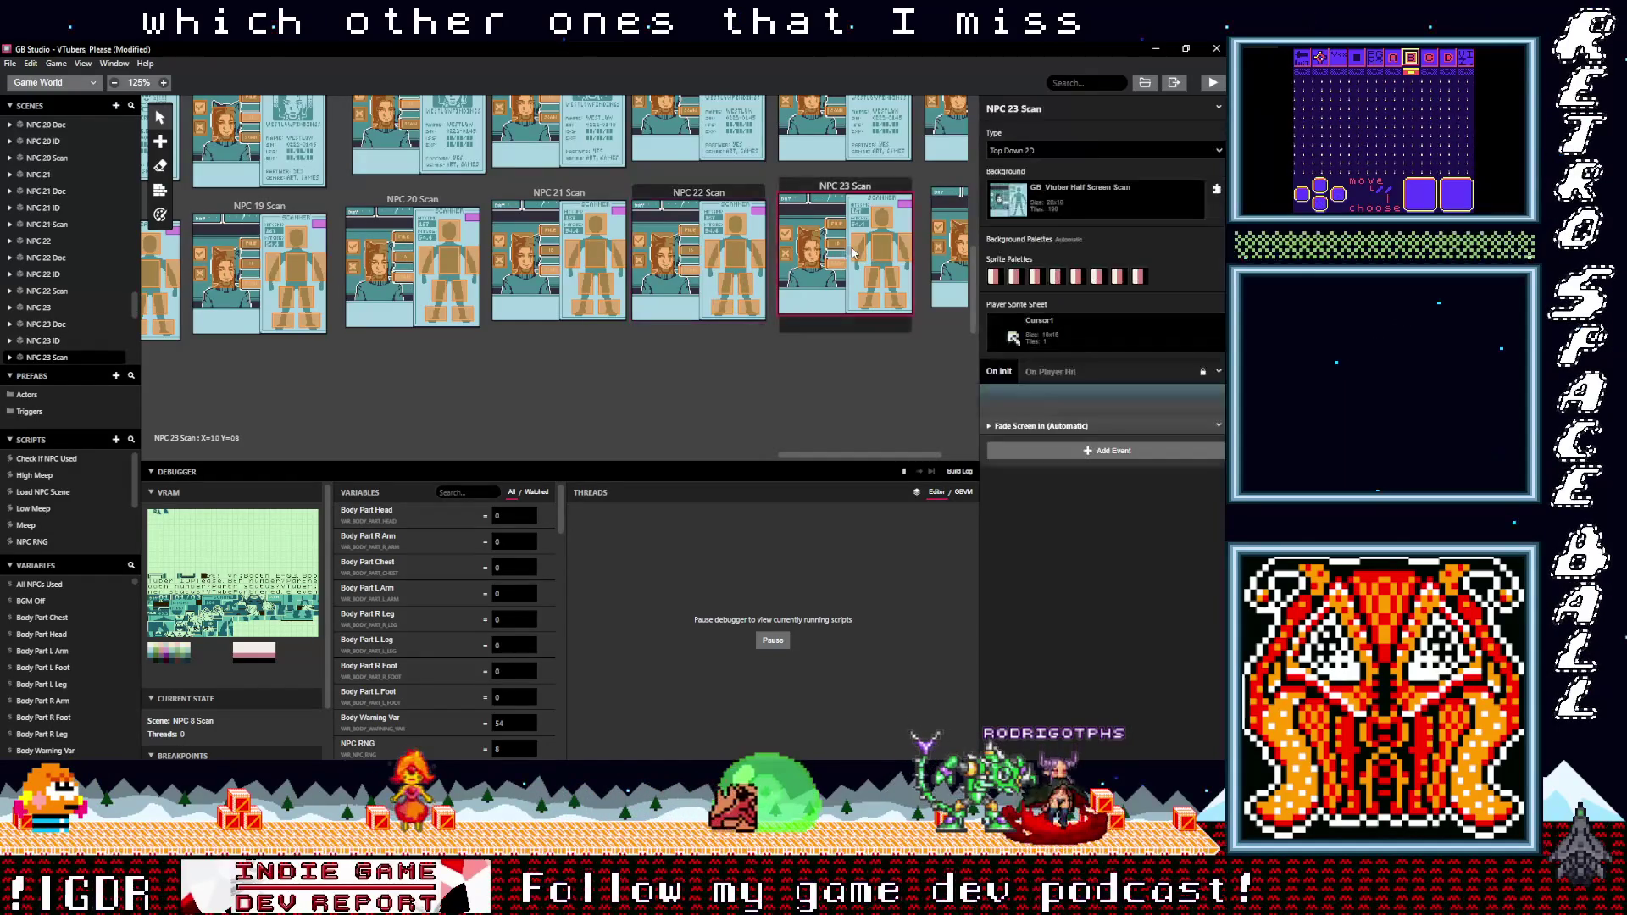
pyautogui.click(891, 282)
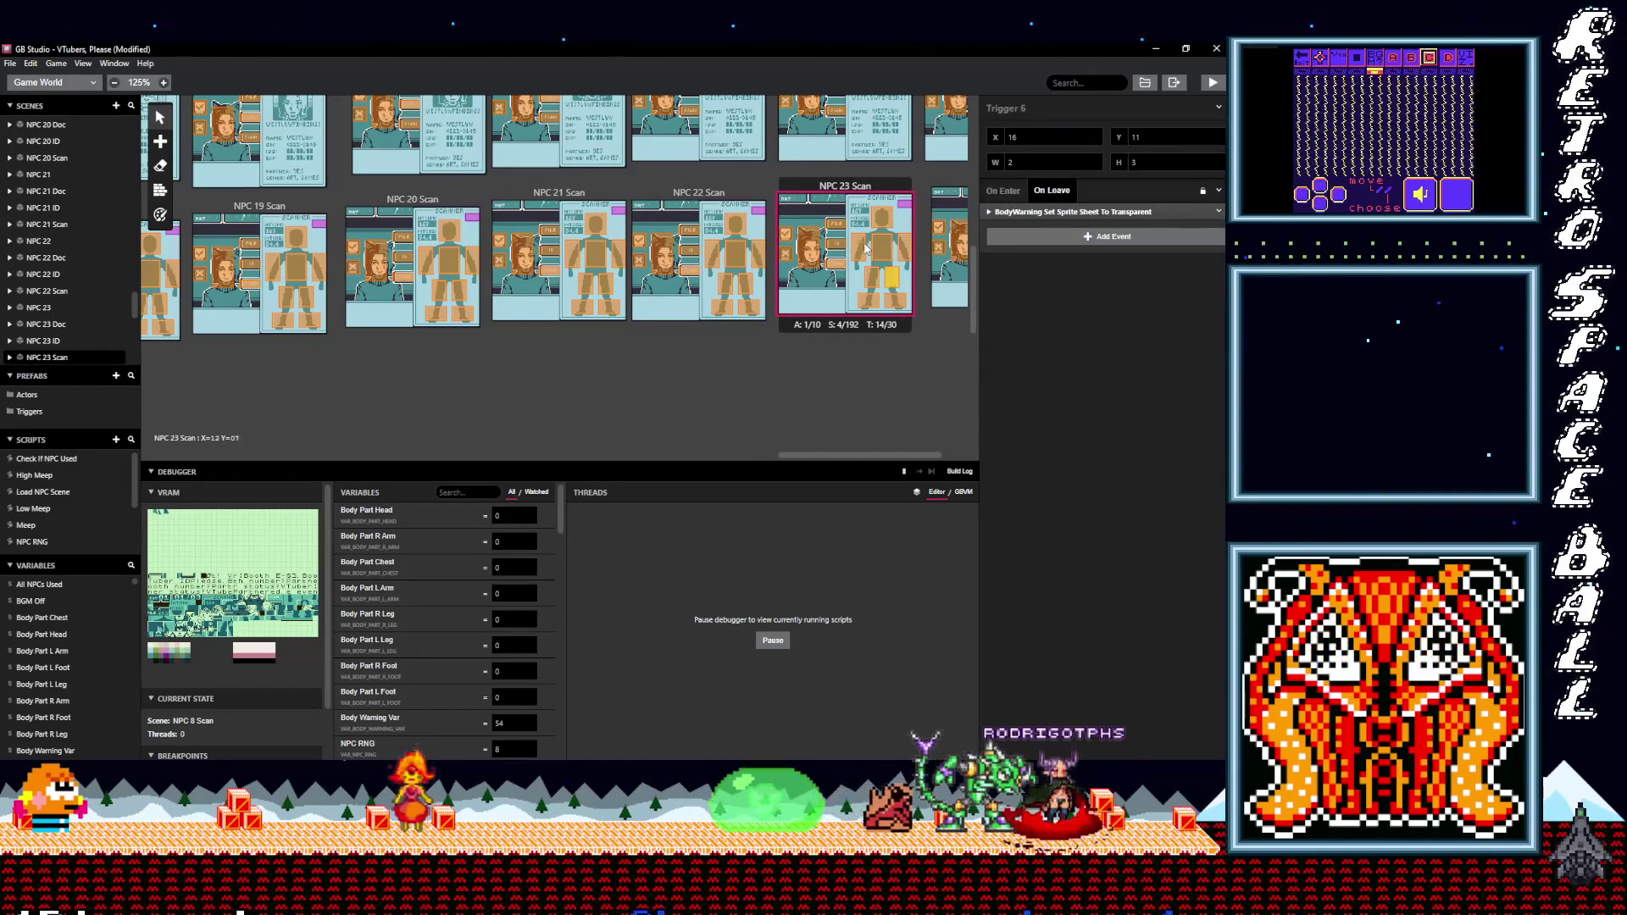
# - Set Body Warning as the transparency-event actor on NPC 23 Scan's chest and right-edge triggers
pyautogui.click(1023, 212)
pyautogui.click(1102, 249)
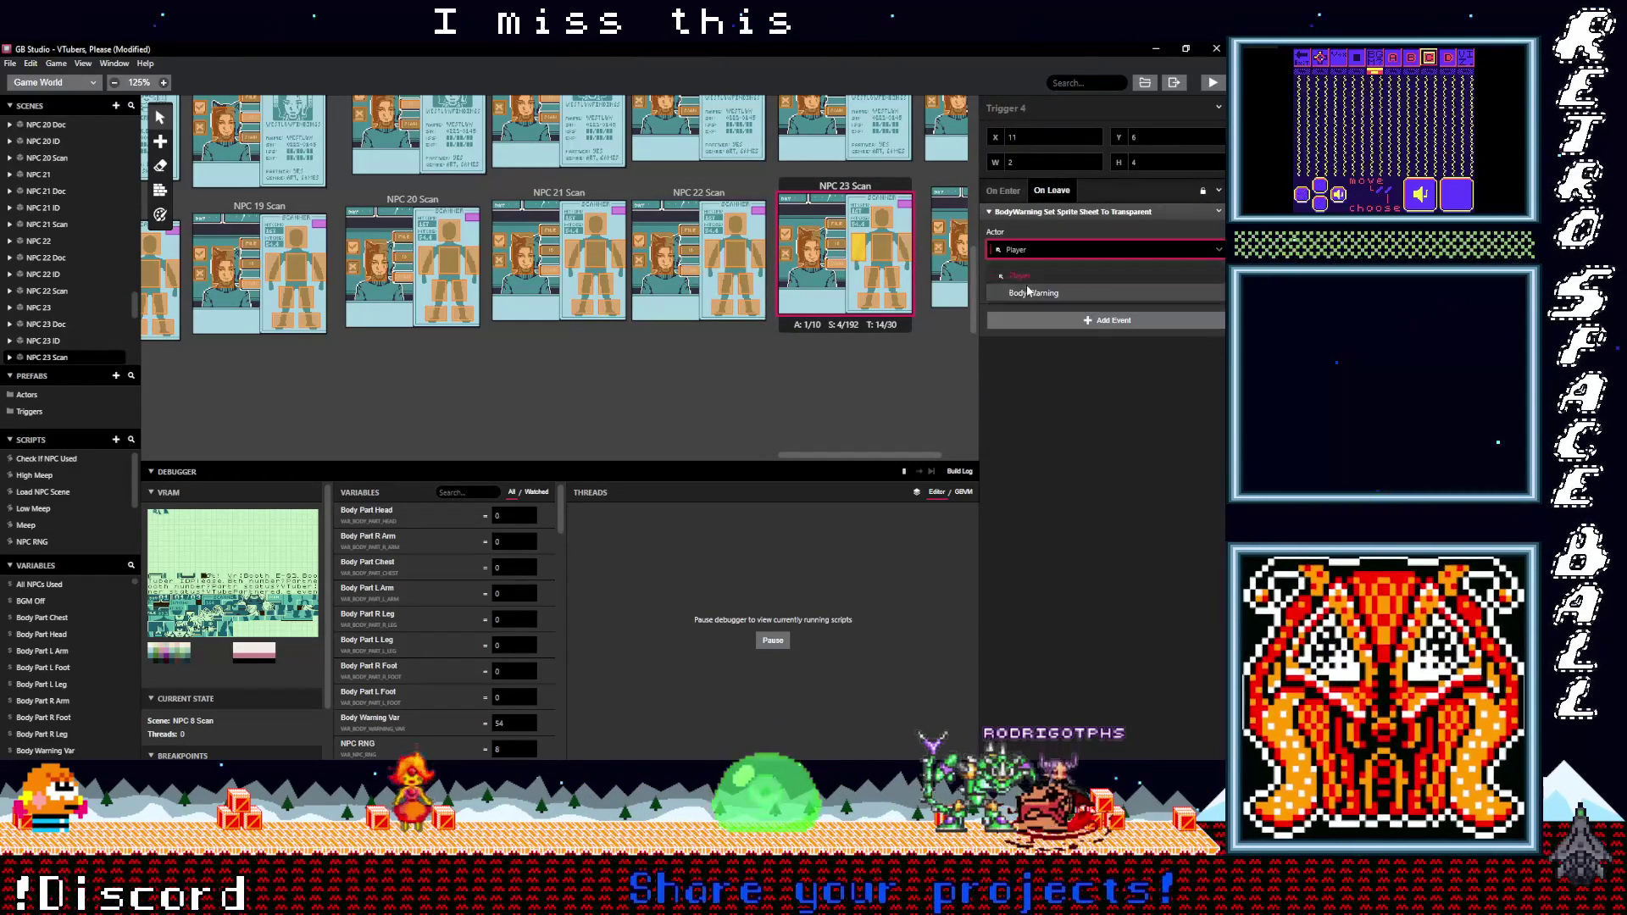
pyautogui.click(887, 252)
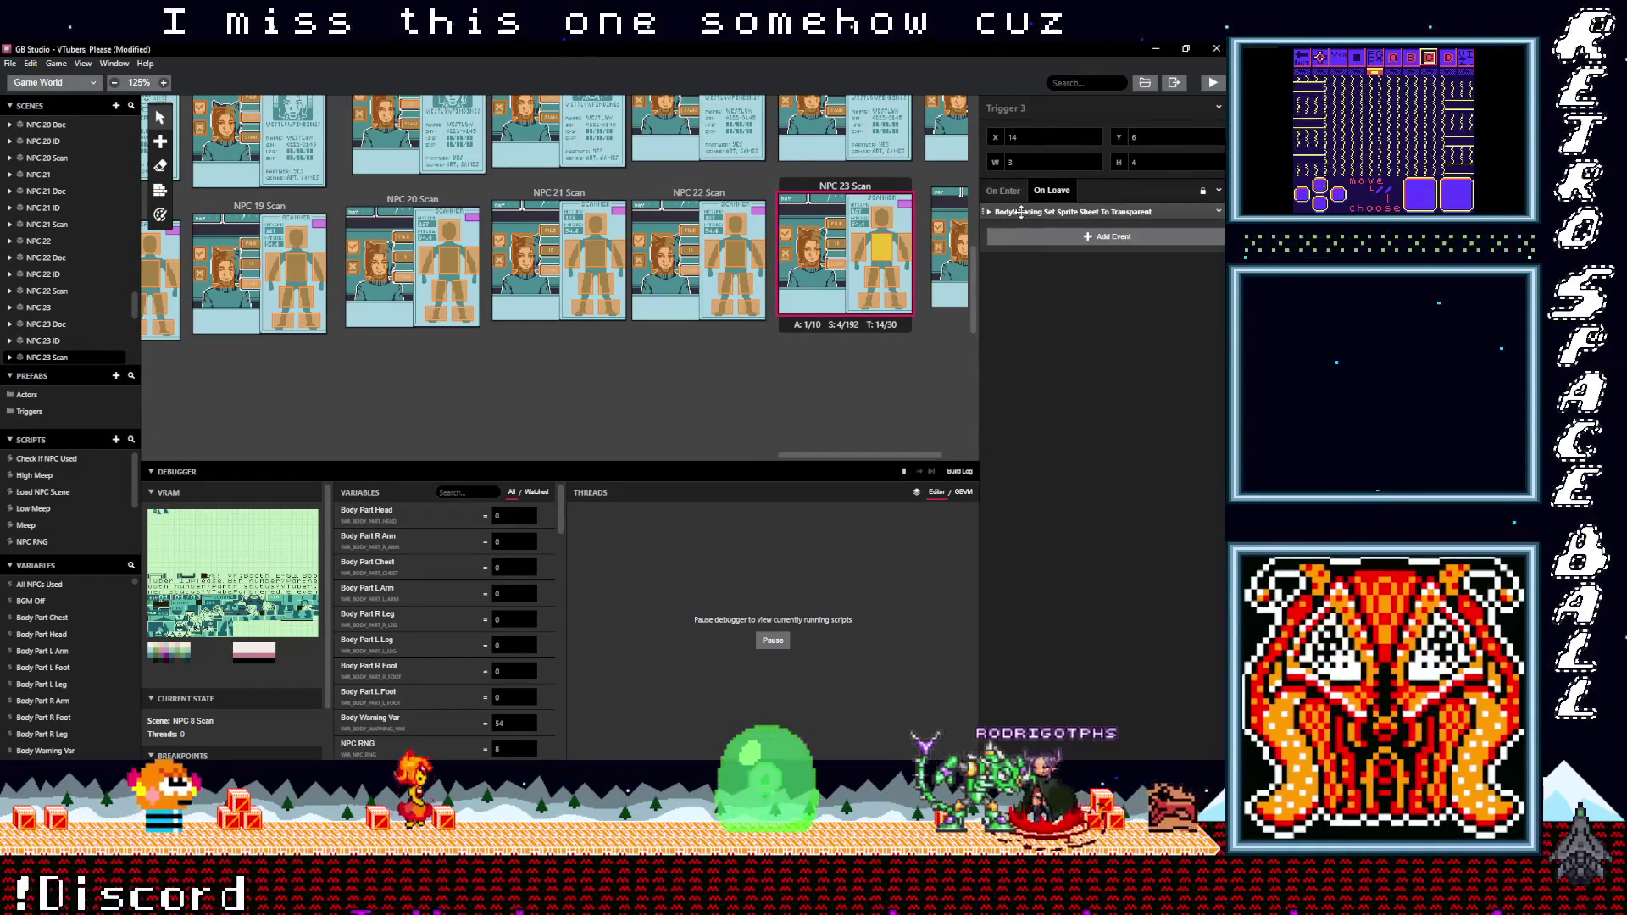
pyautogui.click(1101, 250)
pyautogui.click(1028, 294)
pyautogui.click(905, 250)
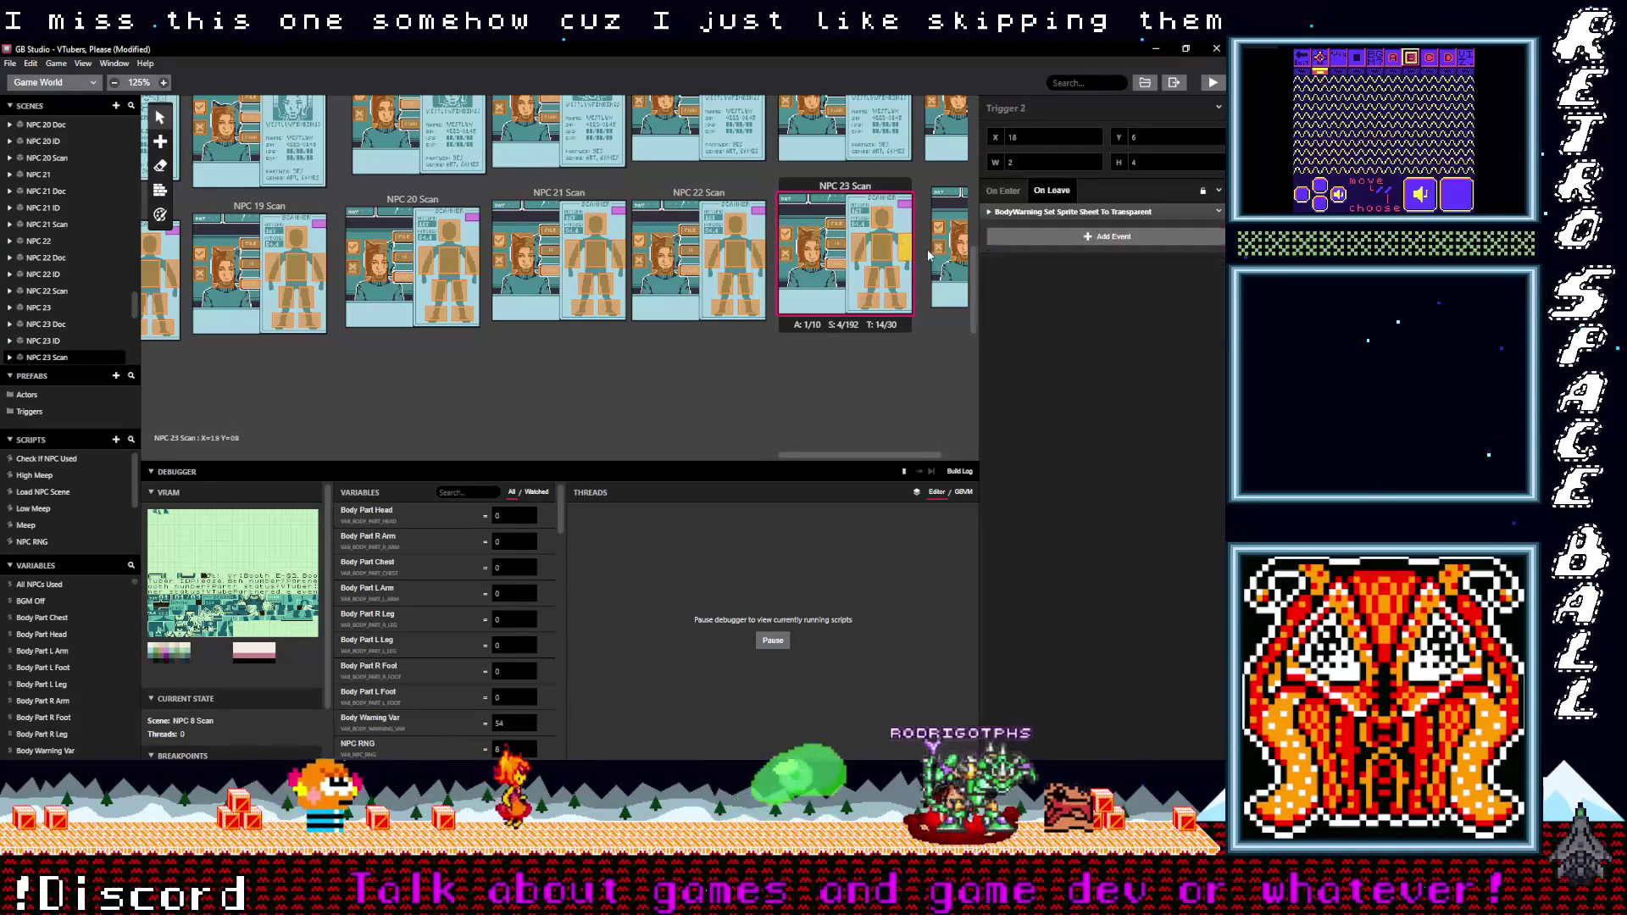
pyautogui.click(1004, 212)
pyautogui.click(1102, 249)
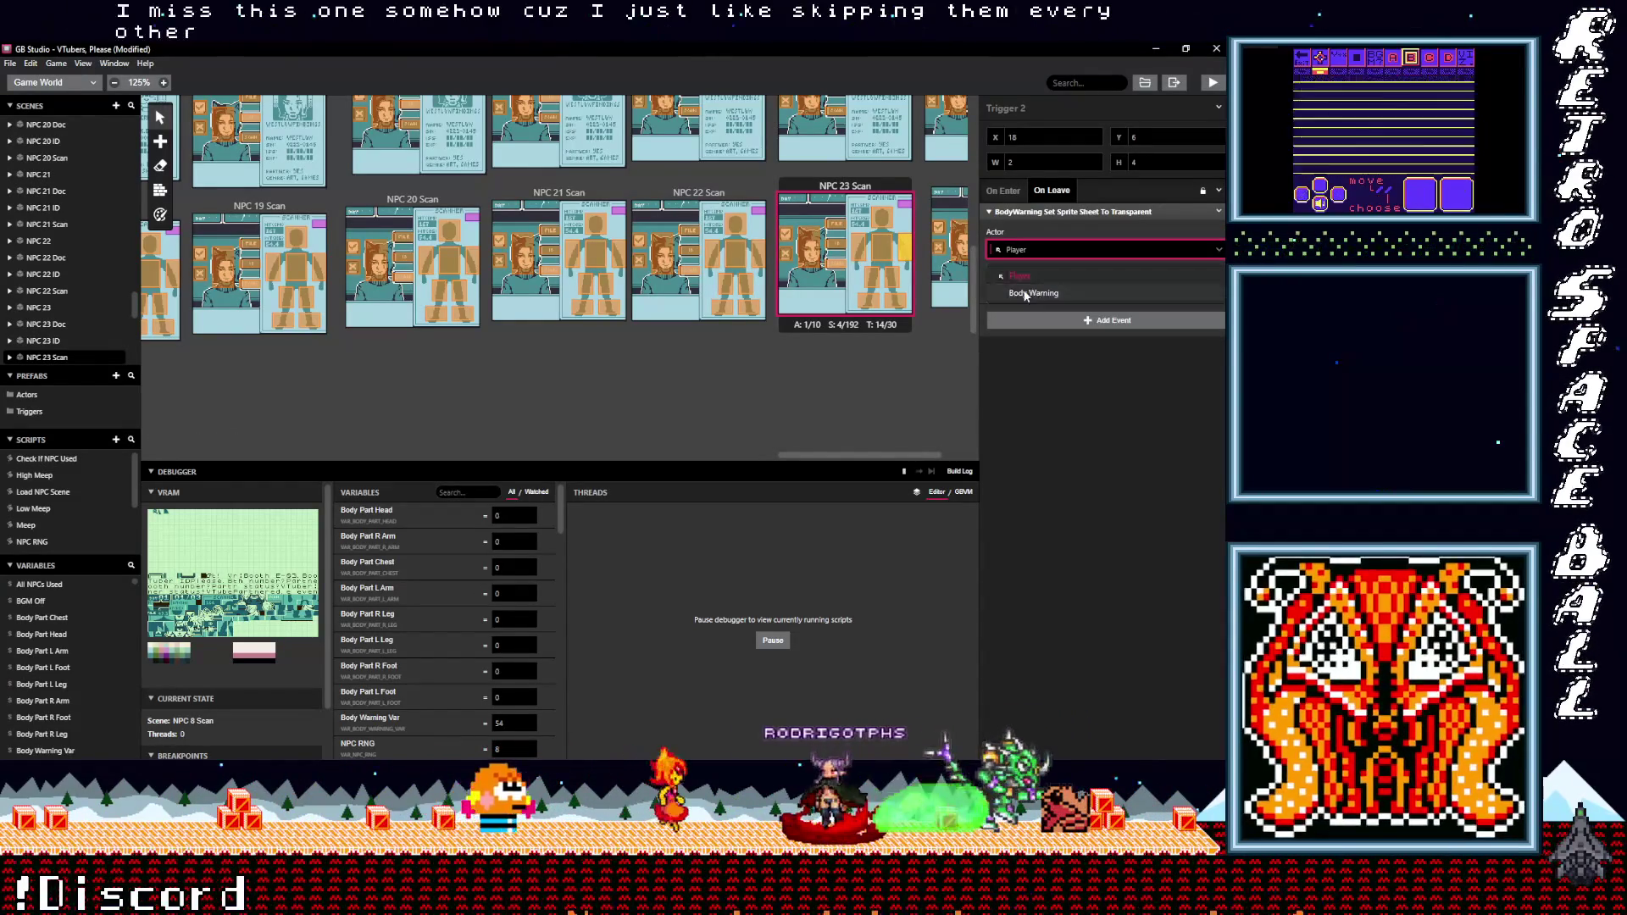
pyautogui.click(1028, 293)
# - Retarget two more NPC 23 Scan triggers to Body Warning and verify the feet trigger's actor
pyautogui.click(886, 279)
pyautogui.click(1004, 212)
pyautogui.click(1102, 249)
pyautogui.click(1028, 288)
pyautogui.click(868, 278)
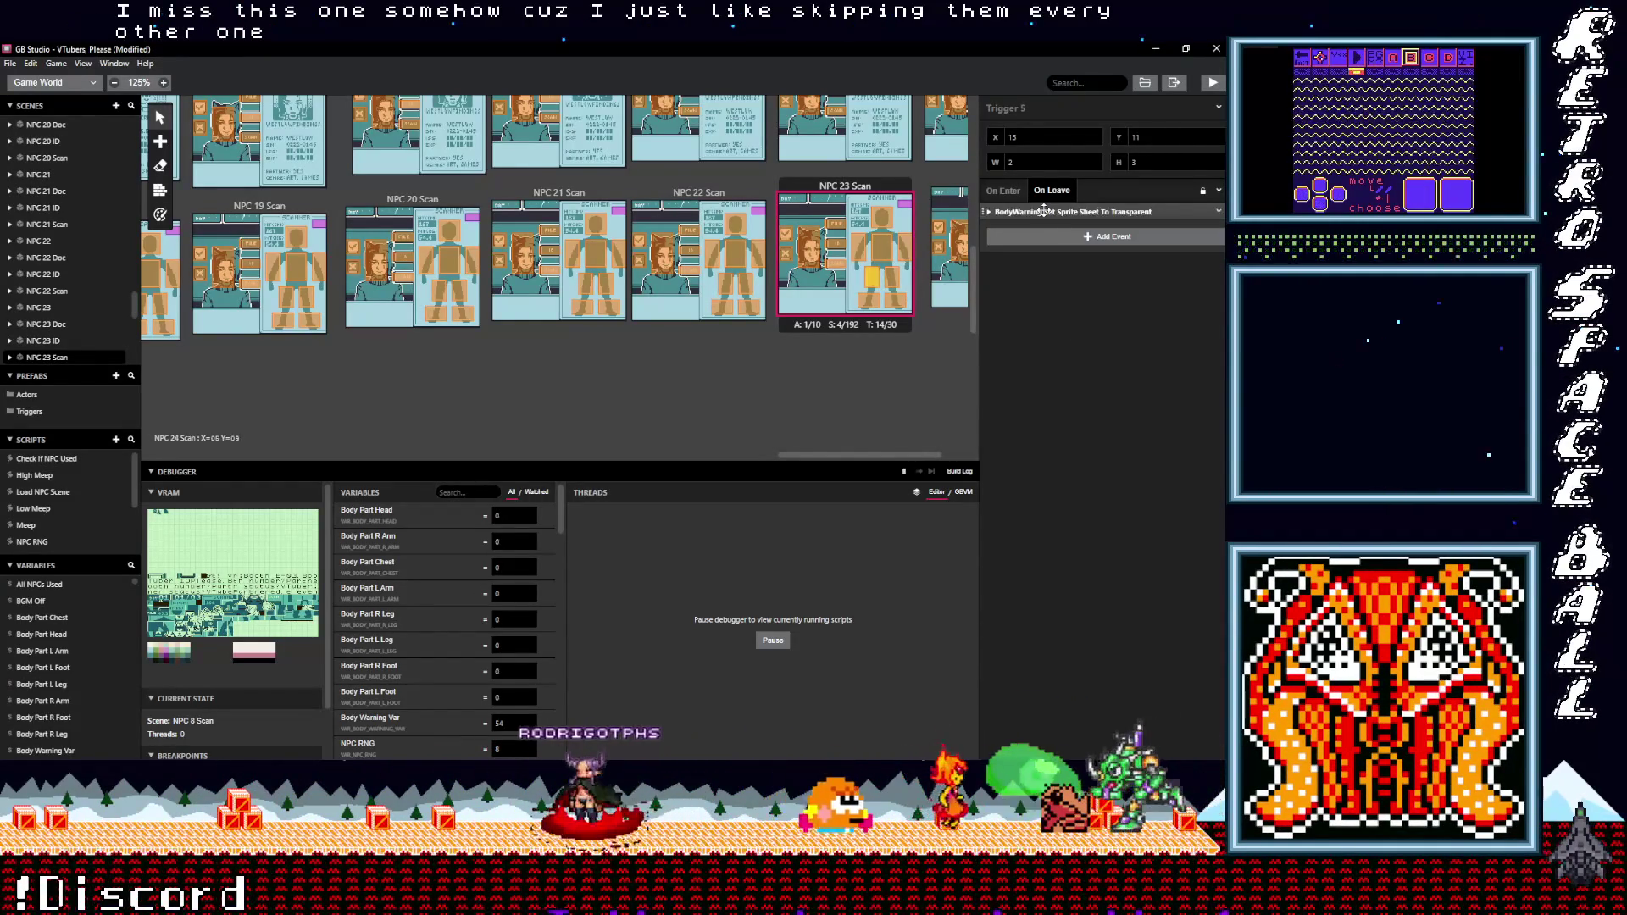
pyautogui.click(1004, 211)
pyautogui.click(1025, 249)
pyautogui.click(1022, 294)
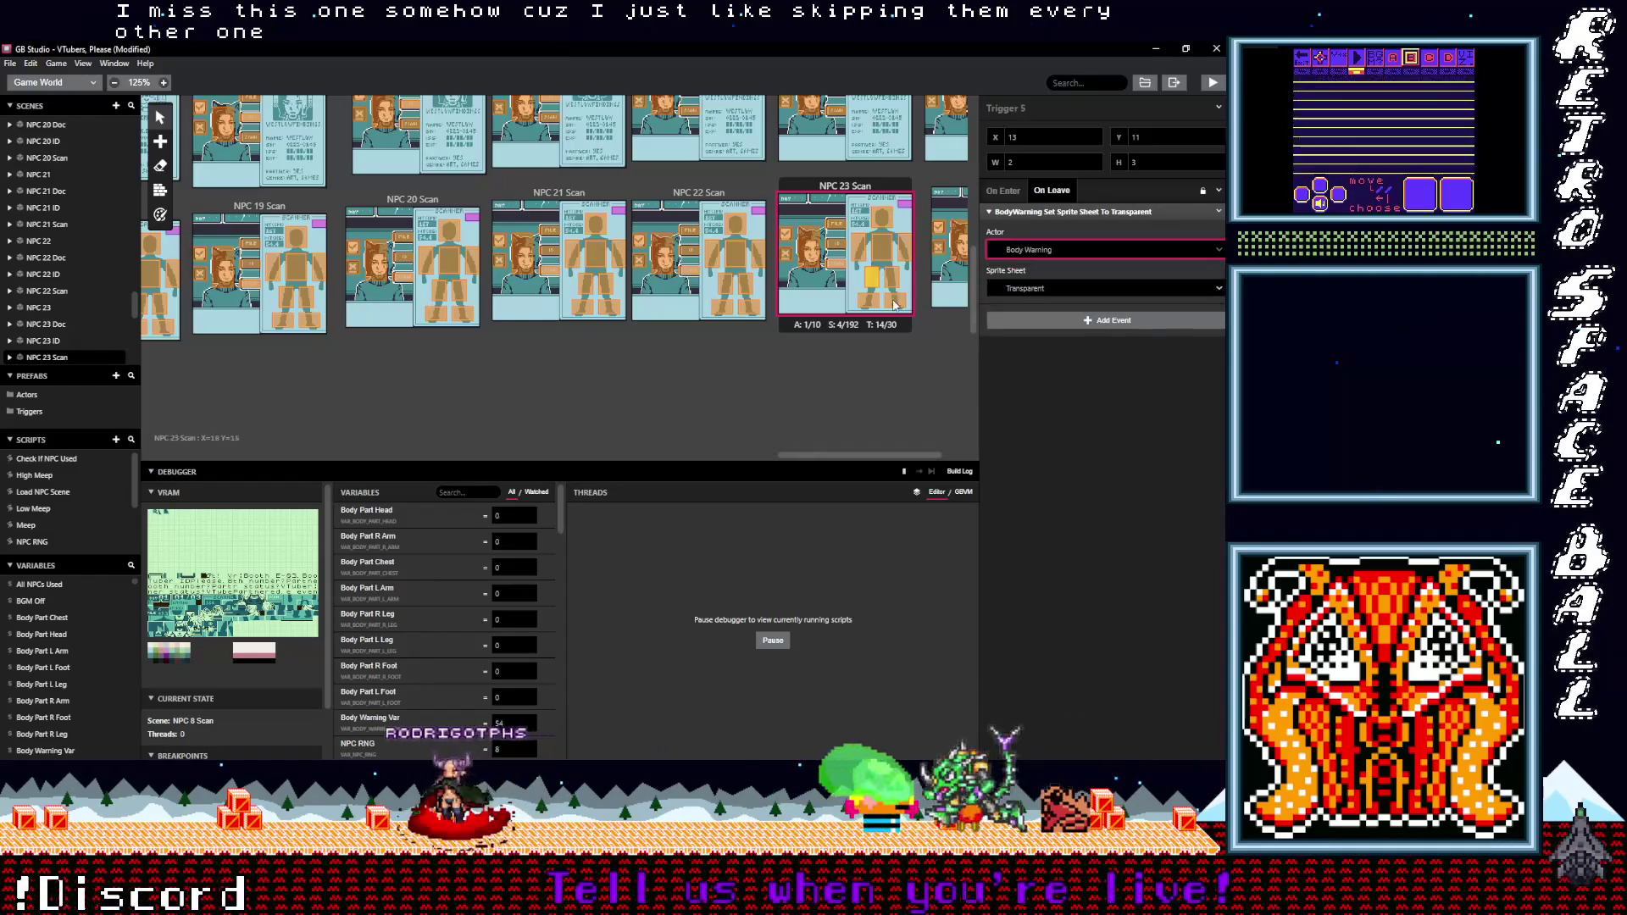
pyautogui.click(871, 303)
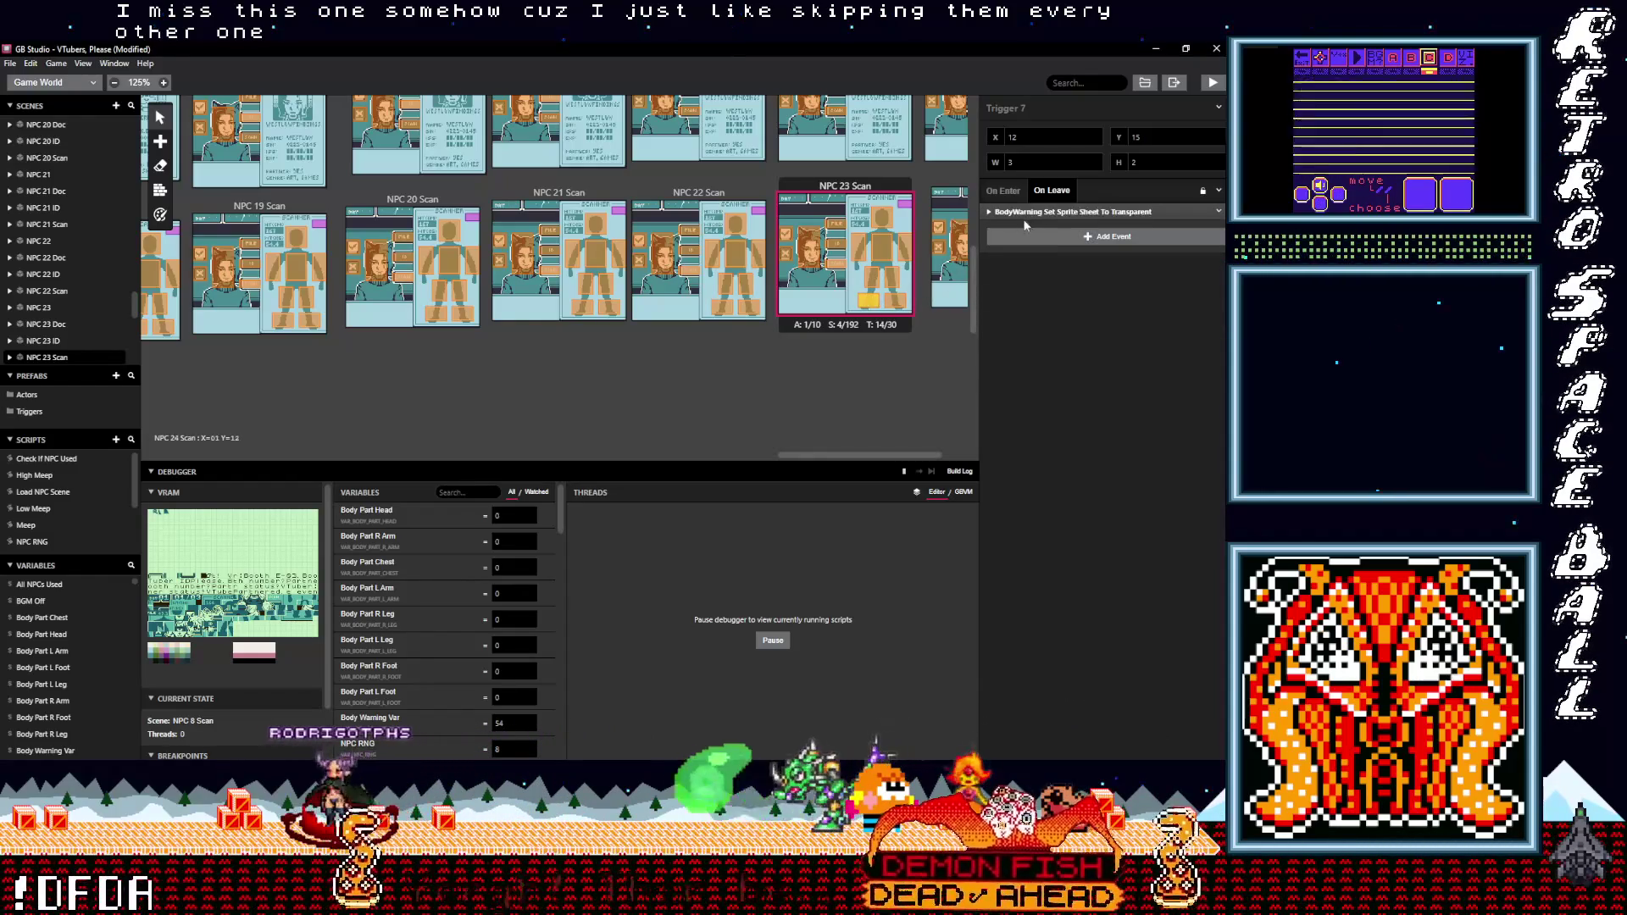
pyautogui.click(1024, 212)
pyautogui.moveTo(906, 456); pyautogui.dragTo(930, 457)
pyautogui.click(907, 255)
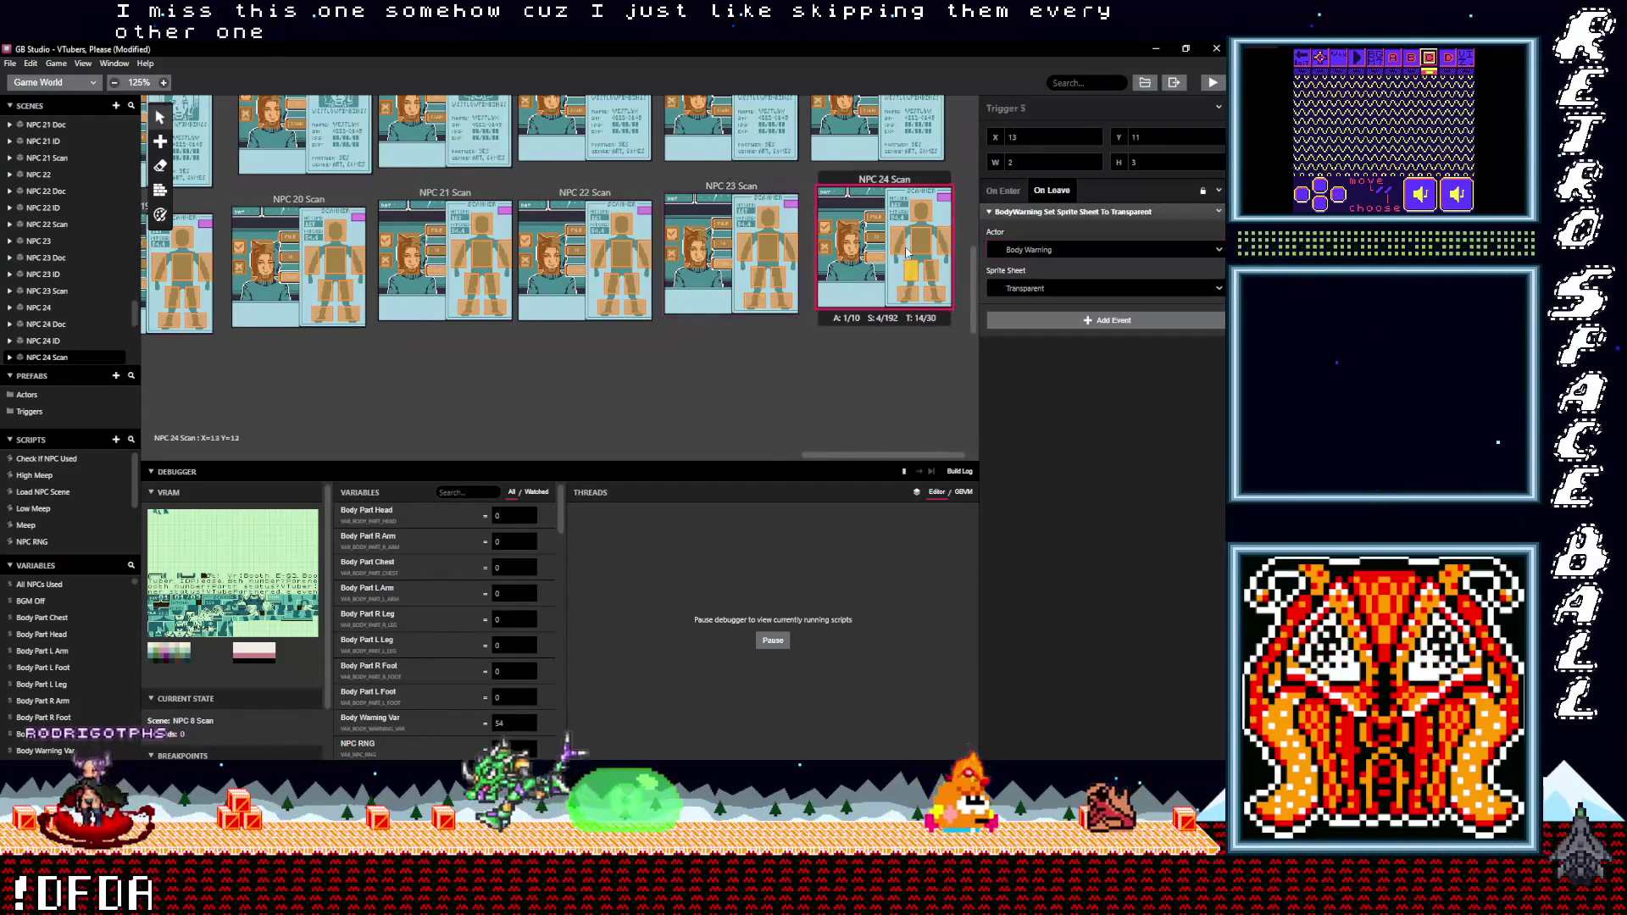
# - Verify body-part triggers on NPC 24, 22, 20, 19 and 18 Scan target Body Warning
pyautogui.click(943, 242)
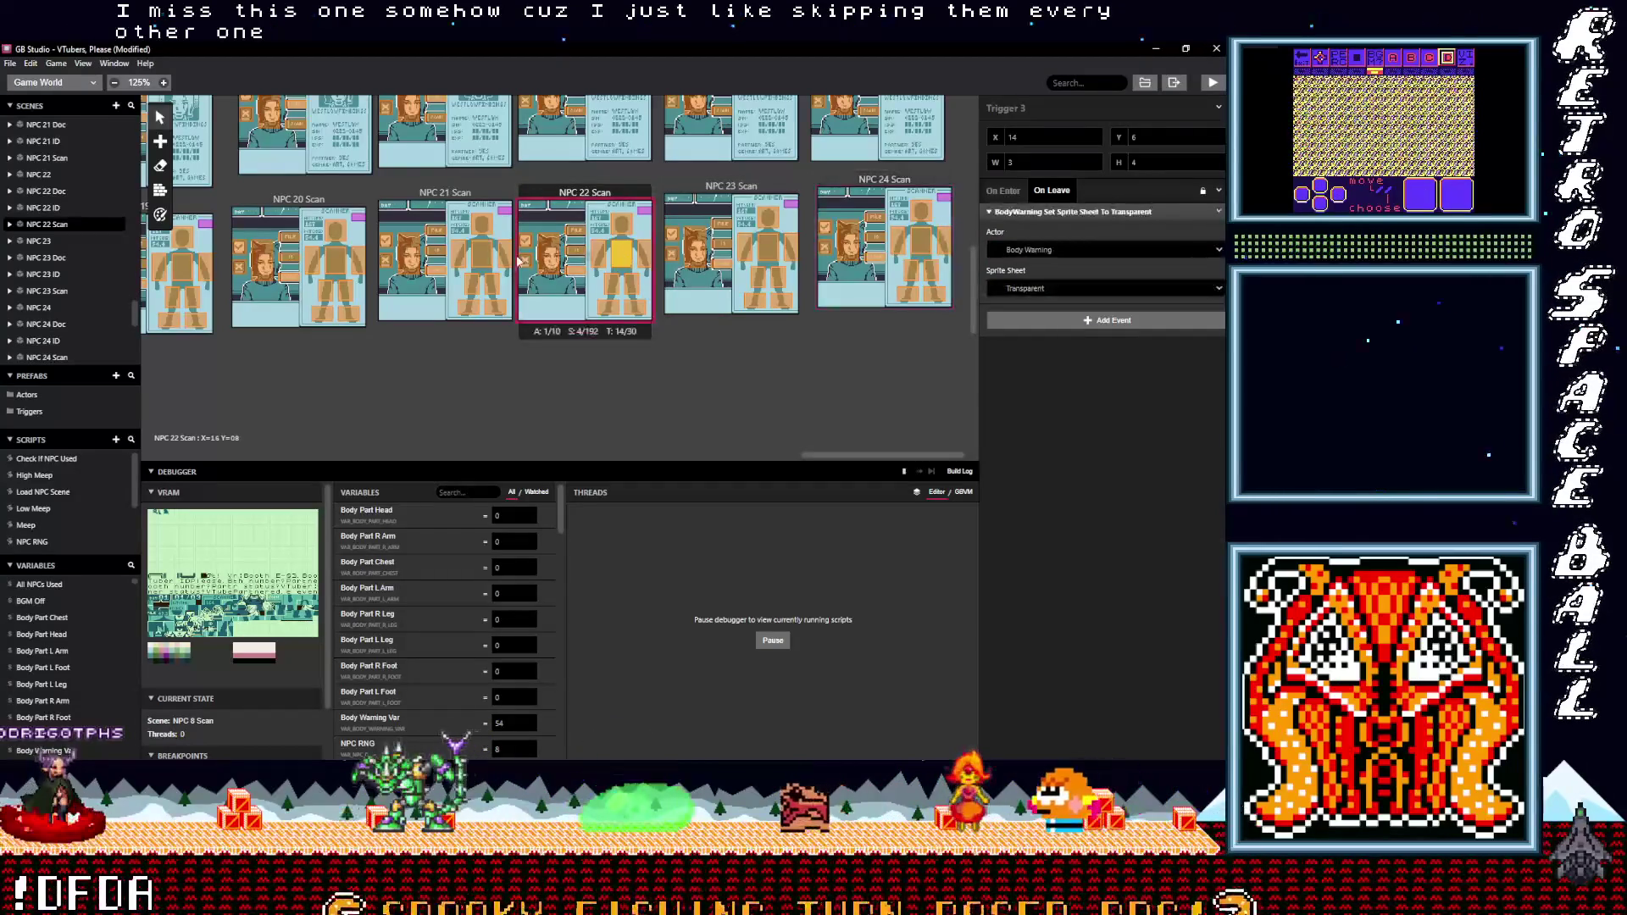
pyautogui.click(483, 255)
pyautogui.moveTo(884, 458); pyautogui.dragTo(756, 459)
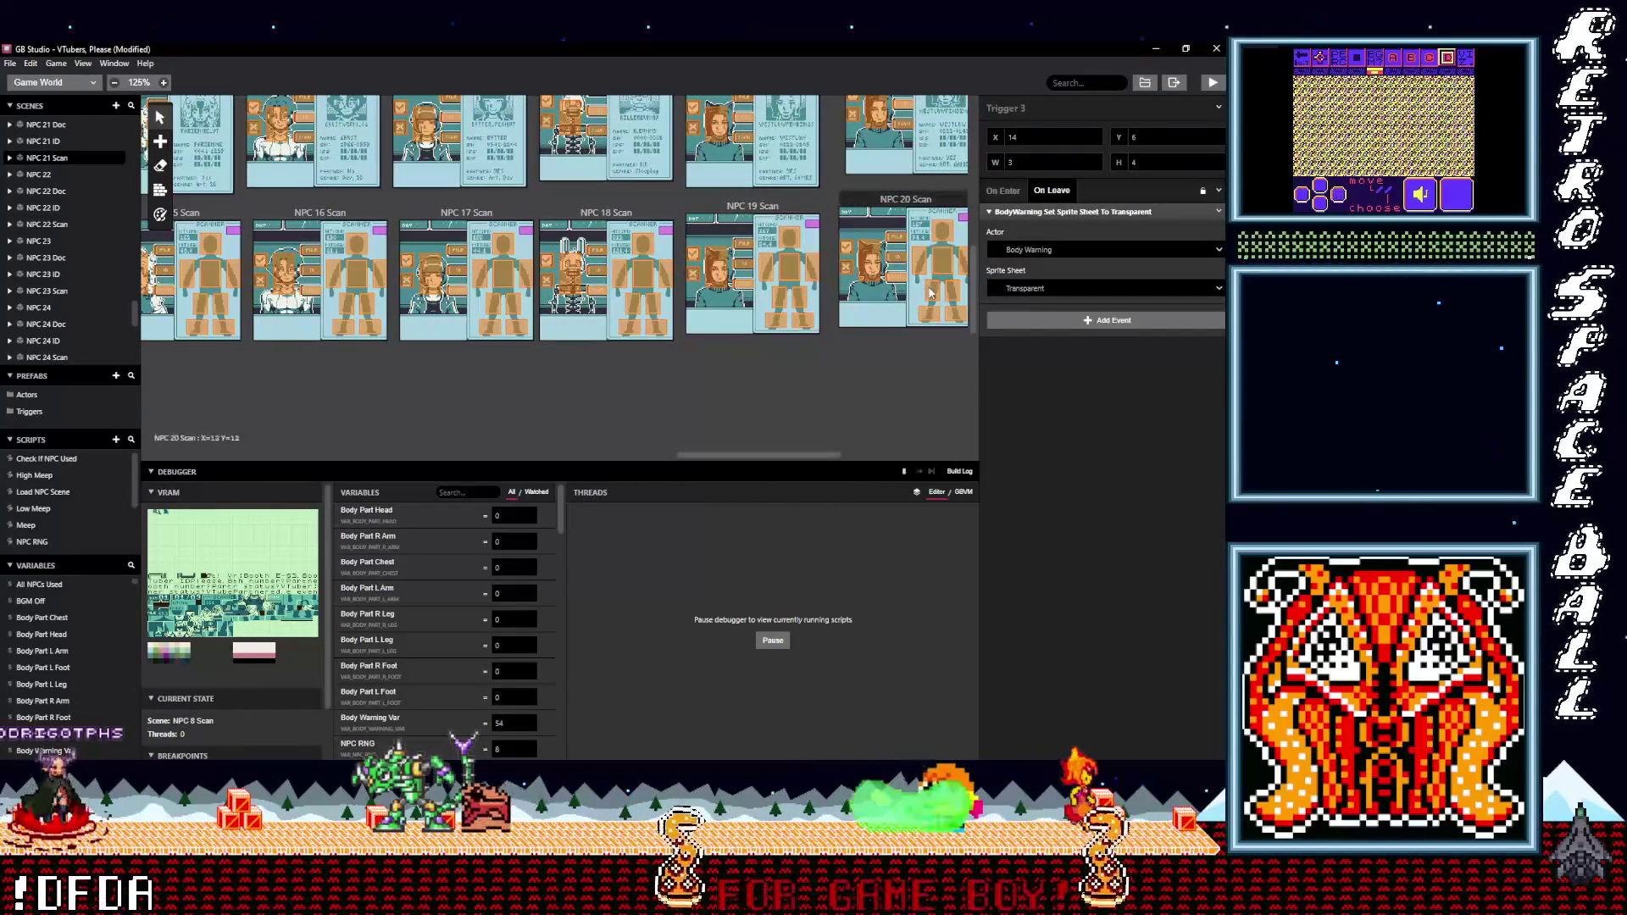
pyautogui.click(931, 293)
pyautogui.click(964, 262)
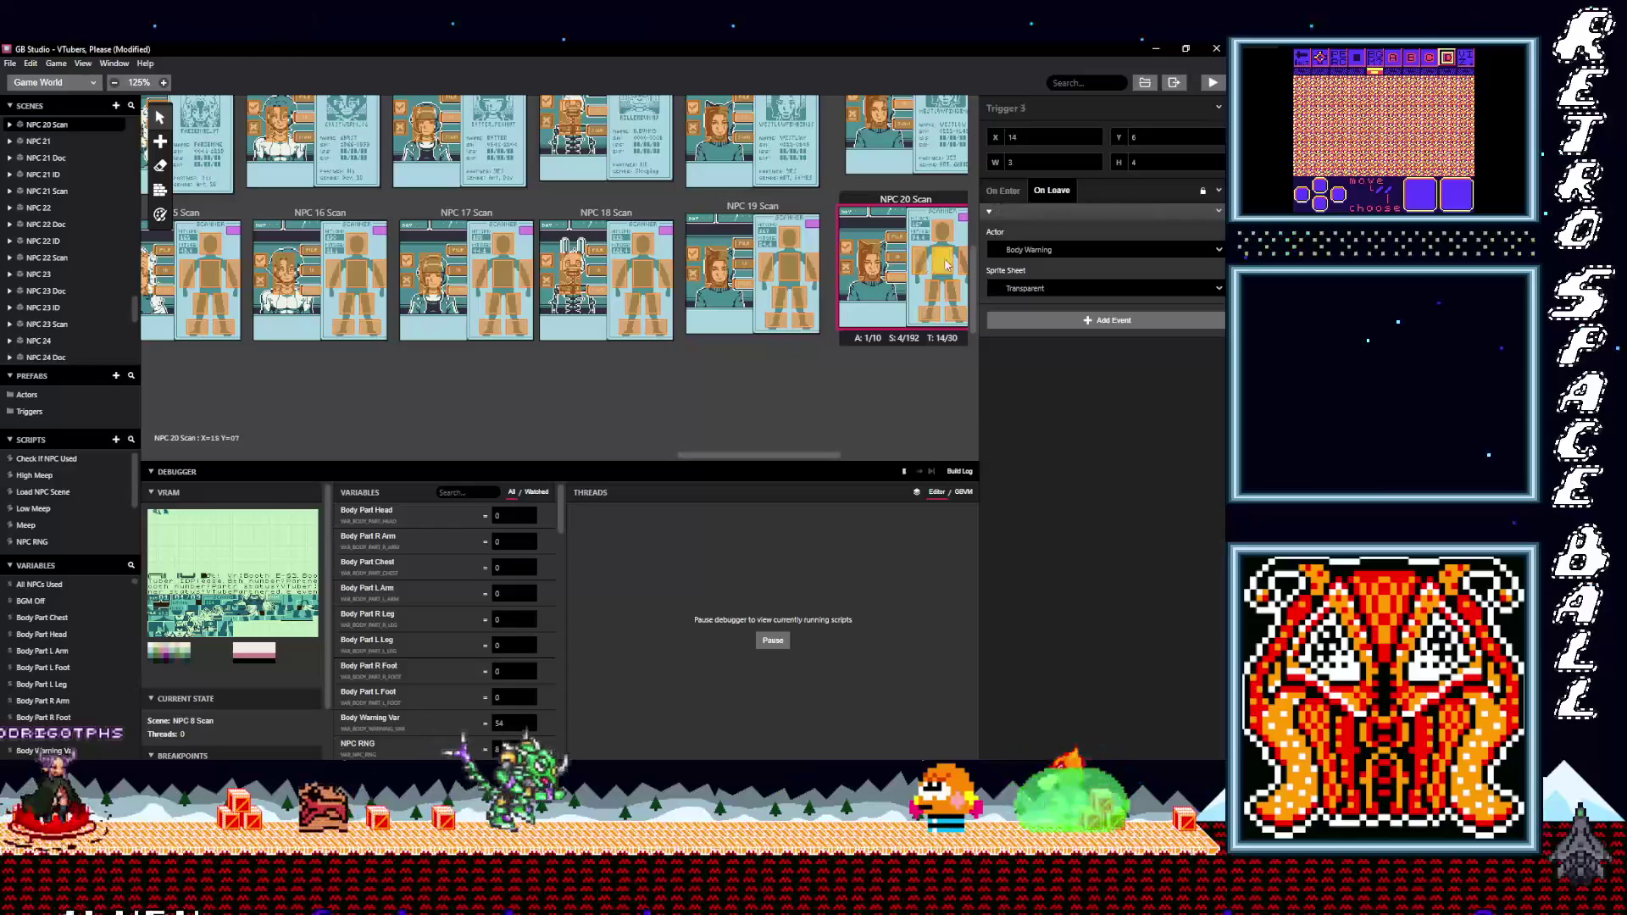
pyautogui.click(805, 272)
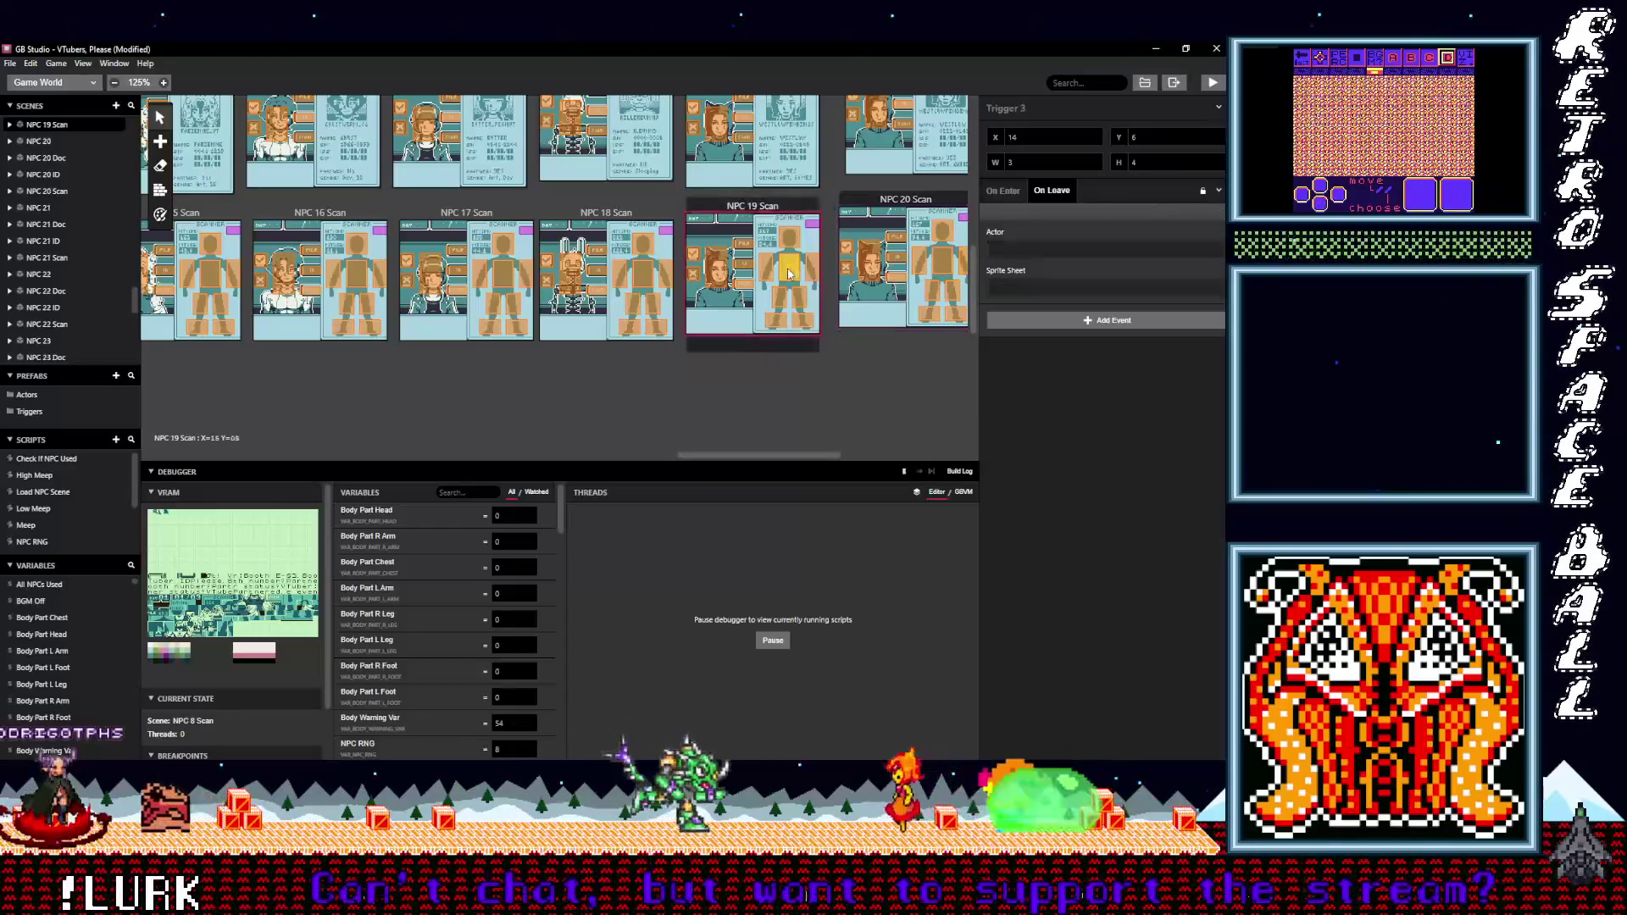
pyautogui.click(776, 320)
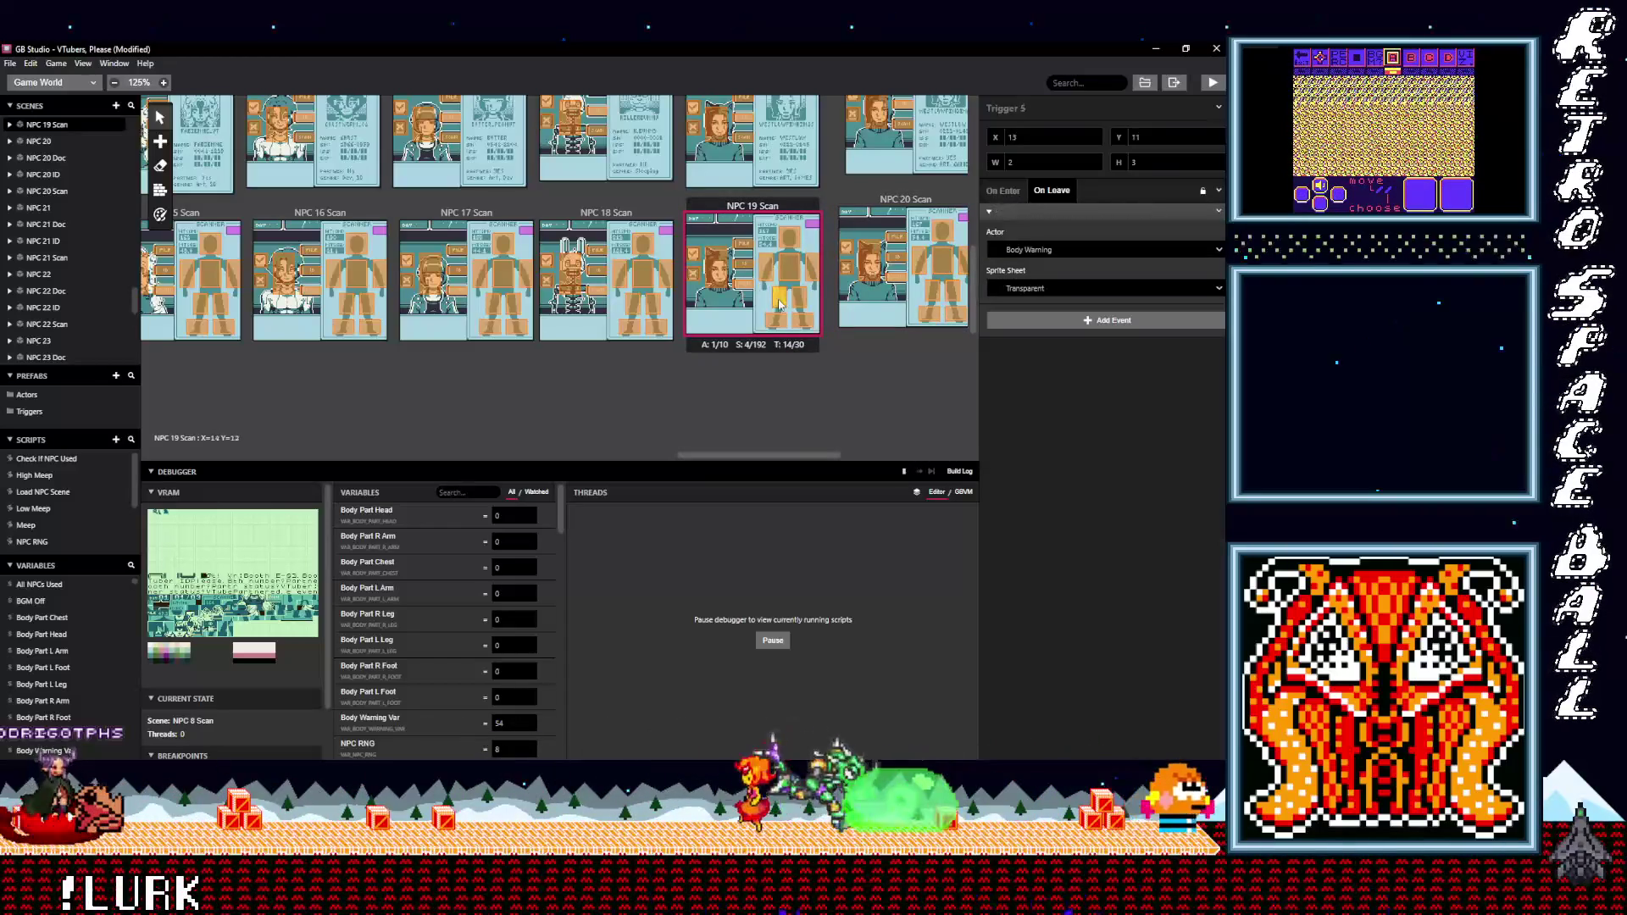
pyautogui.click(634, 273)
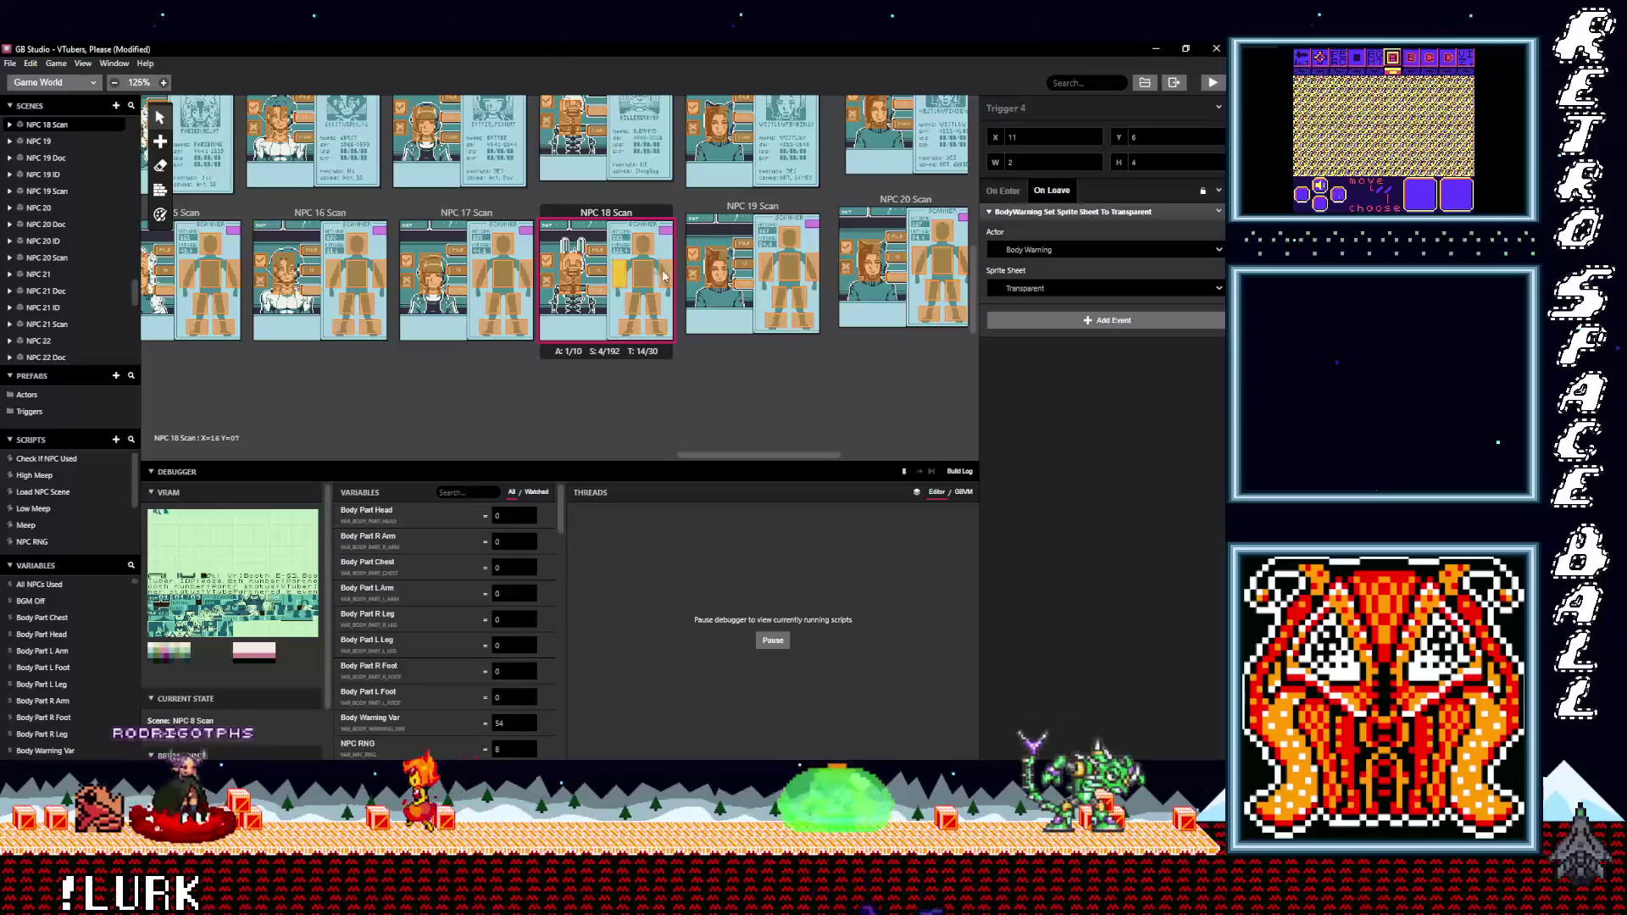
pyautogui.click(638, 302)
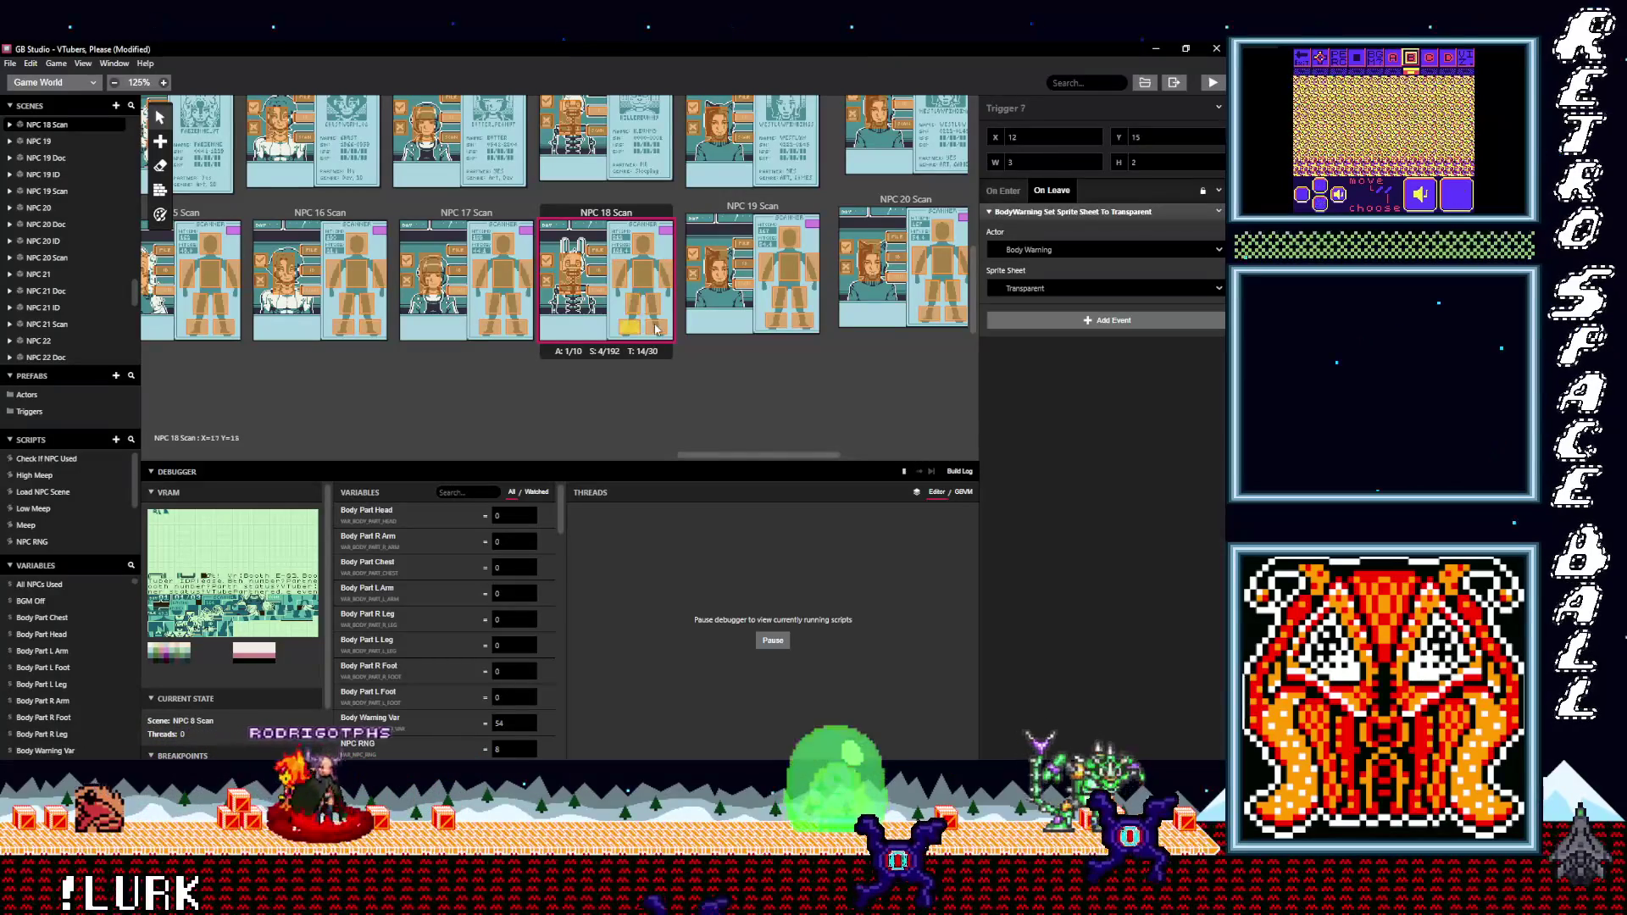
# - Verify the triggers on NPC 17, 16, 15 and 14 Scan, ending on NPC 14's chest trigger
pyautogui.moveTo(760, 456)
pyautogui.mouseDown()
pyautogui.moveTo(725, 449)
pyautogui.moveTo(729, 336)
pyautogui.mouseUp()
pyautogui.click(714, 273)
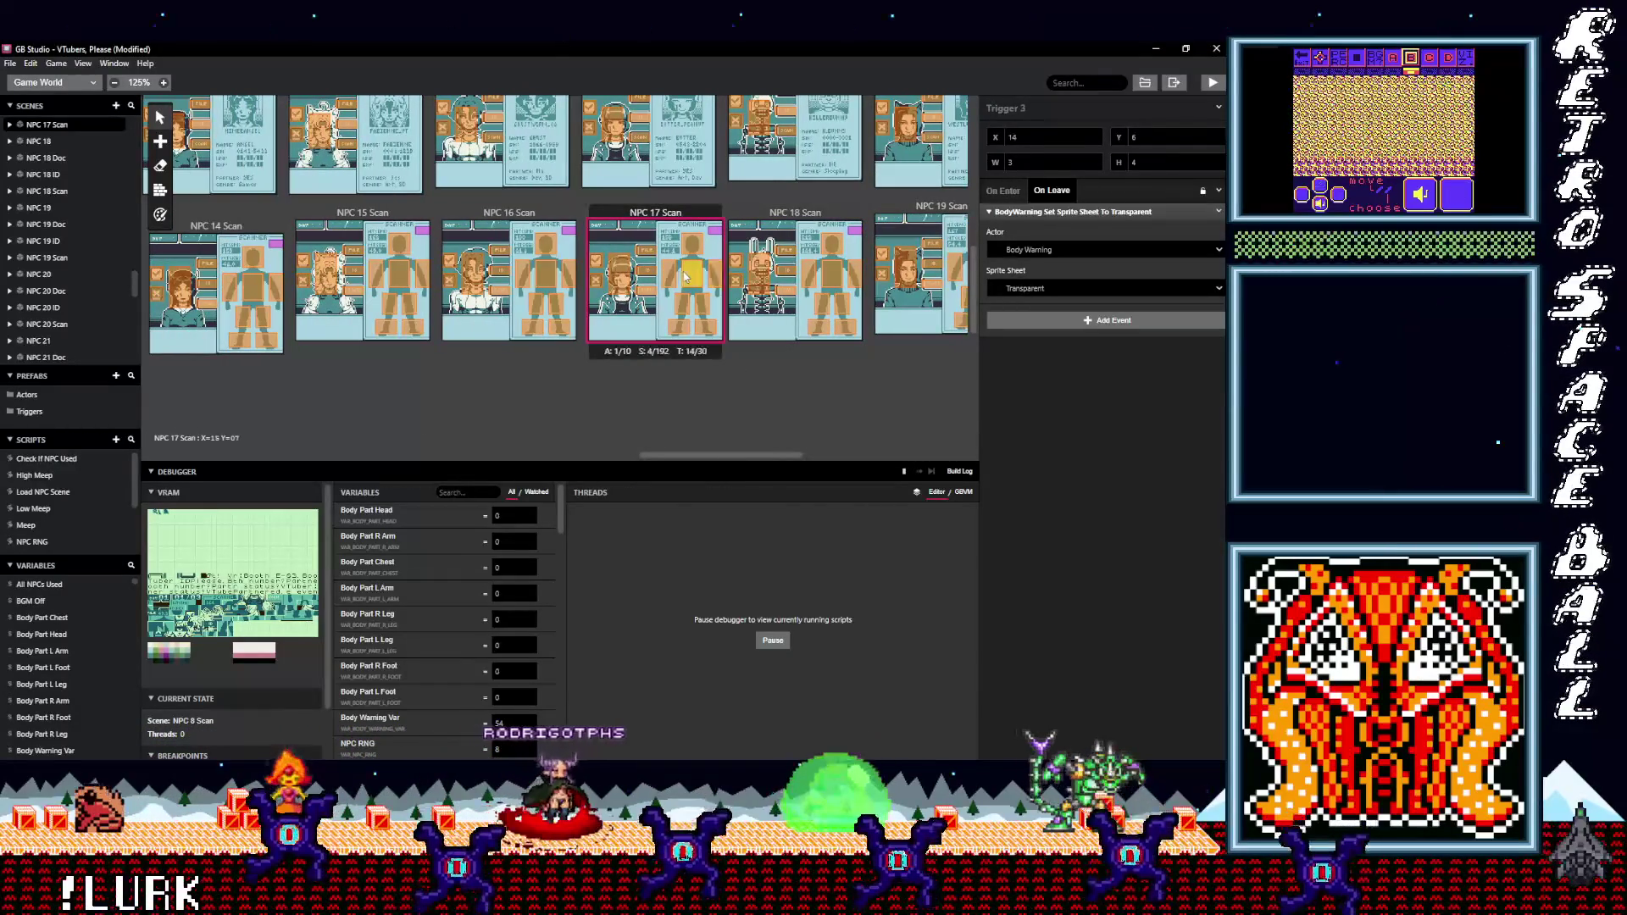
pyautogui.click(705, 327)
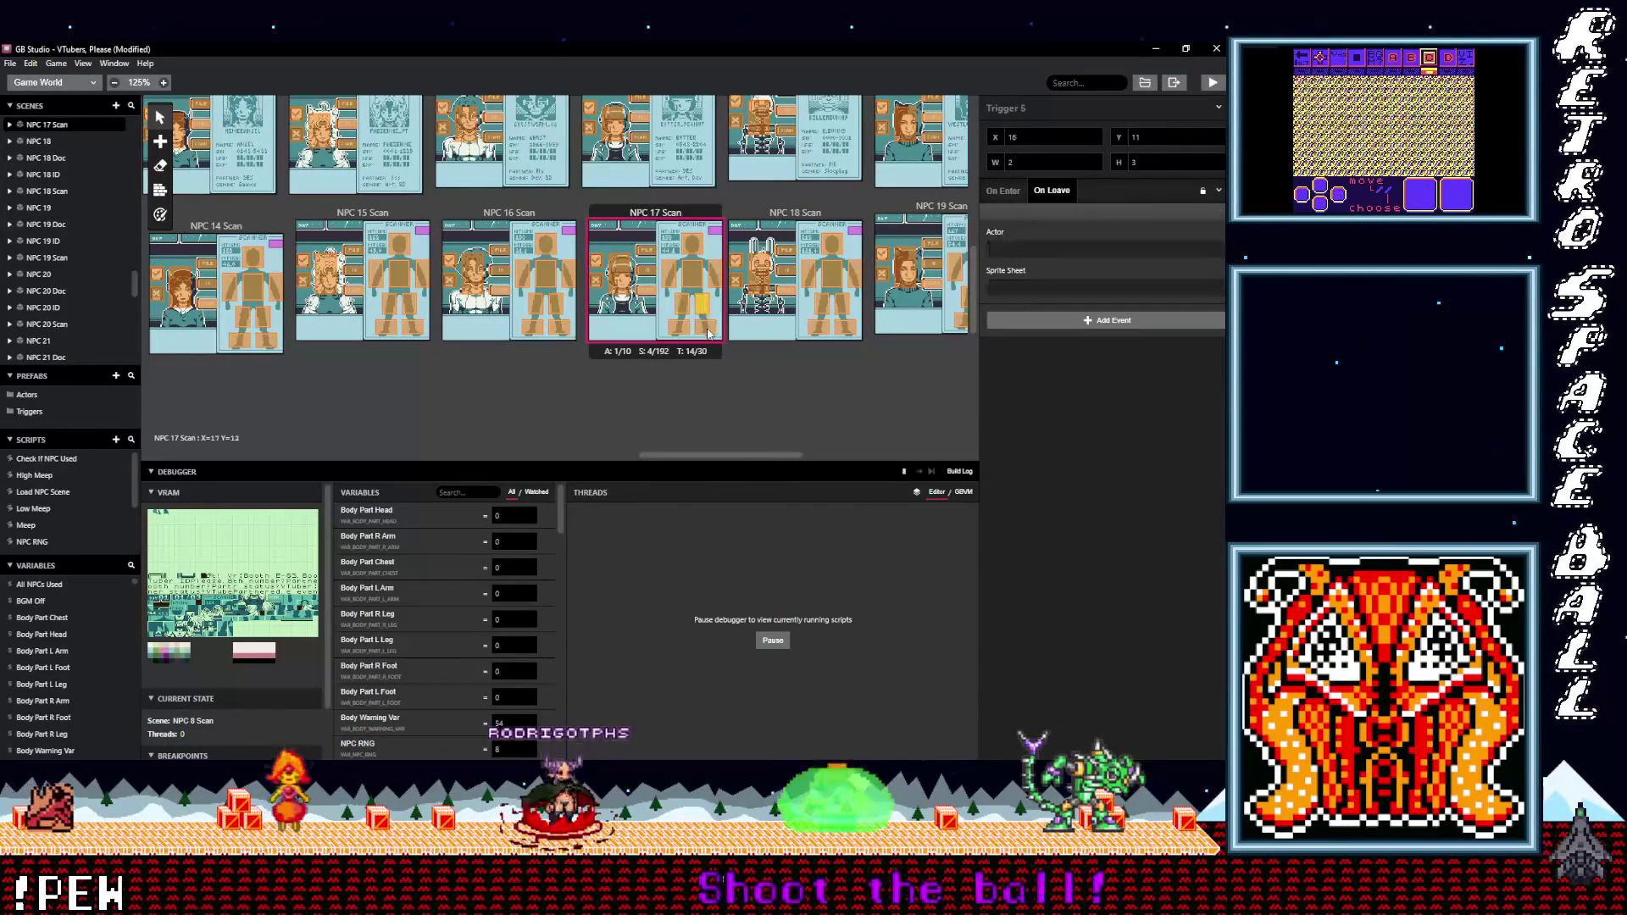
pyautogui.click(679, 325)
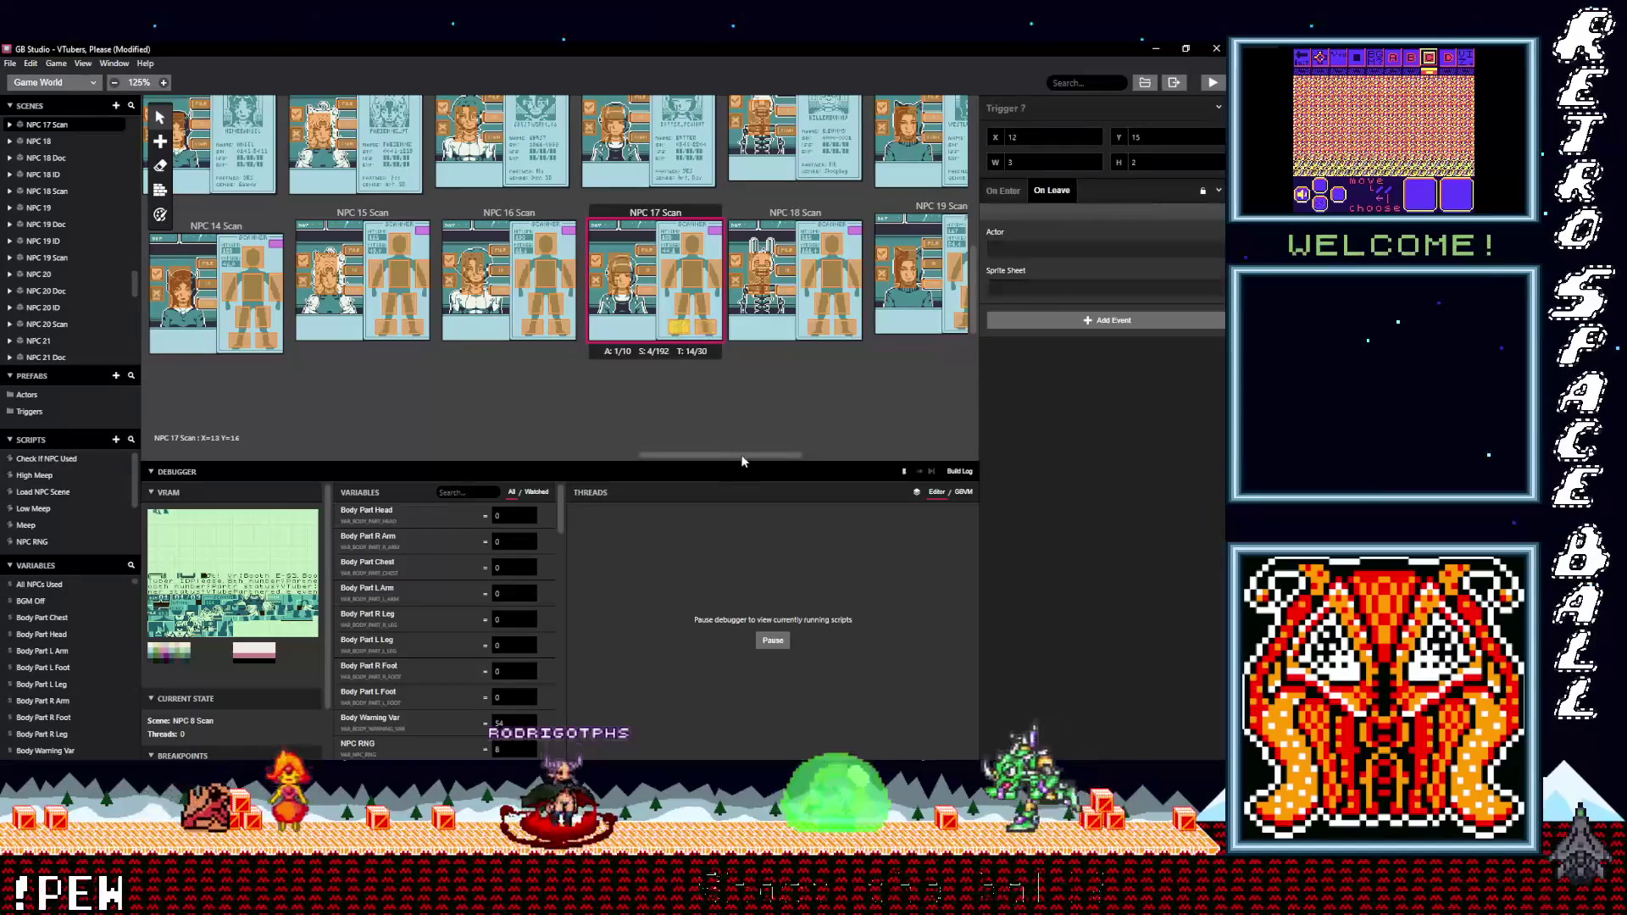
pyautogui.hscroll(-3, 689, 451)
pyautogui.click(809, 302)
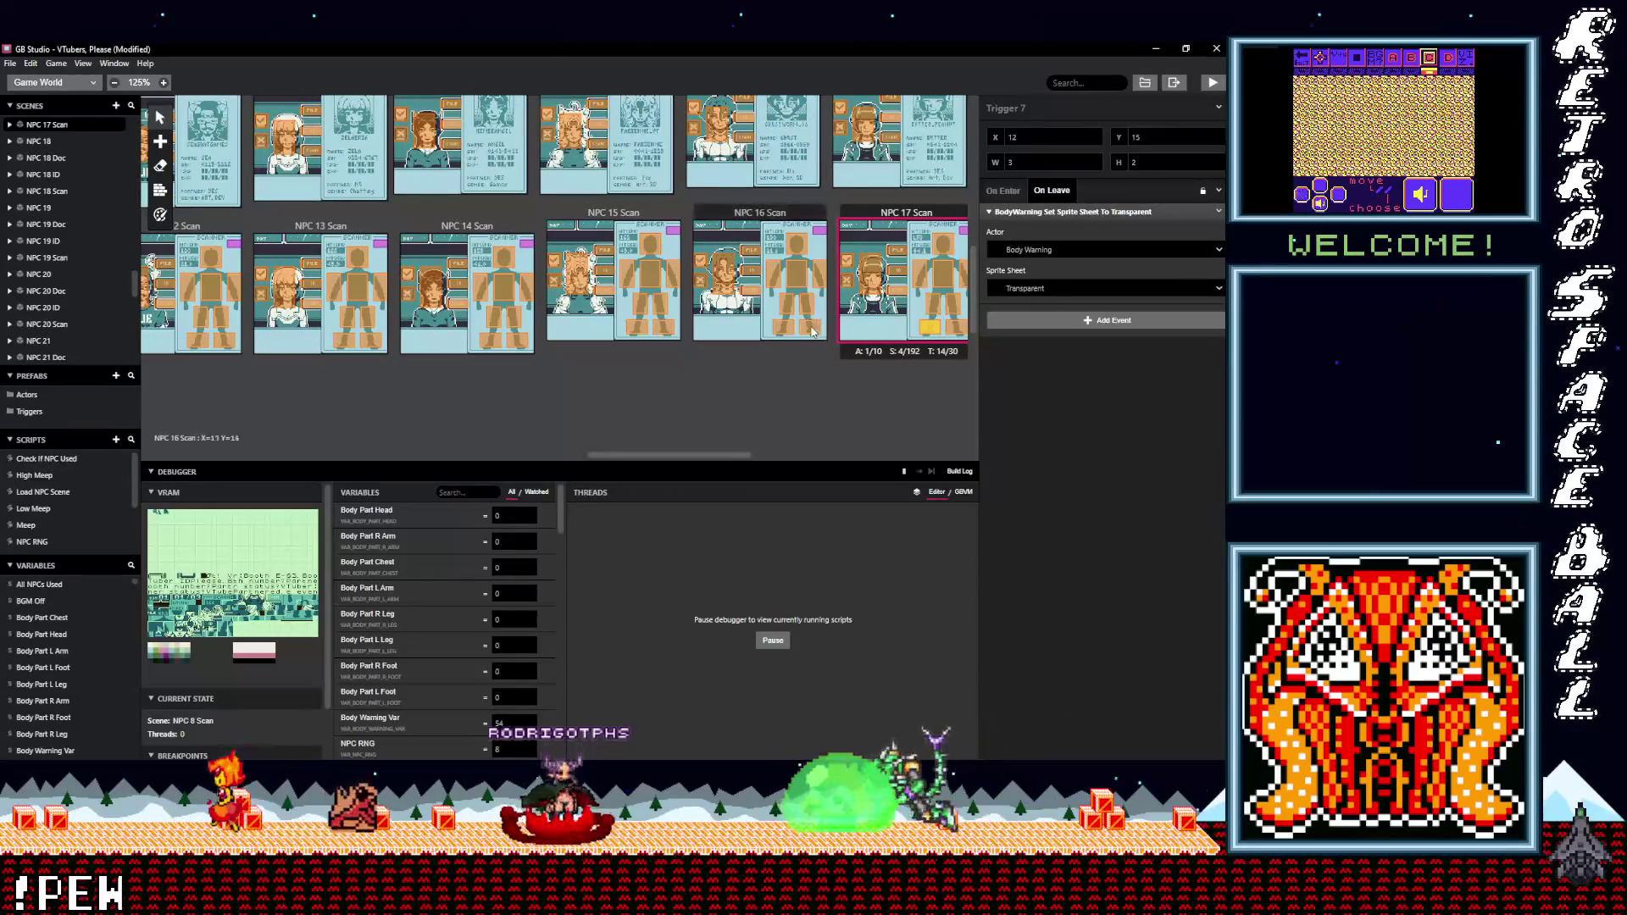
pyautogui.click(798, 246)
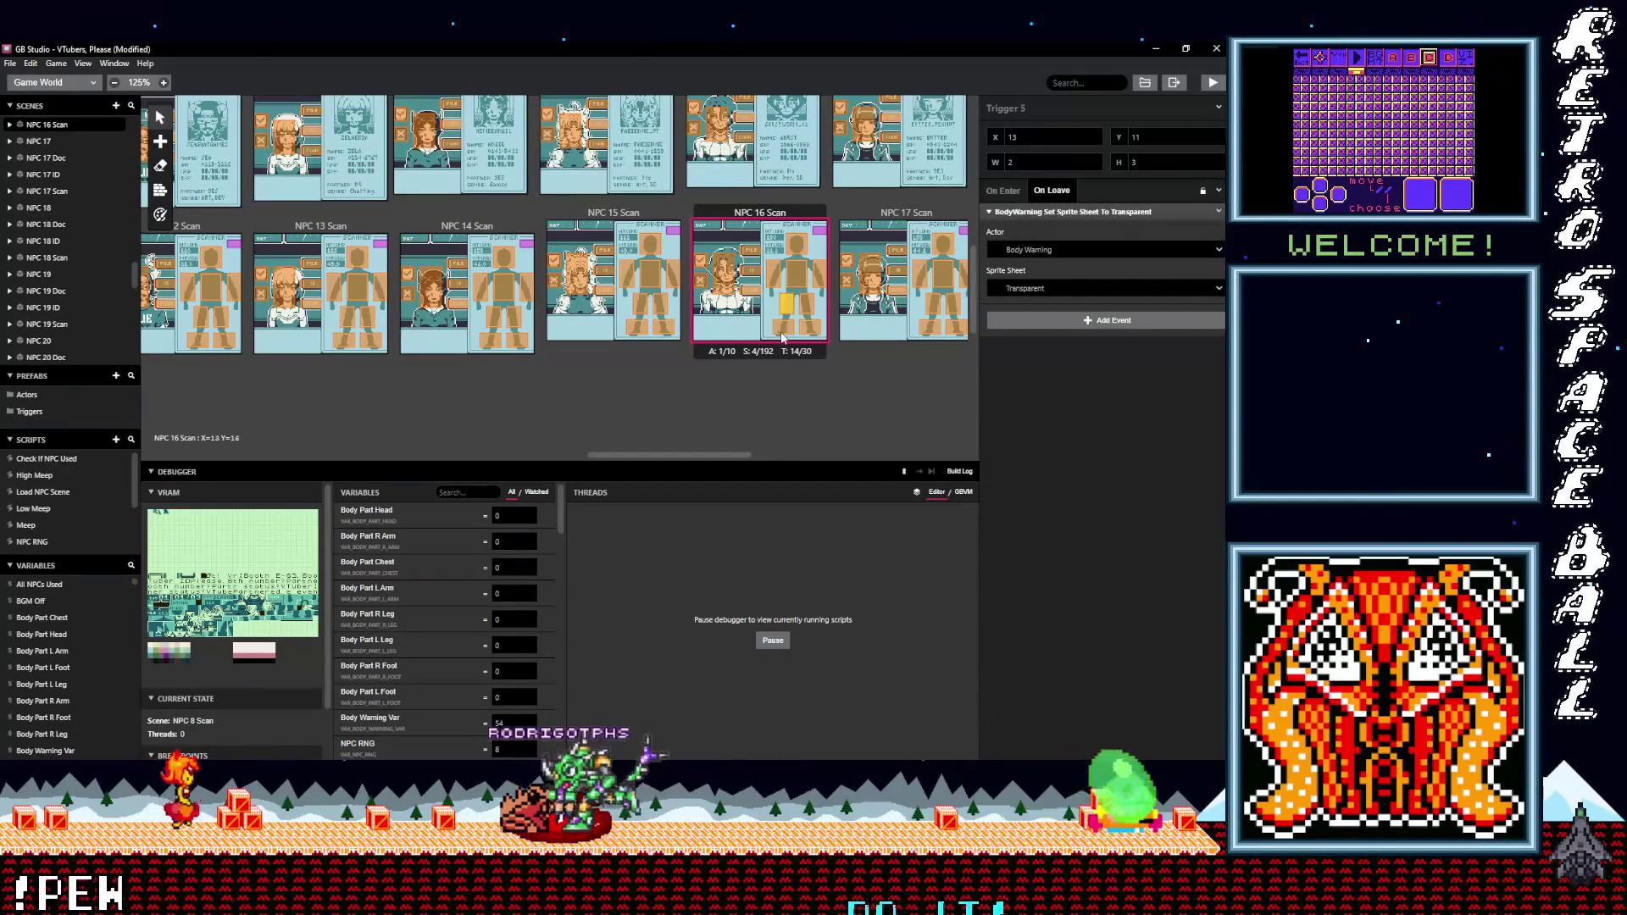
pyautogui.click(664, 327)
pyautogui.click(661, 305)
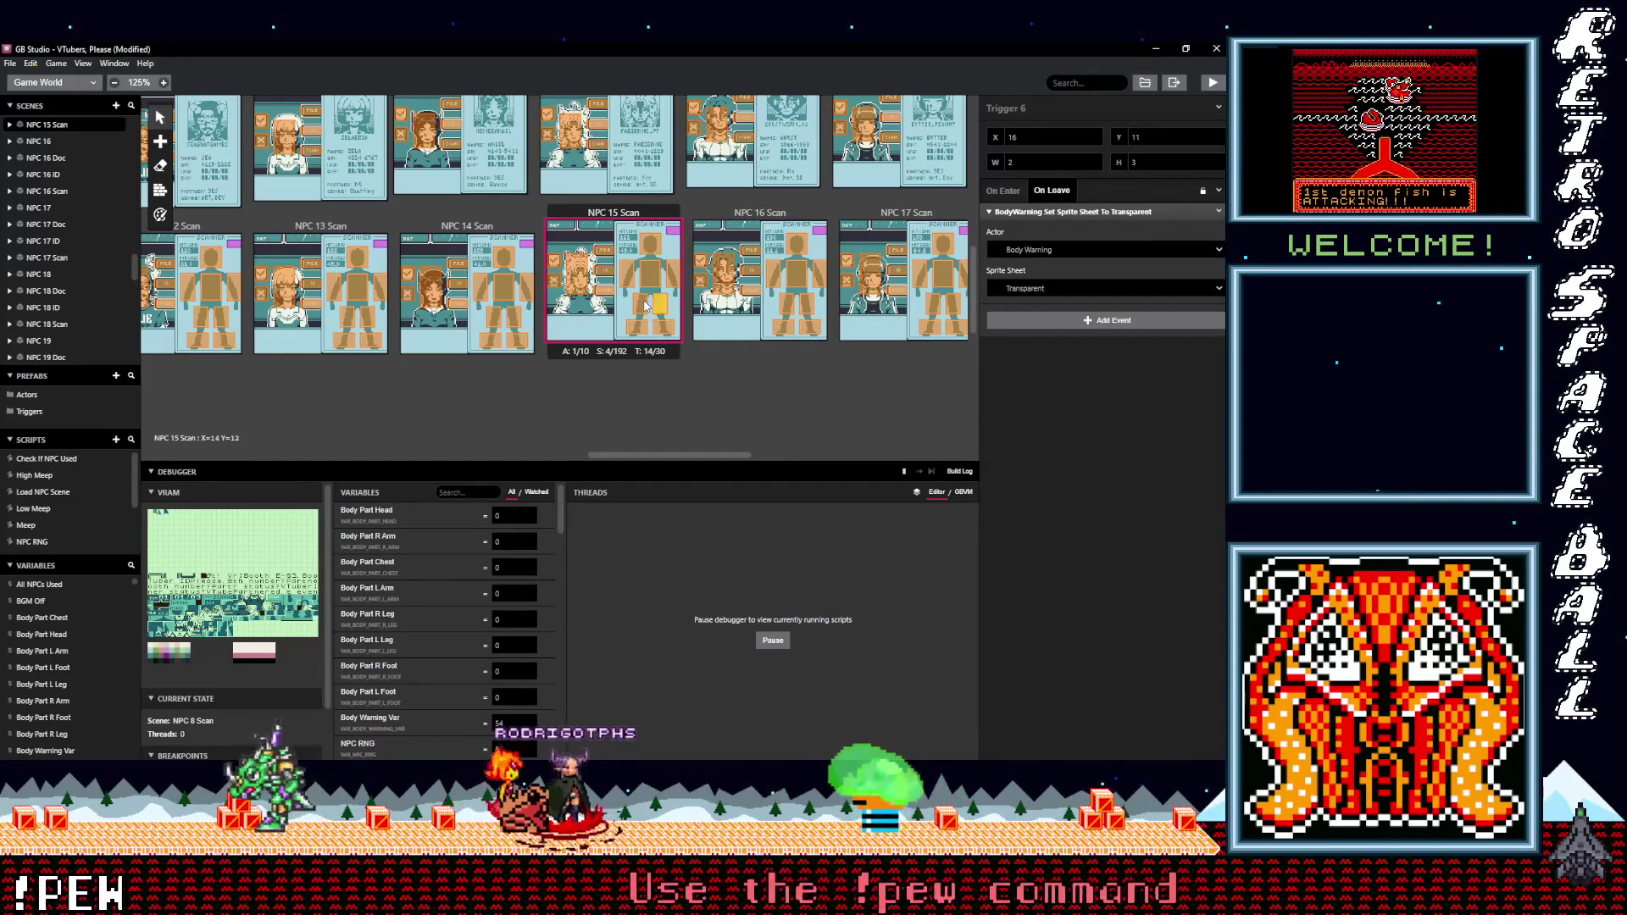
pyautogui.click(644, 327)
pyautogui.click(631, 277)
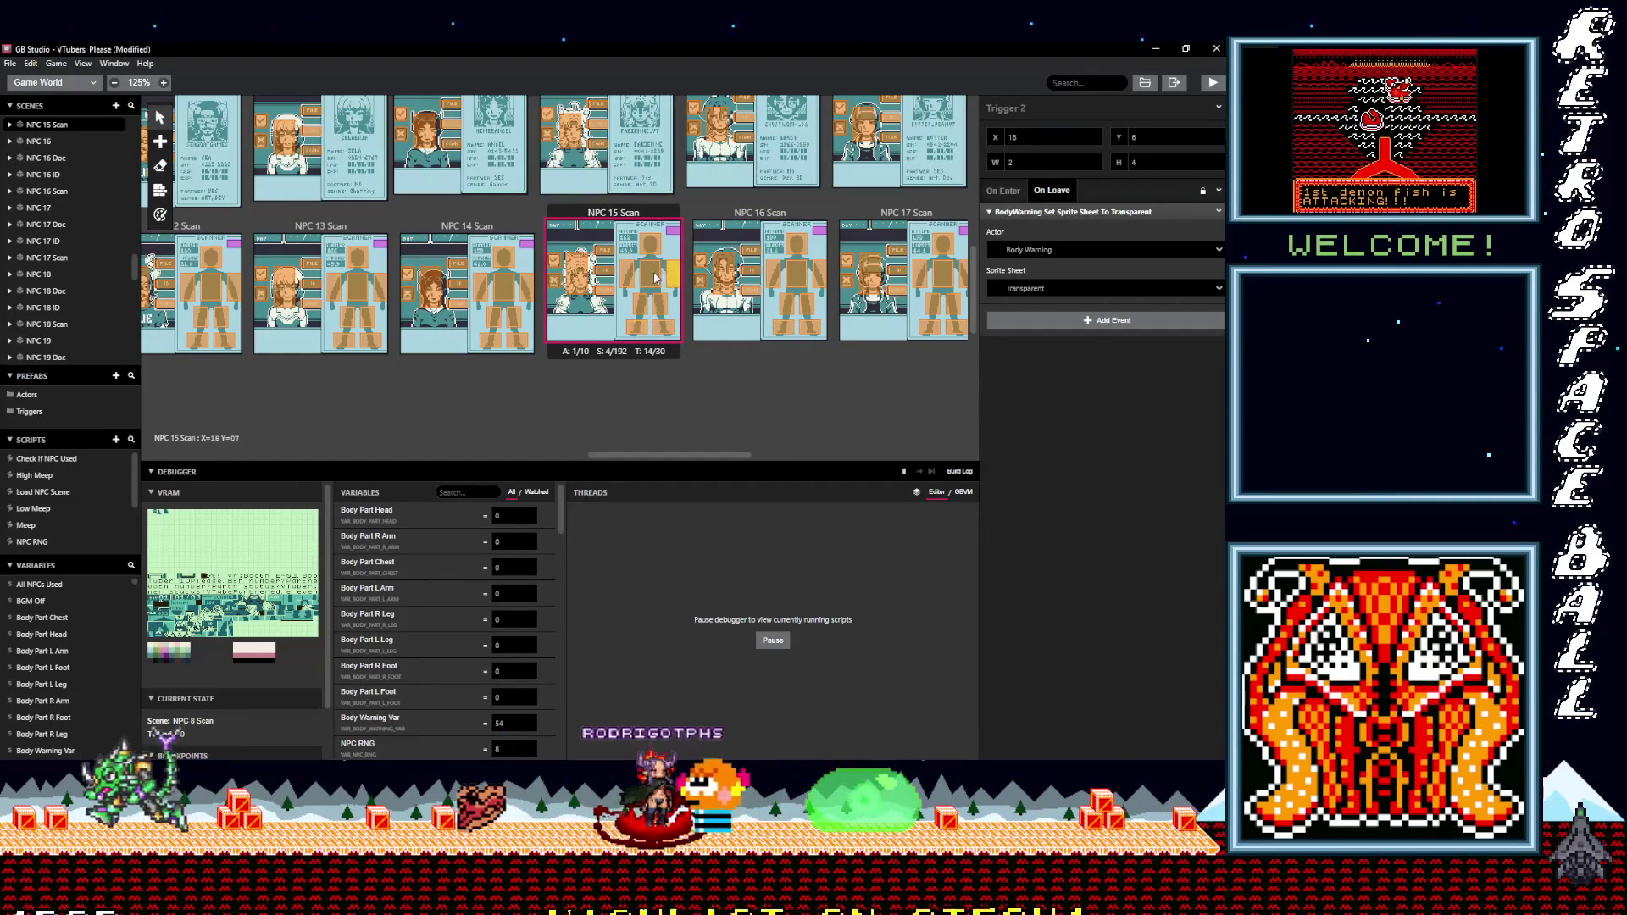
pyautogui.click(520, 341)
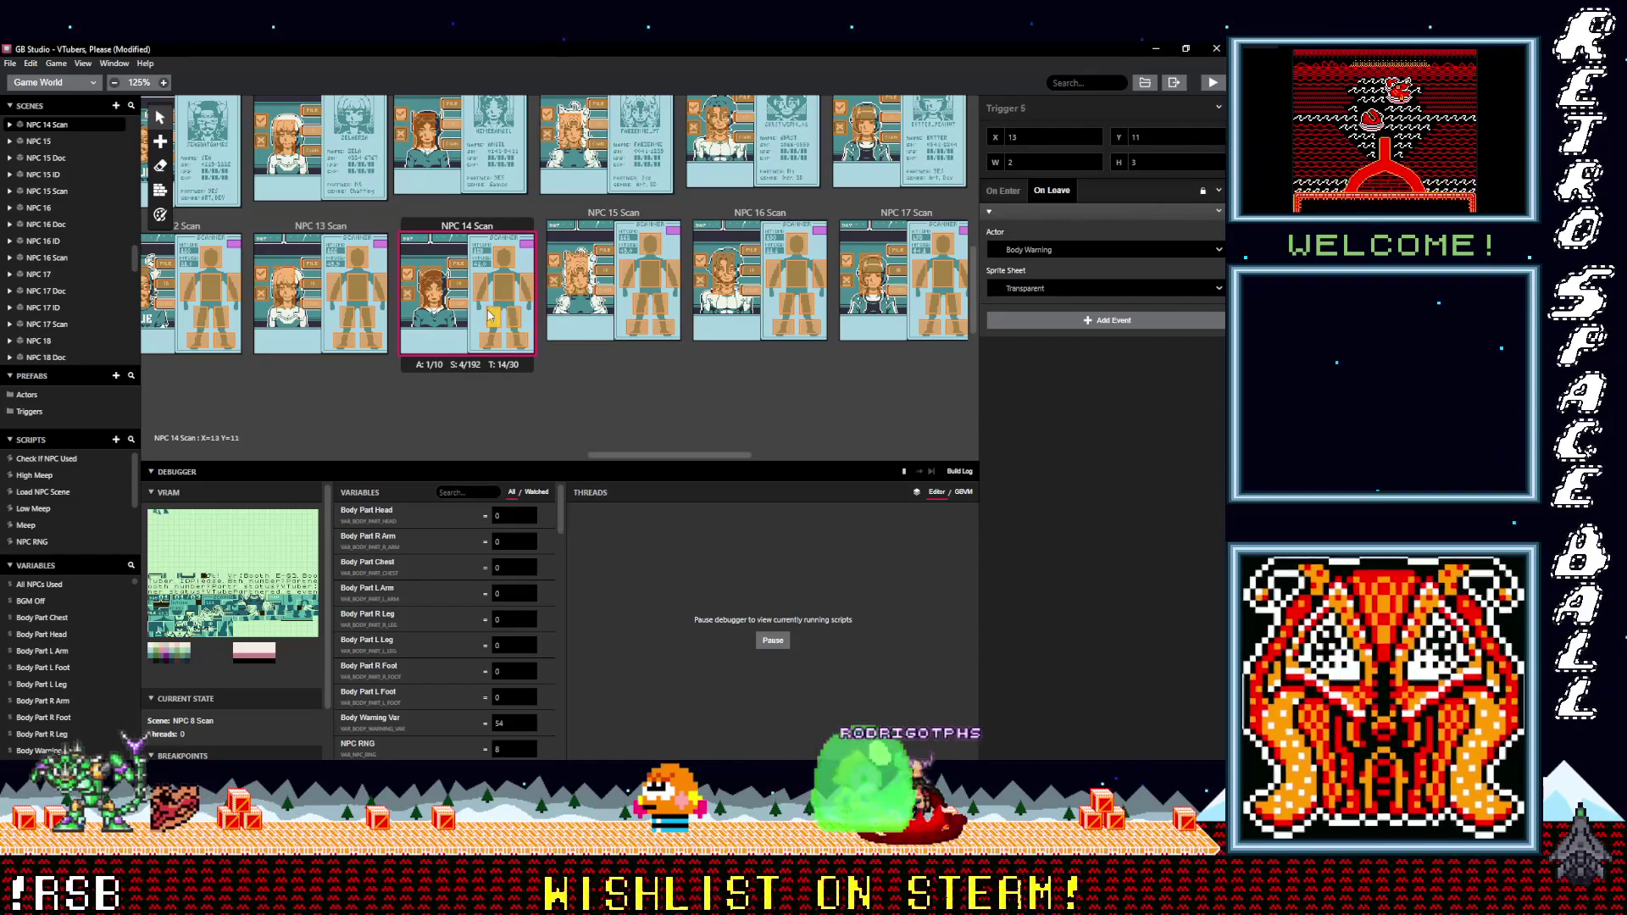
pyautogui.click(508, 290)
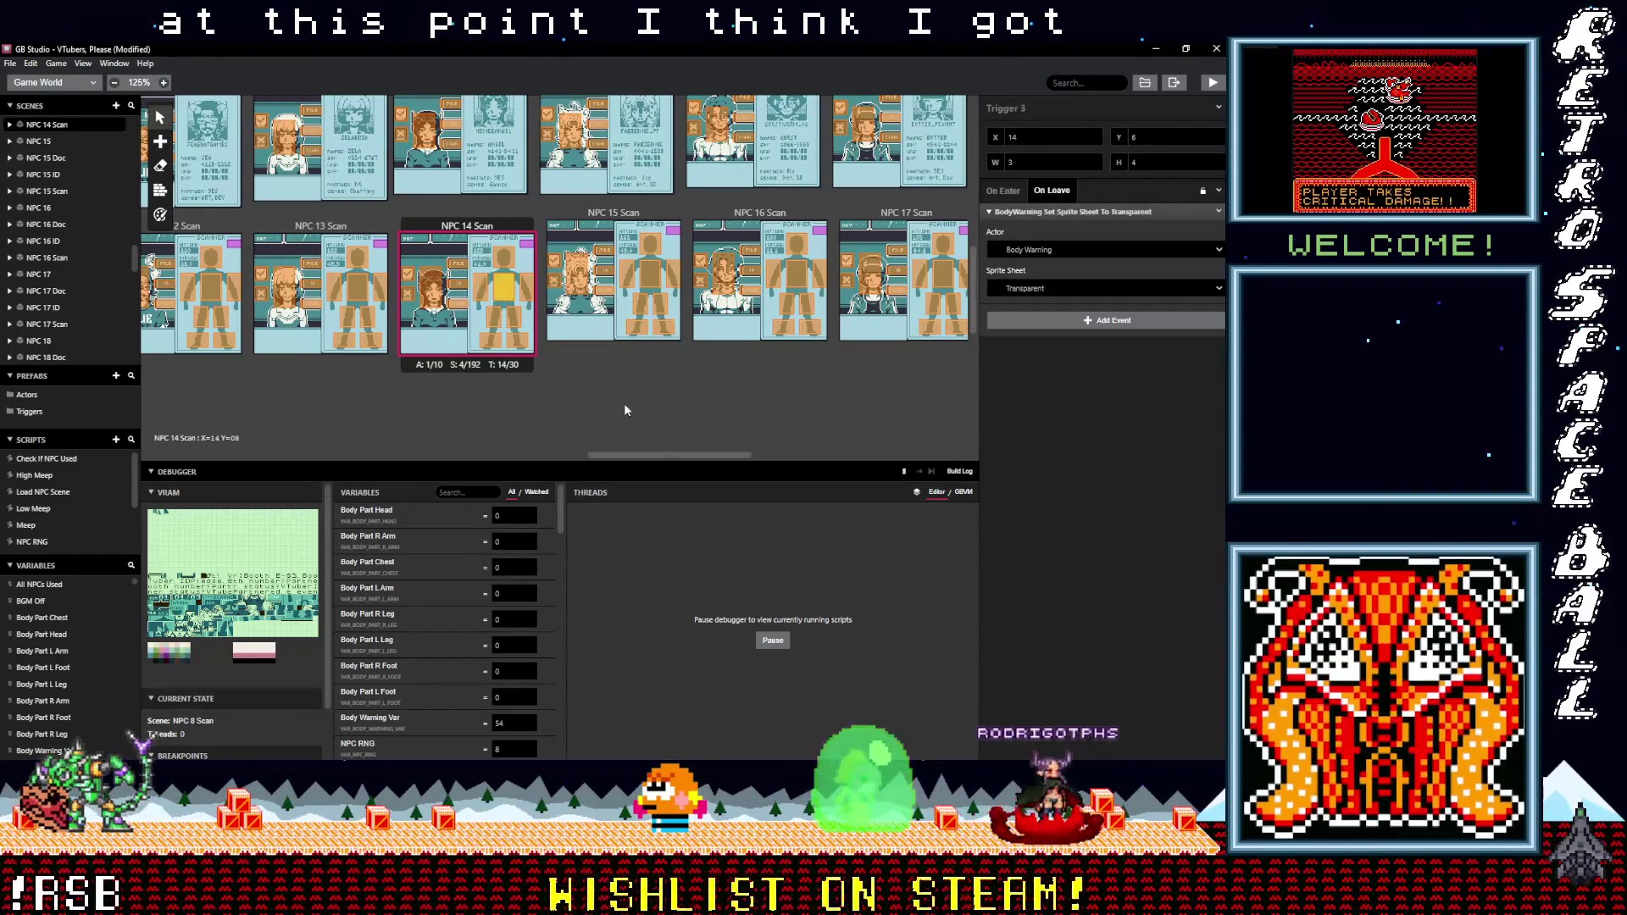
pyautogui.moveTo(664, 456); pyautogui.dragTo(613, 454)
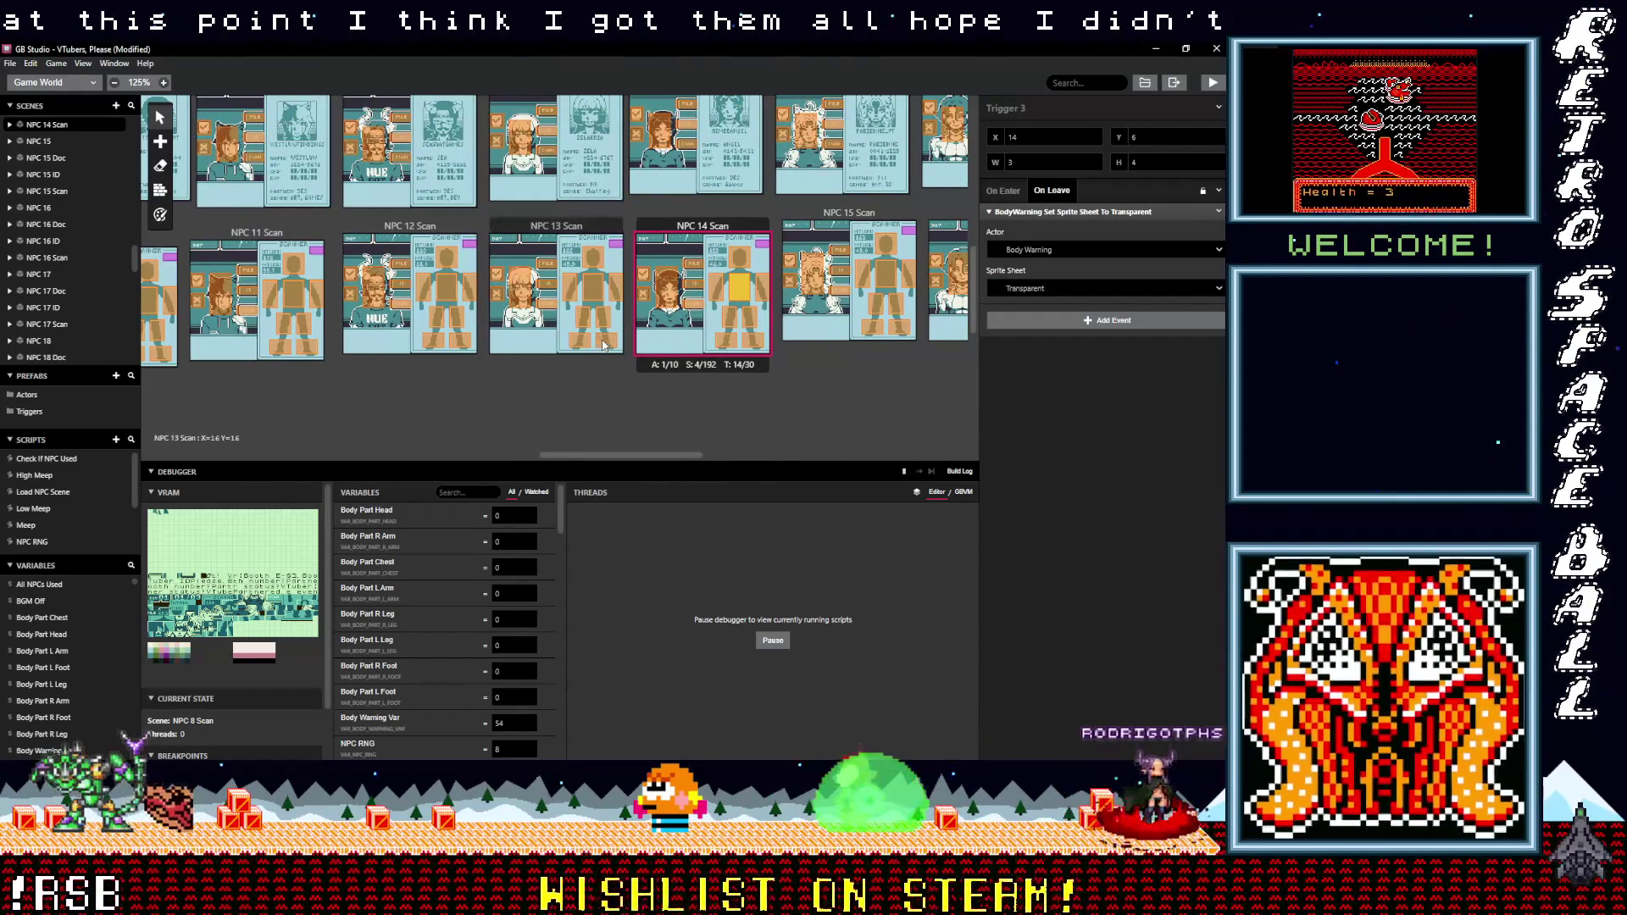
pyautogui.click(584, 344)
pyautogui.click(583, 319)
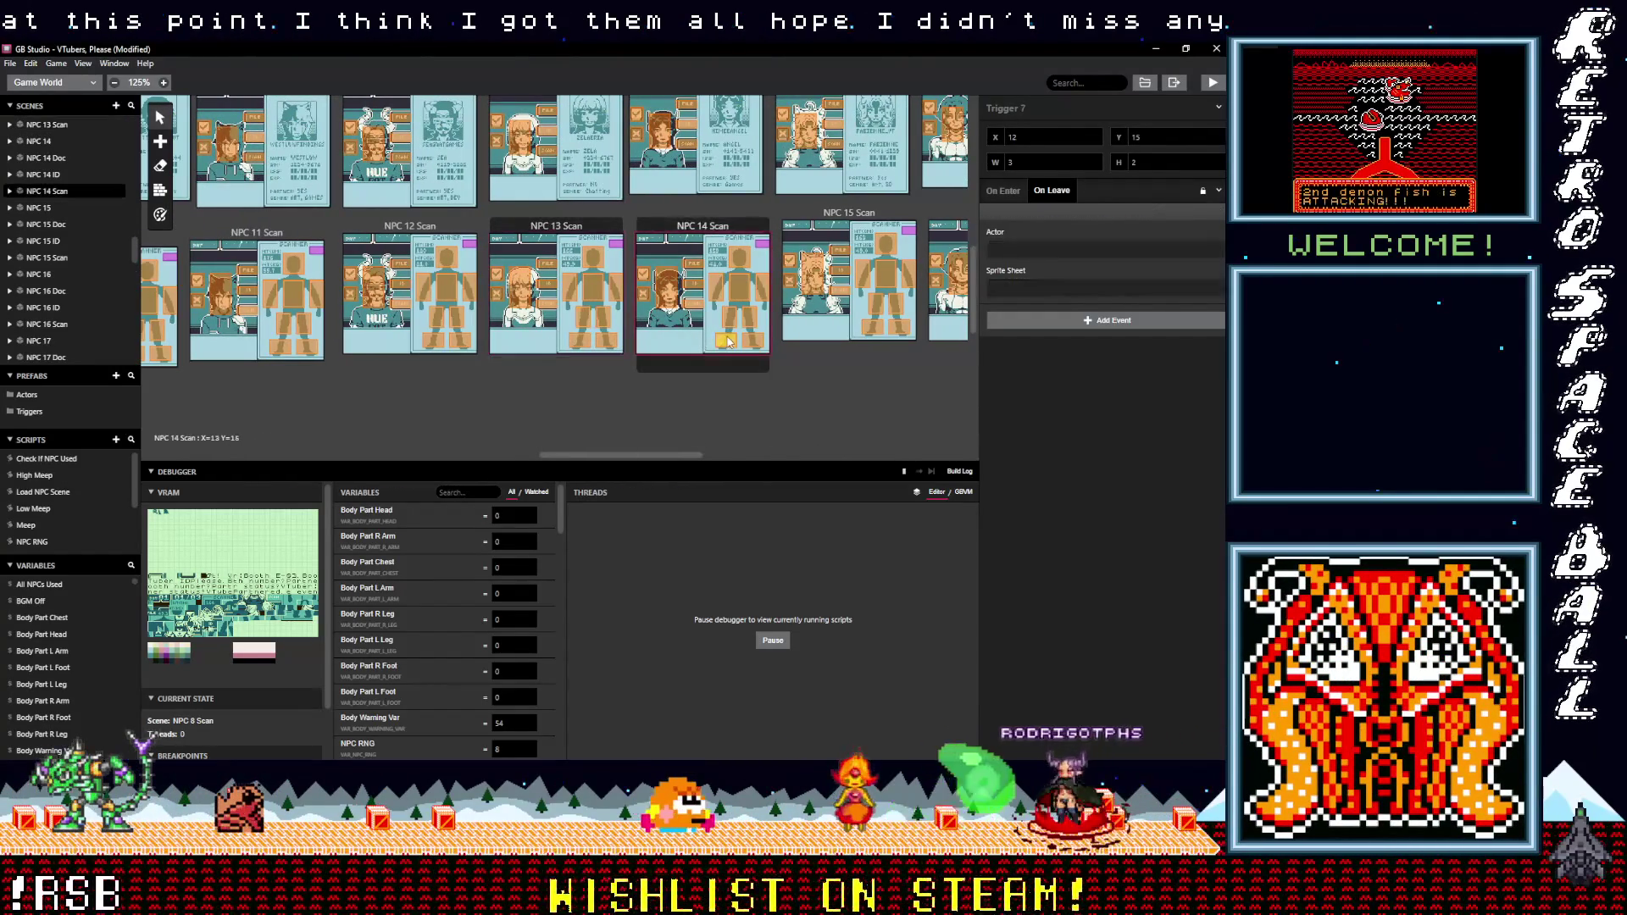
pyautogui.click(616, 288)
pyautogui.click(563, 291)
pyautogui.click(424, 293)
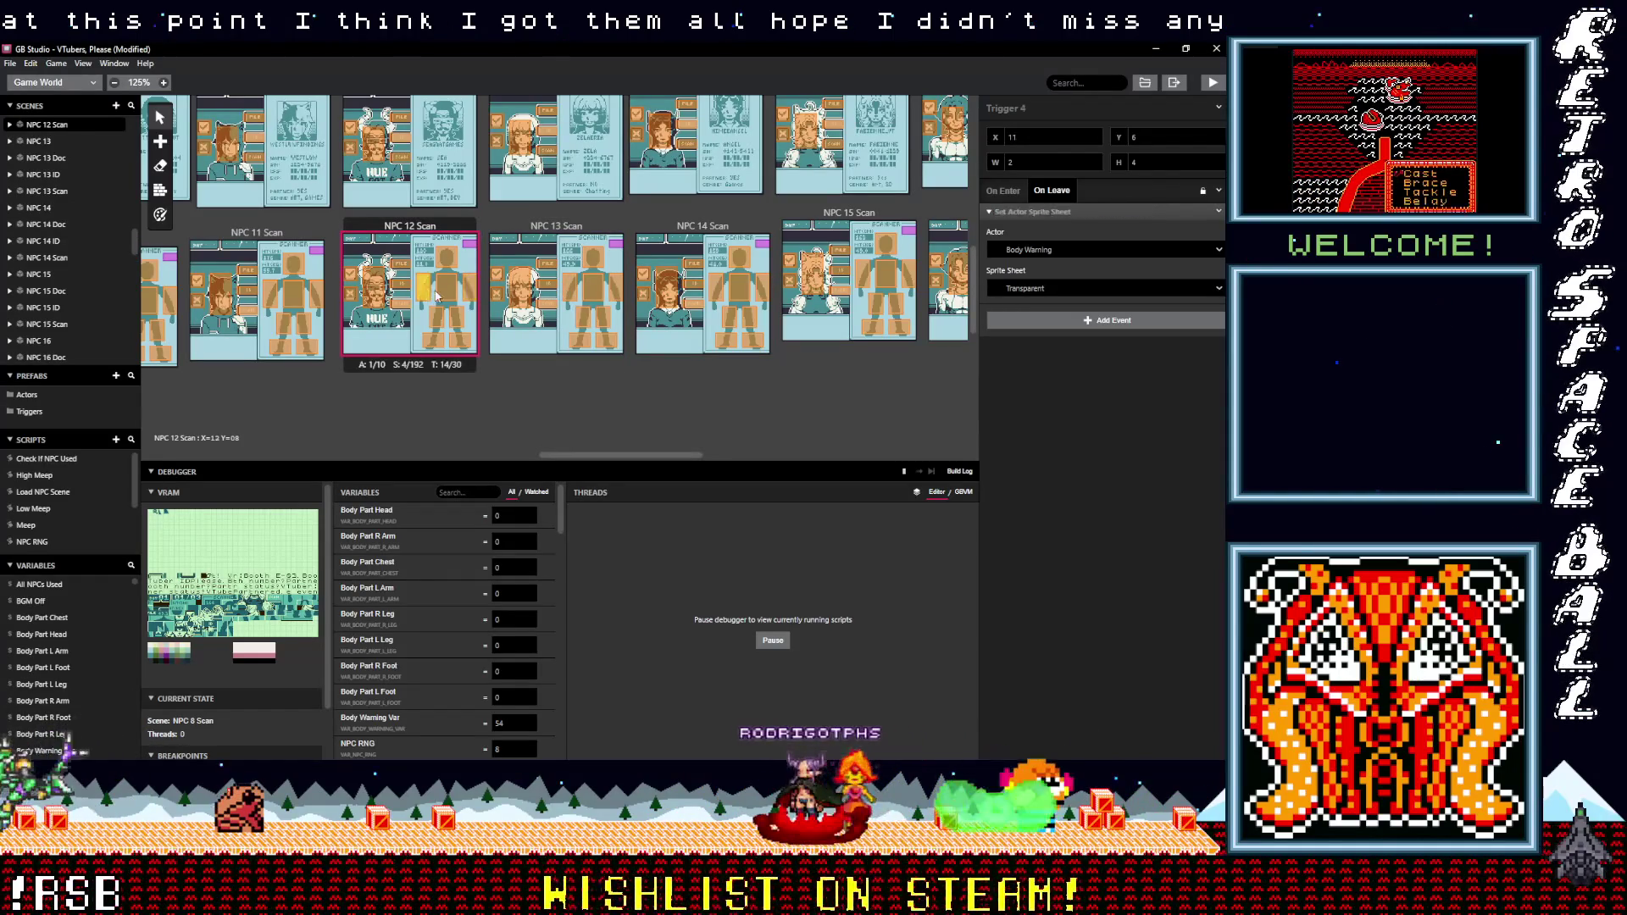
pyautogui.click(455, 317)
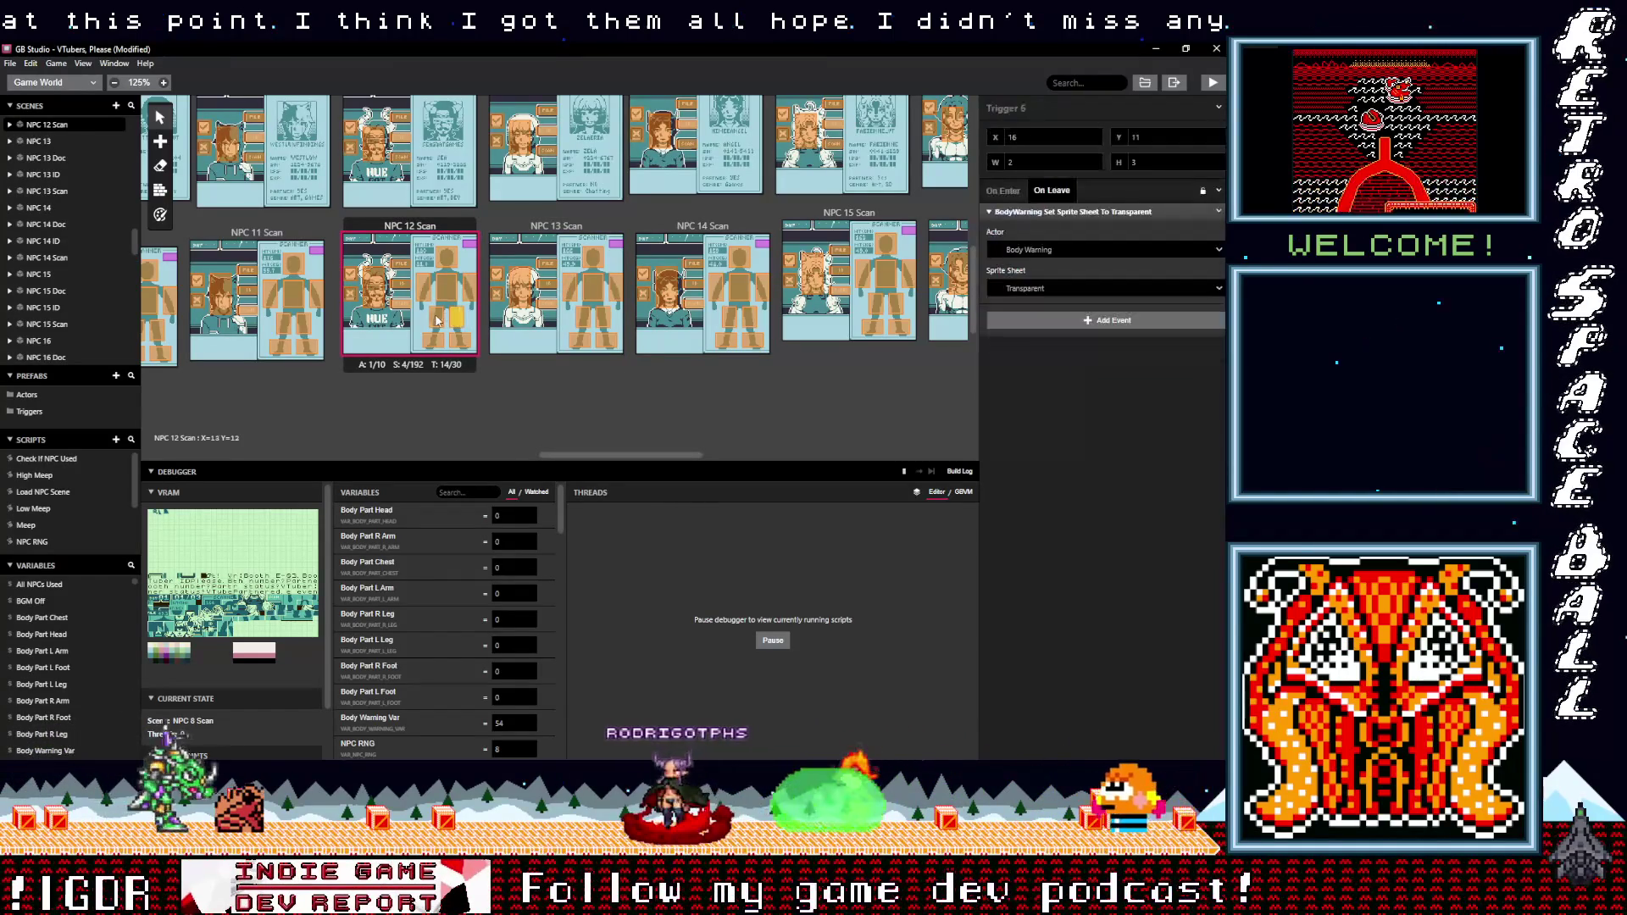
pyautogui.click(460, 339)
pyautogui.moveTo(682, 460); pyautogui.dragTo(628, 460)
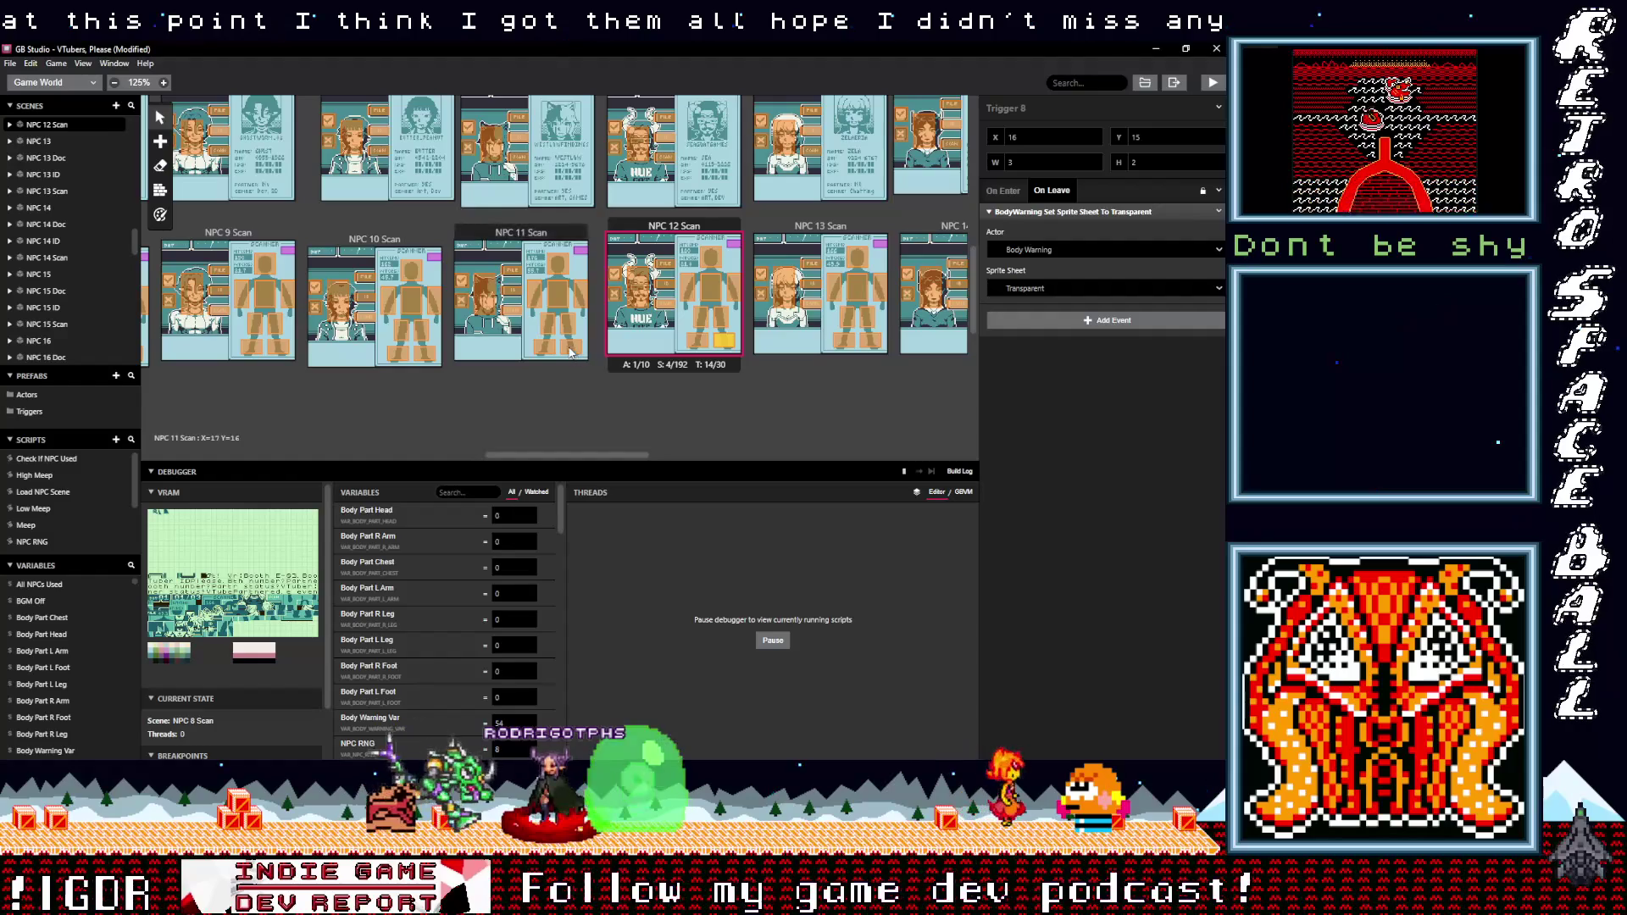
pyautogui.click(570, 351)
pyautogui.click(567, 325)
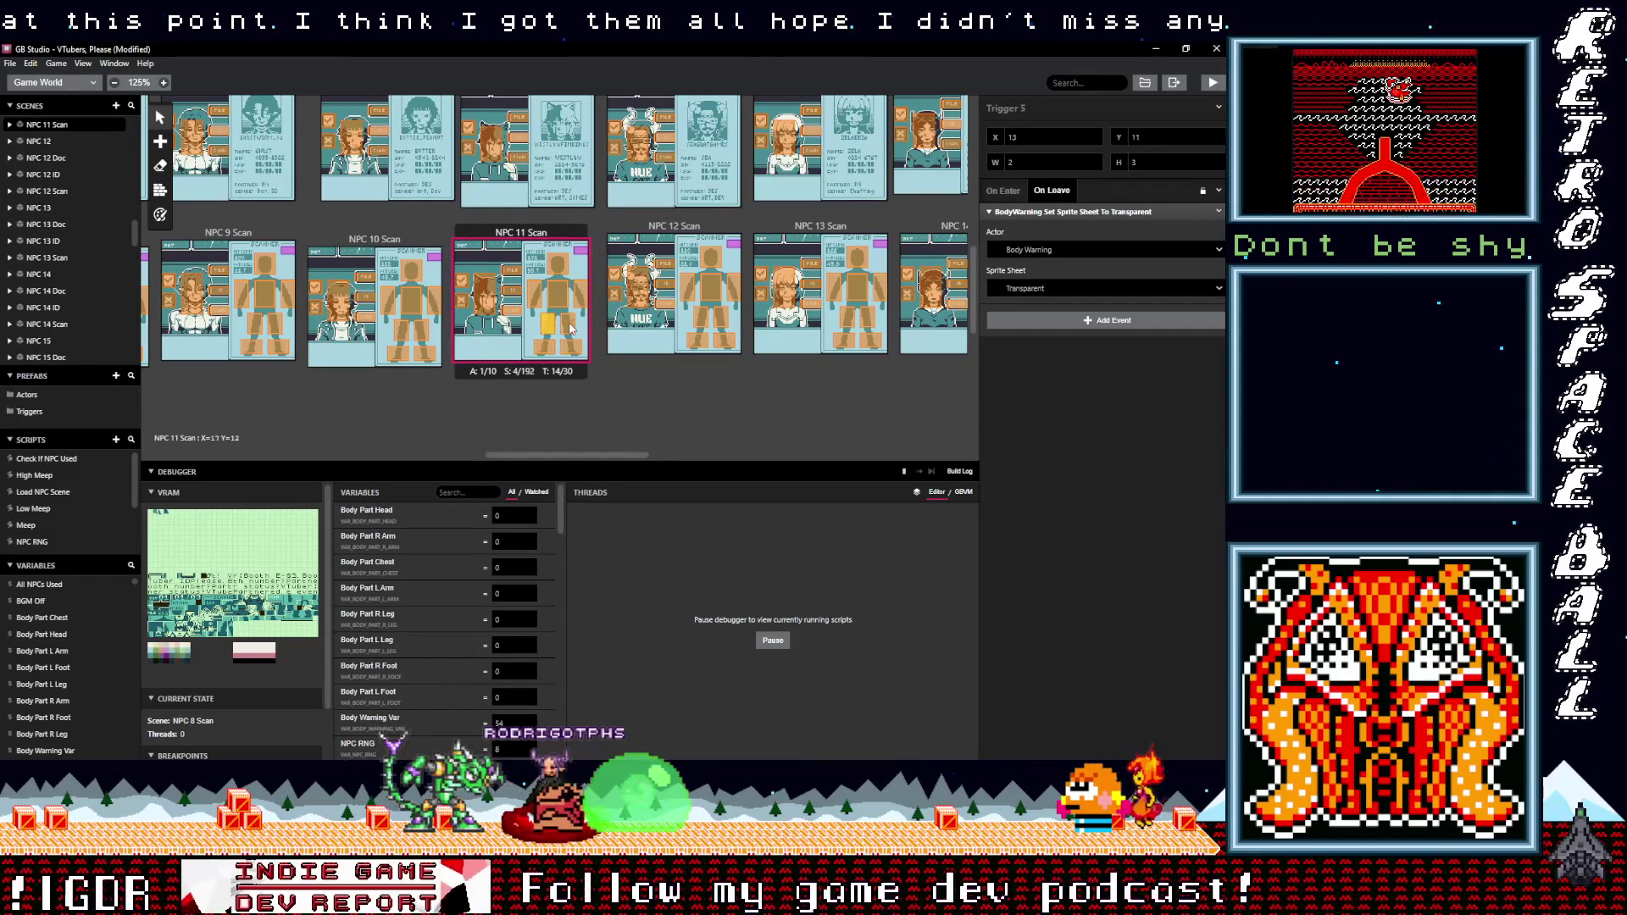
pyautogui.click(534, 294)
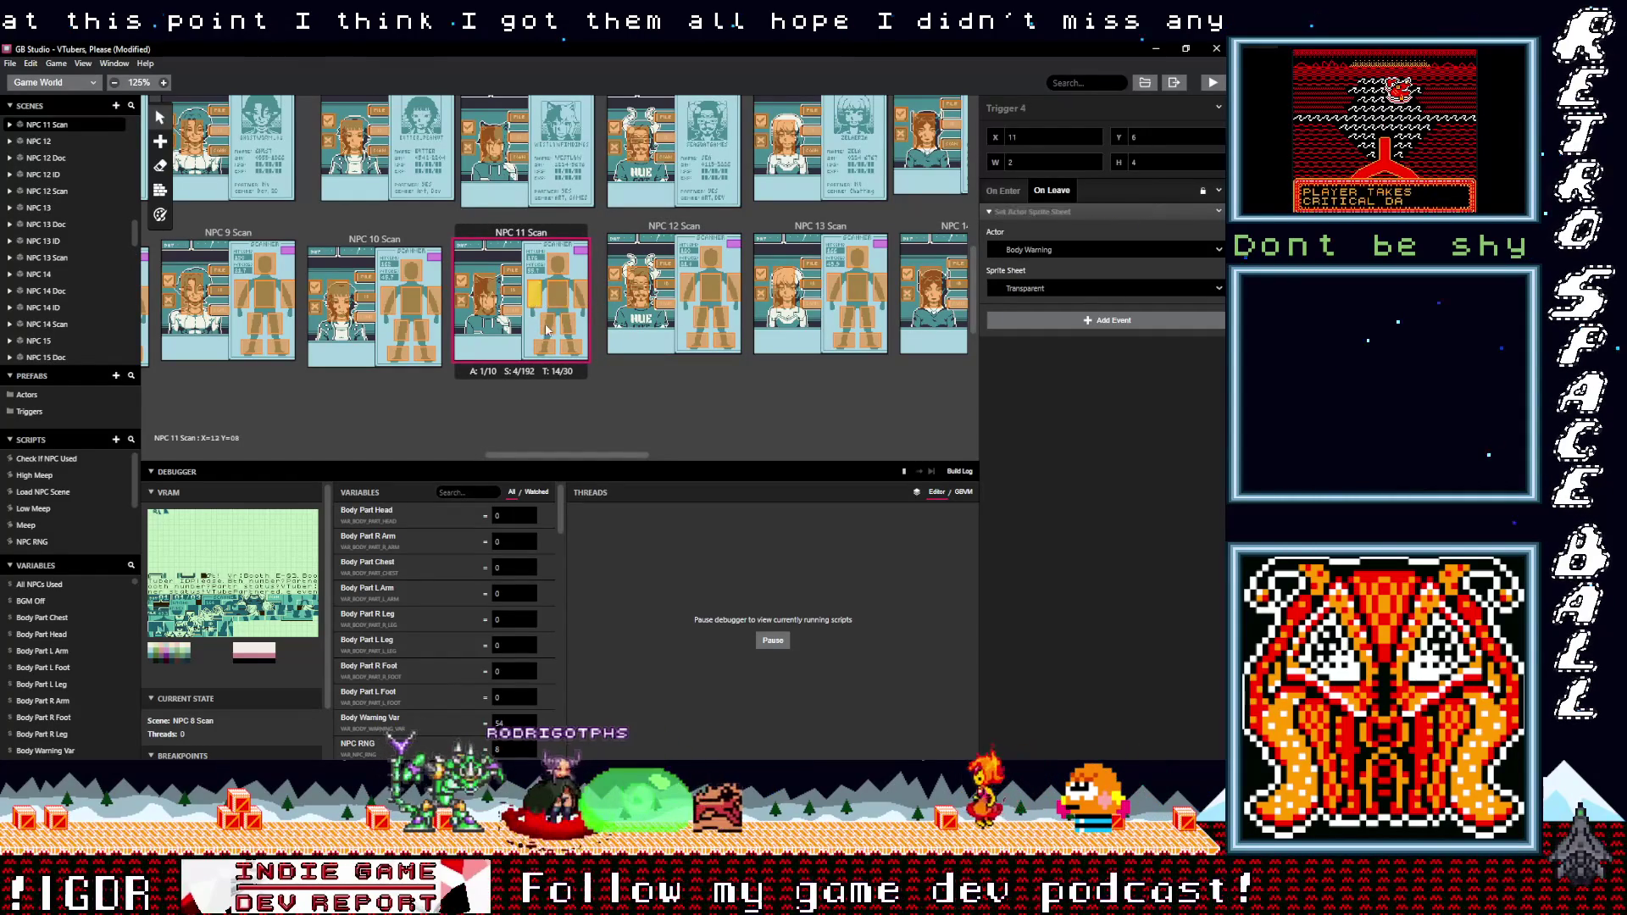
pyautogui.moveTo(566, 454); pyautogui.dragTo(526, 443)
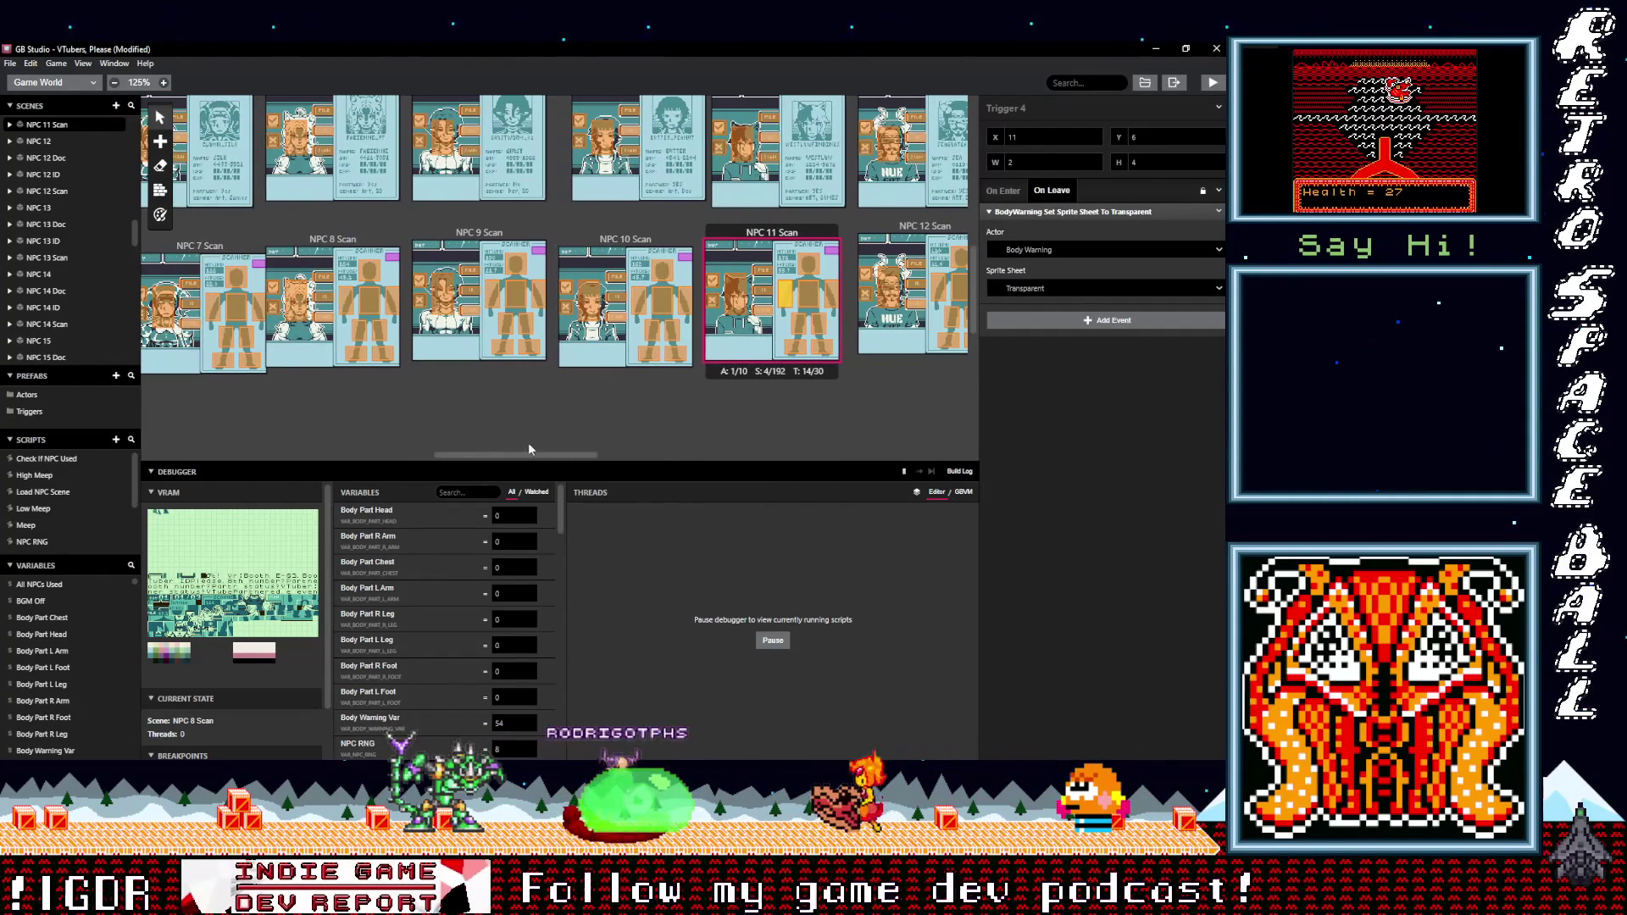
pyautogui.click(657, 336)
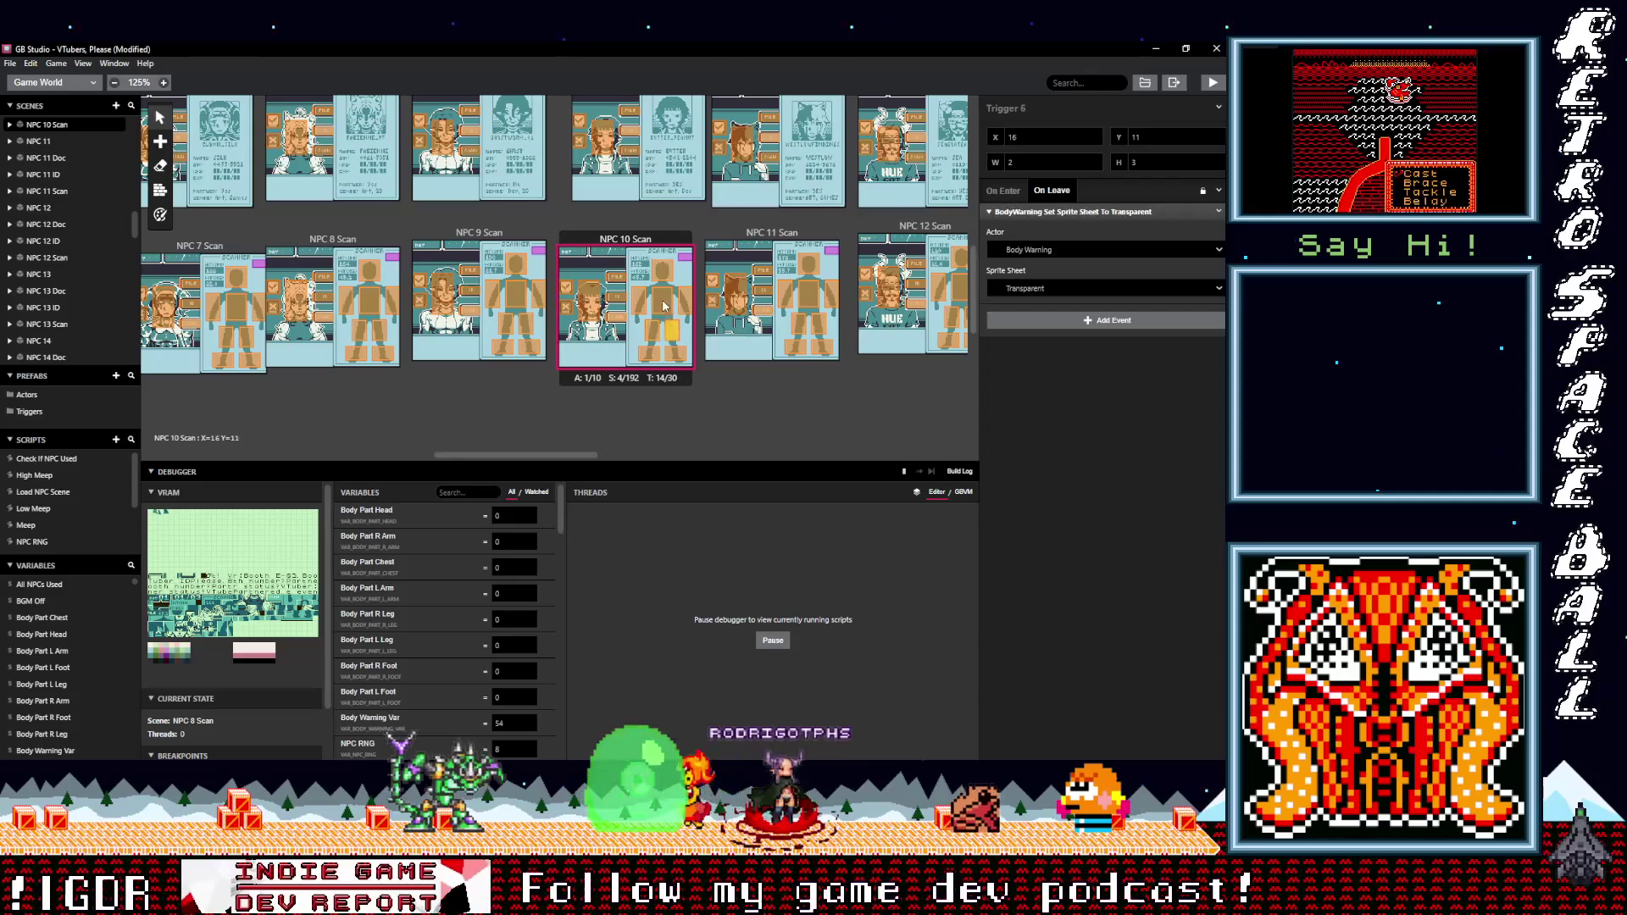
pyautogui.click(682, 300)
pyautogui.click(639, 301)
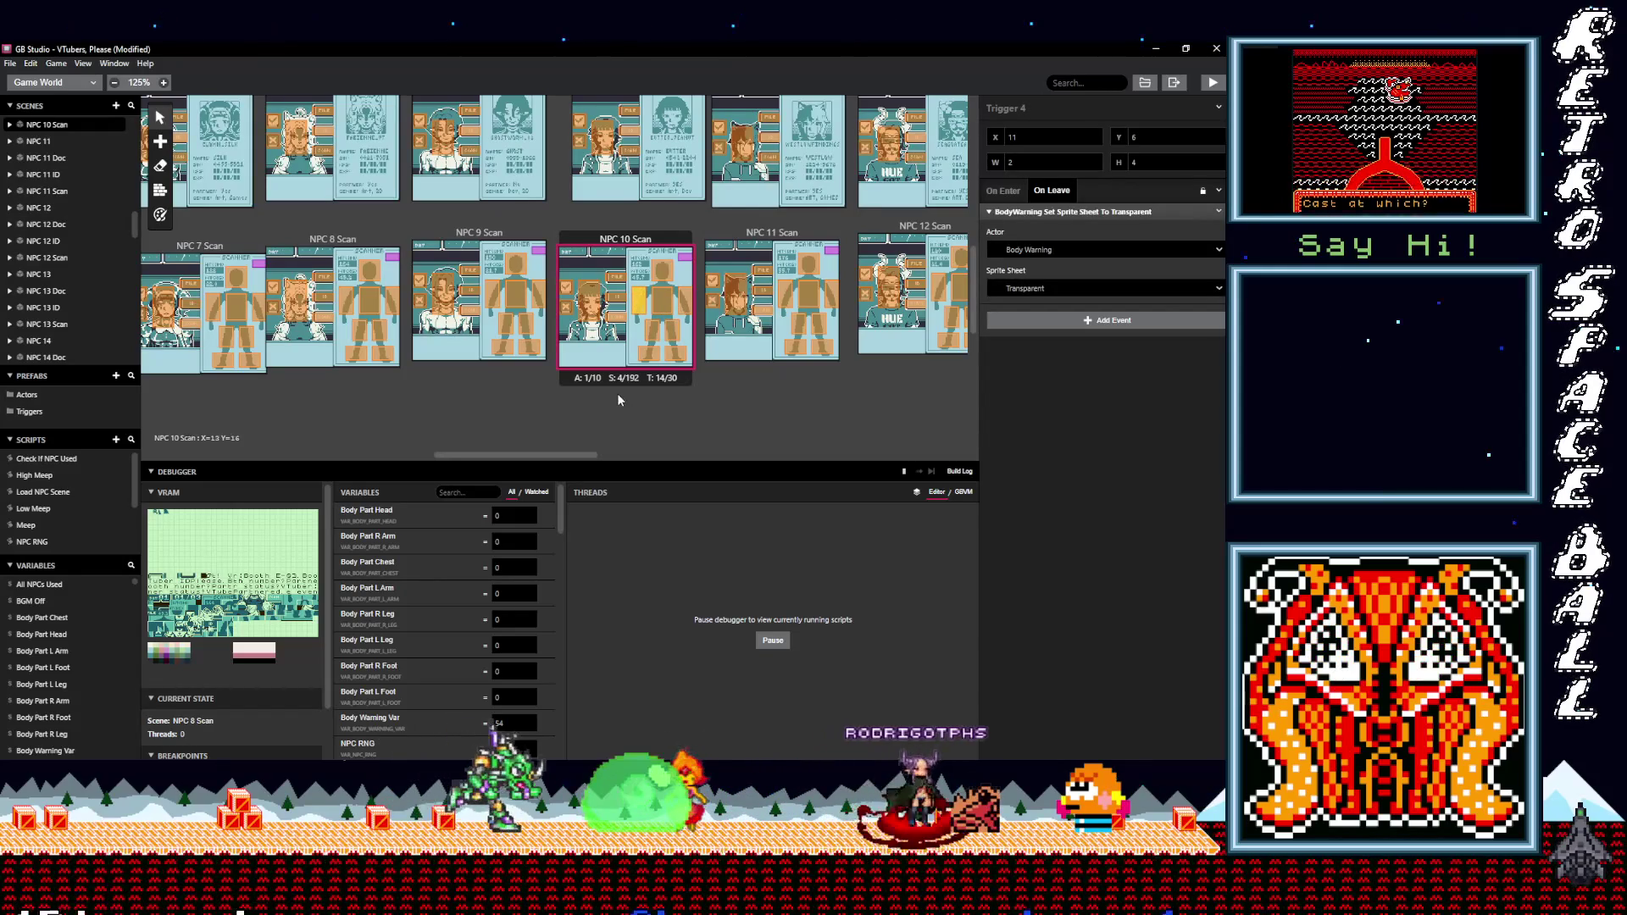
pyautogui.click(73, 78)
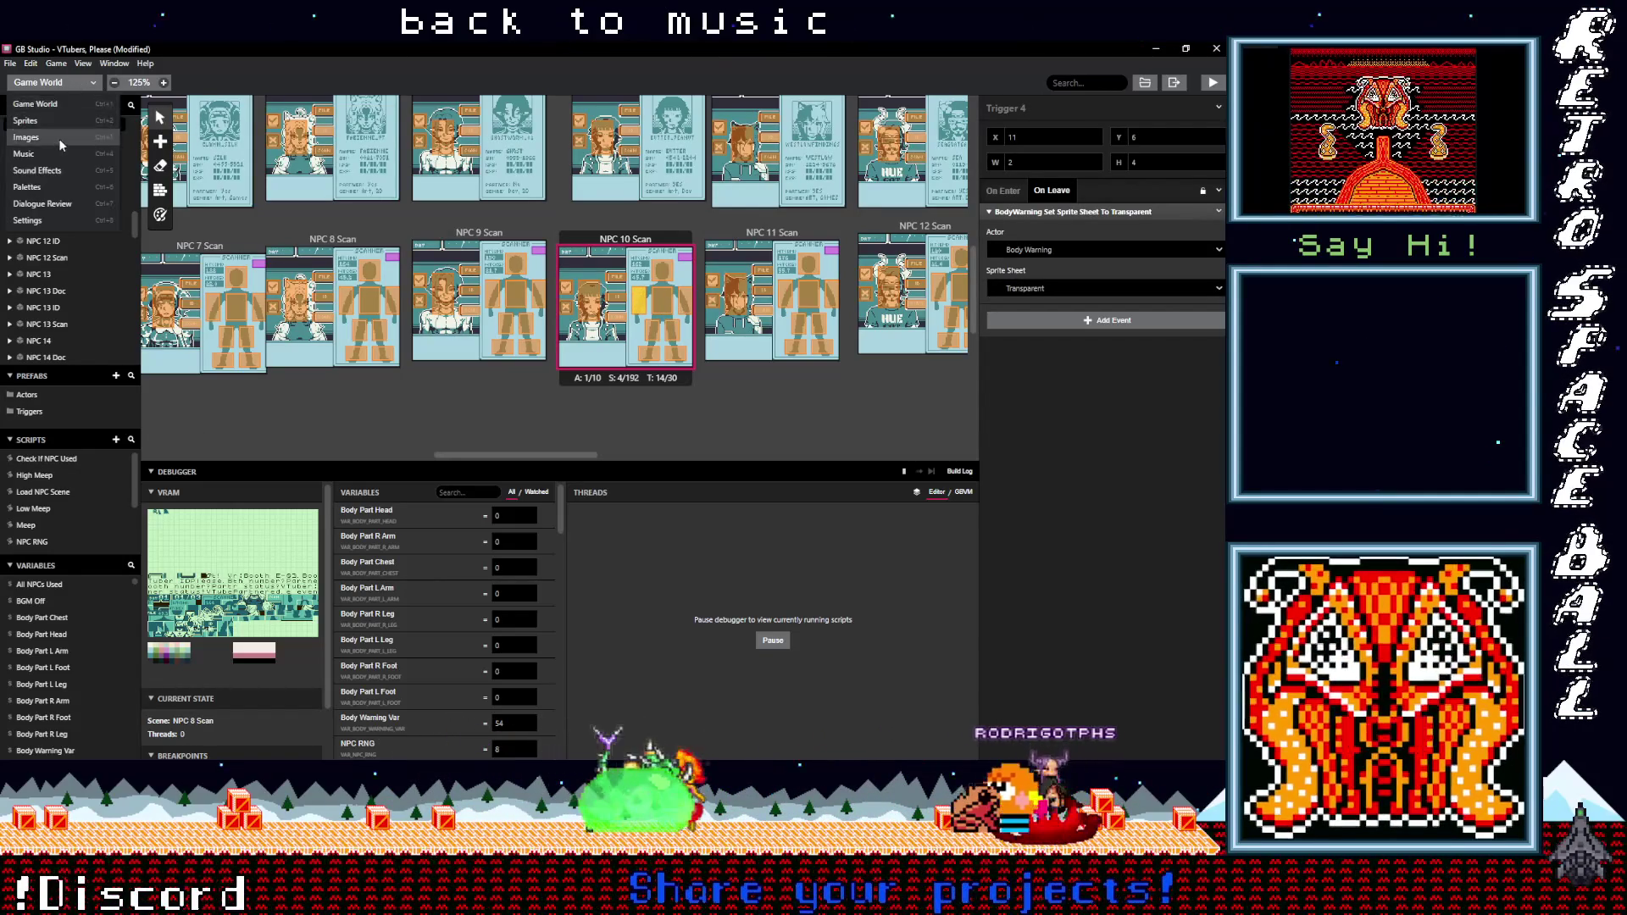
# - Open Song 1.uge in the Music editor, play it, and select the 50% Pulse instrument
pyautogui.click(55, 149)
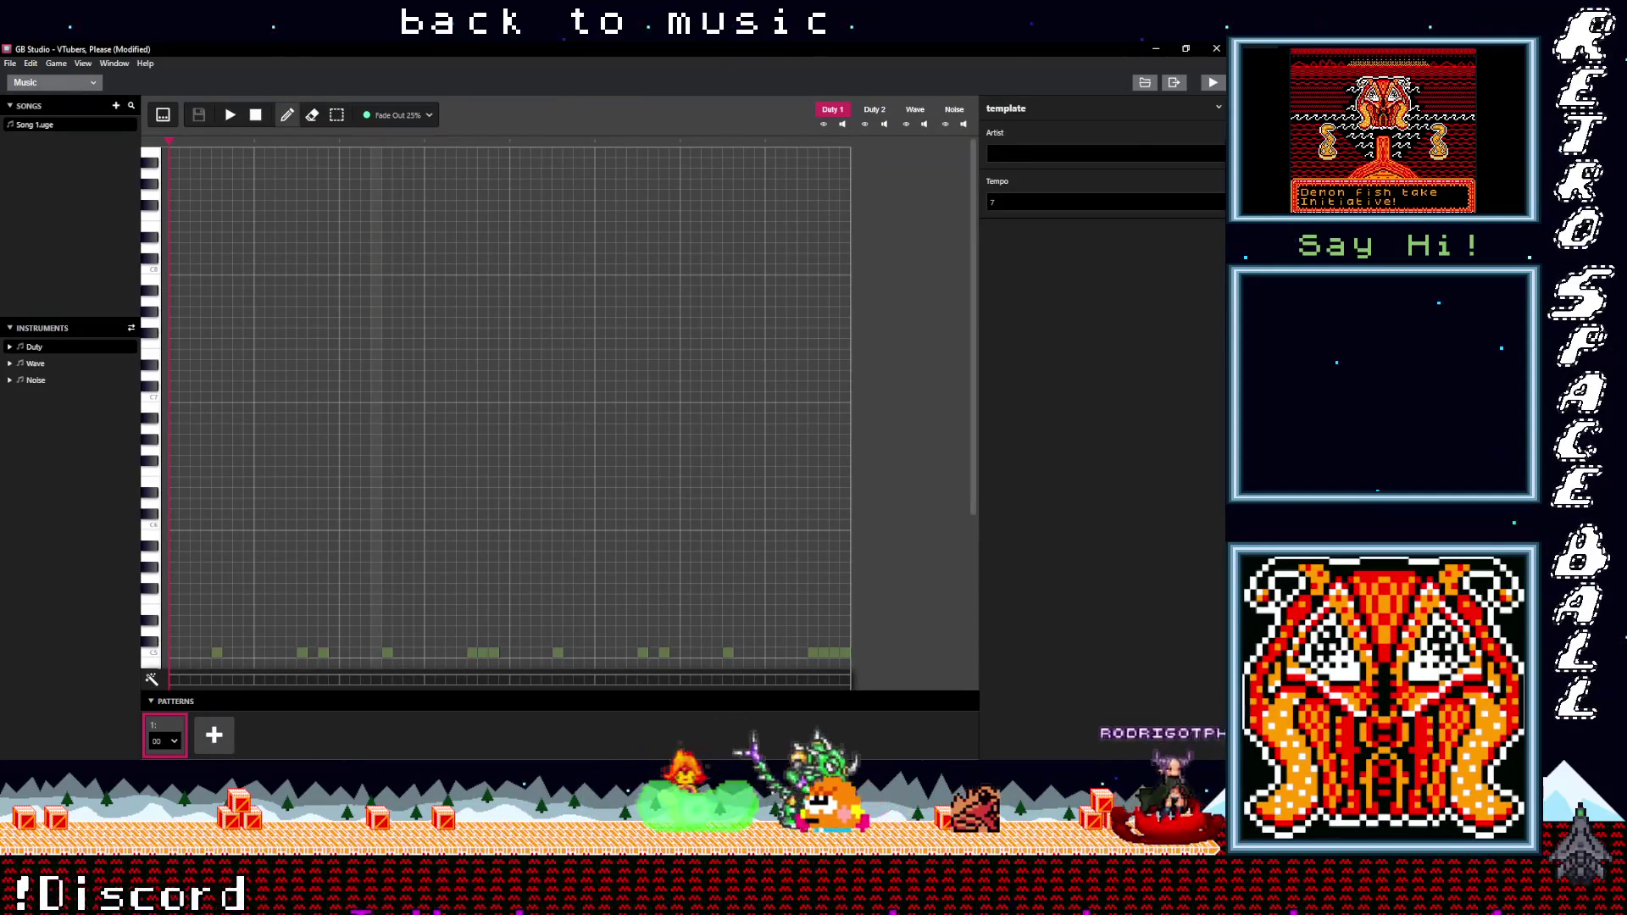
pyautogui.hotkey('alt', 'Tab')
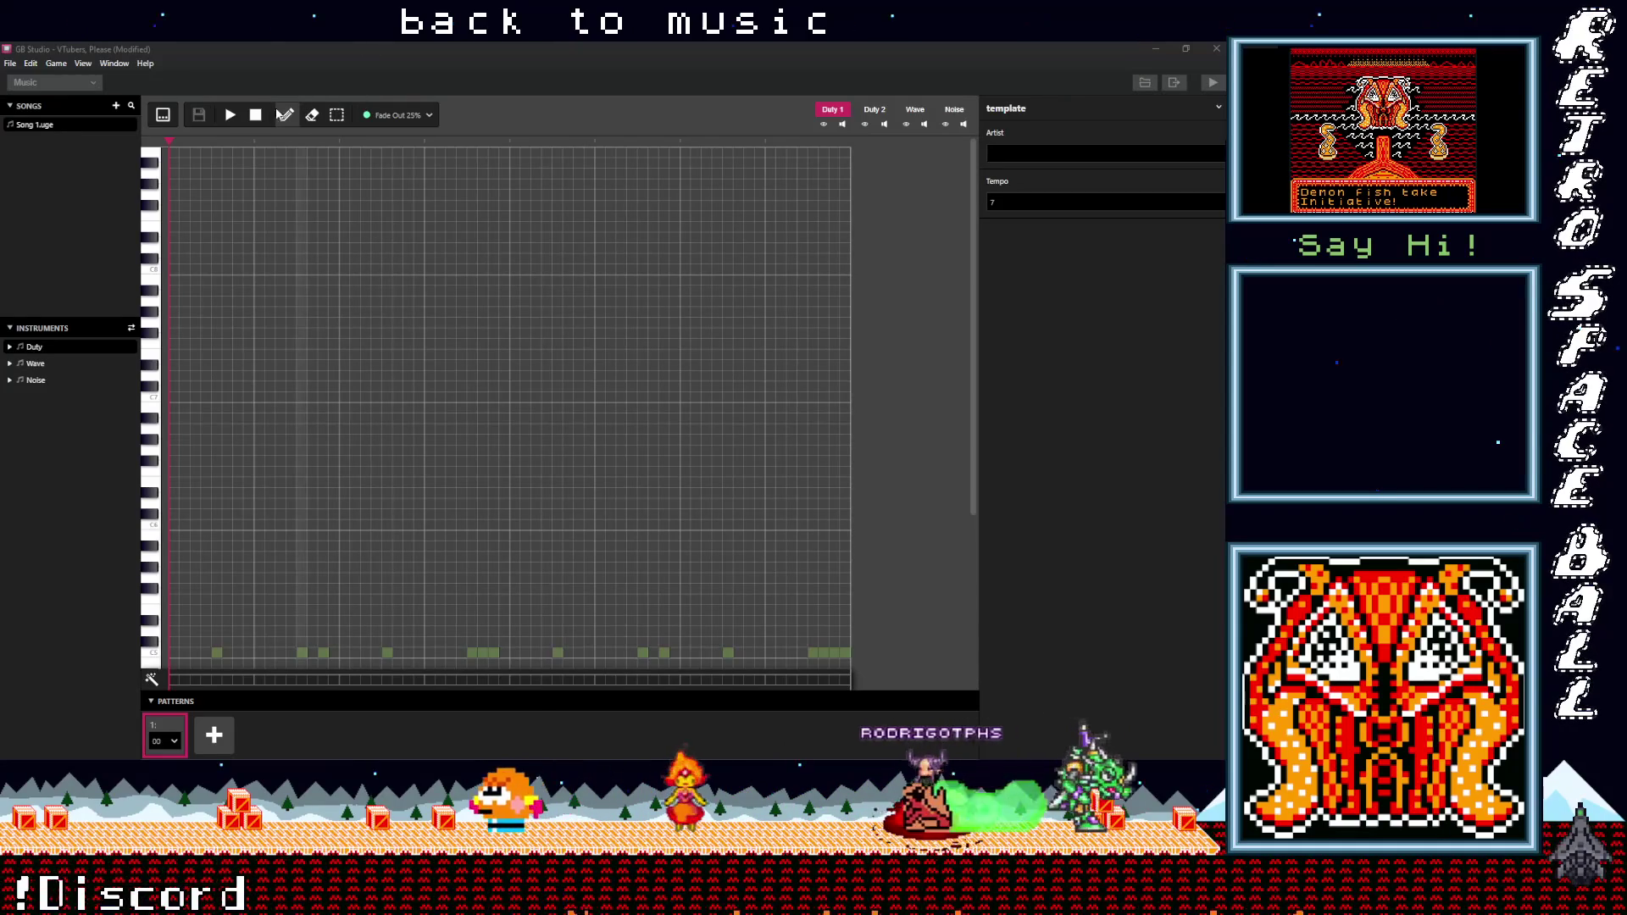
pyautogui.click(231, 114)
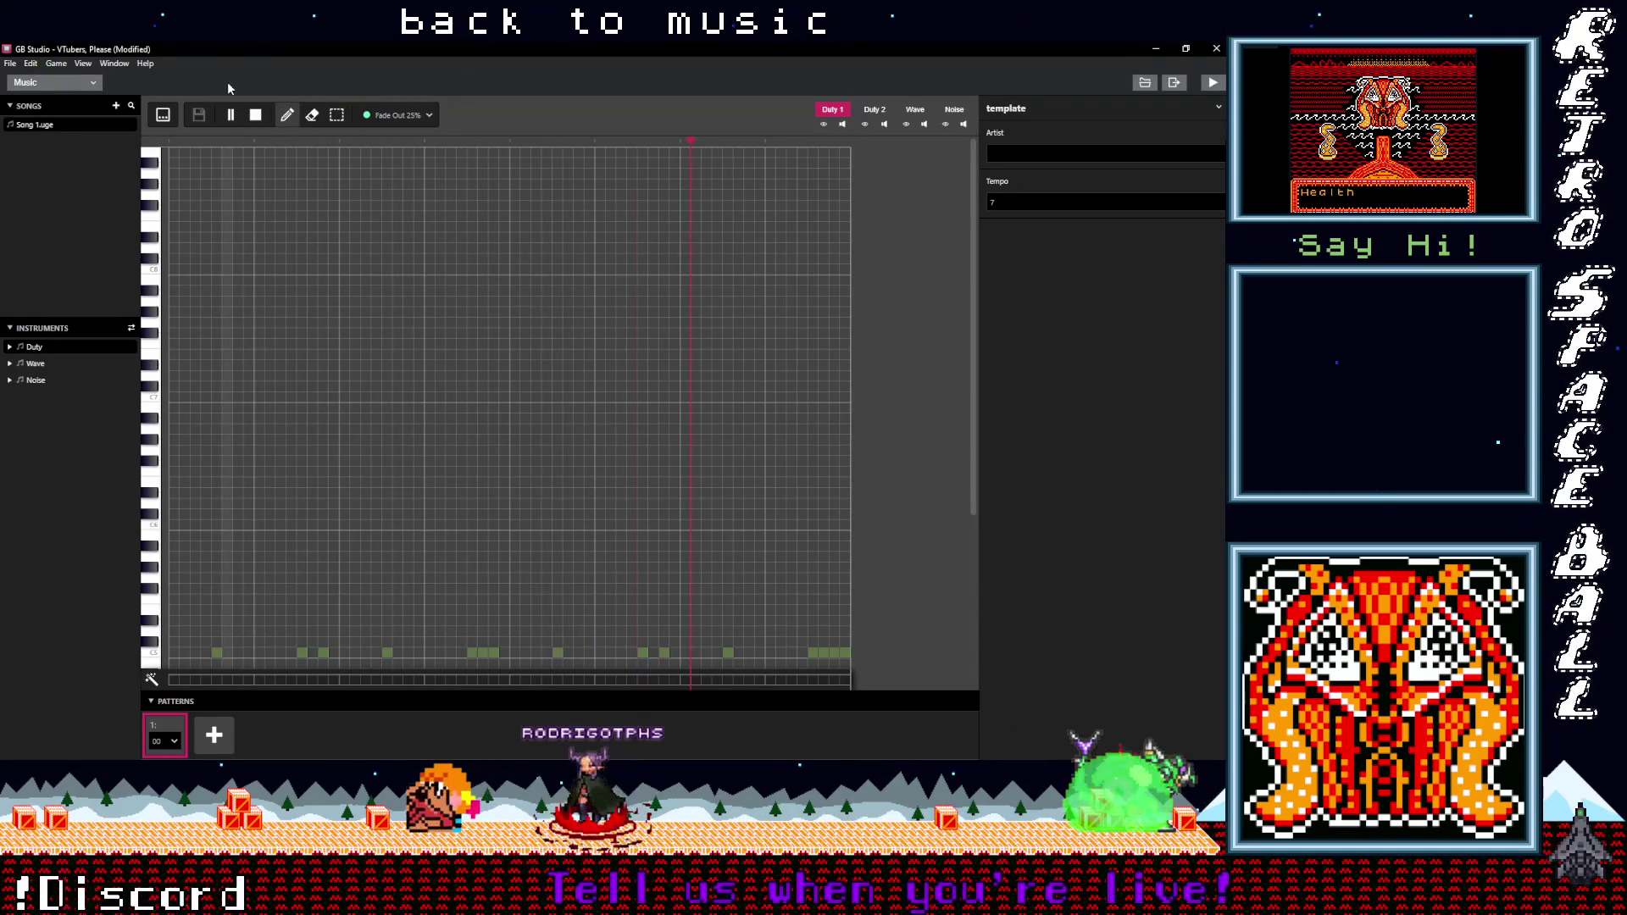
pyautogui.click(398, 117)
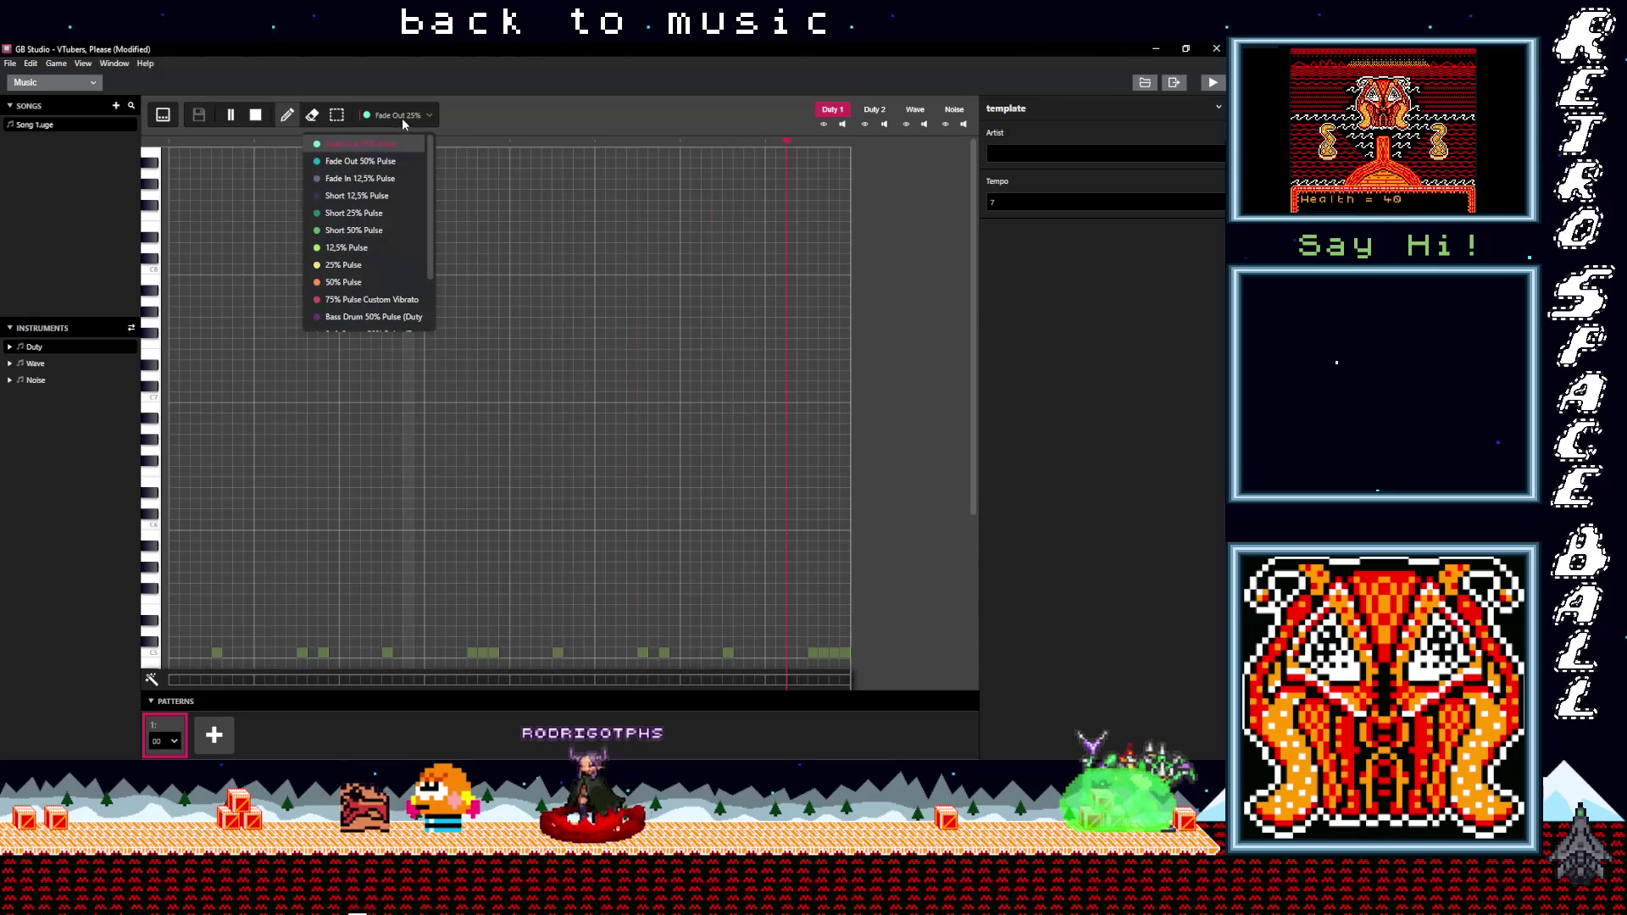
pyautogui.click(343, 282)
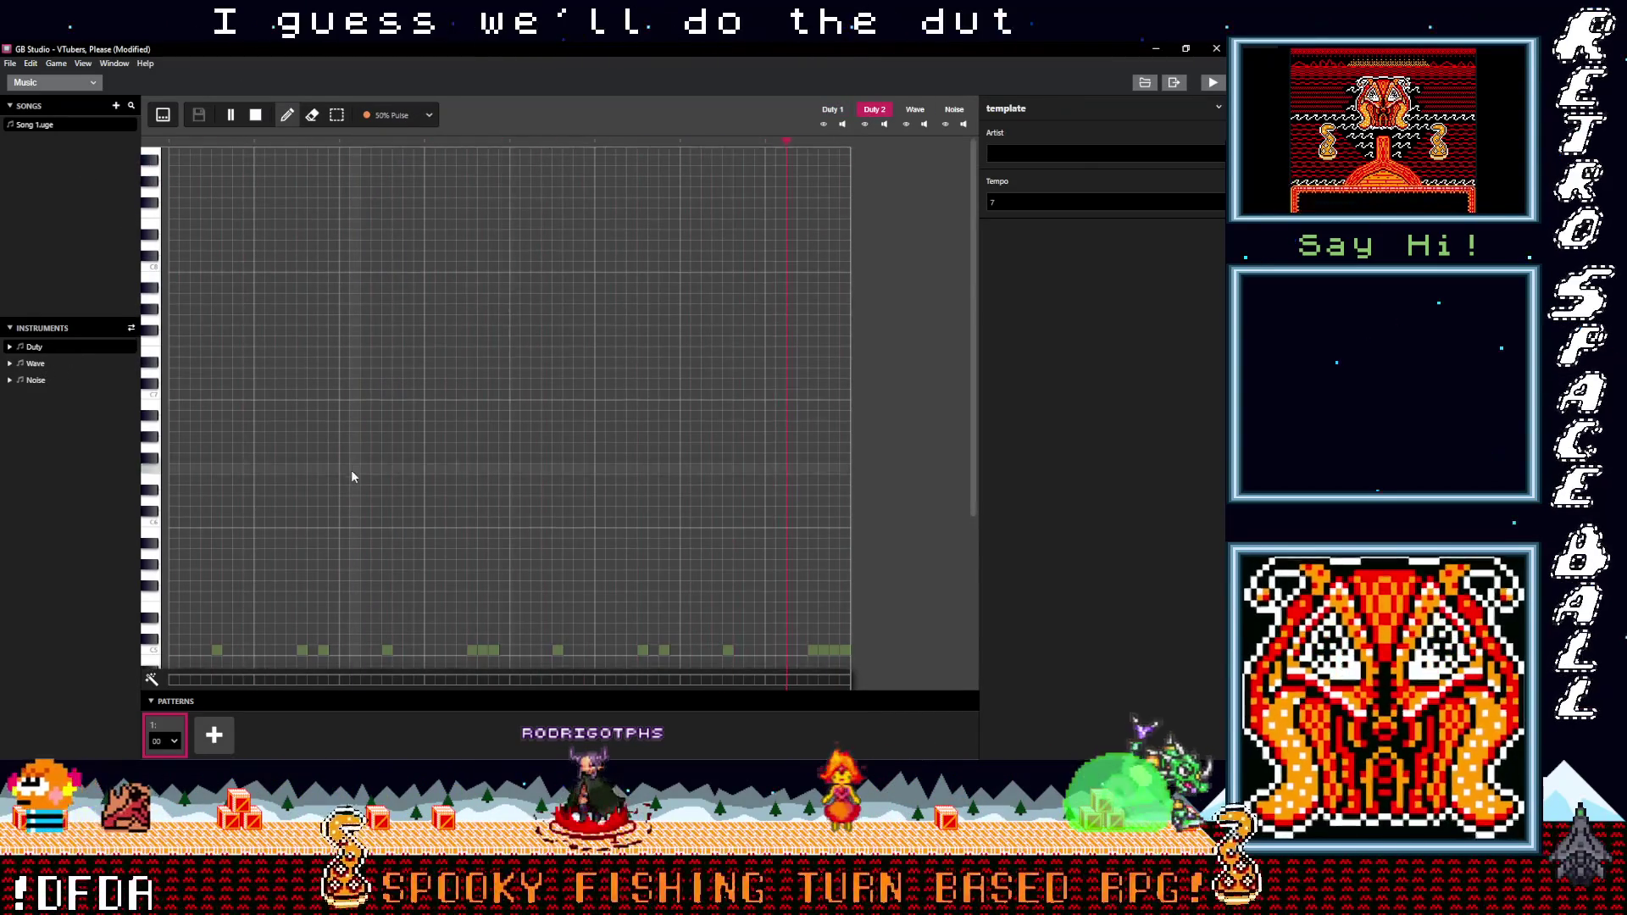
# - Place six sparse bass notes across the Duty 2 pattern in the piano roll
pyautogui.scroll(-3, 349, 470)
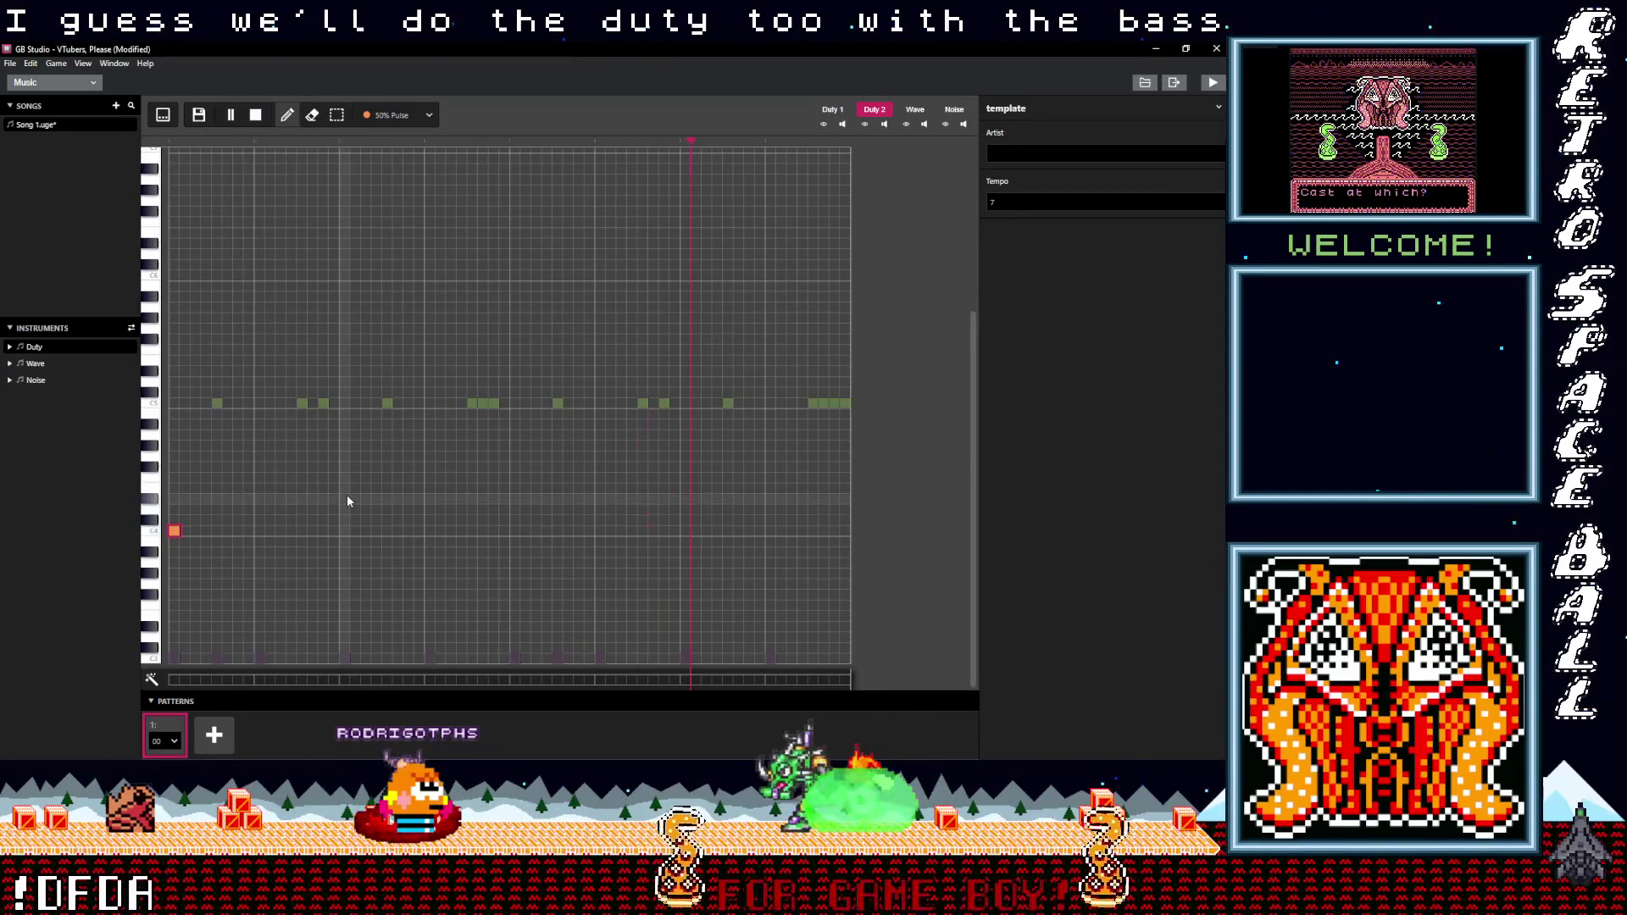
pyautogui.click(345, 457)
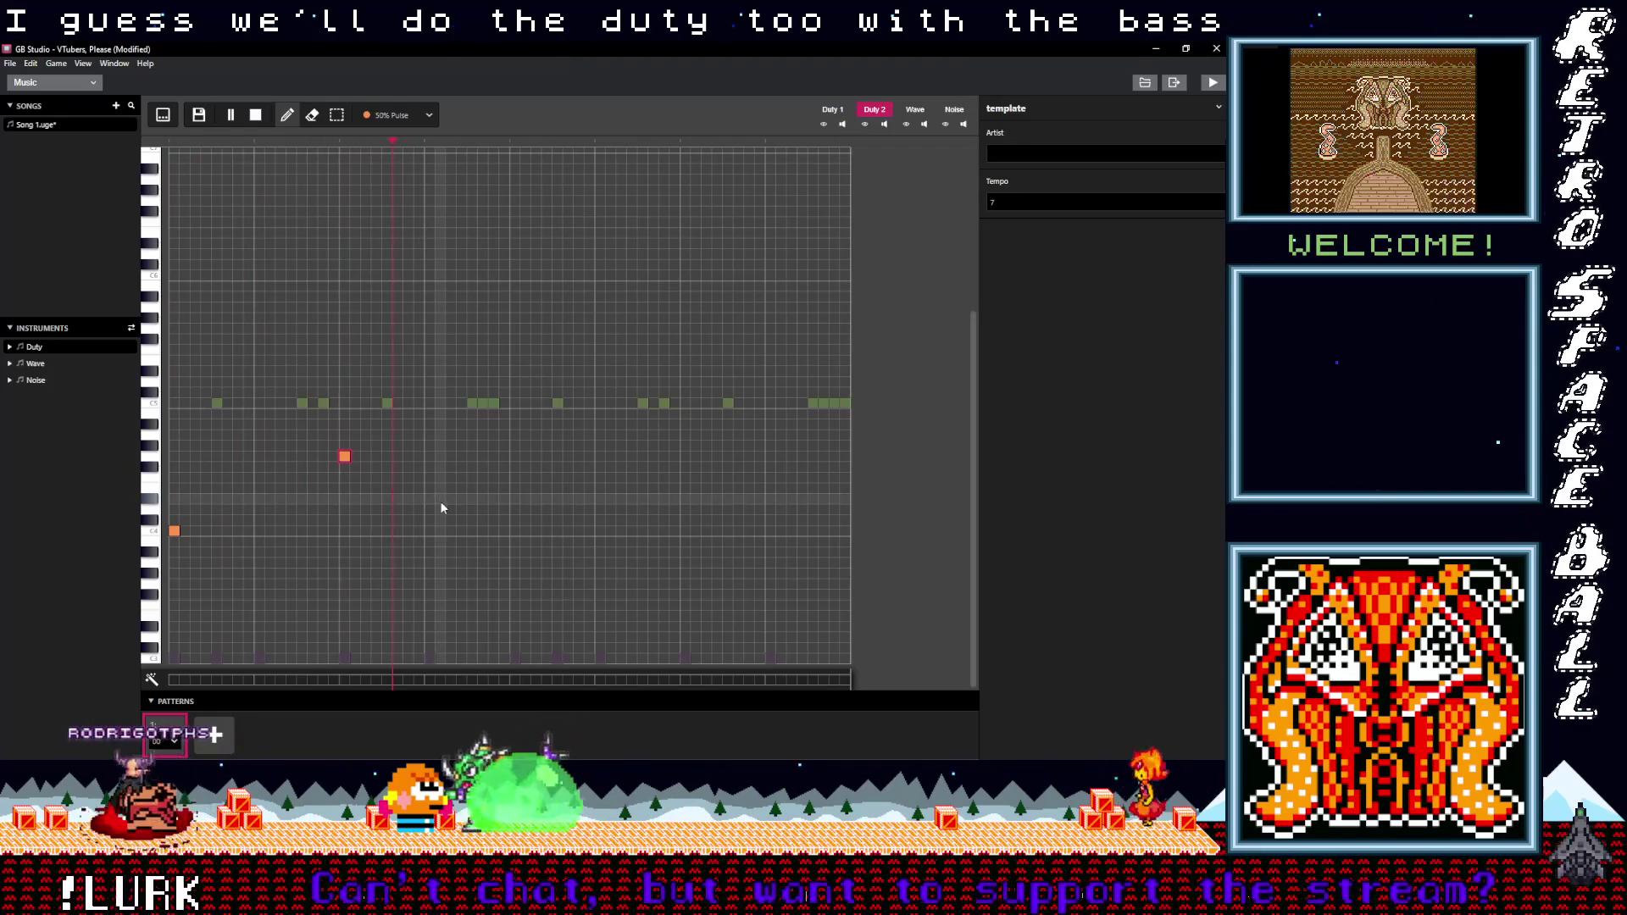
pyautogui.click(514, 595)
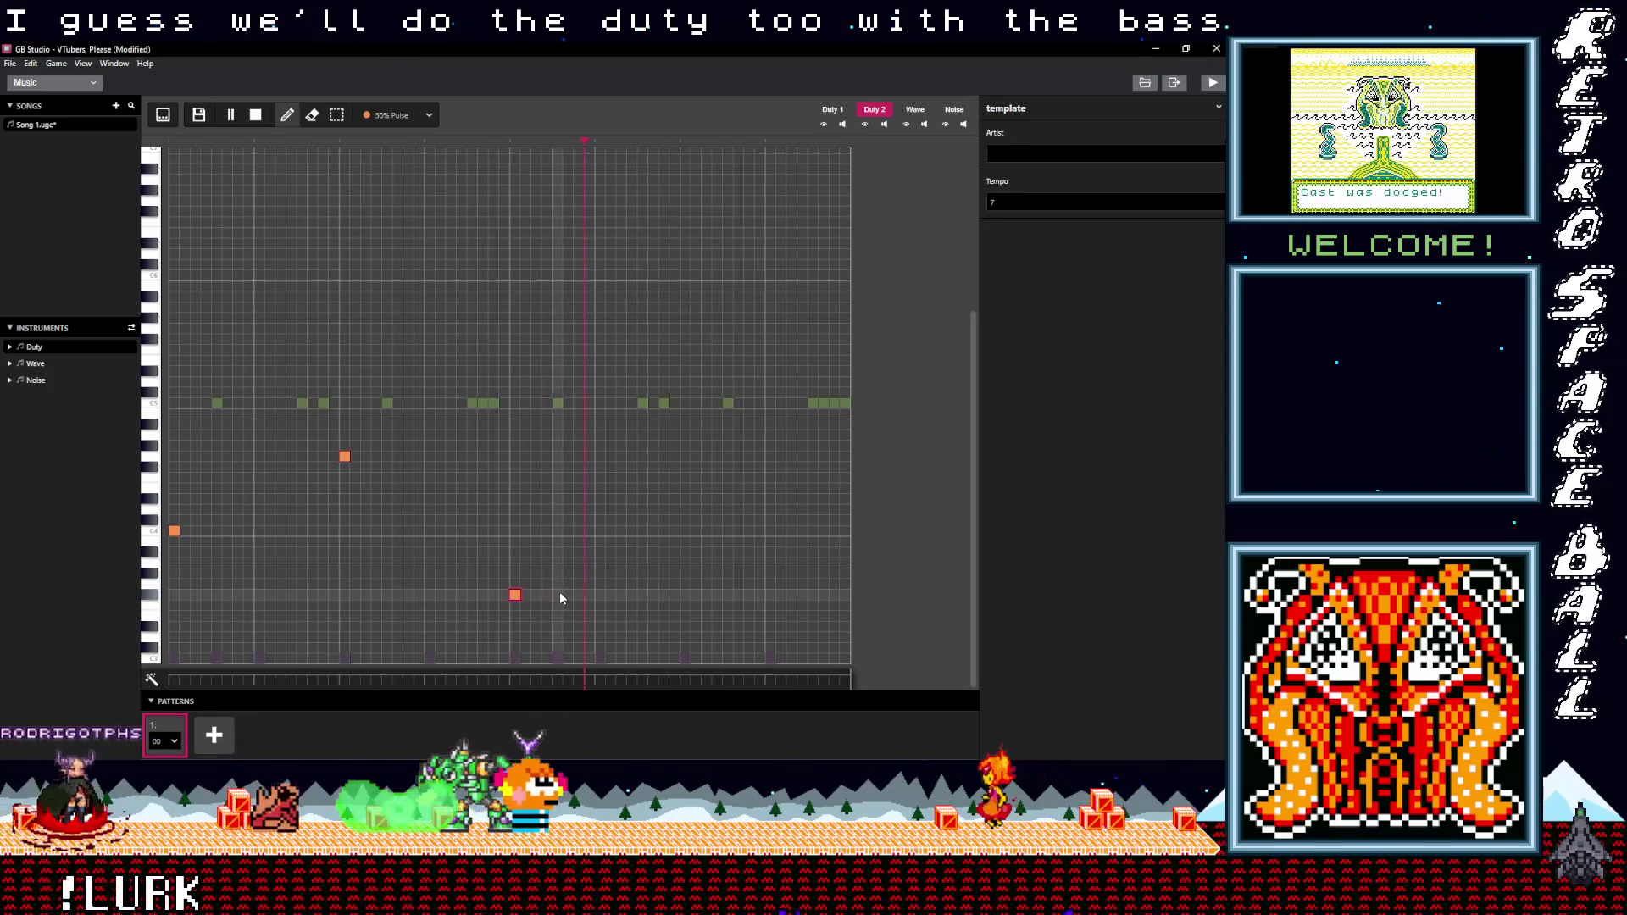
pyautogui.click(769, 582)
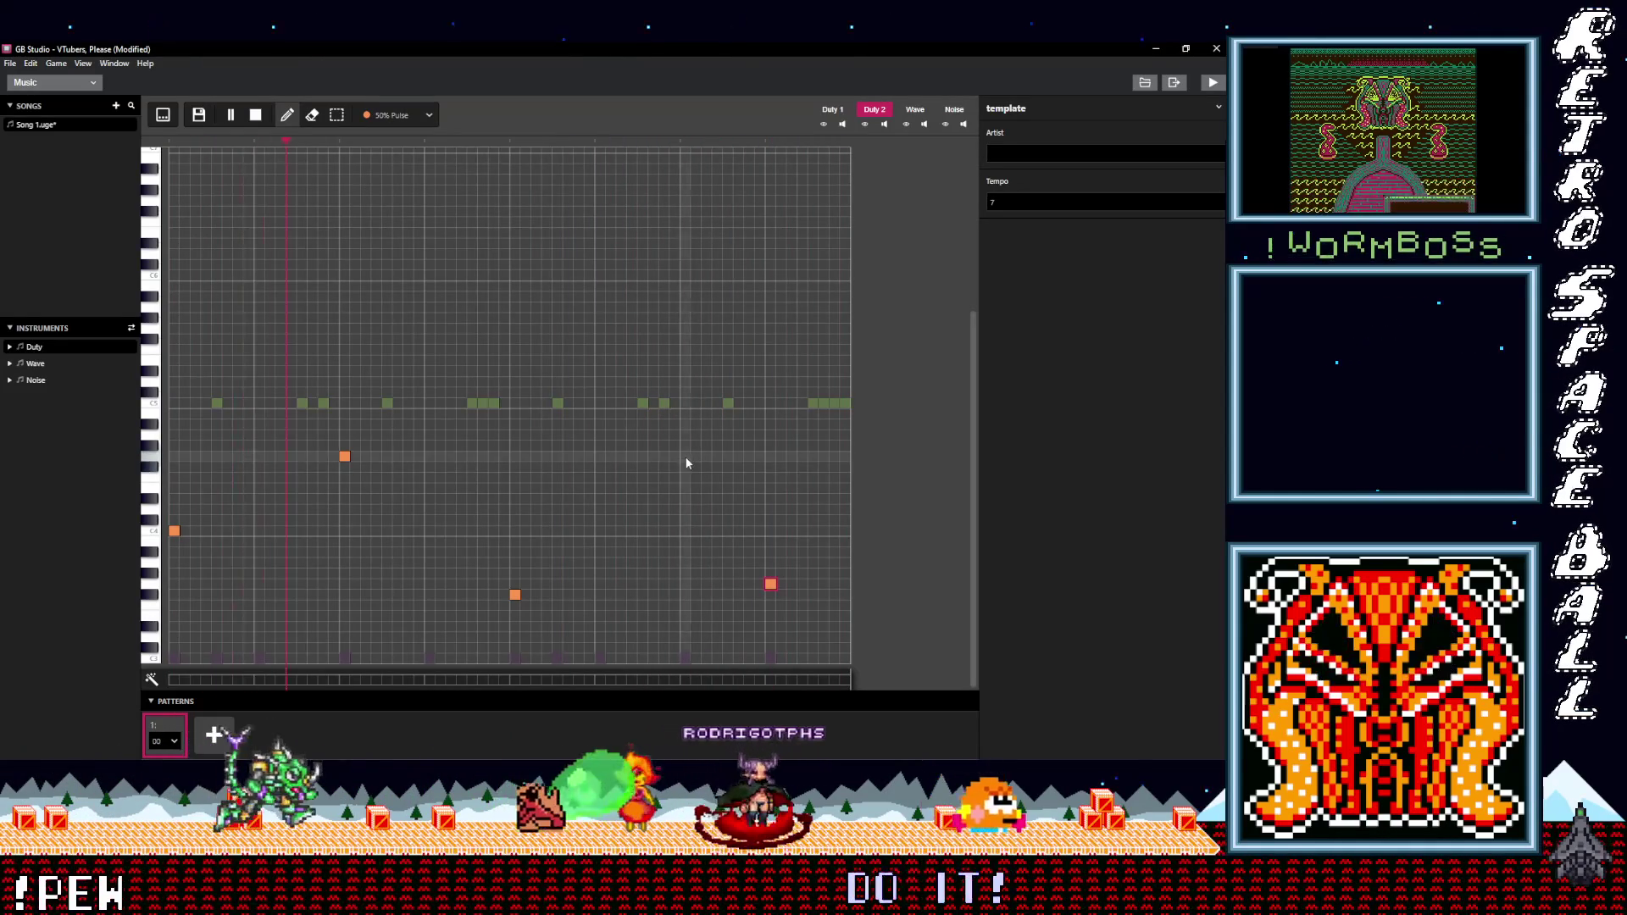
pyautogui.click(686, 573)
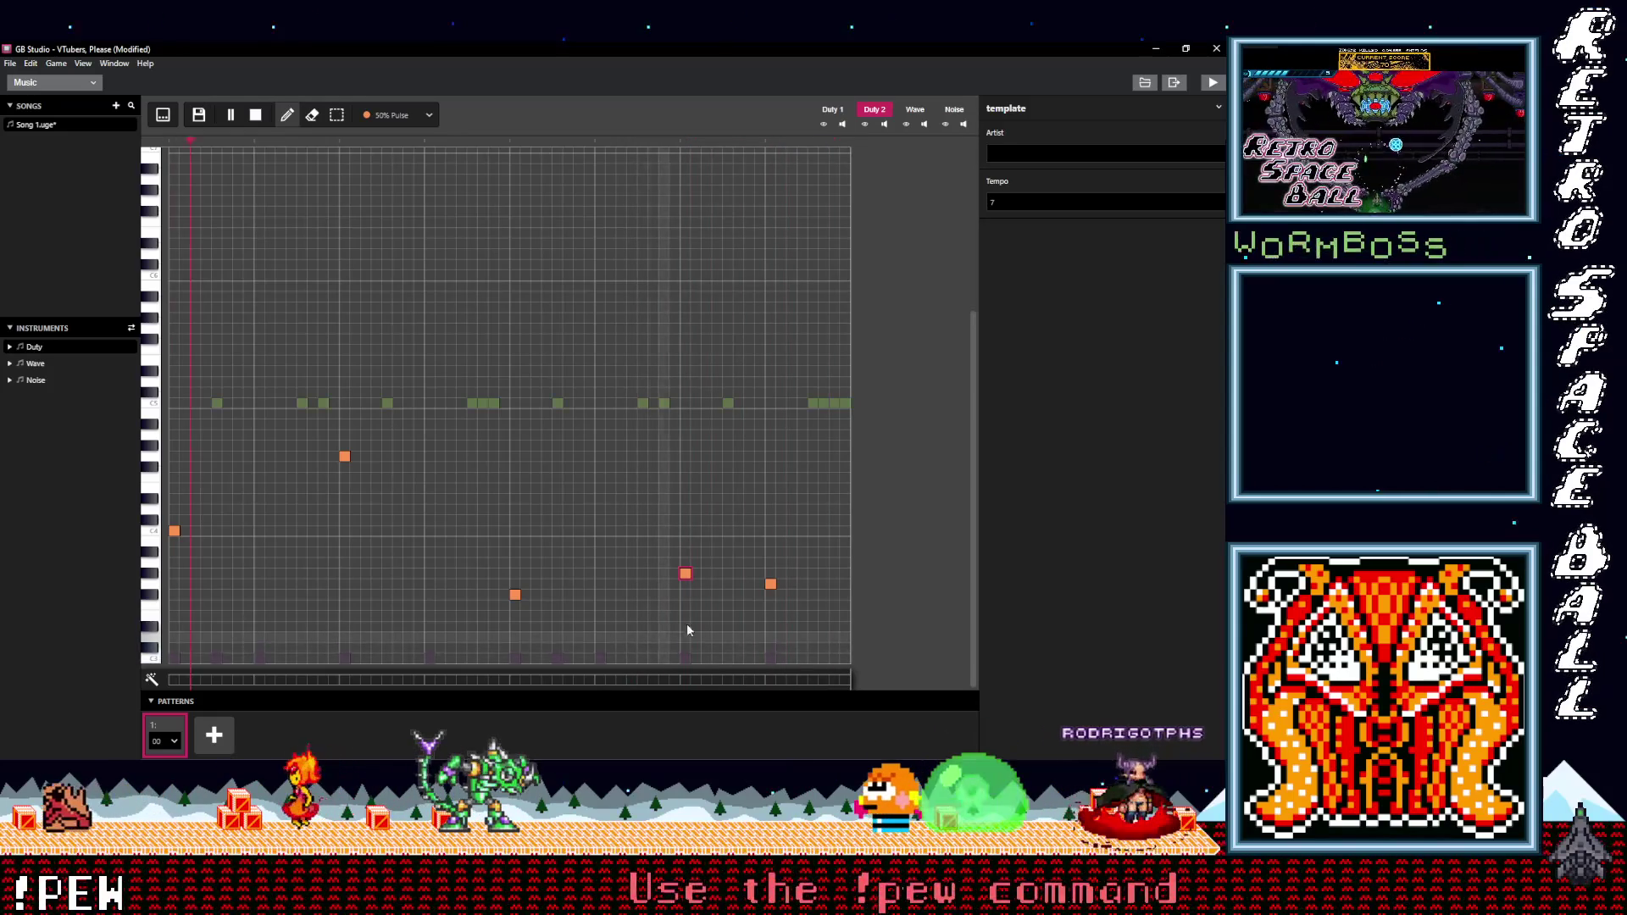
pyautogui.click(812, 595)
pyautogui.click(834, 615)
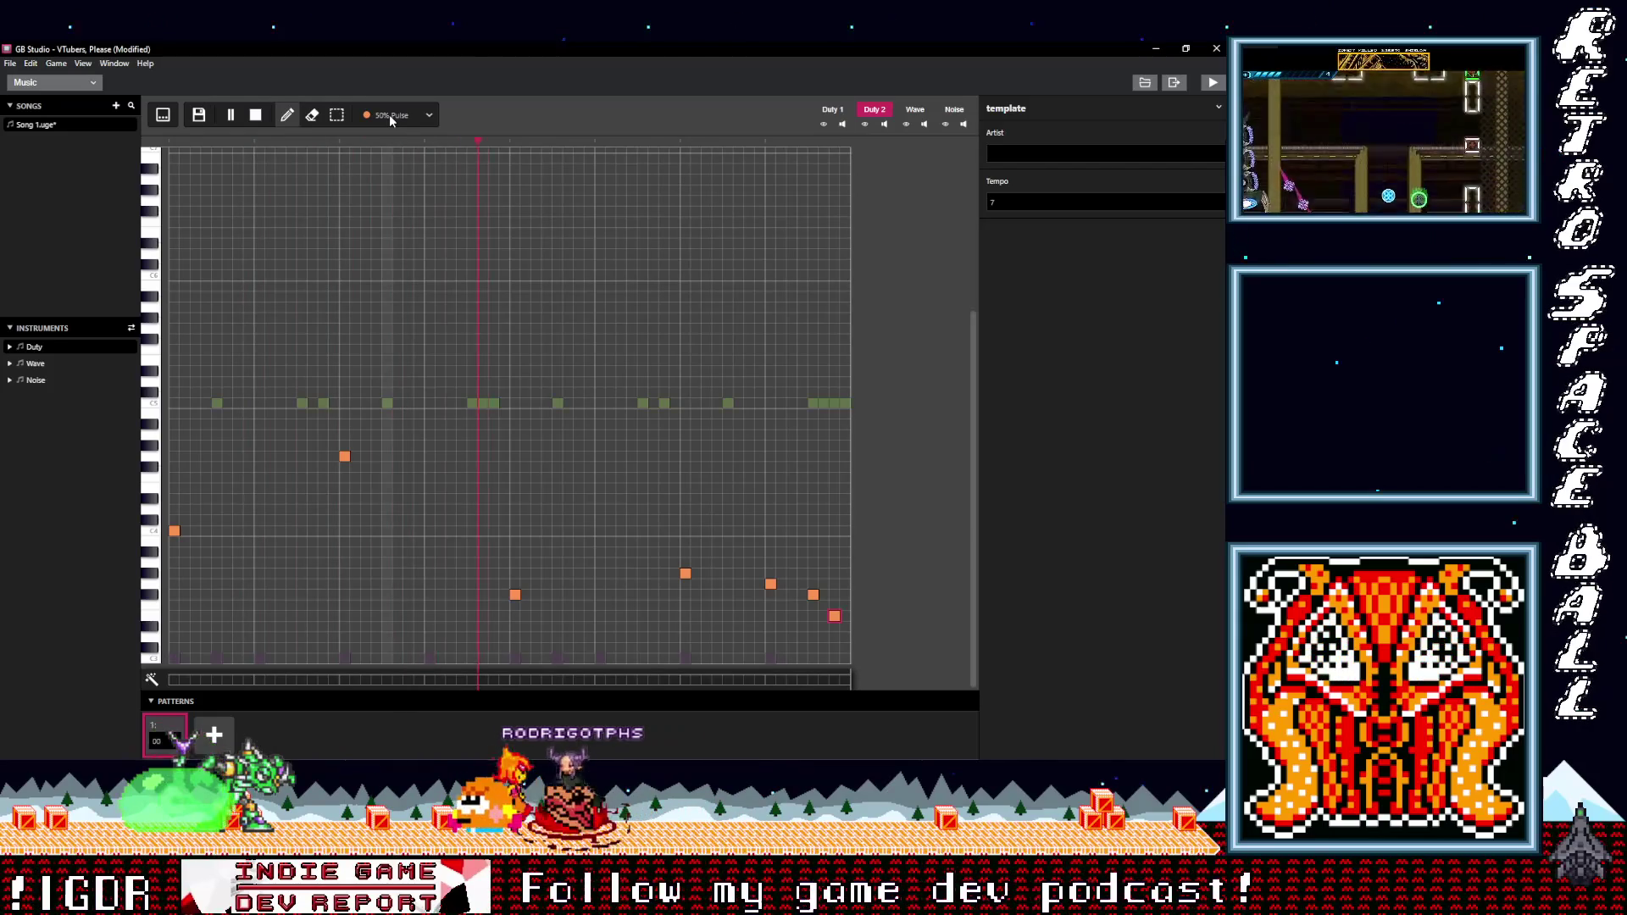
pyautogui.click(955, 110)
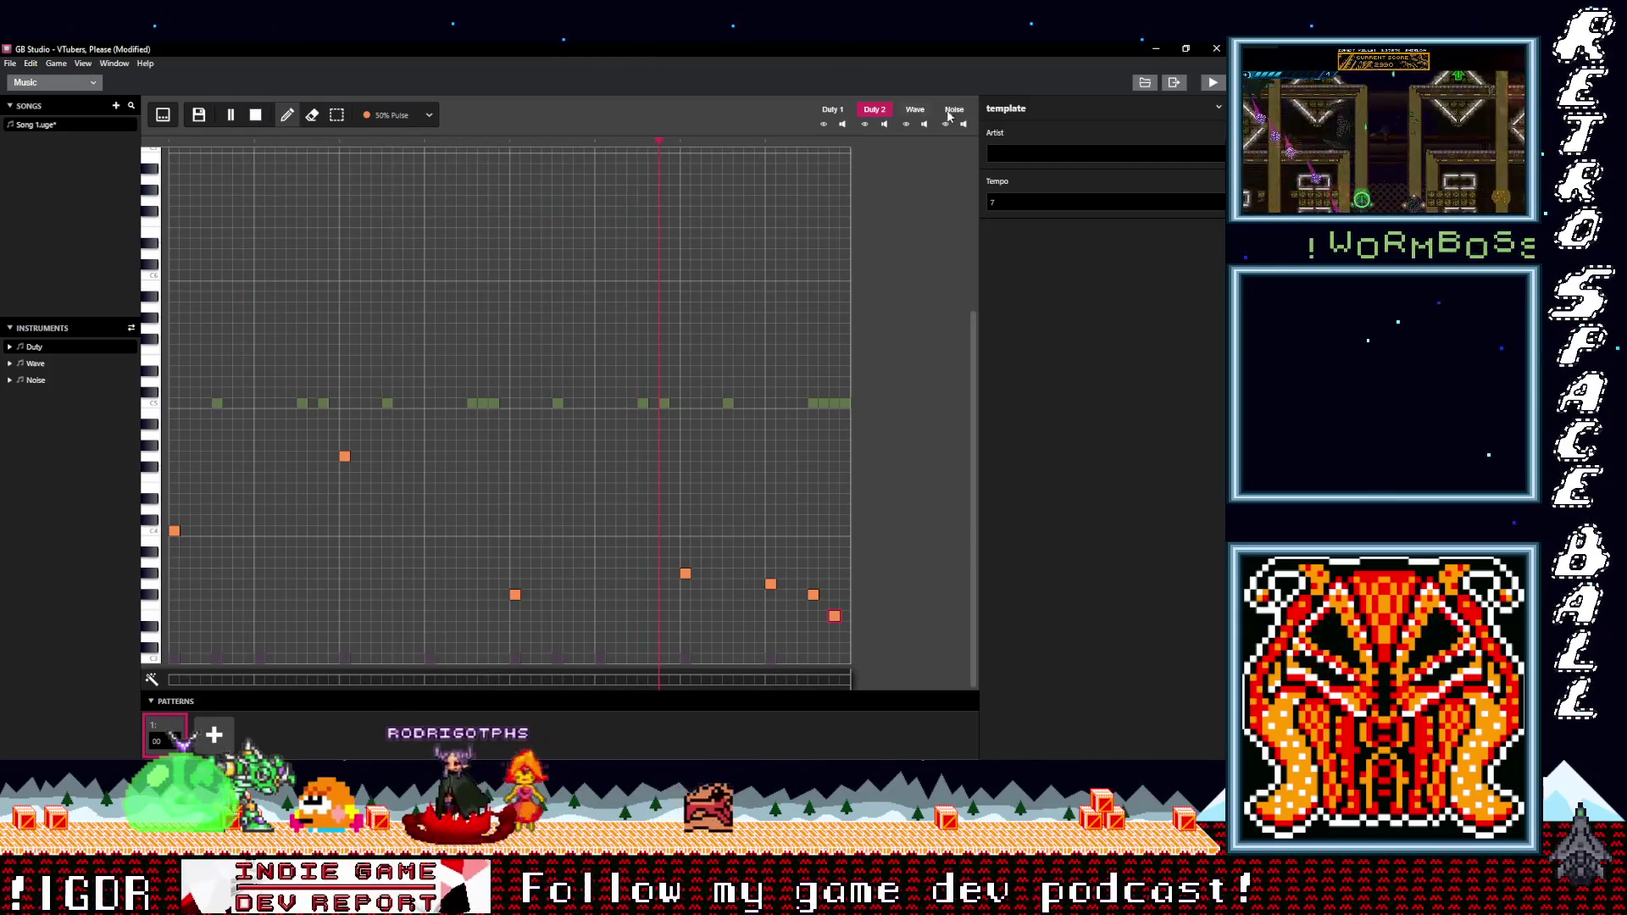
# - Choose the Closed Hi-Hat instrument and place the first hit on the lower noise row
pyautogui.click(392, 113)
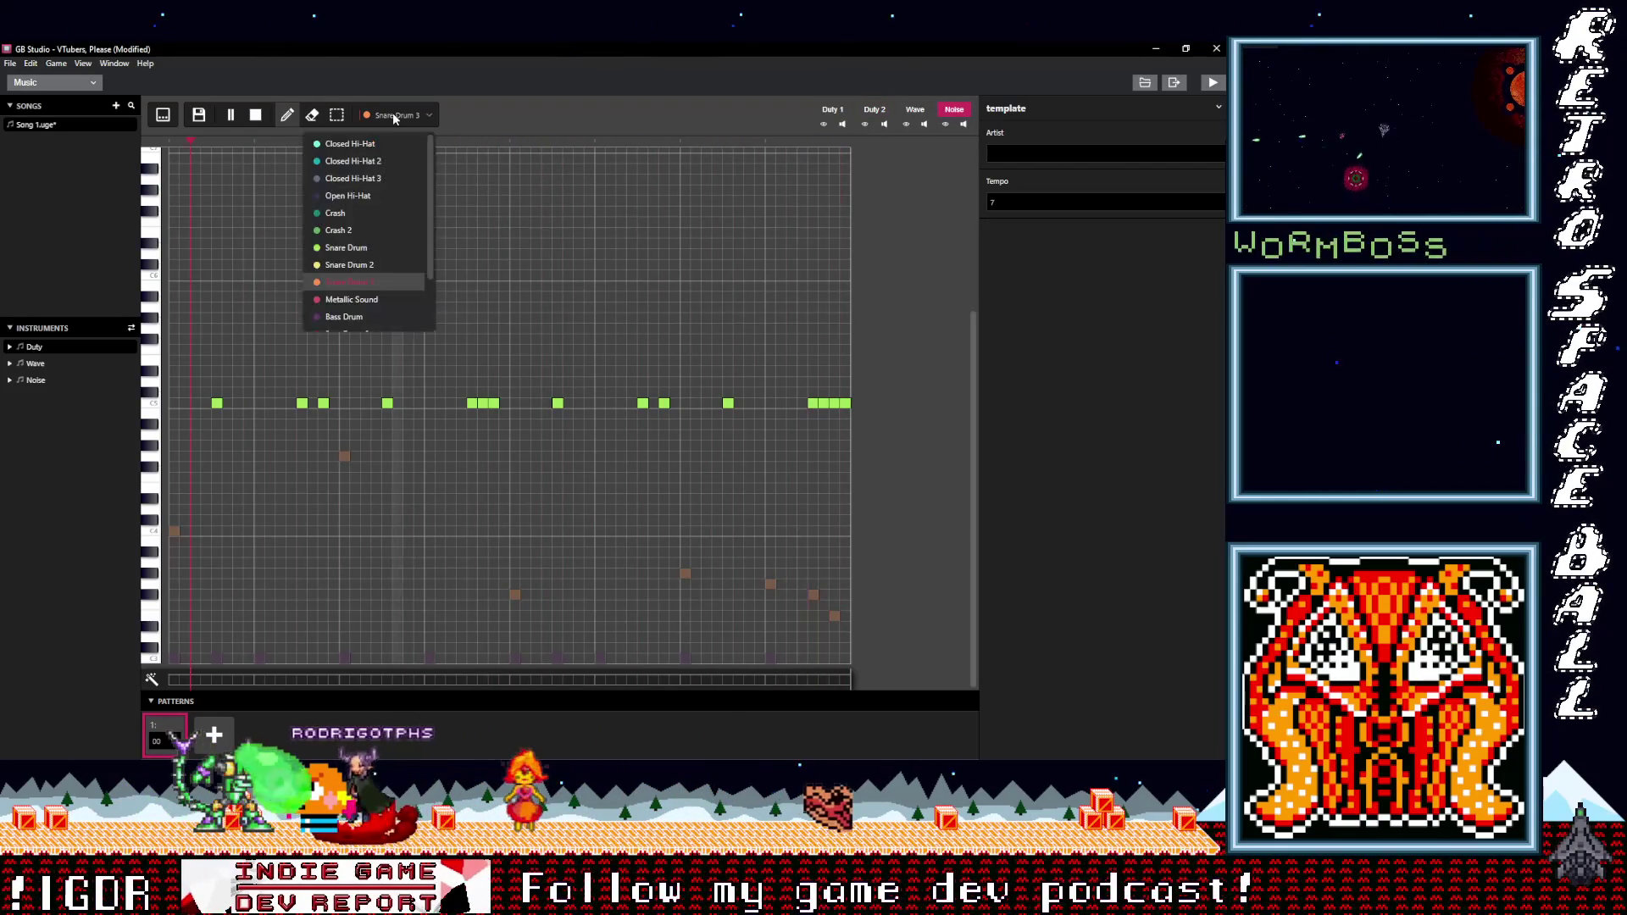
pyautogui.click(343, 145)
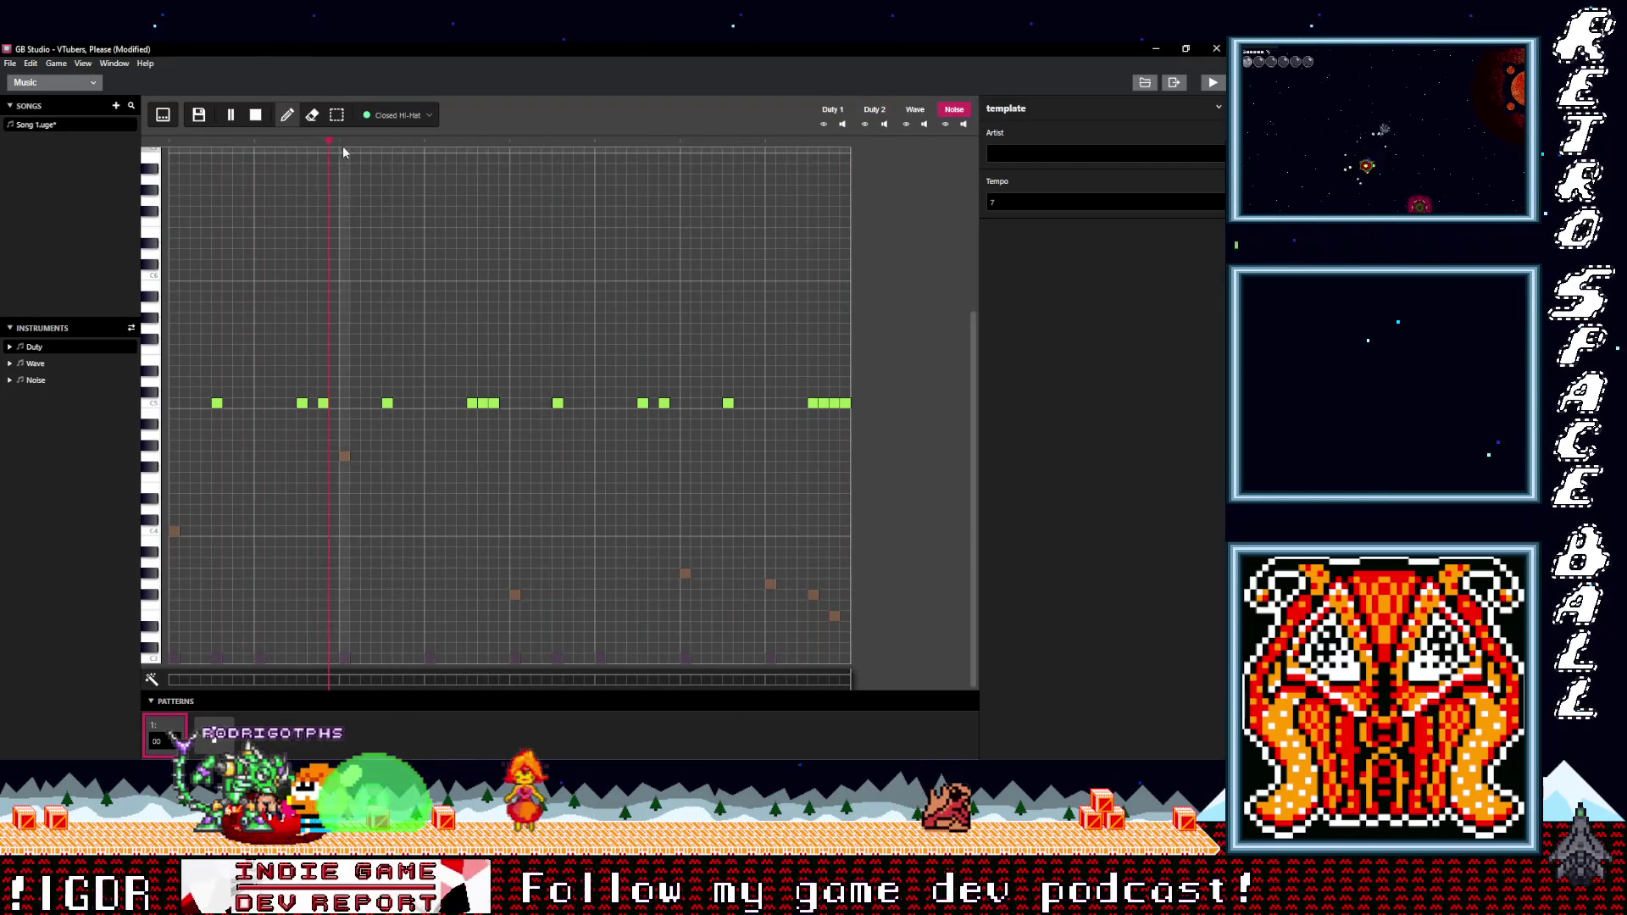
pyautogui.click(175, 287)
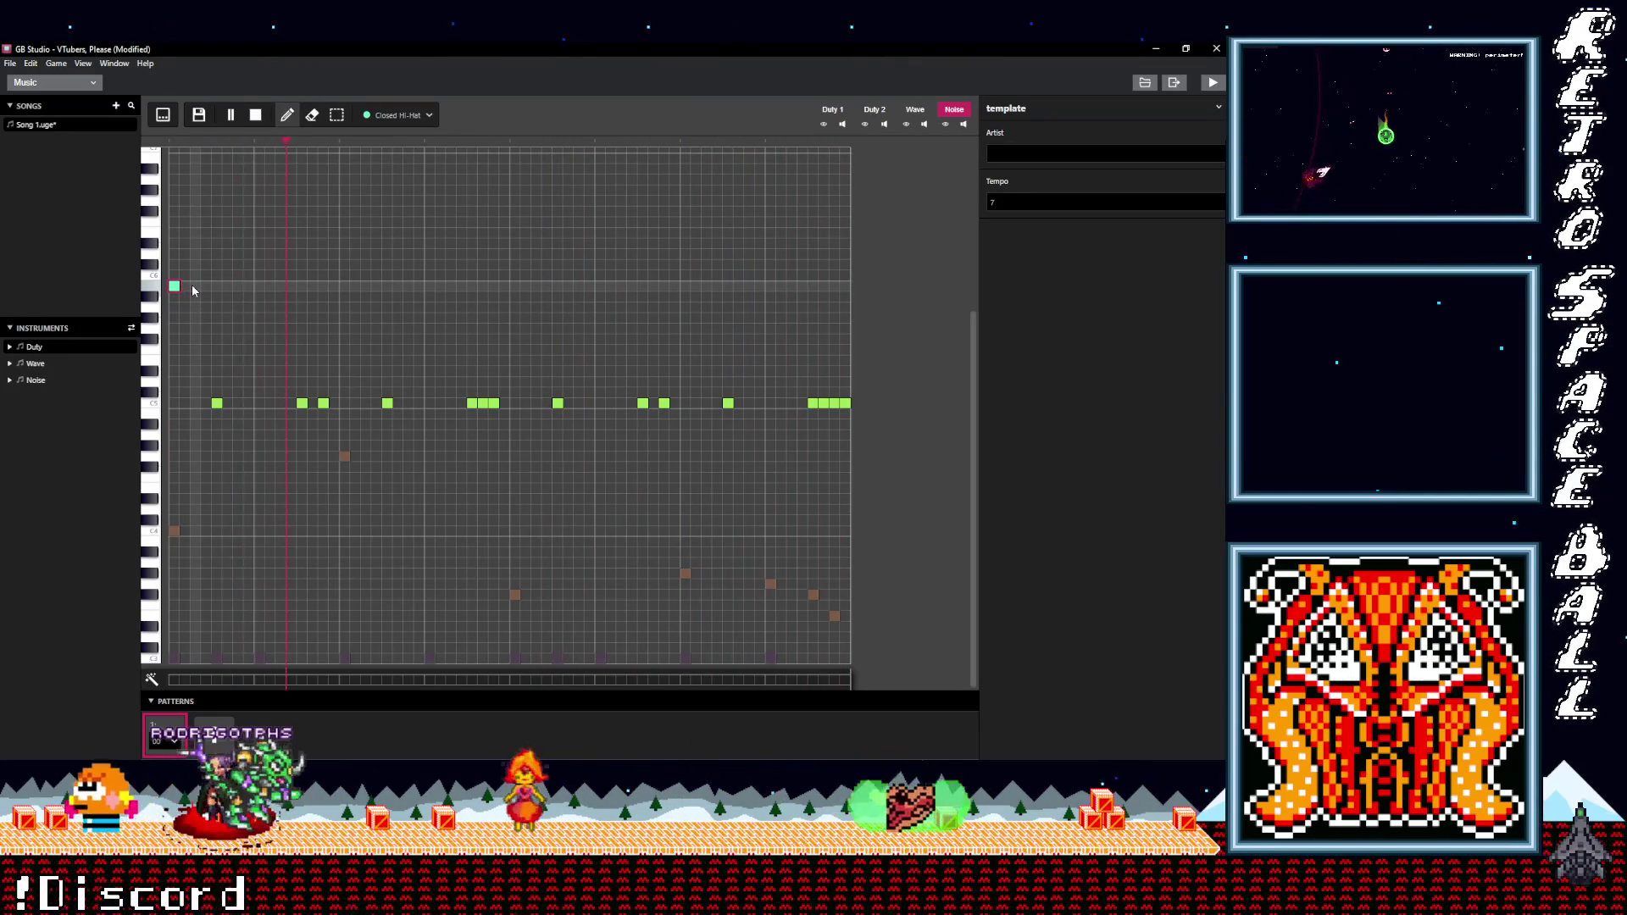
pyautogui.moveTo(175, 287); pyautogui.dragTo(175, 456)
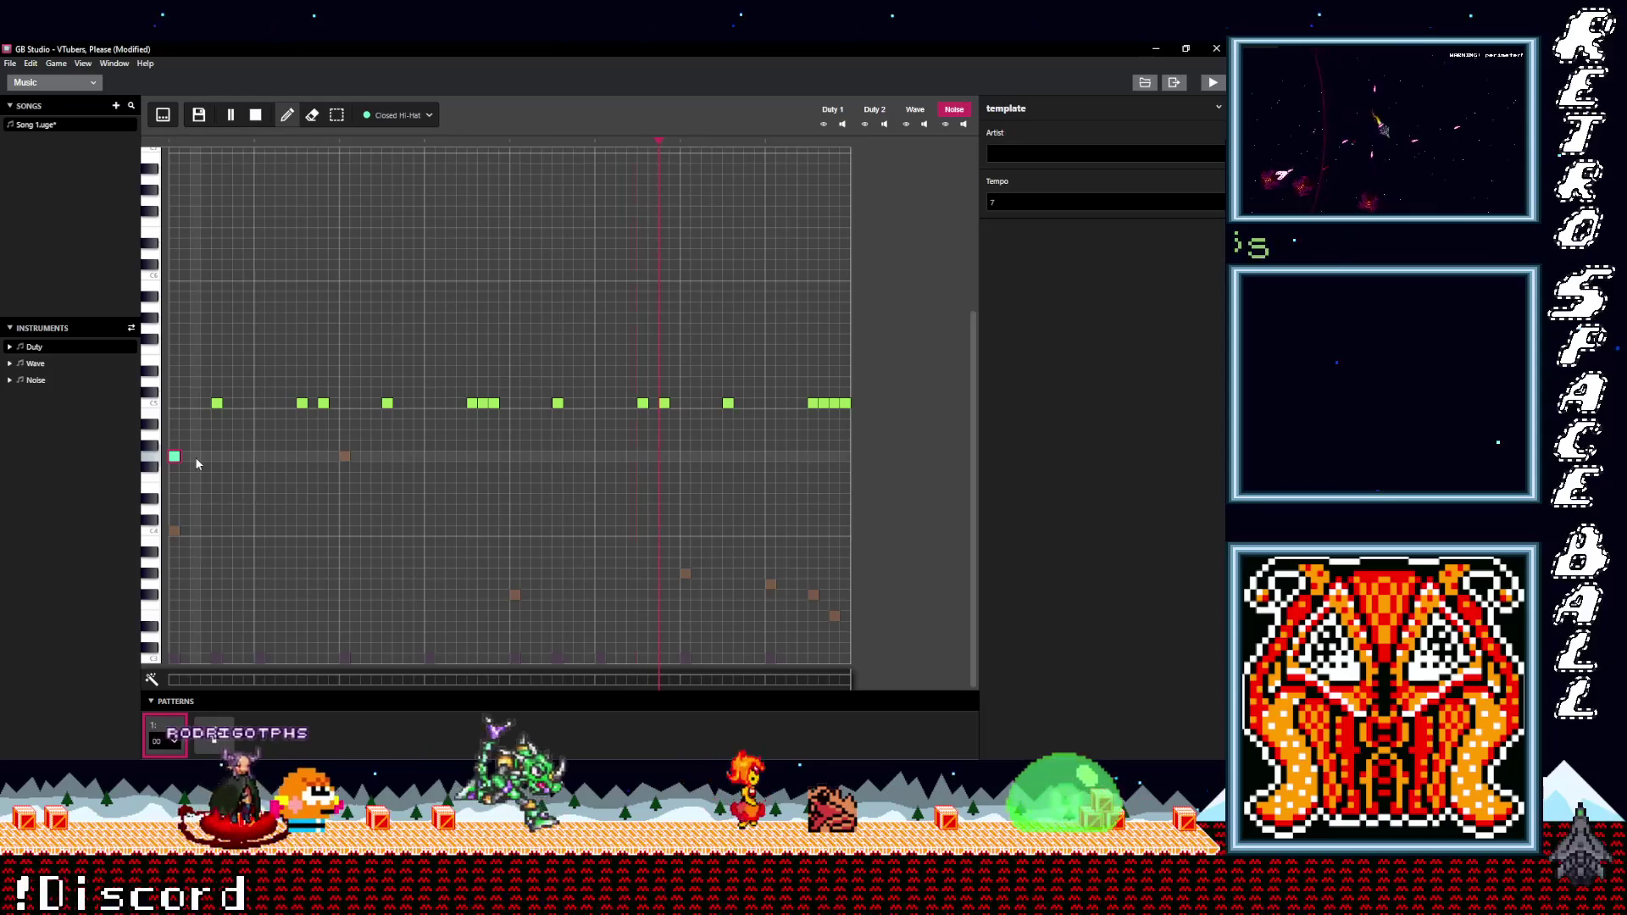
# - Add closed hi-hat hits through the first half of the pattern, deleting one misplaced note
pyautogui.click(196, 457)
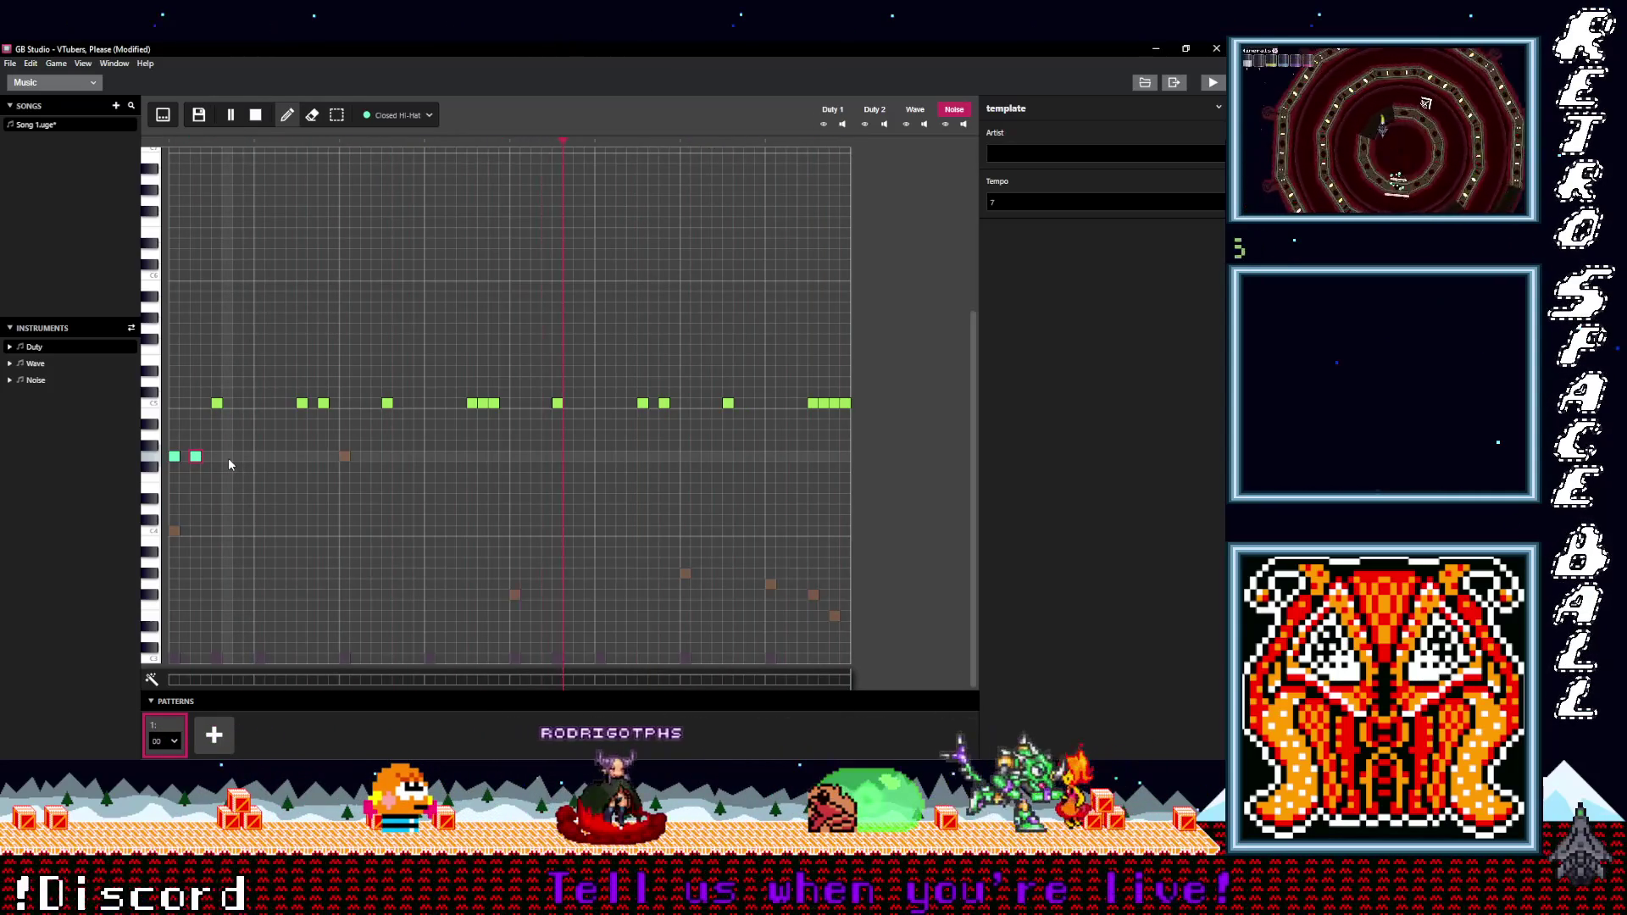
pyautogui.click(238, 456)
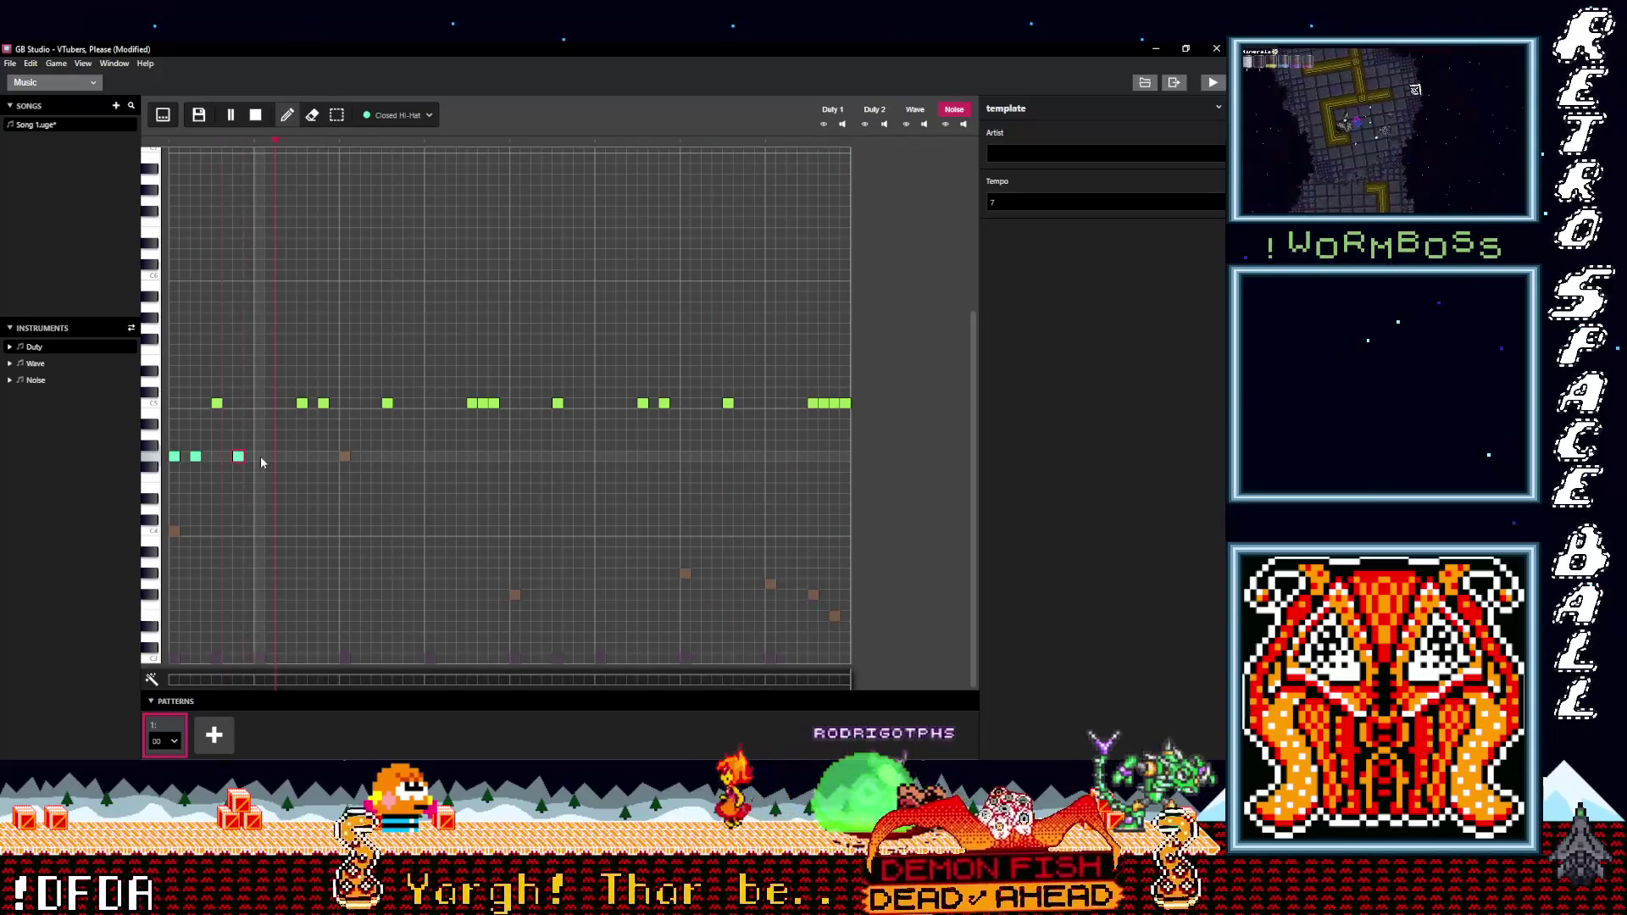
pyautogui.click(260, 456)
pyautogui.click(280, 456)
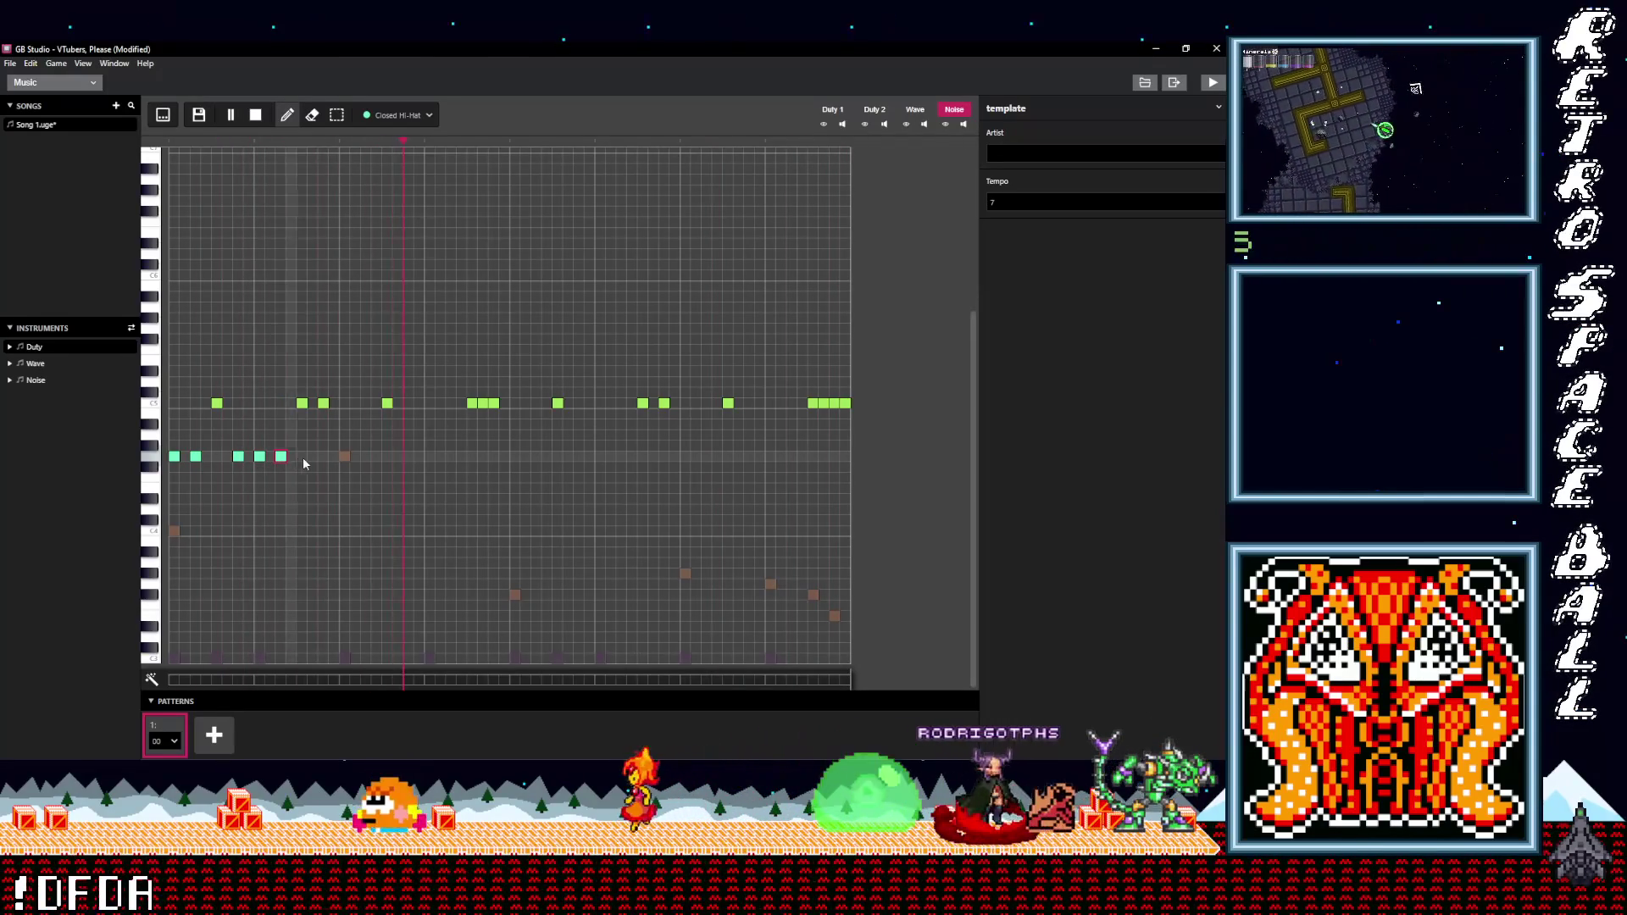
pyautogui.click(365, 455)
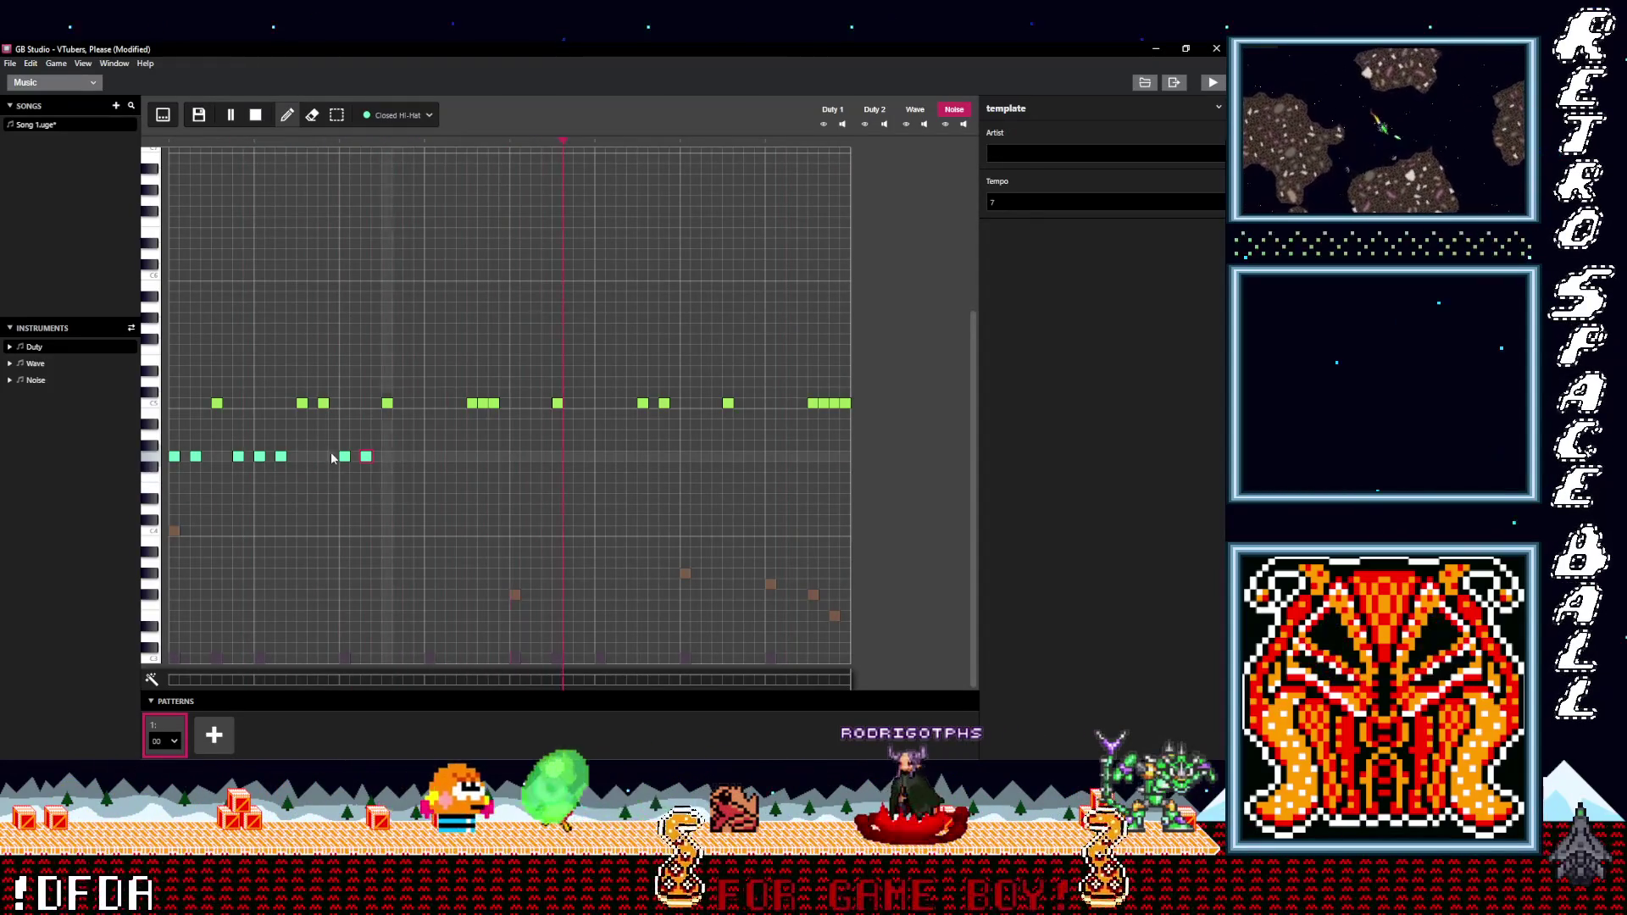
pyautogui.rightClick(280, 456)
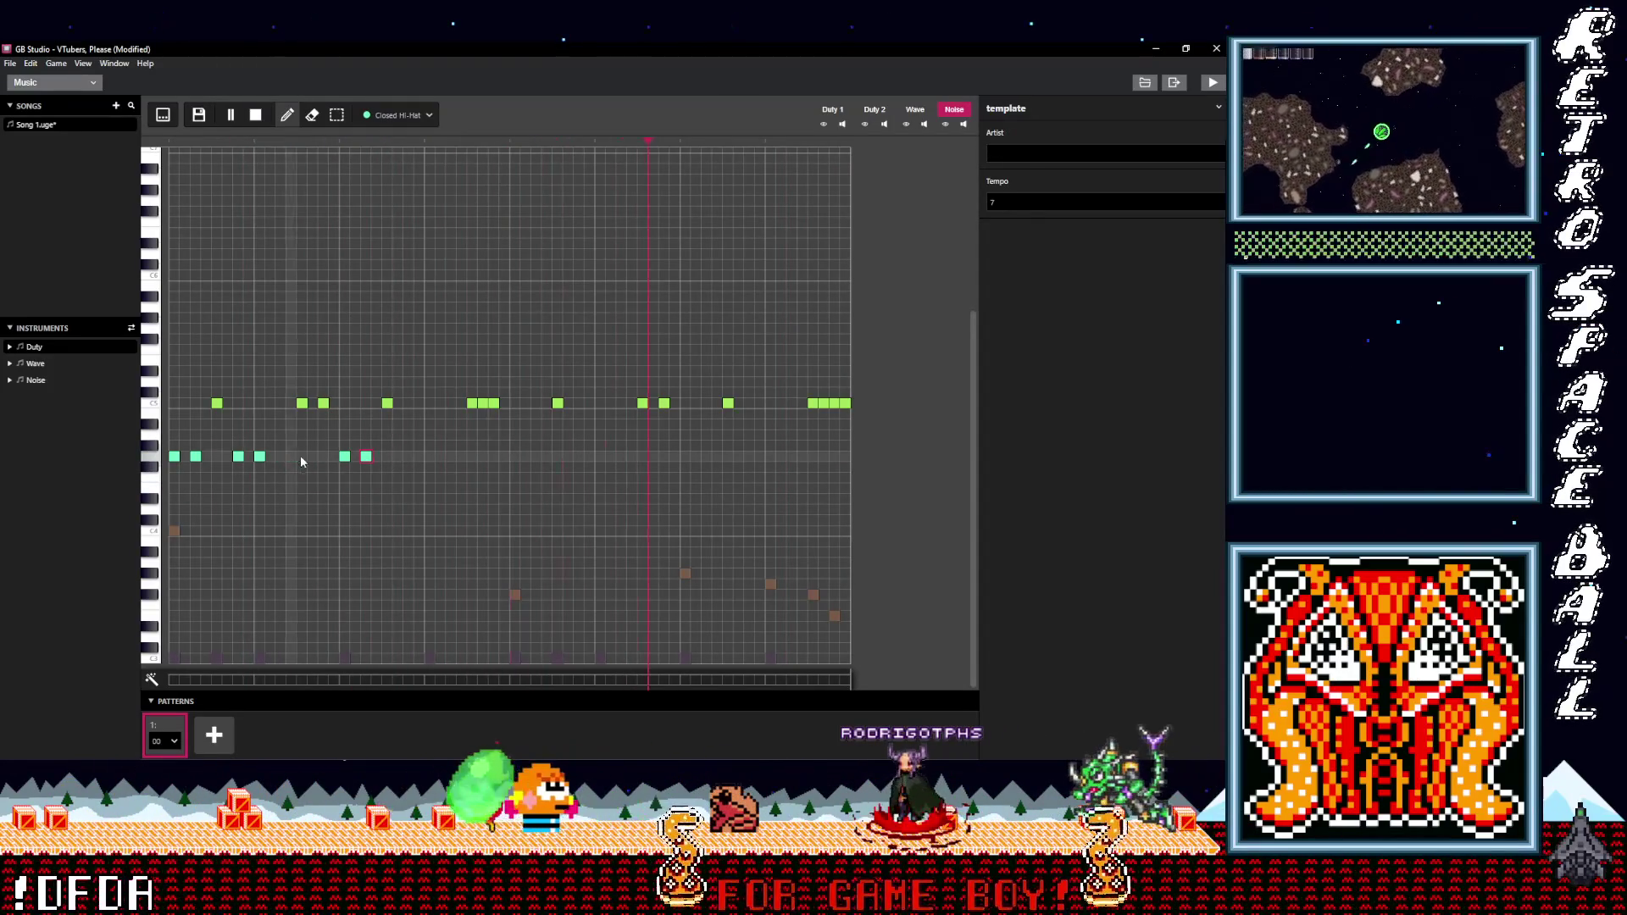
pyautogui.click(408, 455)
pyautogui.click(430, 455)
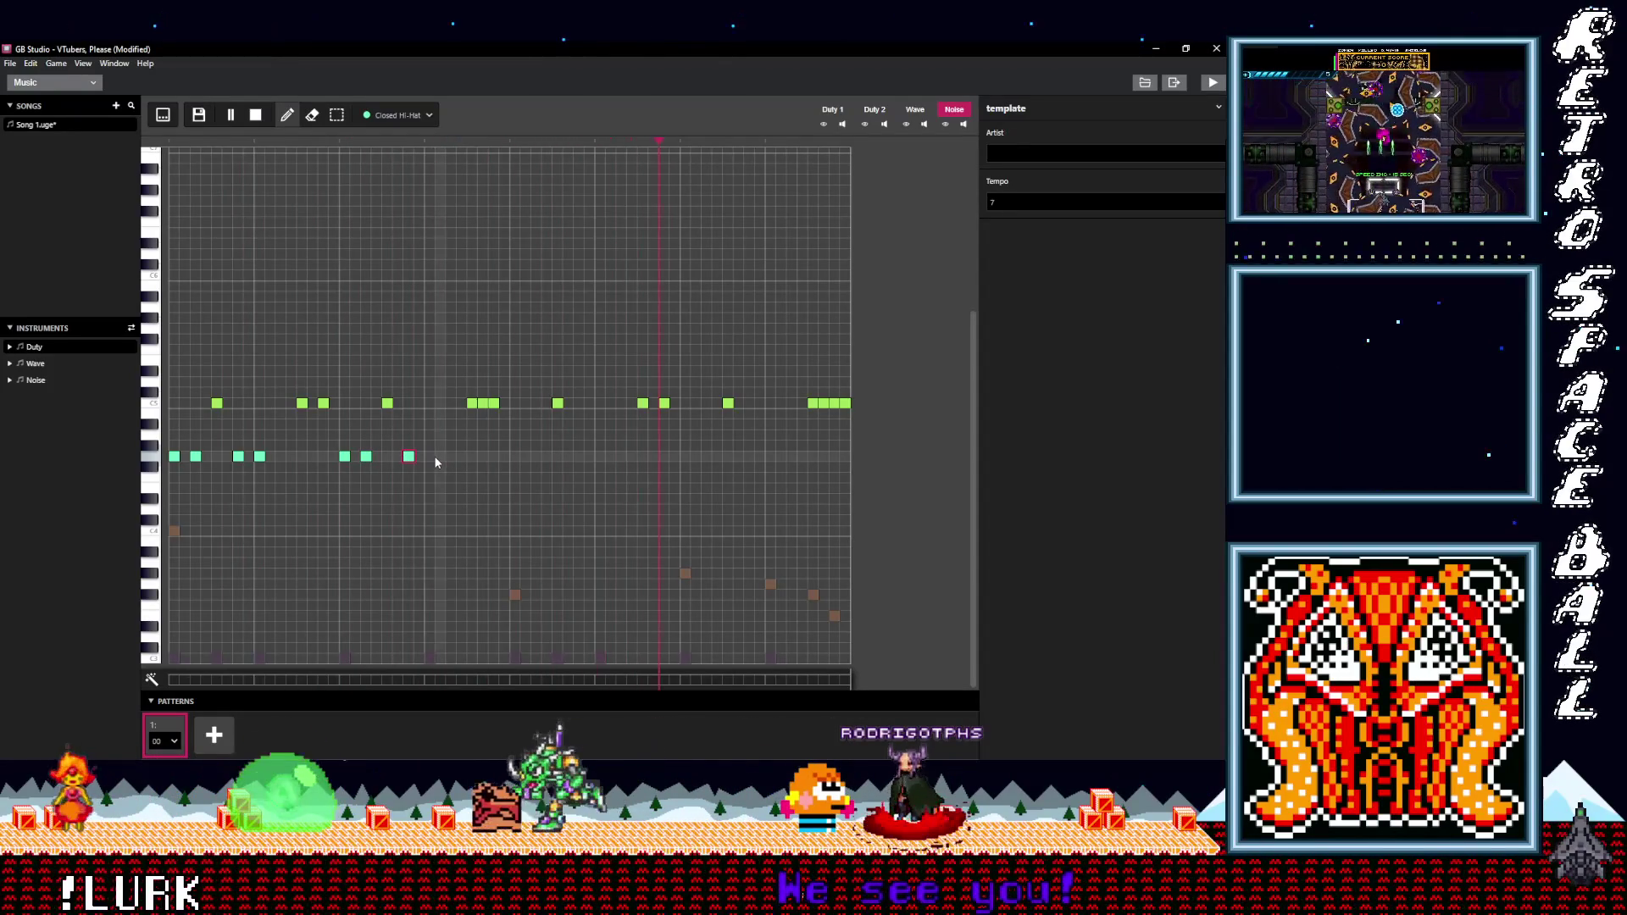
pyautogui.click(449, 455)
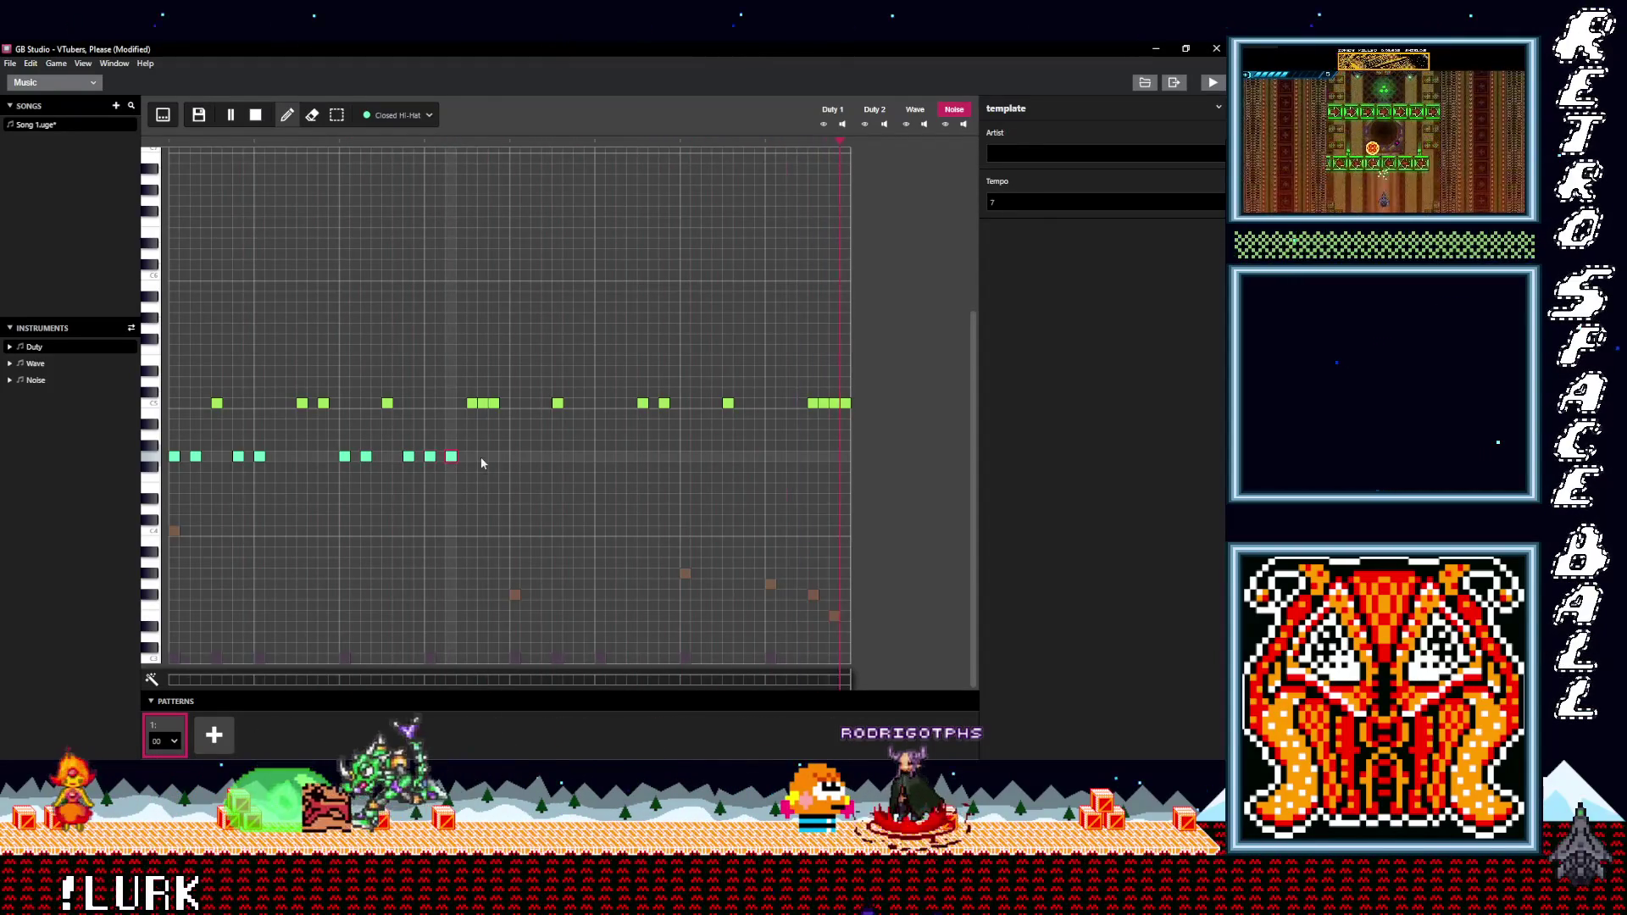
# - Continue the closed hi-hat rhythm through the second half to the pattern's end
pyautogui.click(516, 456)
pyautogui.click(536, 456)
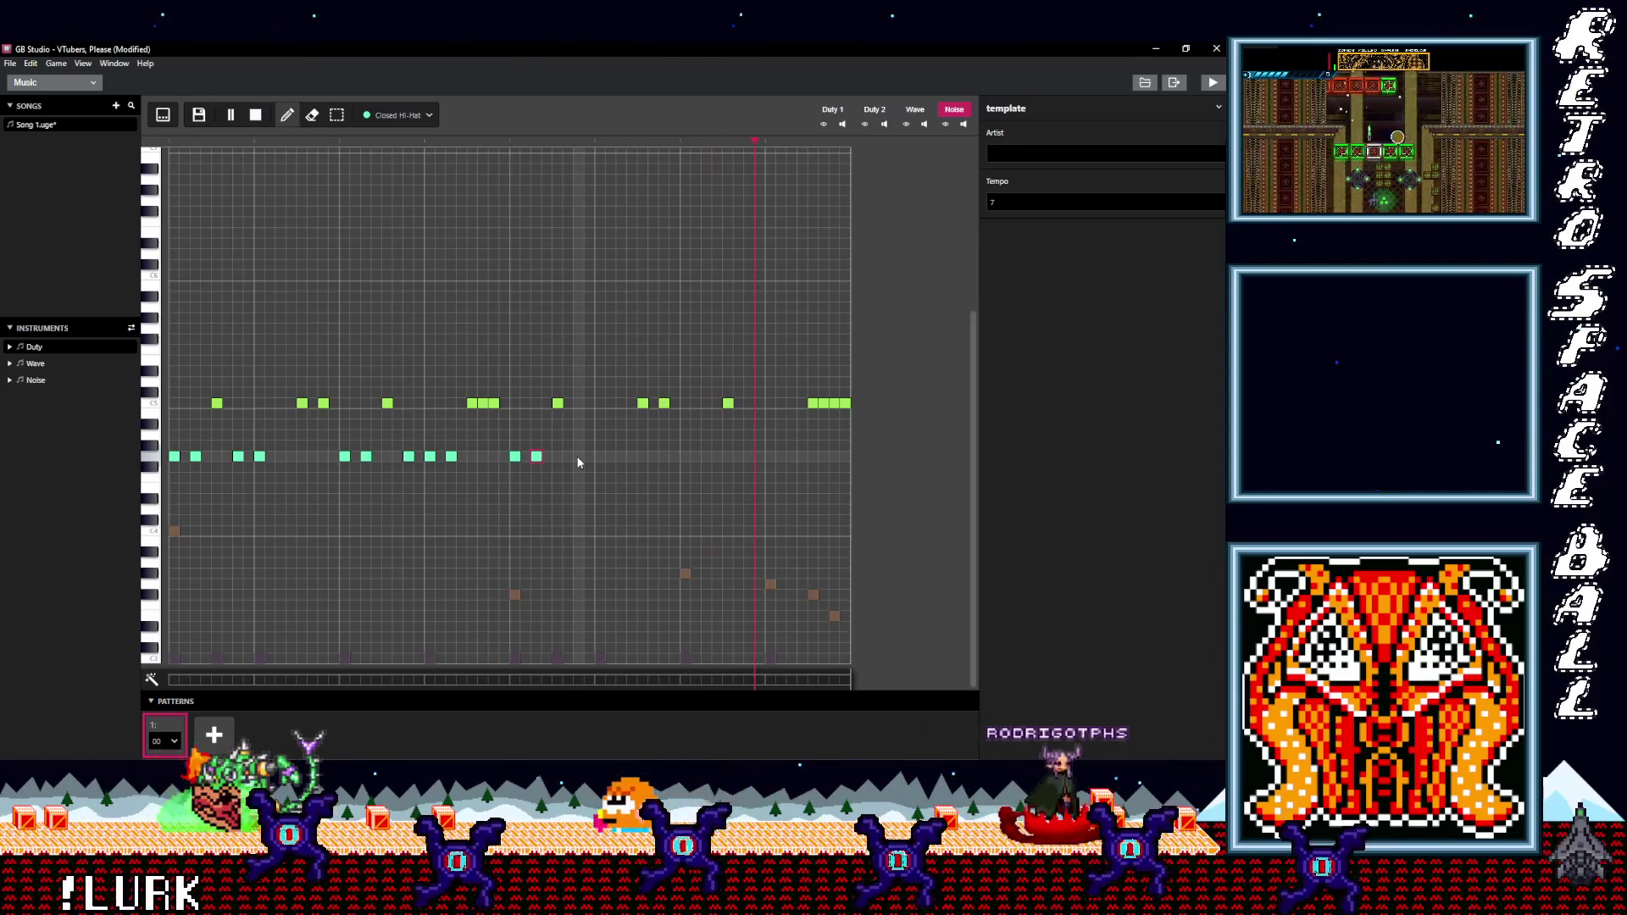
pyautogui.click(578, 458)
pyautogui.click(600, 456)
pyautogui.click(621, 456)
pyautogui.click(684, 456)
pyautogui.click(706, 455)
pyautogui.click(769, 456)
pyautogui.click(793, 456)
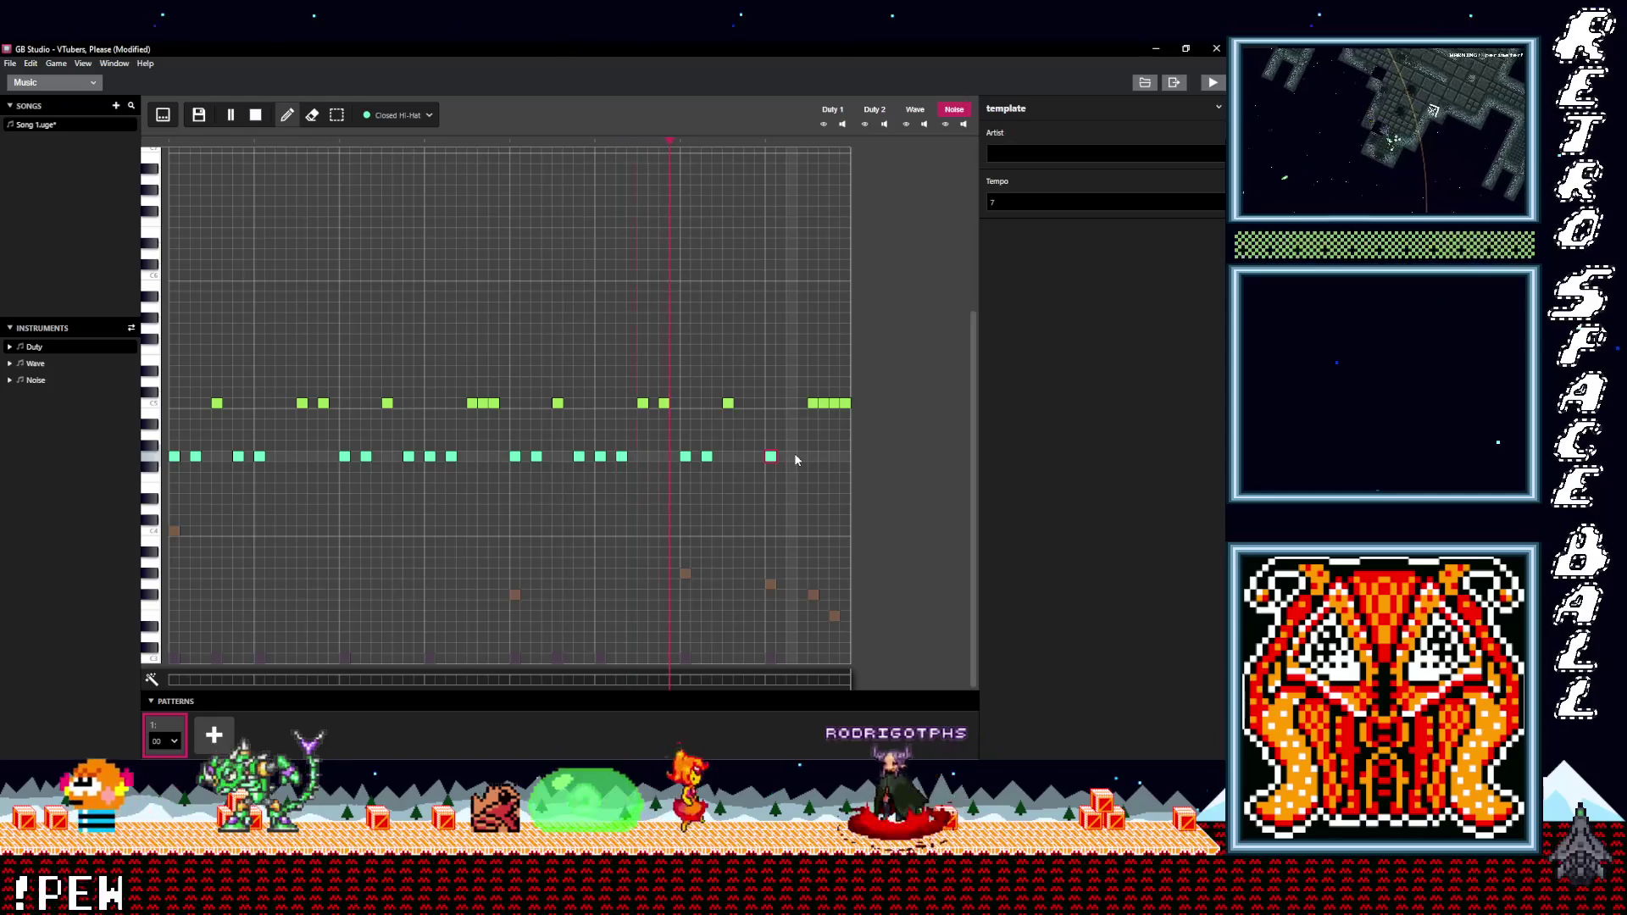
pyautogui.click(747, 457)
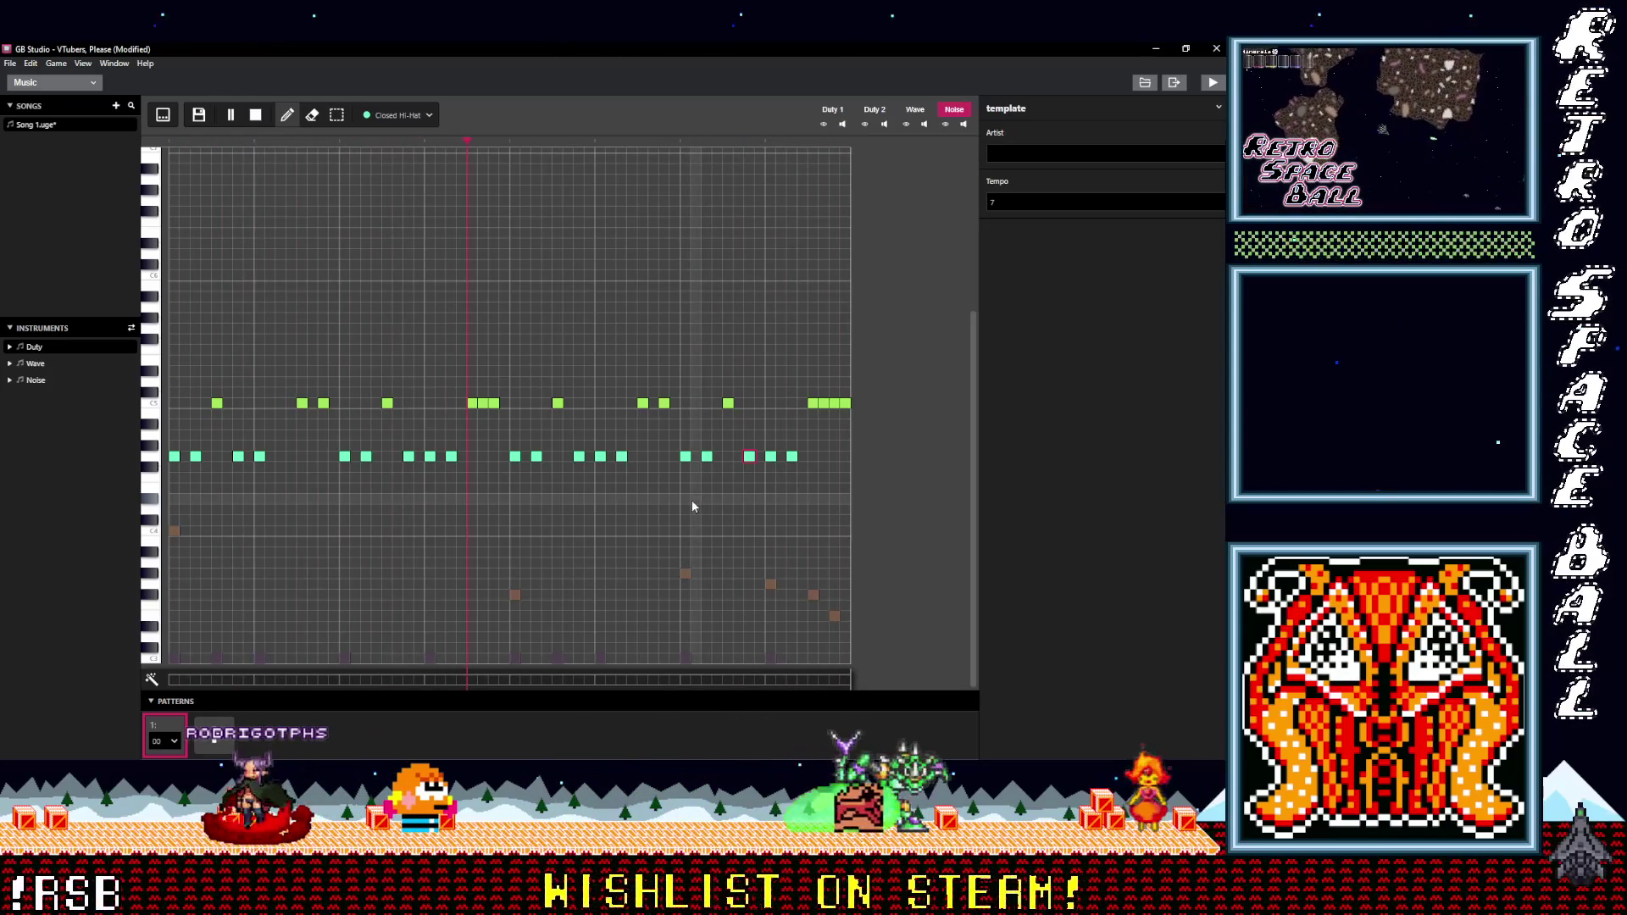
pyautogui.click(401, 119)
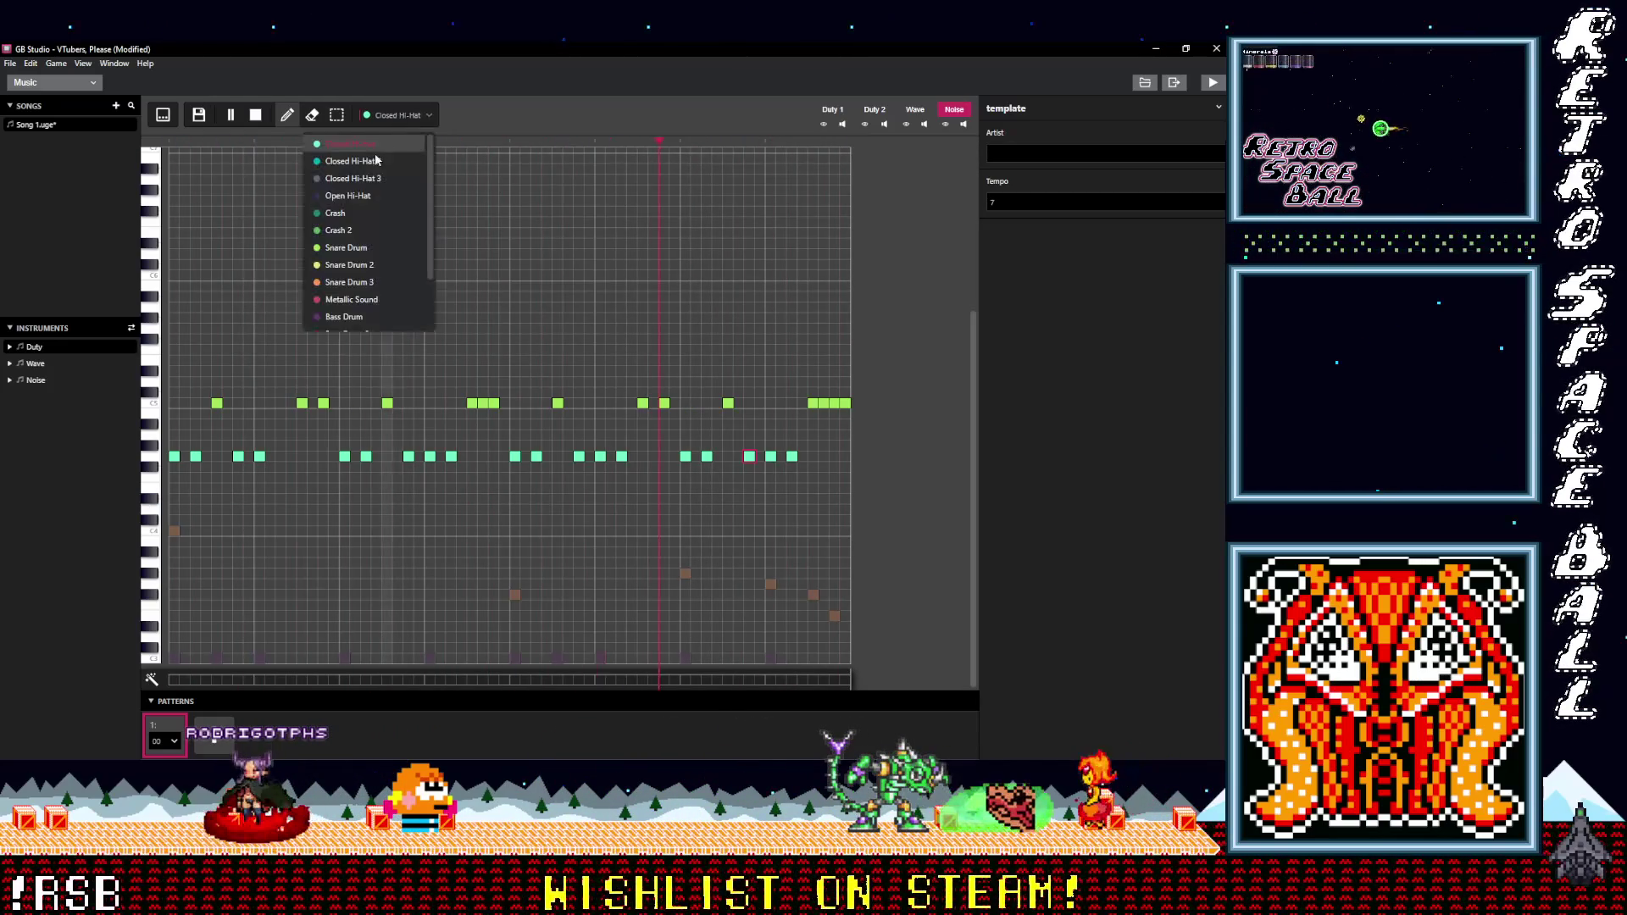
# - Draw five Open Hi-Hat hits above the closed hi-hats and paste the group to repeat it
pyautogui.click(339, 198)
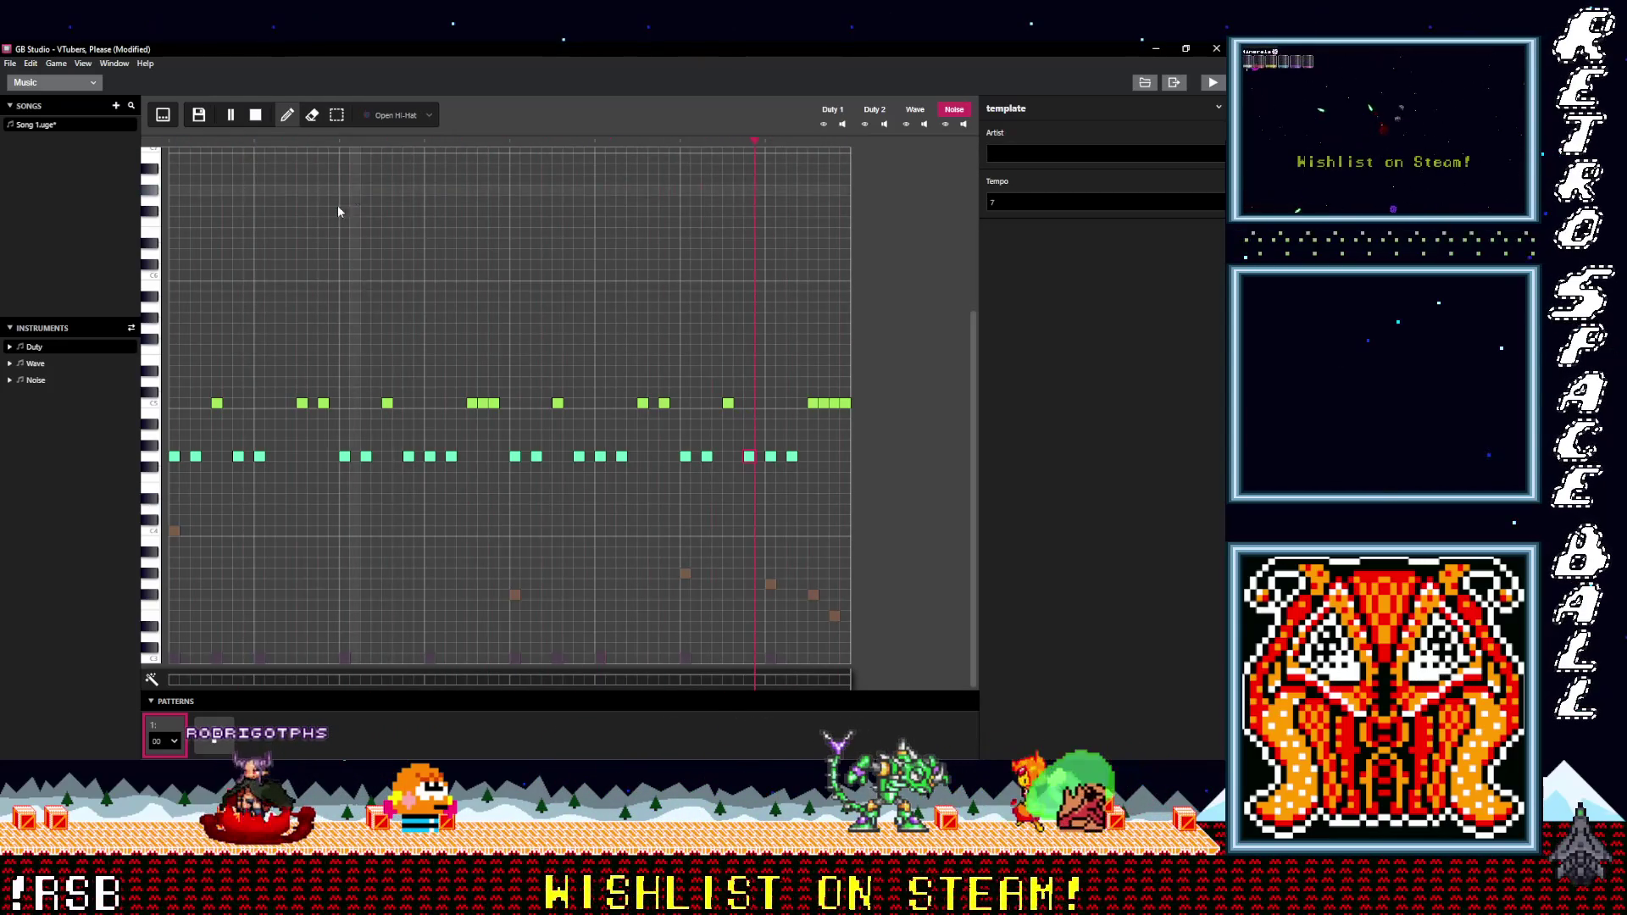
pyautogui.click(185, 423)
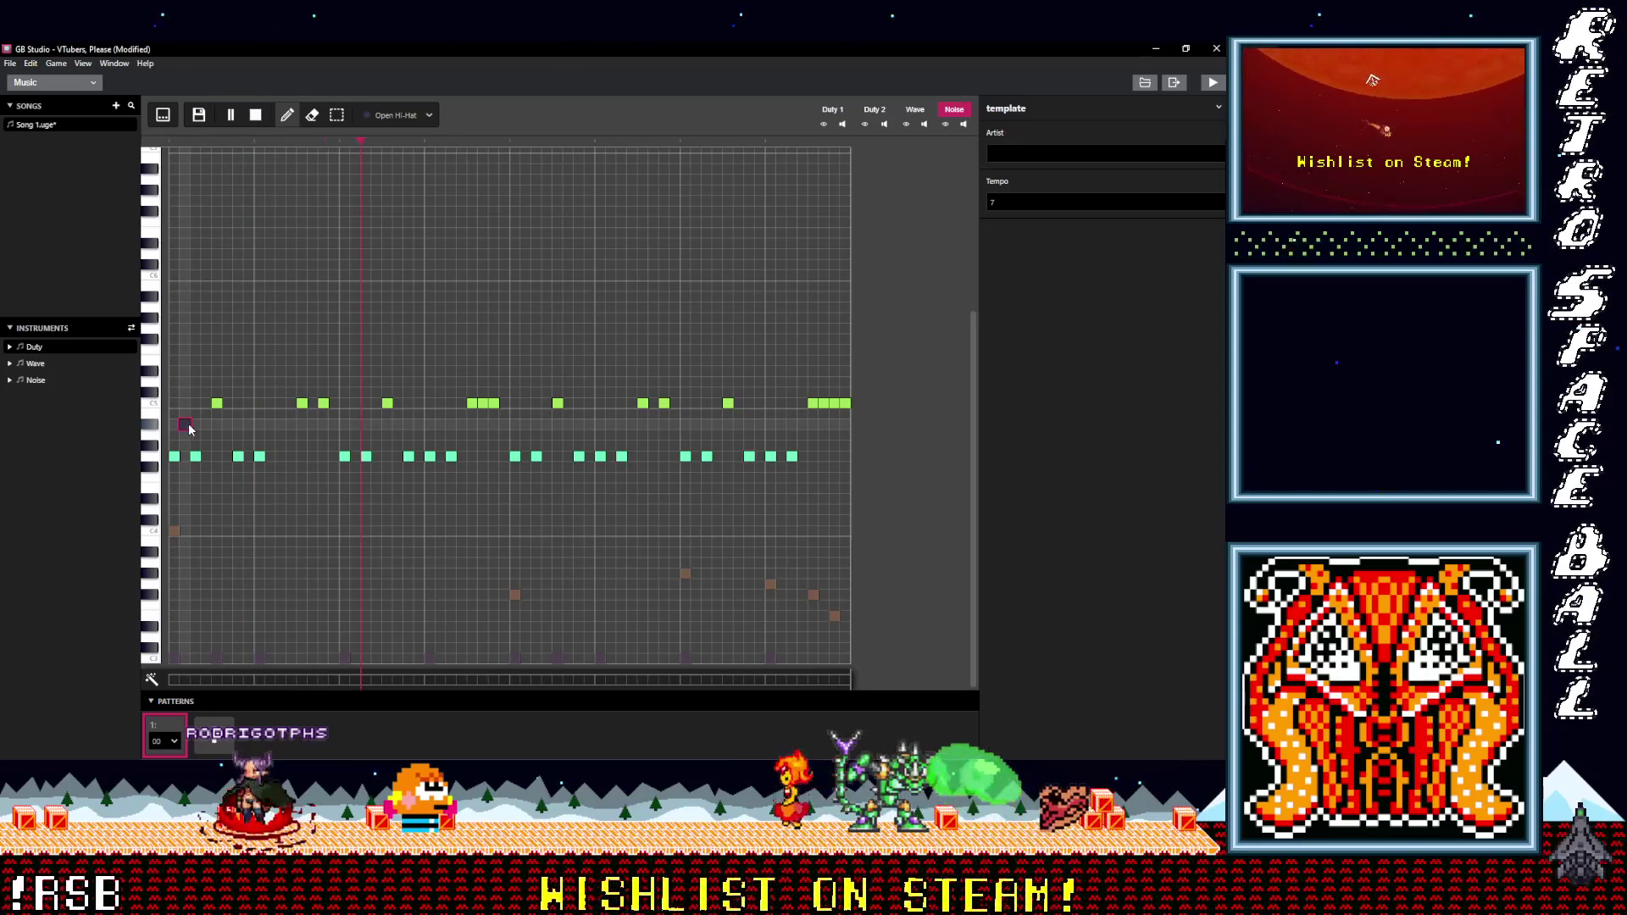
pyautogui.click(248, 425)
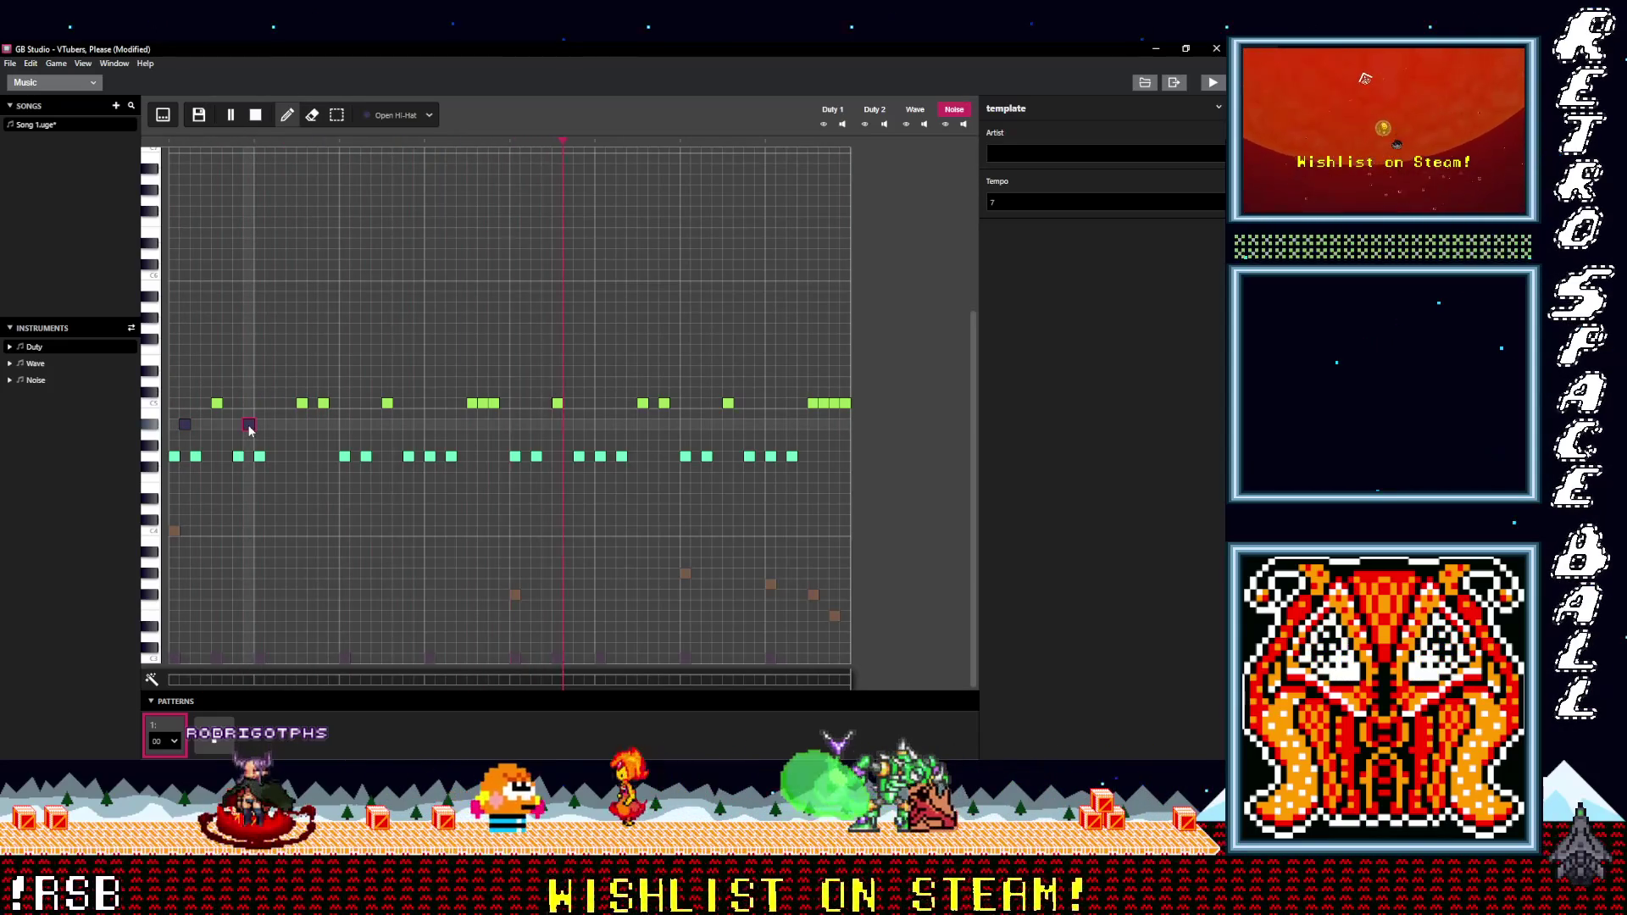
pyautogui.click(355, 424)
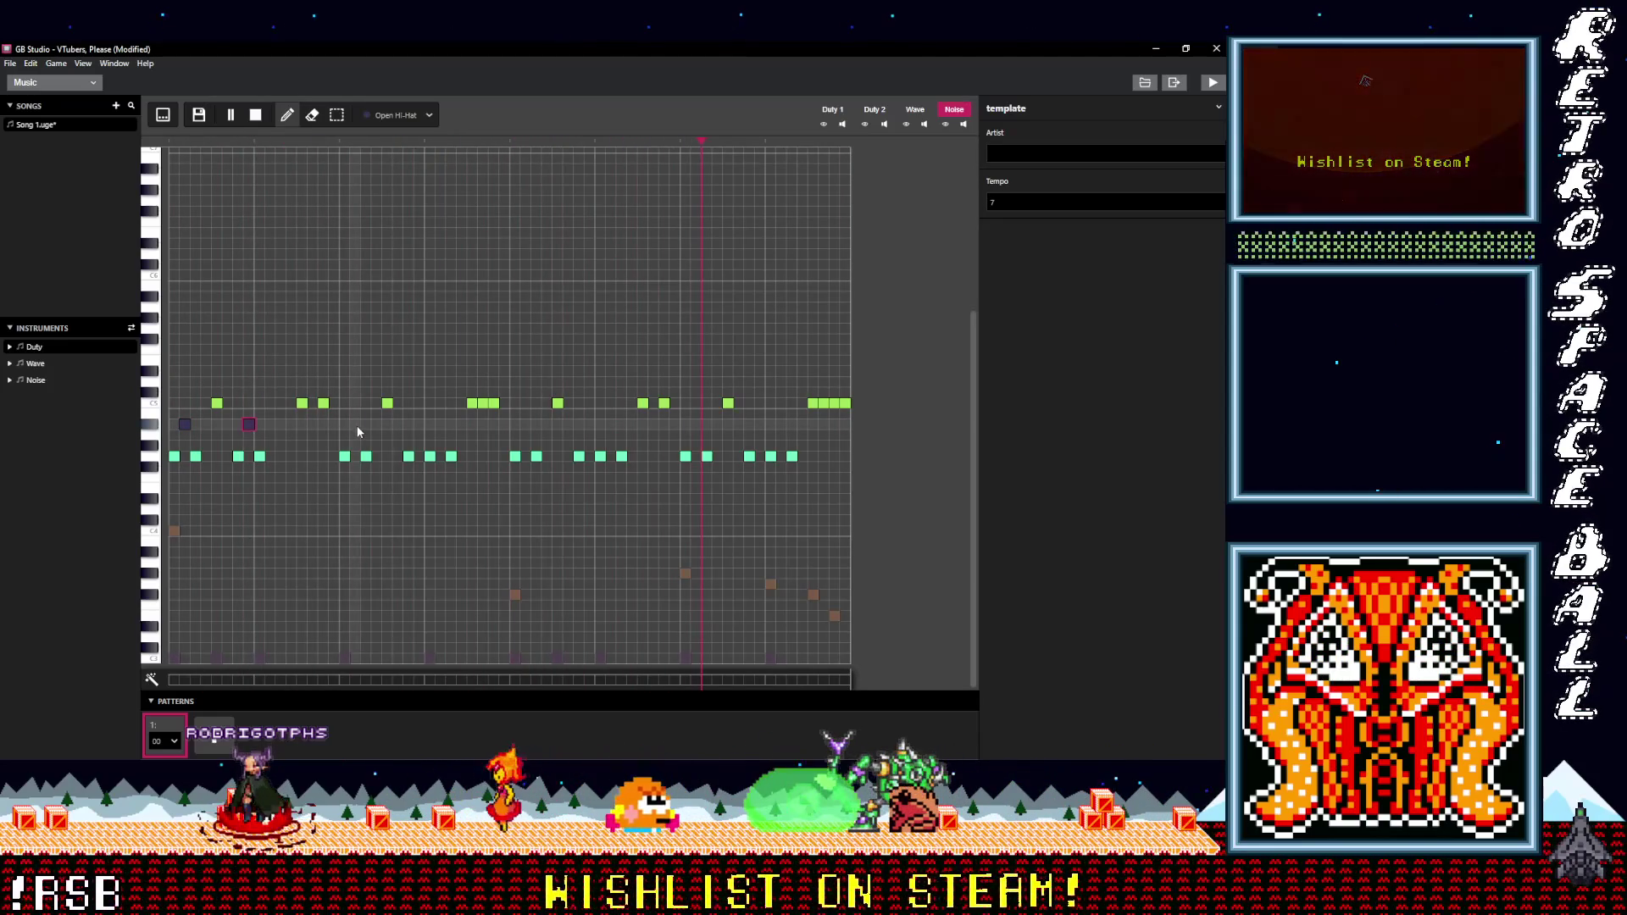
pyautogui.click(418, 424)
pyautogui.click(440, 425)
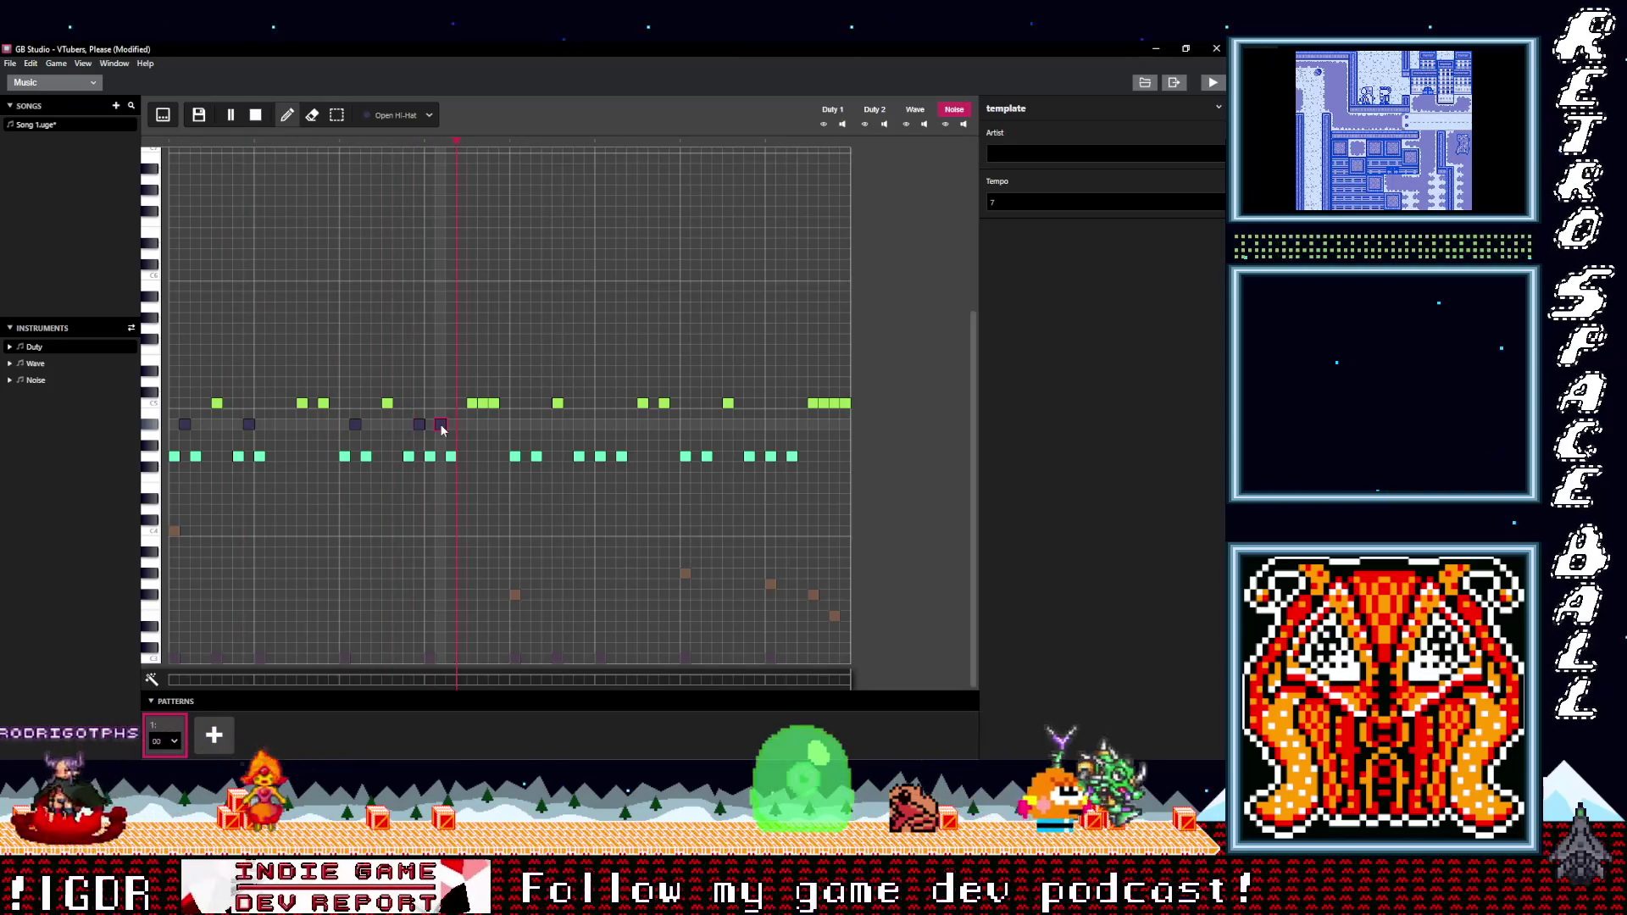
pyautogui.hotkey('ctrl', 'v')
pyautogui.hotkey('ctrl', 'v')
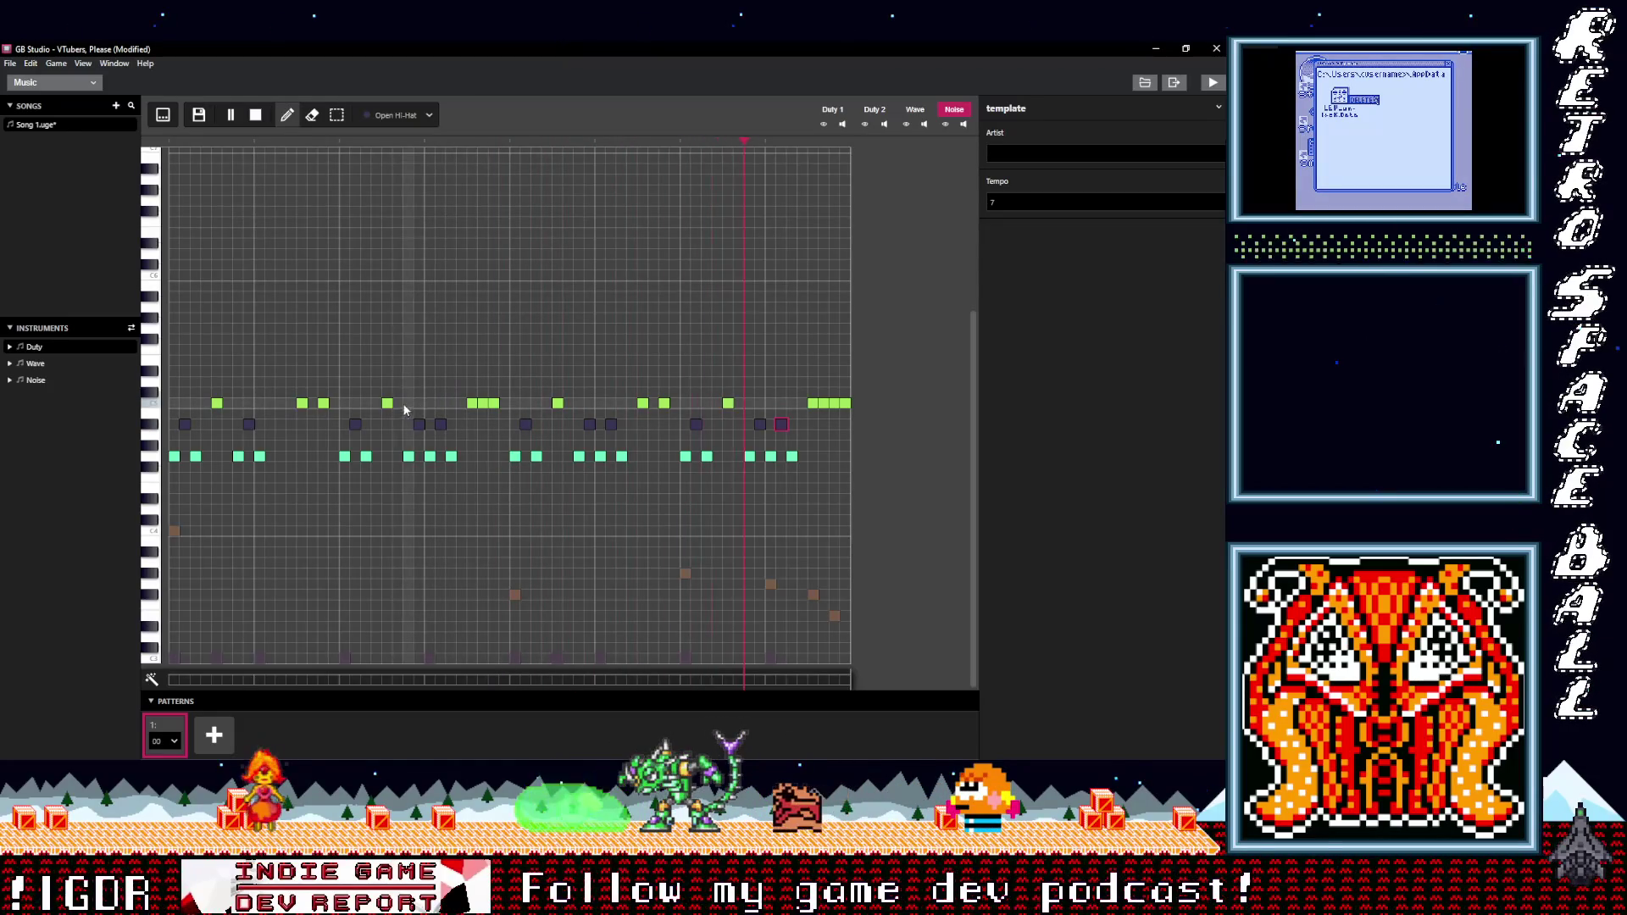
pyautogui.click(24, 382)
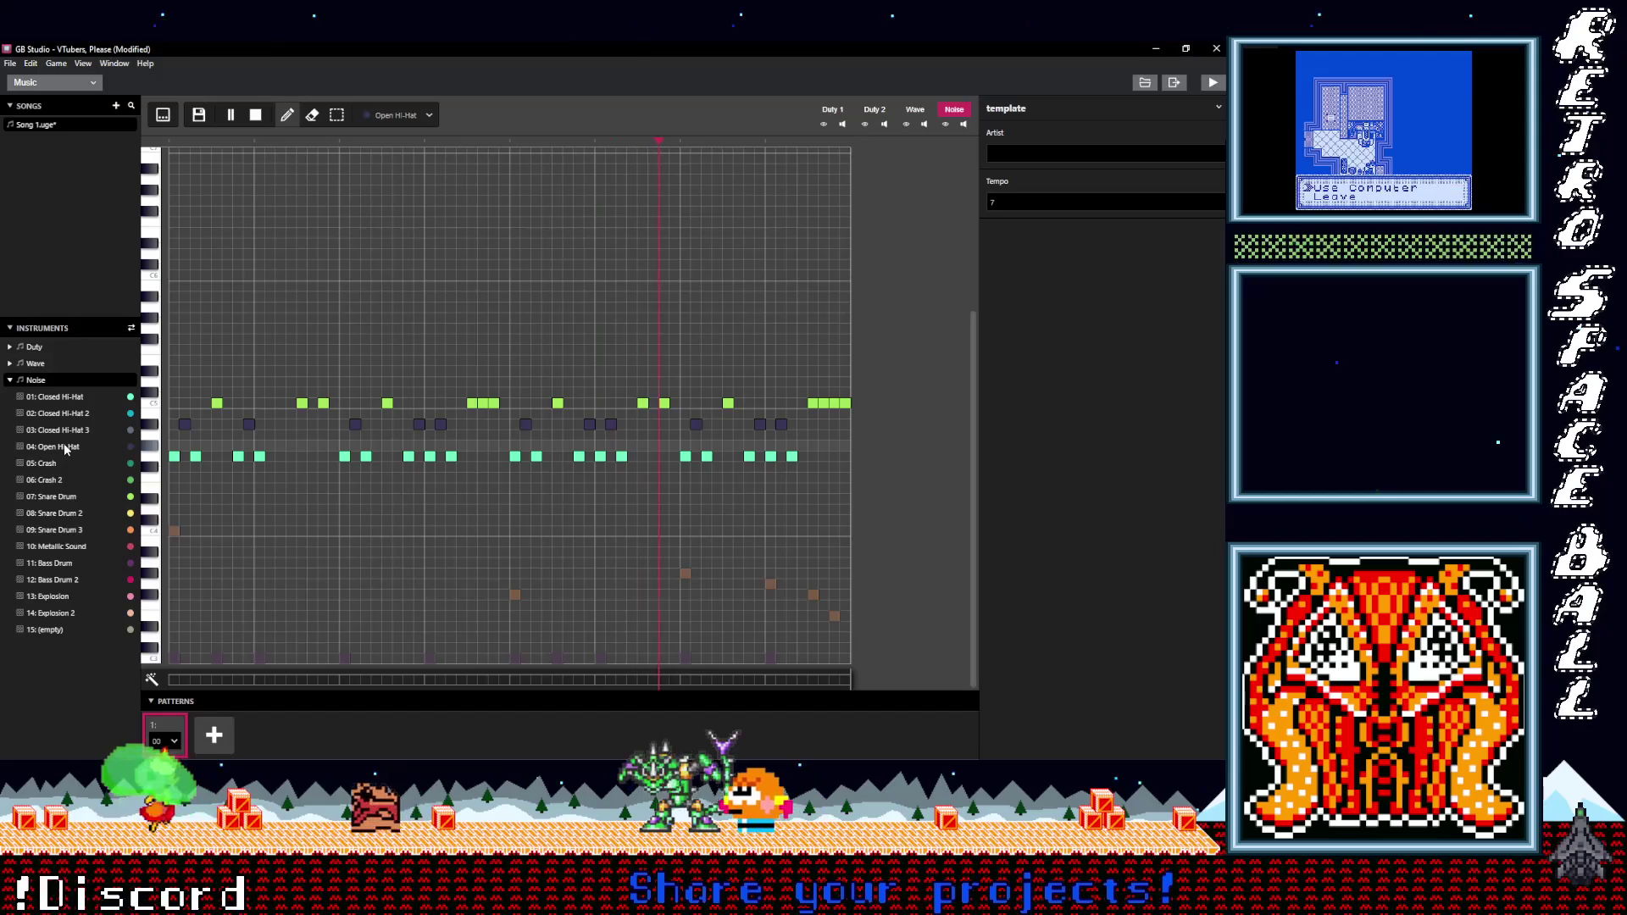
# - Turn down the 04: Open Hi-Hat instrument's Initial Volume to a softer level
pyautogui.click(67, 449)
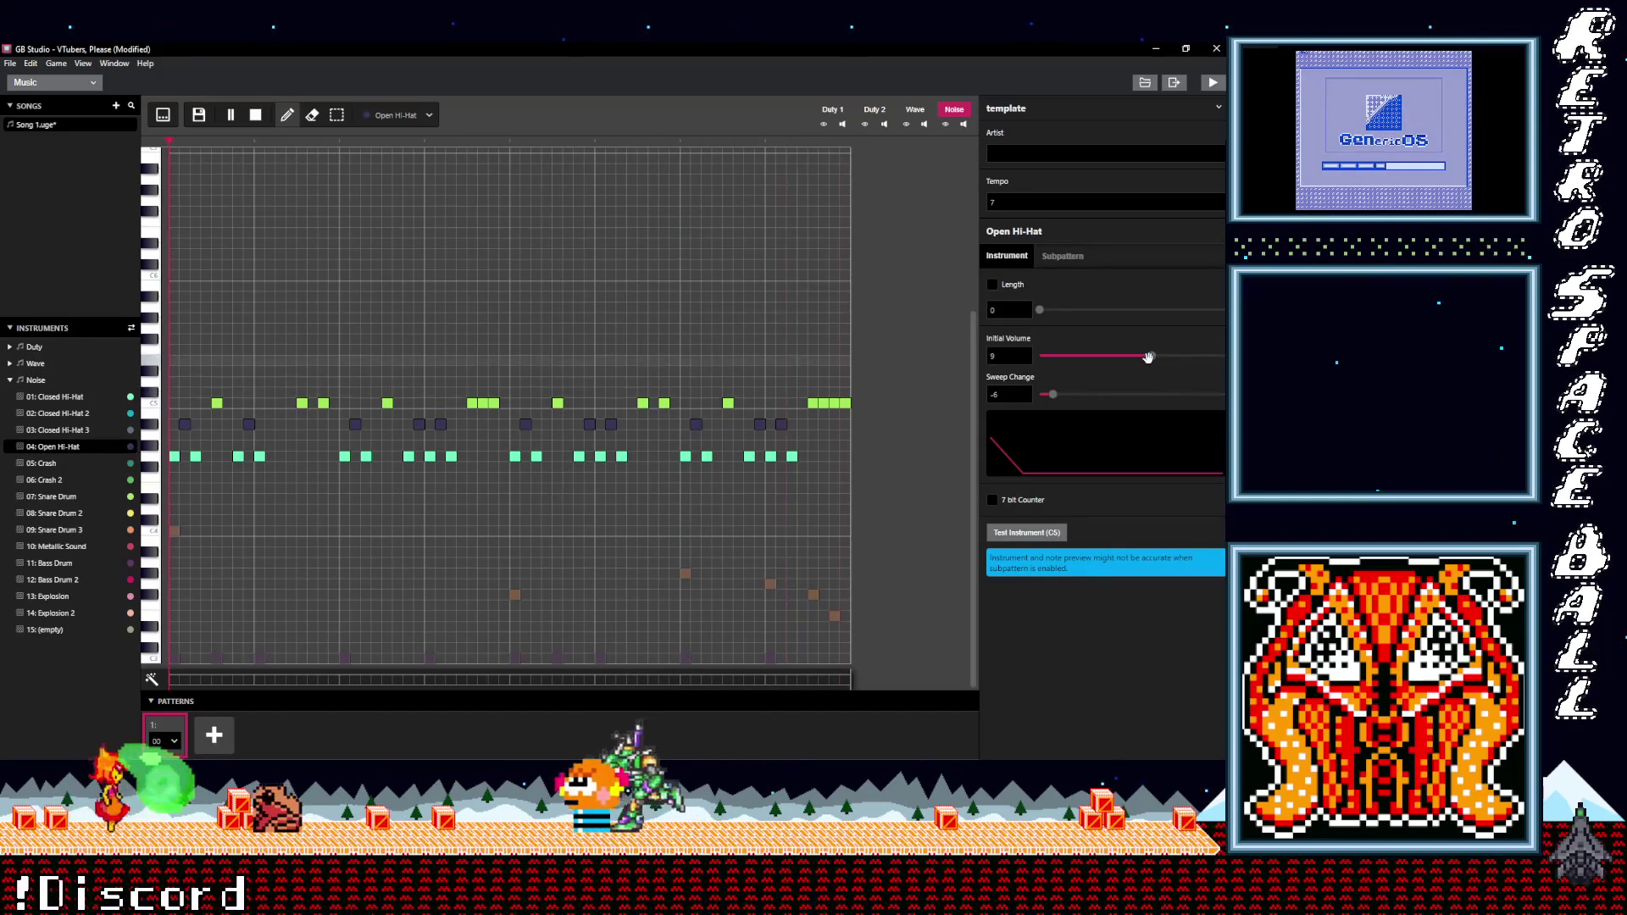
pyautogui.click(1077, 357)
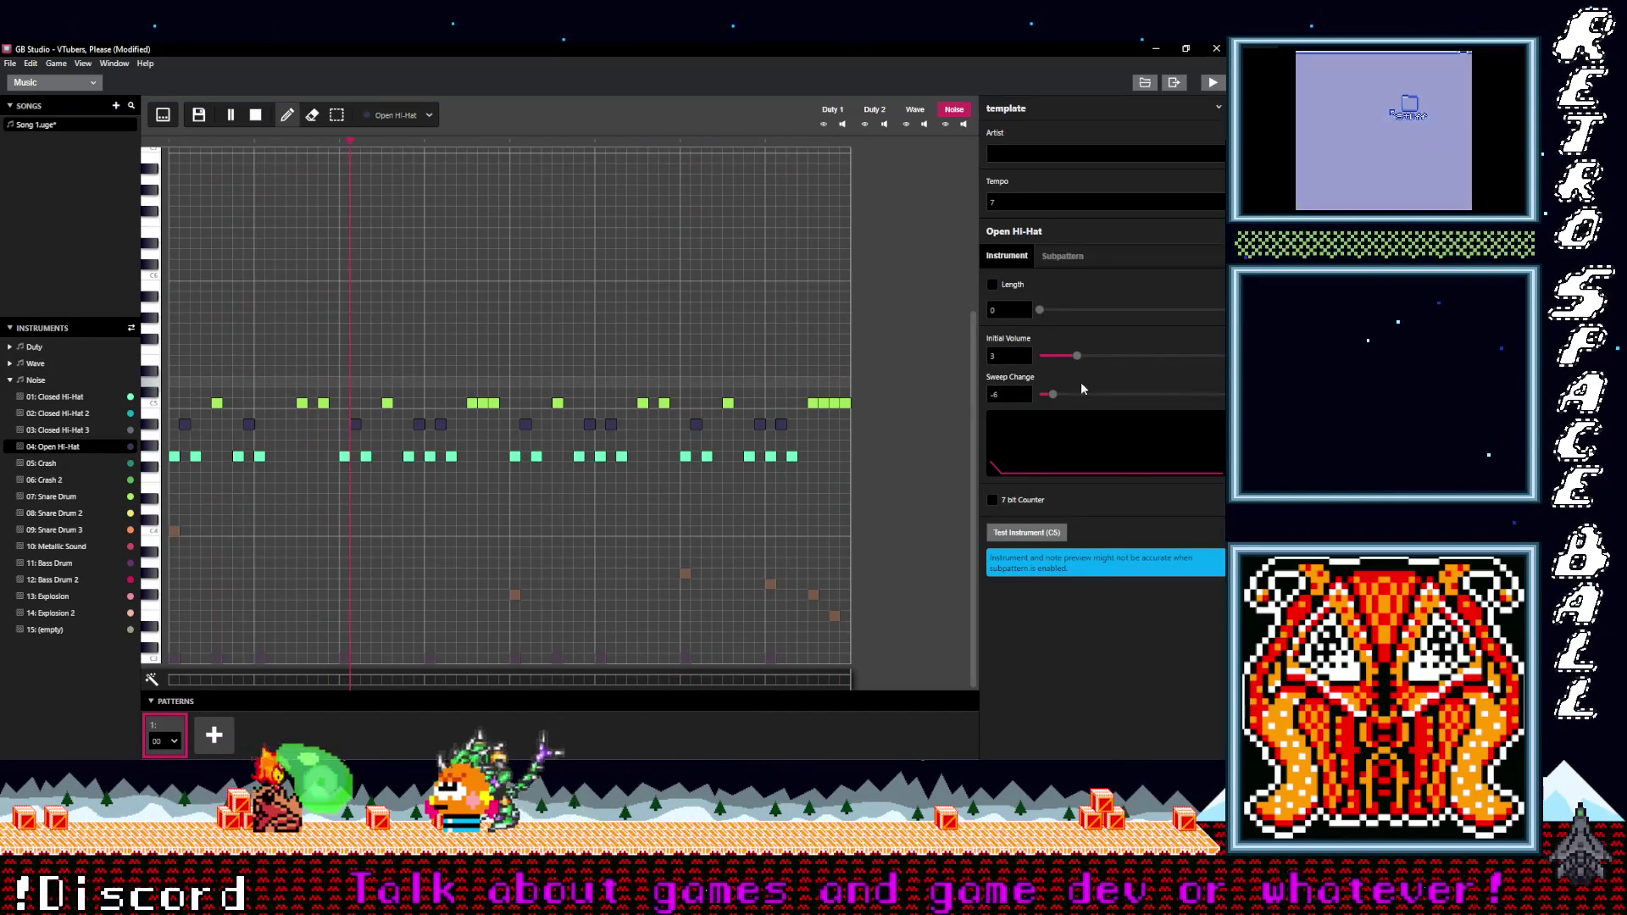
pyautogui.moveTo(1077, 356); pyautogui.dragTo(1106, 356)
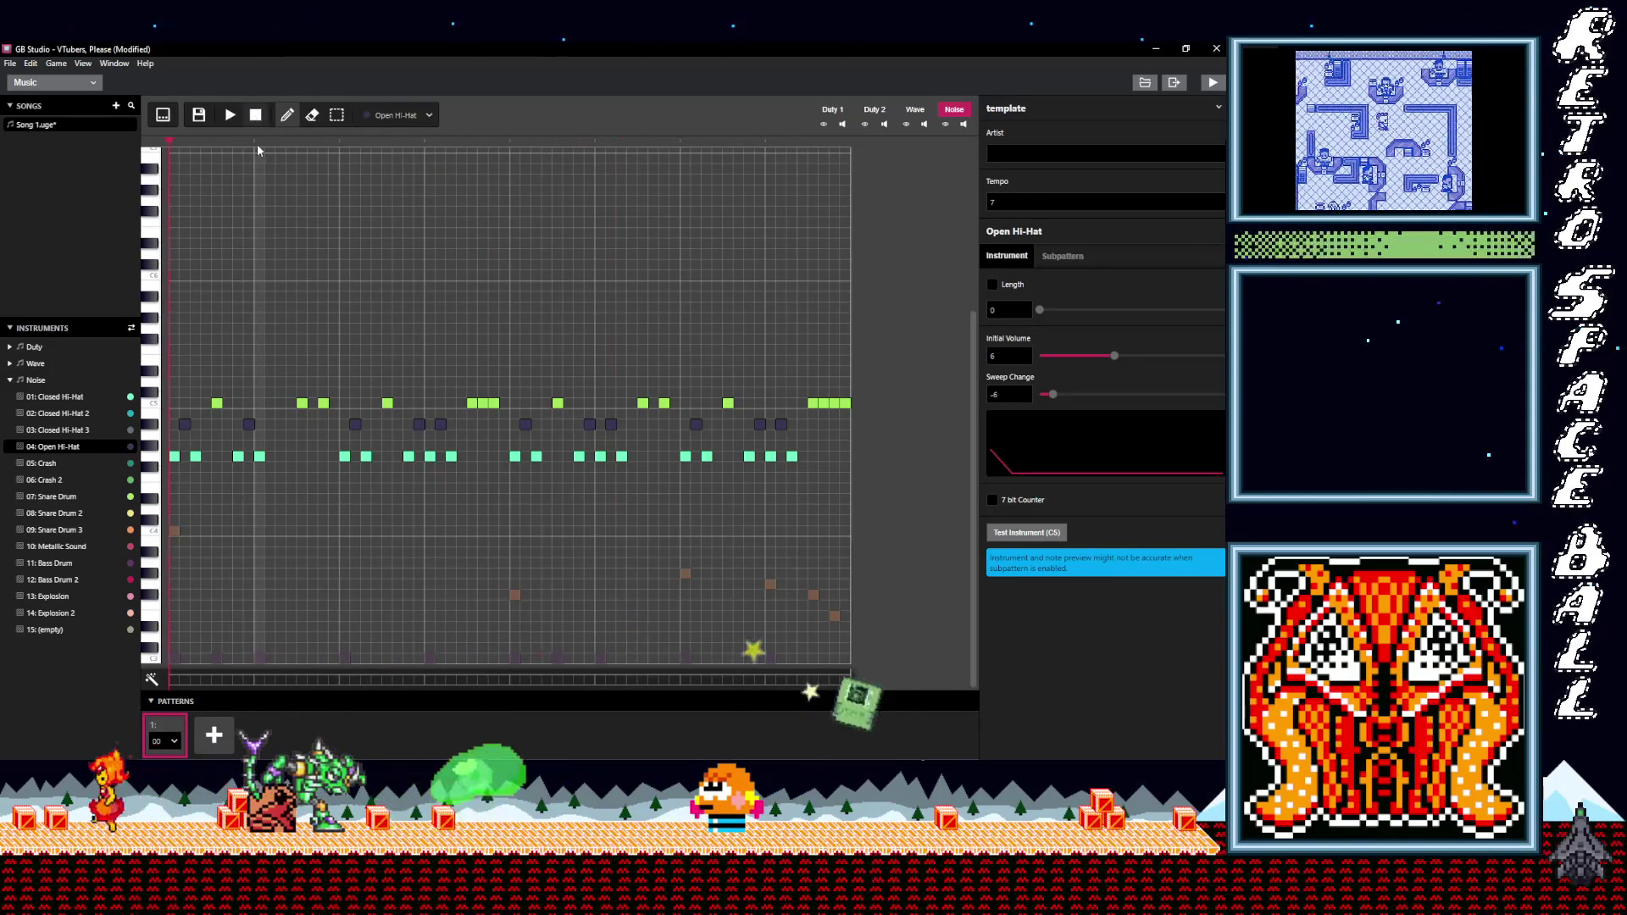
# - Create pattern 01 and paste all of pattern 1's bass and hi-hat notes into it
pyautogui.press('space')
pyautogui.click(214, 735)
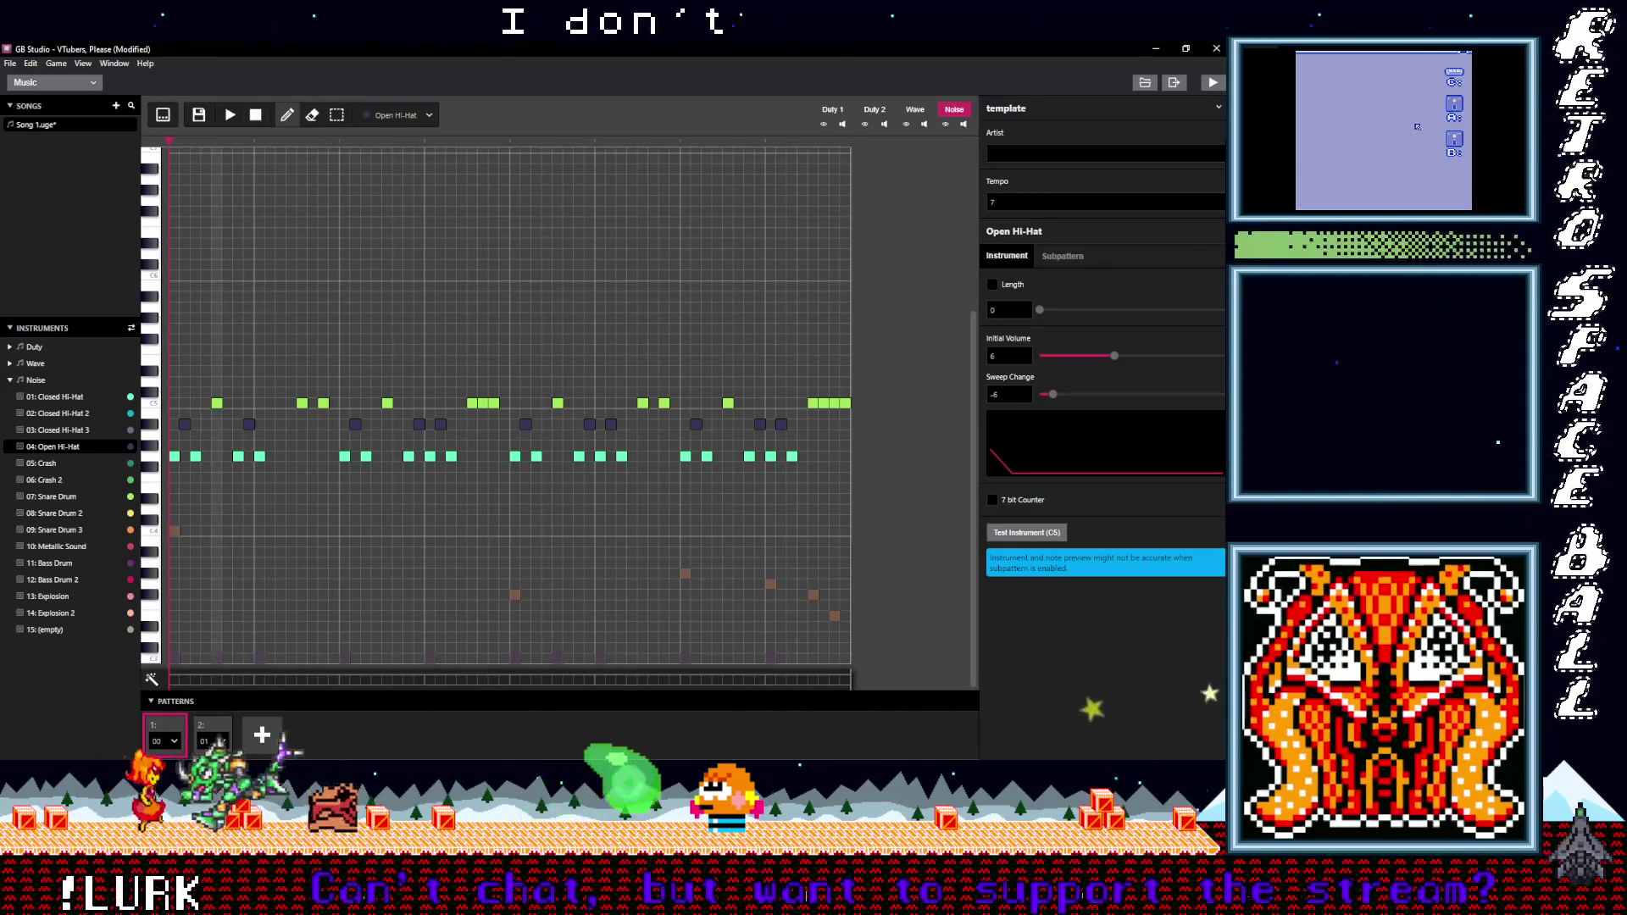
pyautogui.click(212, 734)
pyautogui.click(165, 733)
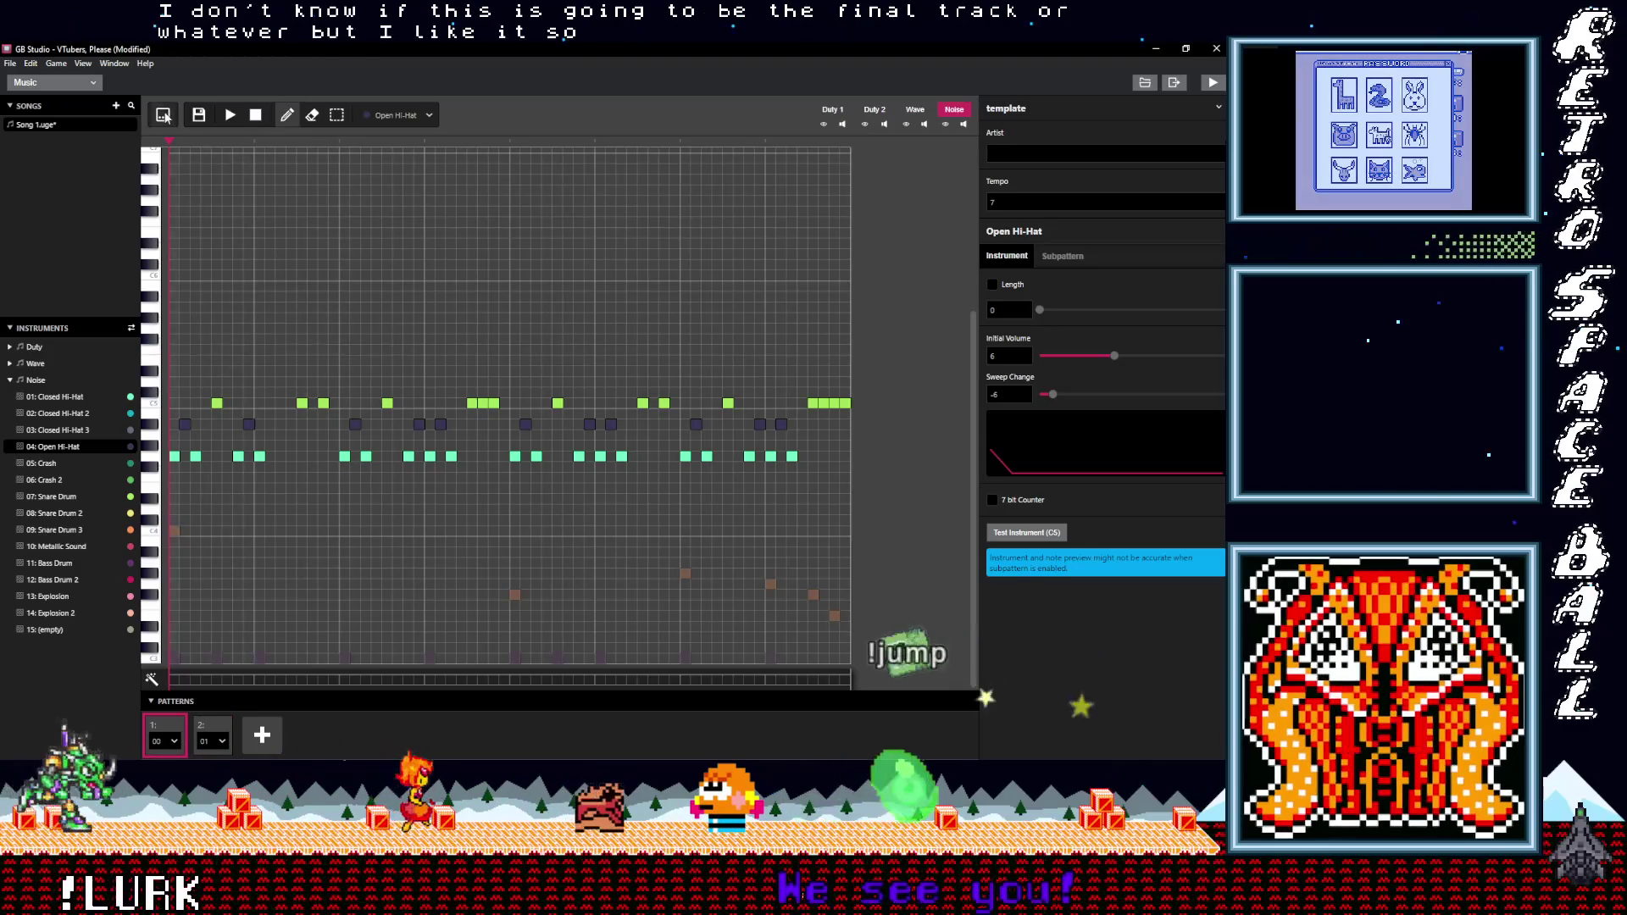
pyautogui.click(163, 114)
pyautogui.hotkey('ctrl', 'a')
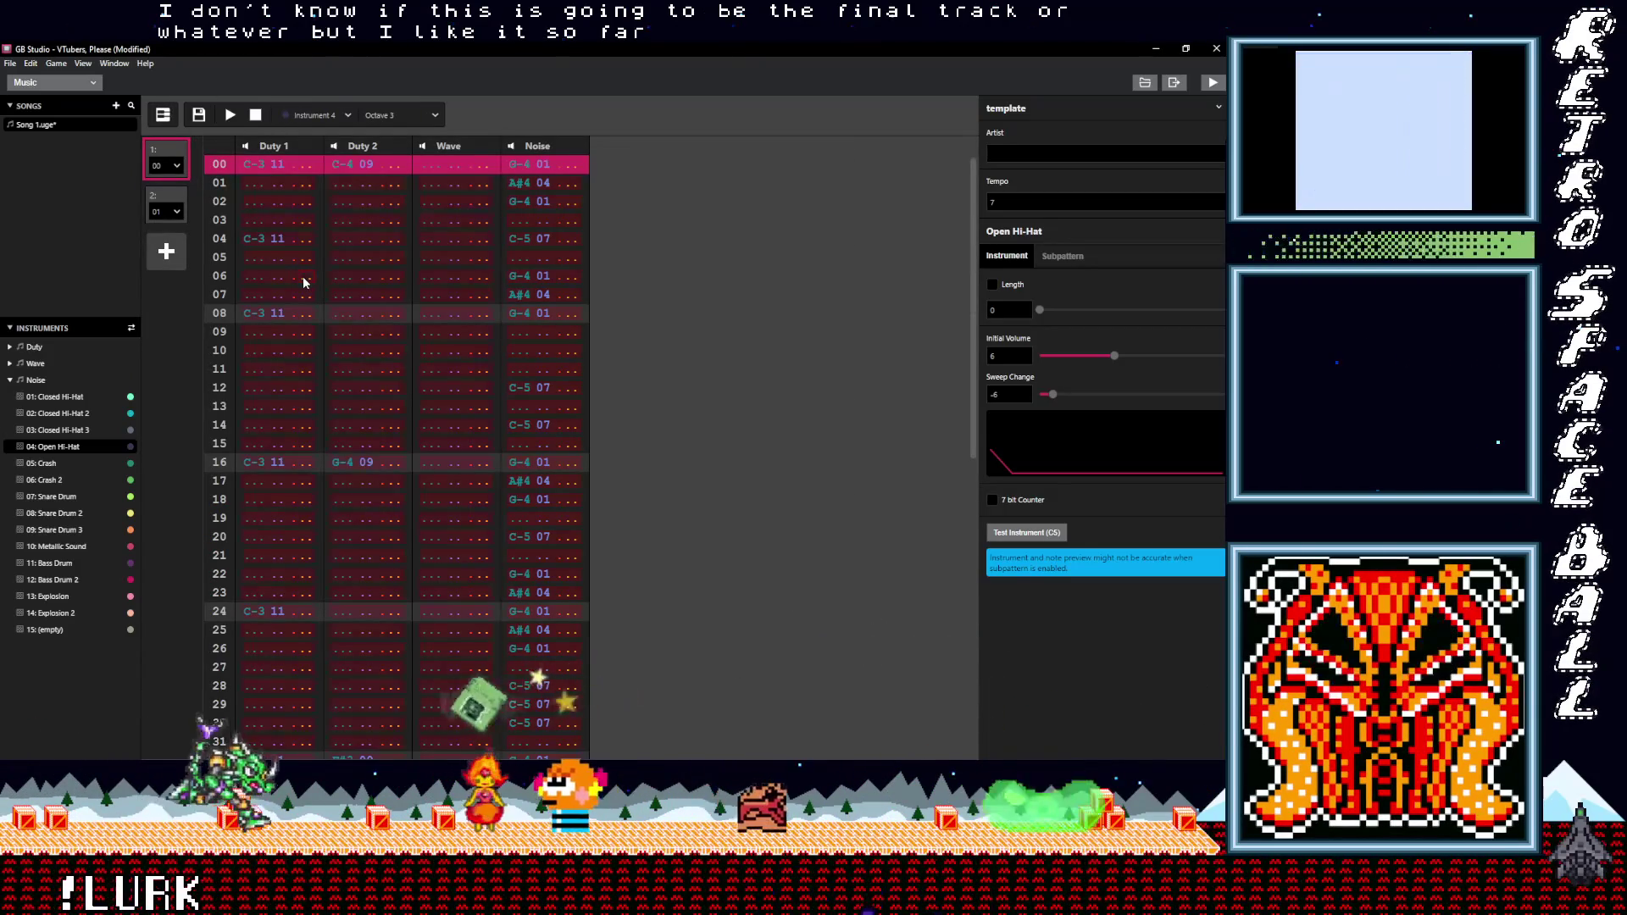
pyautogui.click(166, 208)
pyautogui.hotkey('ctrl', 'v')
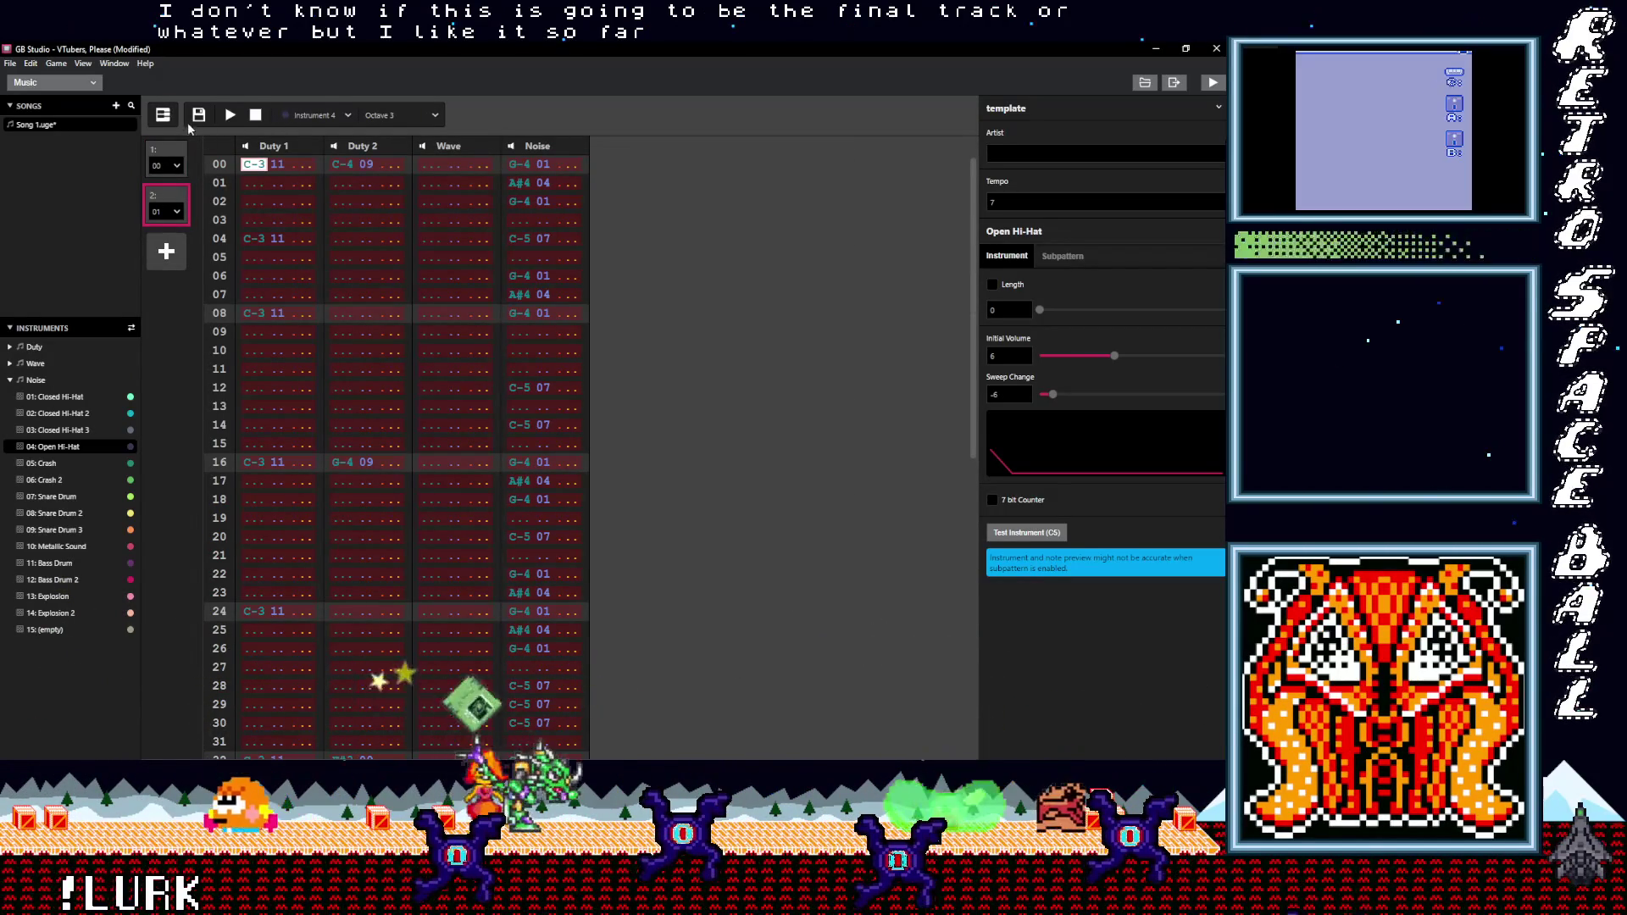
pyautogui.click(163, 116)
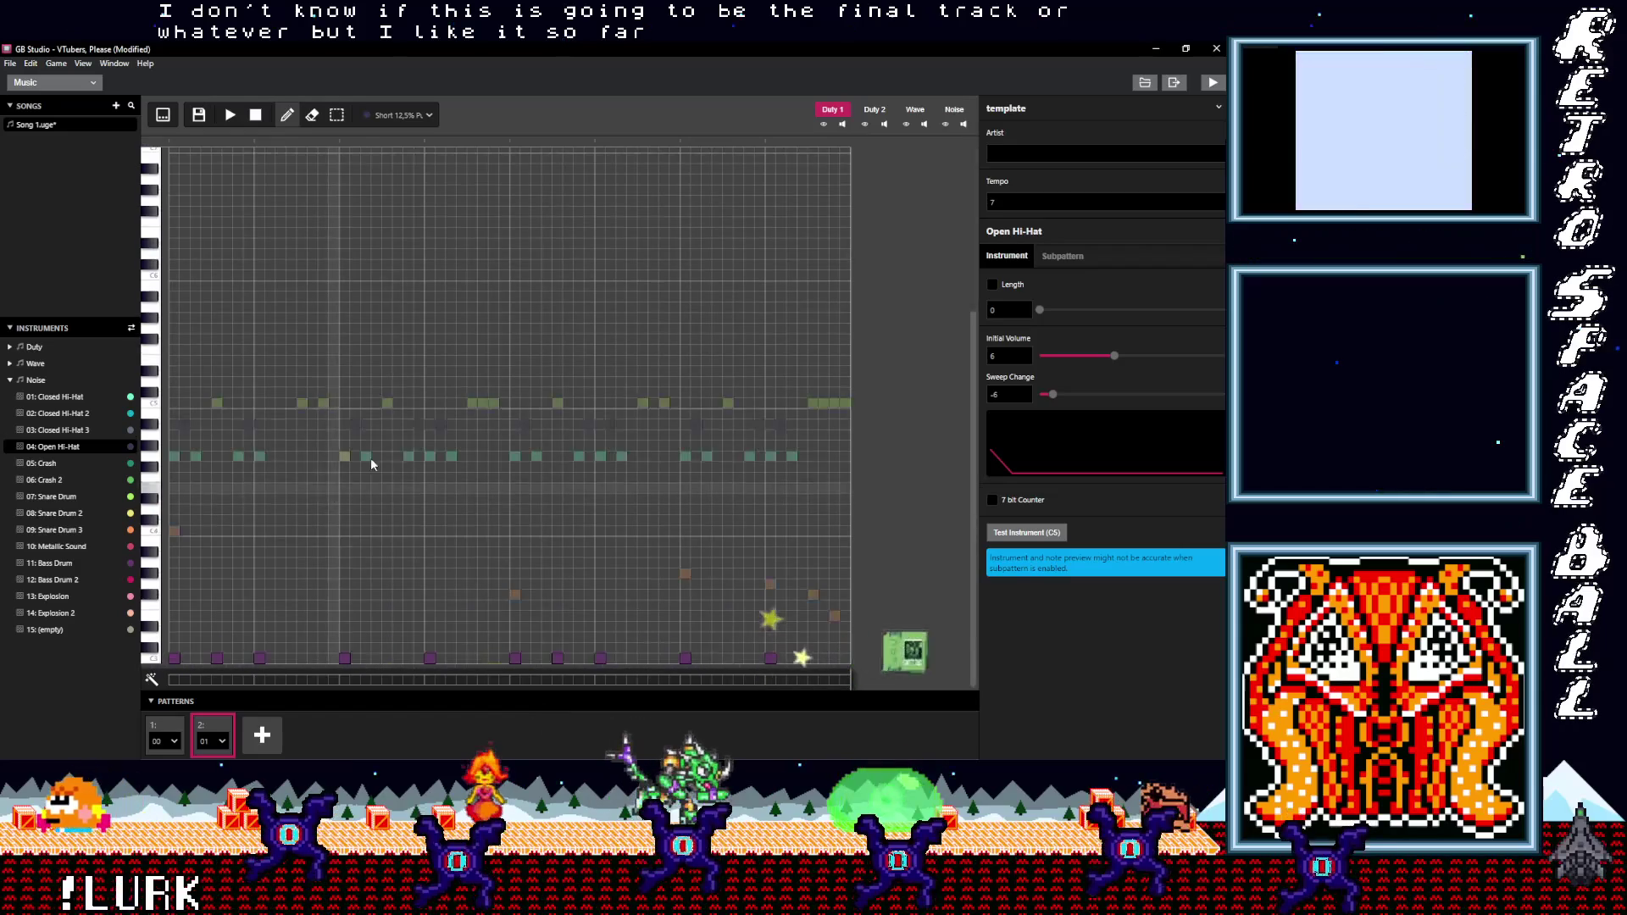
# - In pattern 2's Duty 2 channel, re-place a middle note lower using 50% Pulse
pyautogui.click(874, 110)
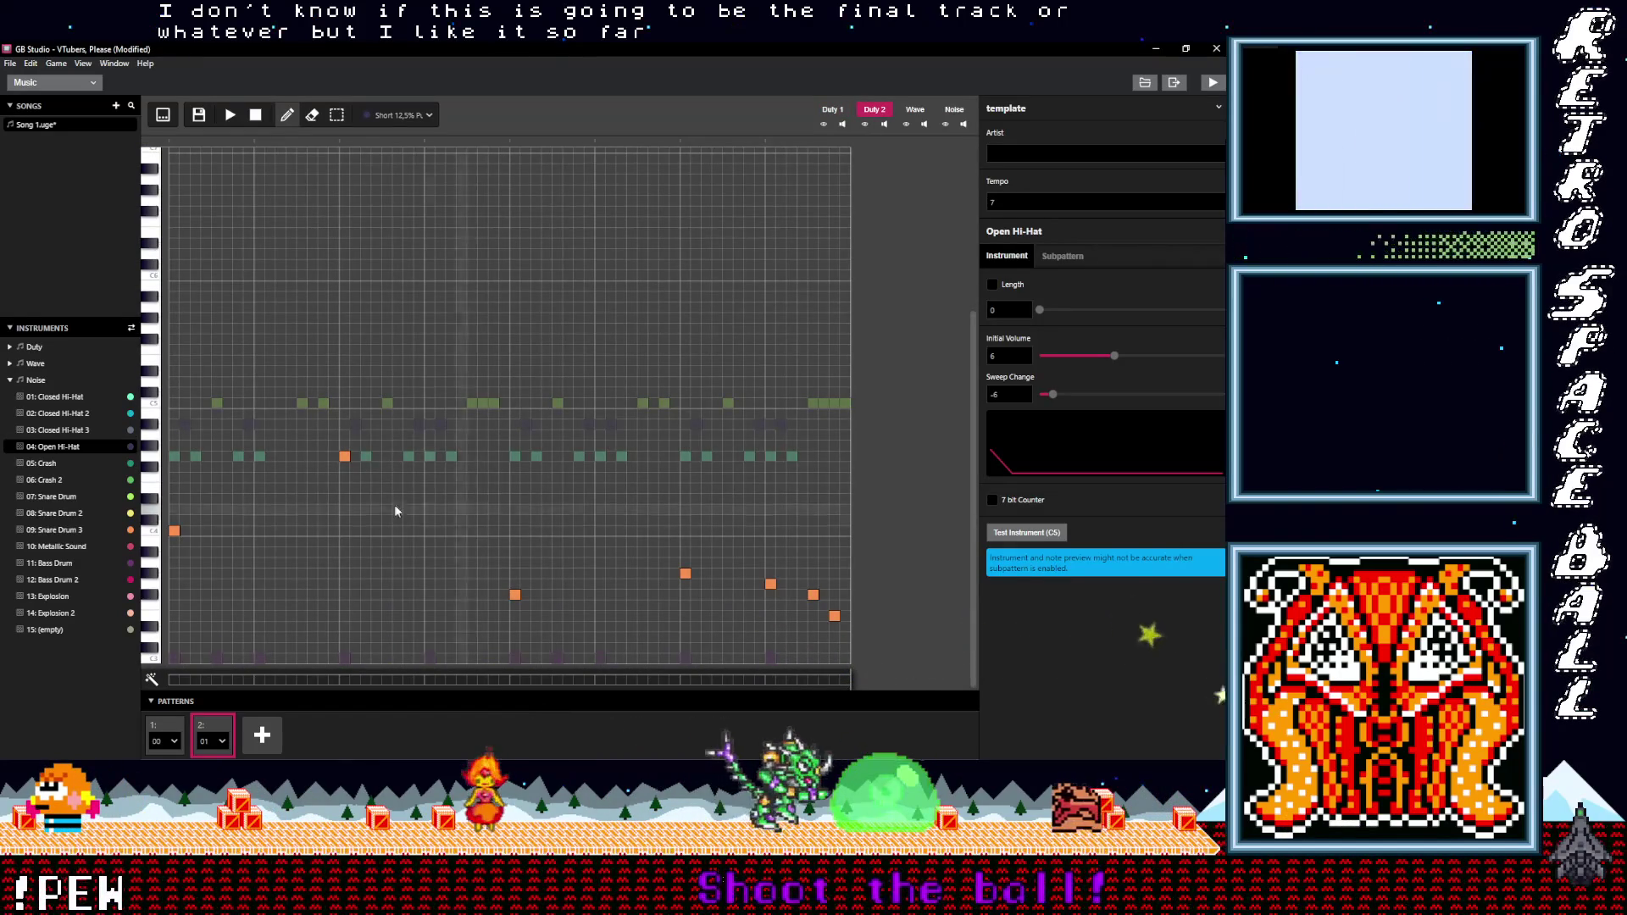
pyautogui.click(345, 456)
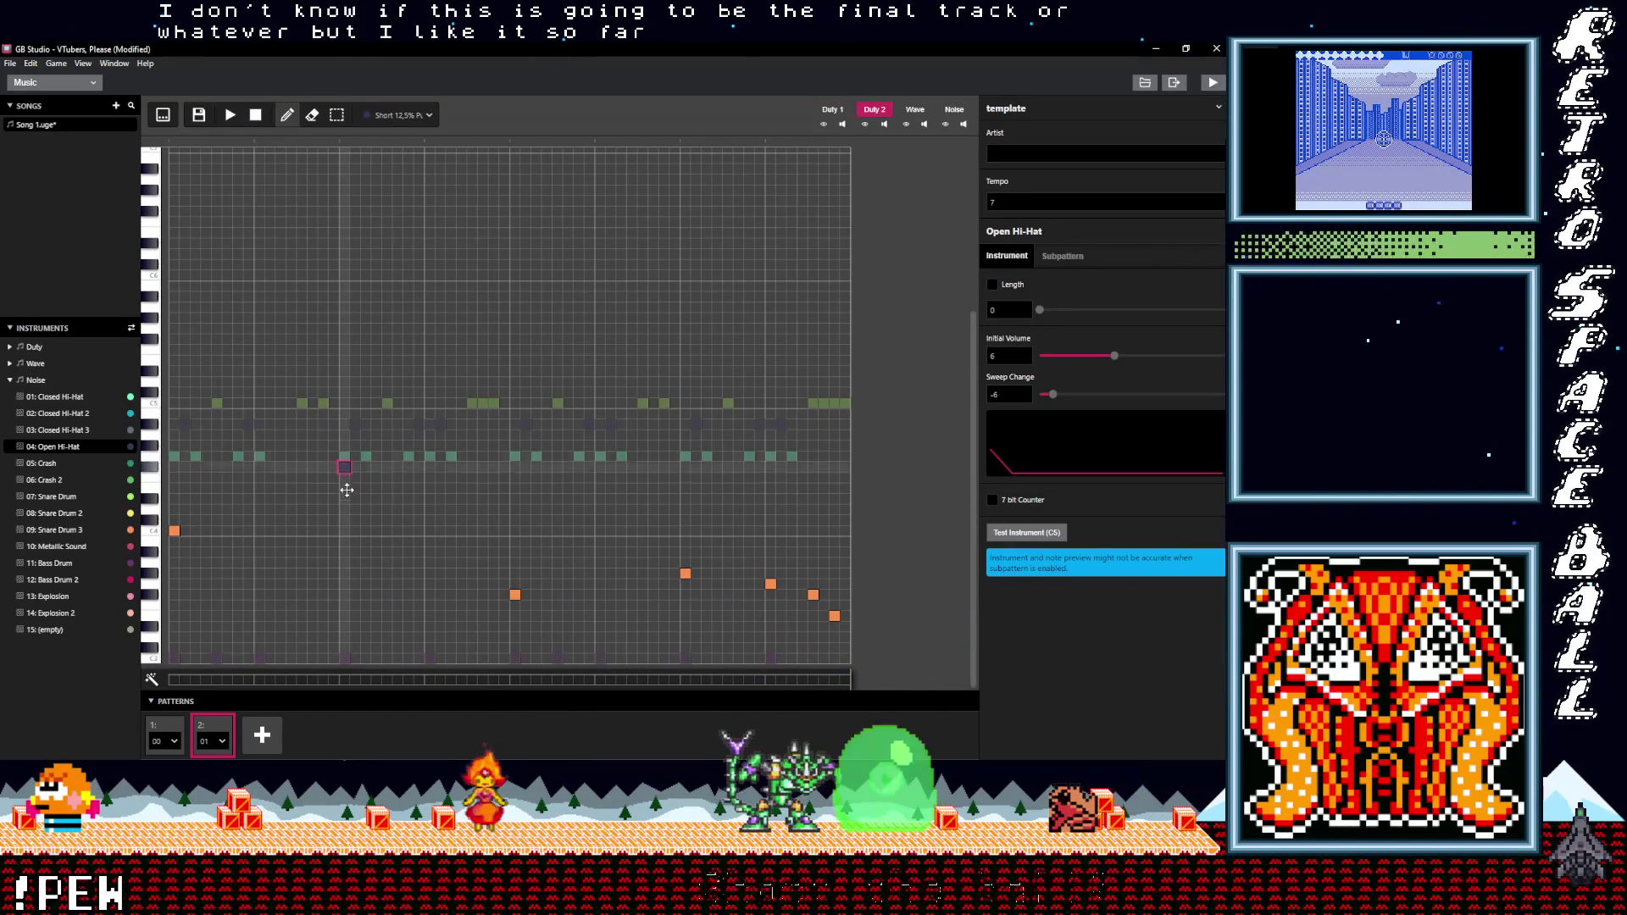
pyautogui.click(411, 116)
pyautogui.click(359, 284)
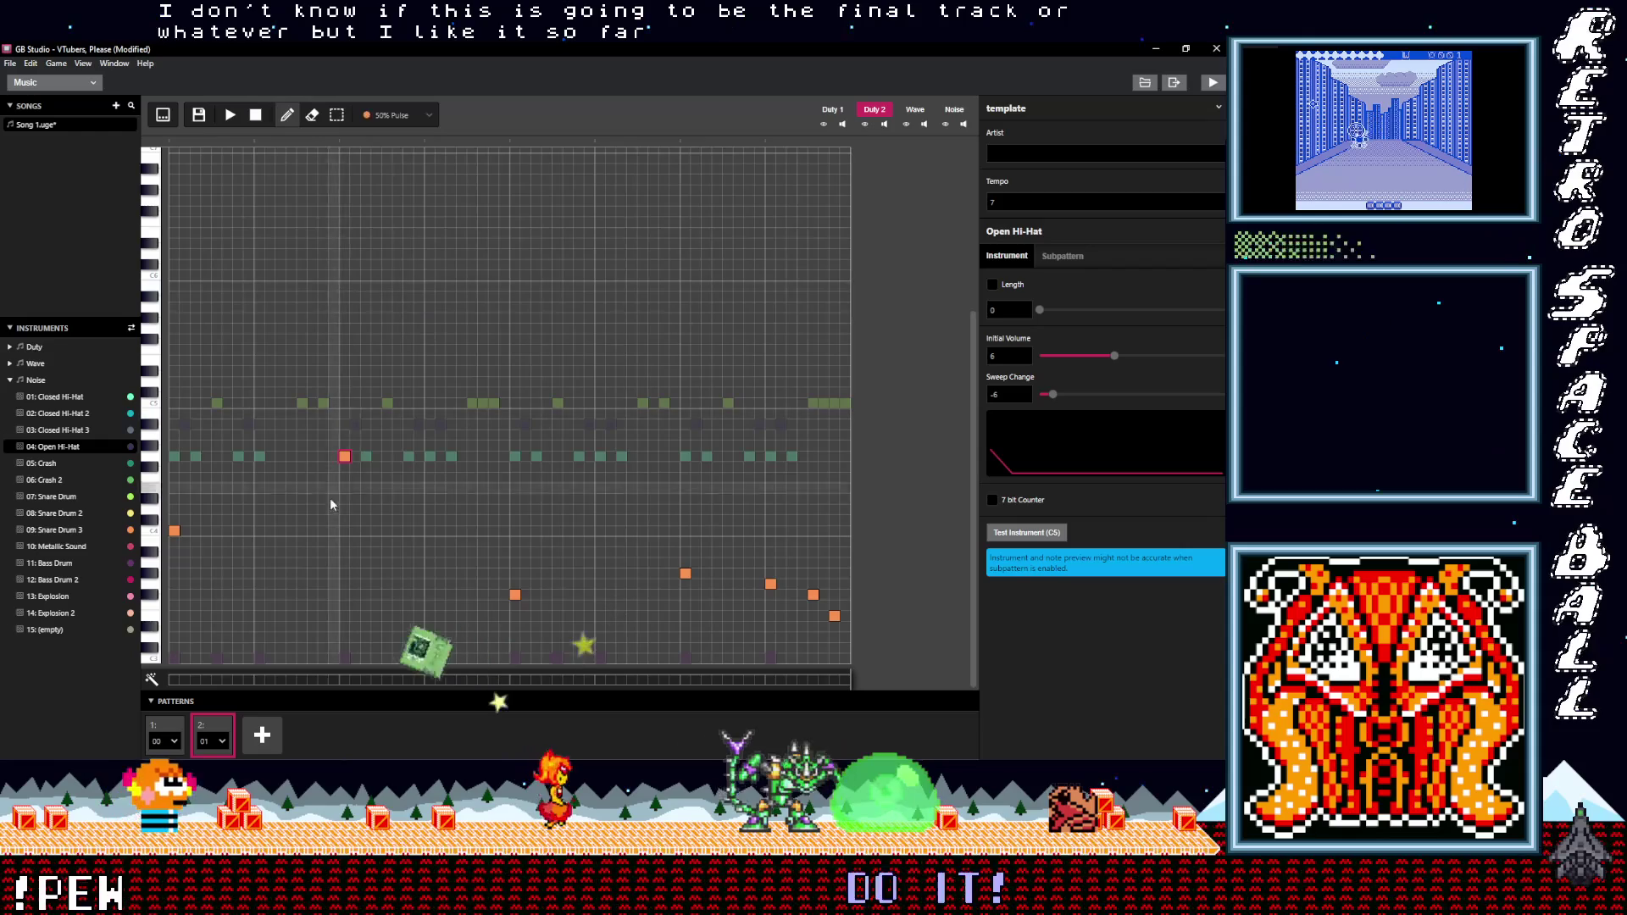
pyautogui.click(340, 551)
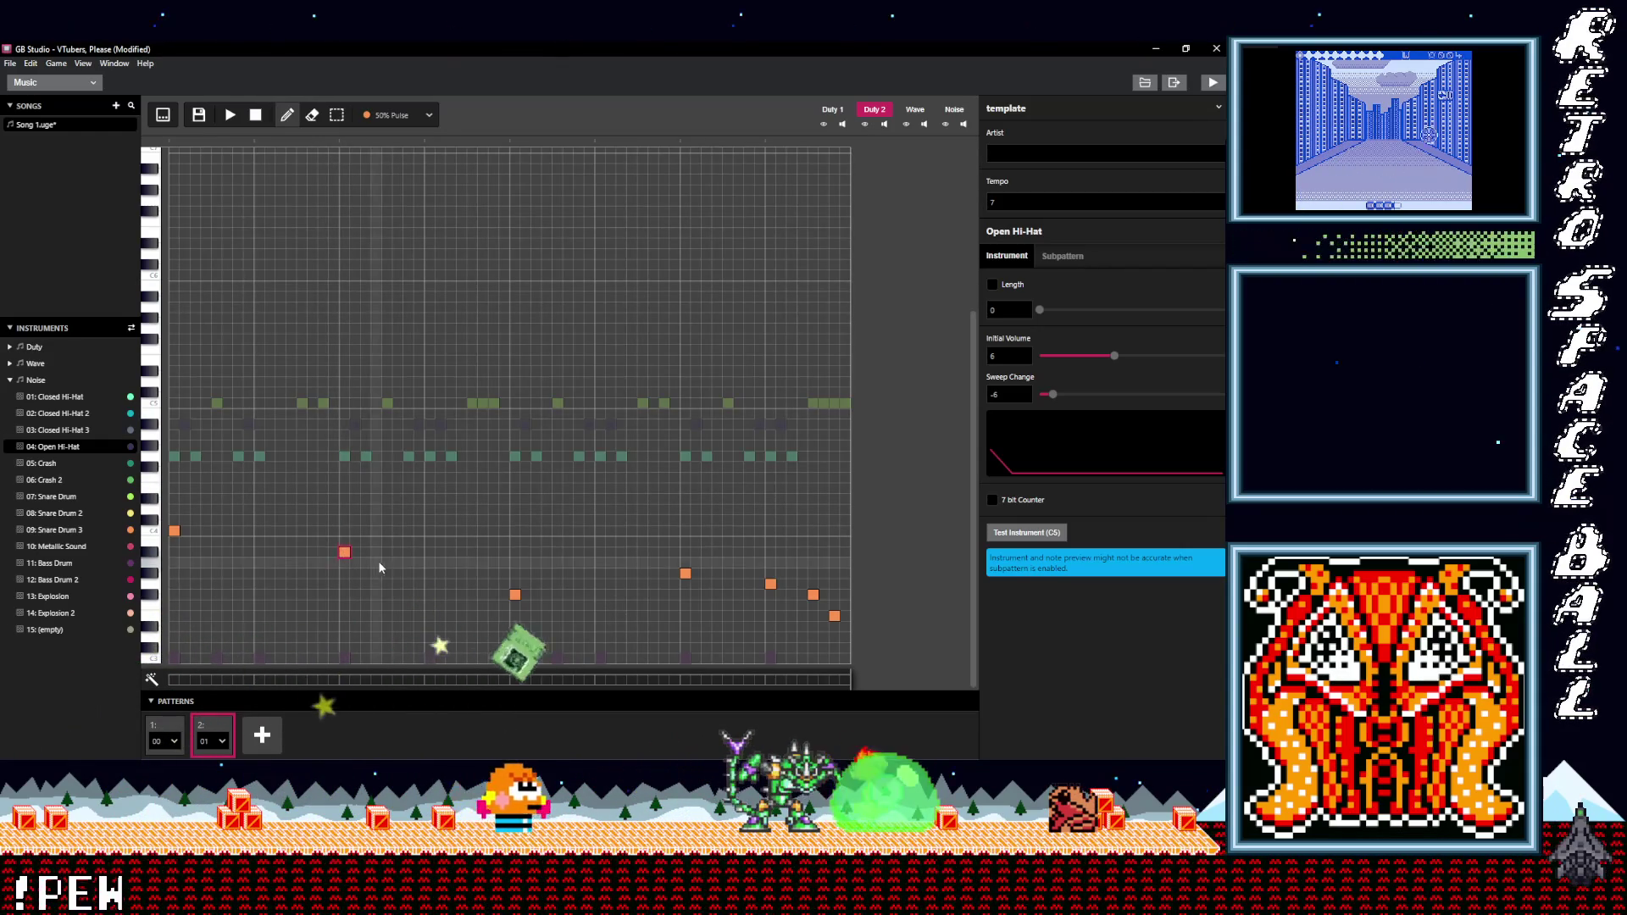
pyautogui.click(230, 115)
pyautogui.click(229, 116)
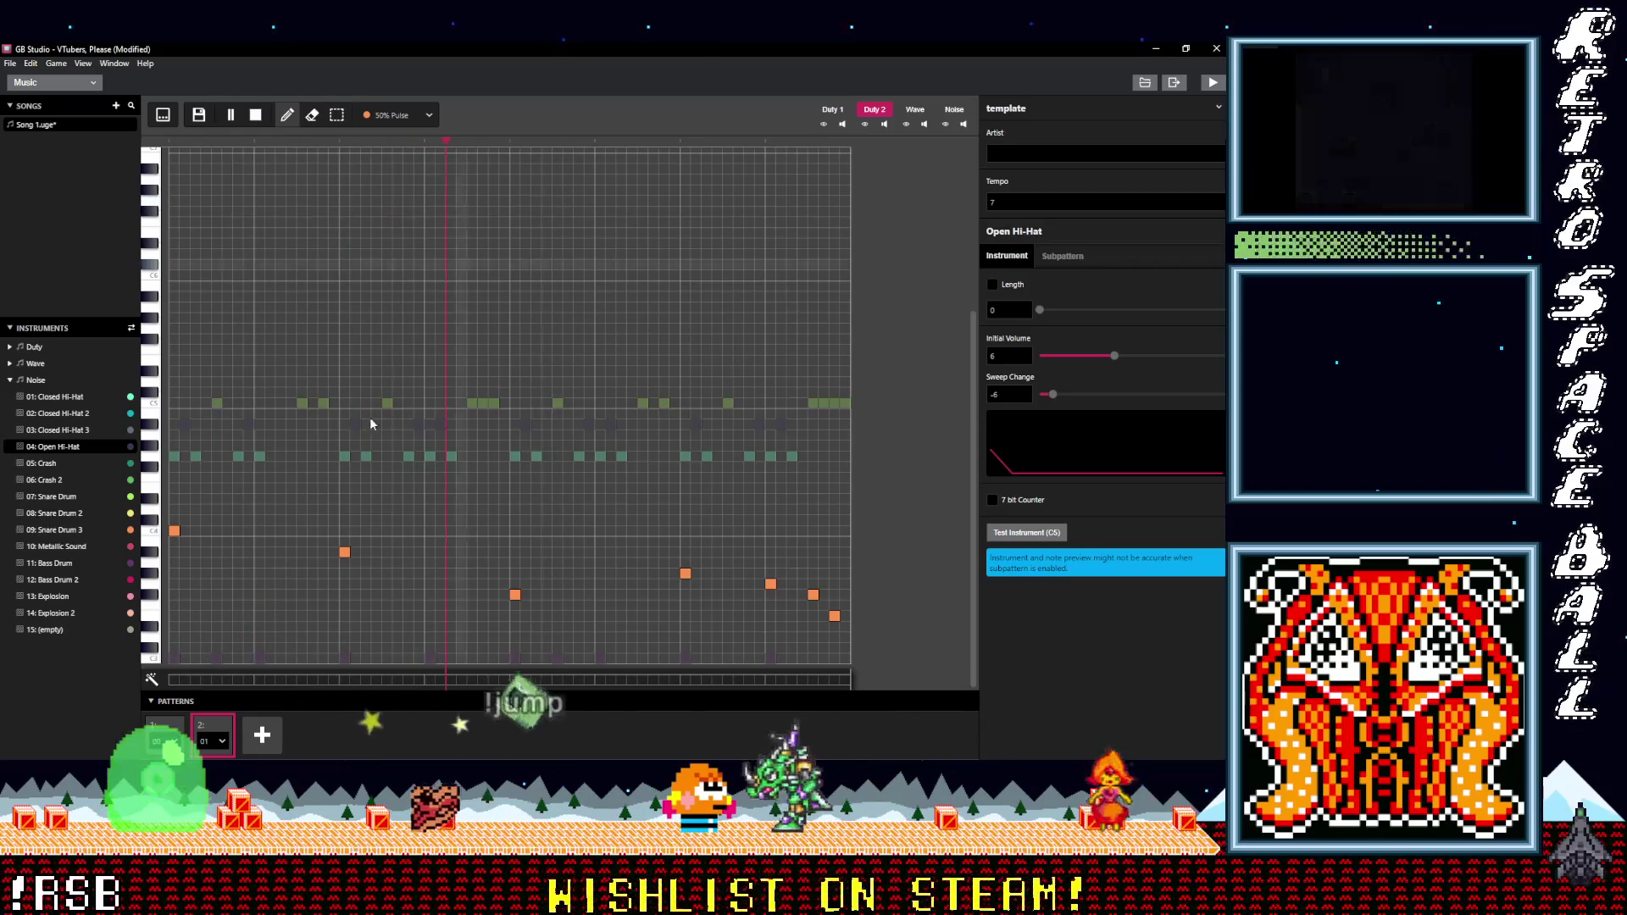
# - Lower that middle note two more steps and raise the final Duty 2 note
pyautogui.moveTo(347, 553); pyautogui.dragTo(344, 573)
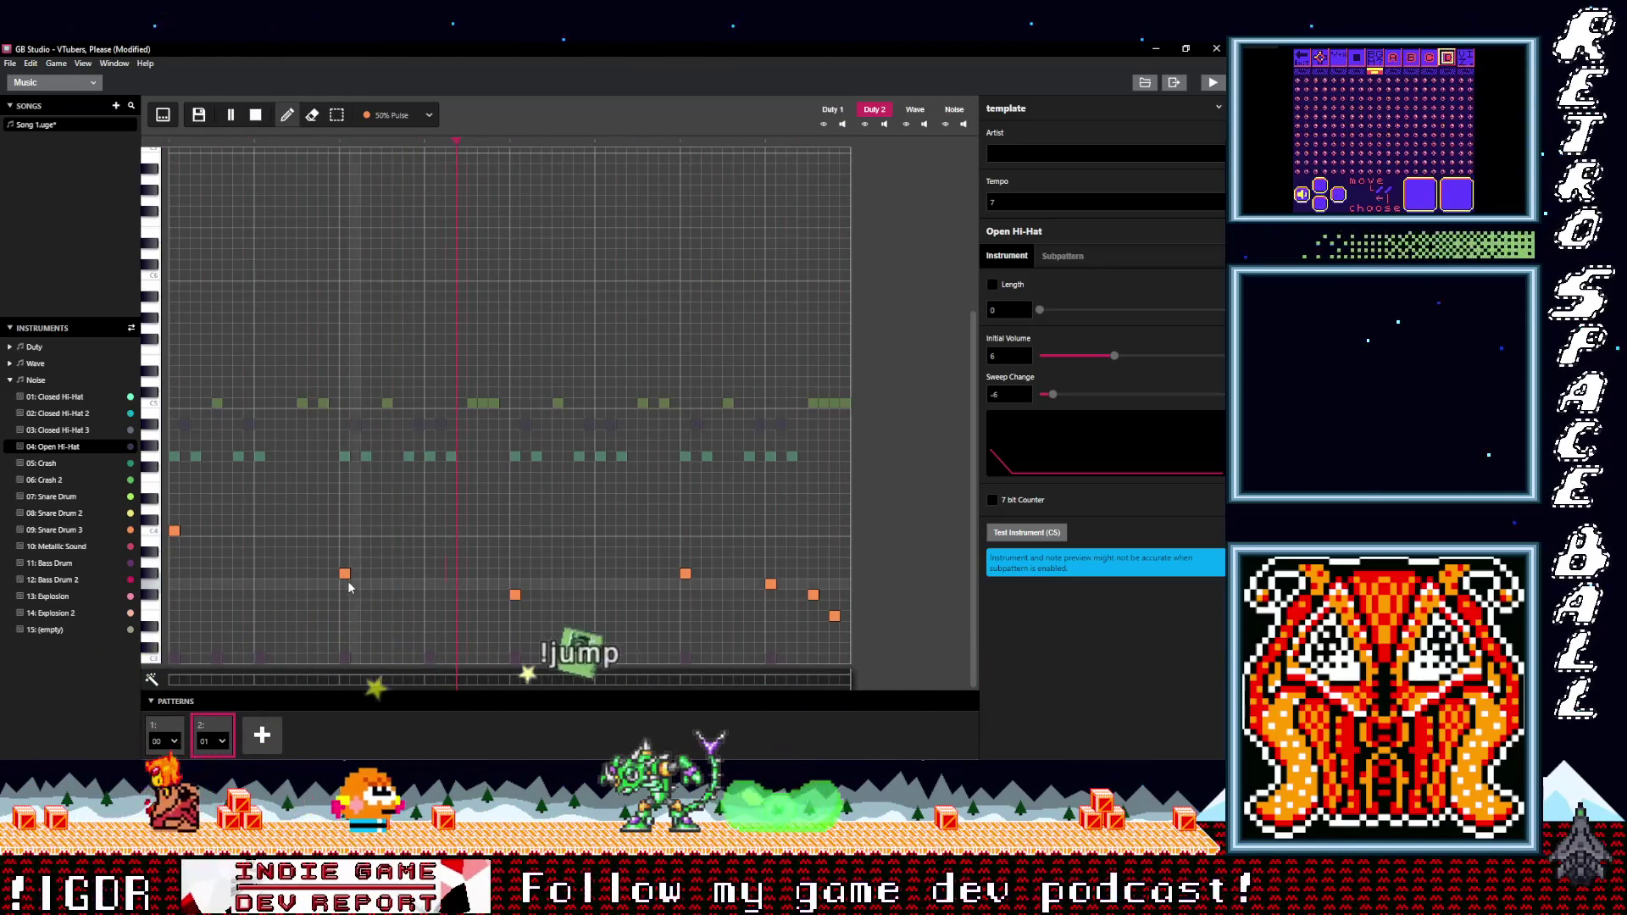
pyautogui.click(347, 582)
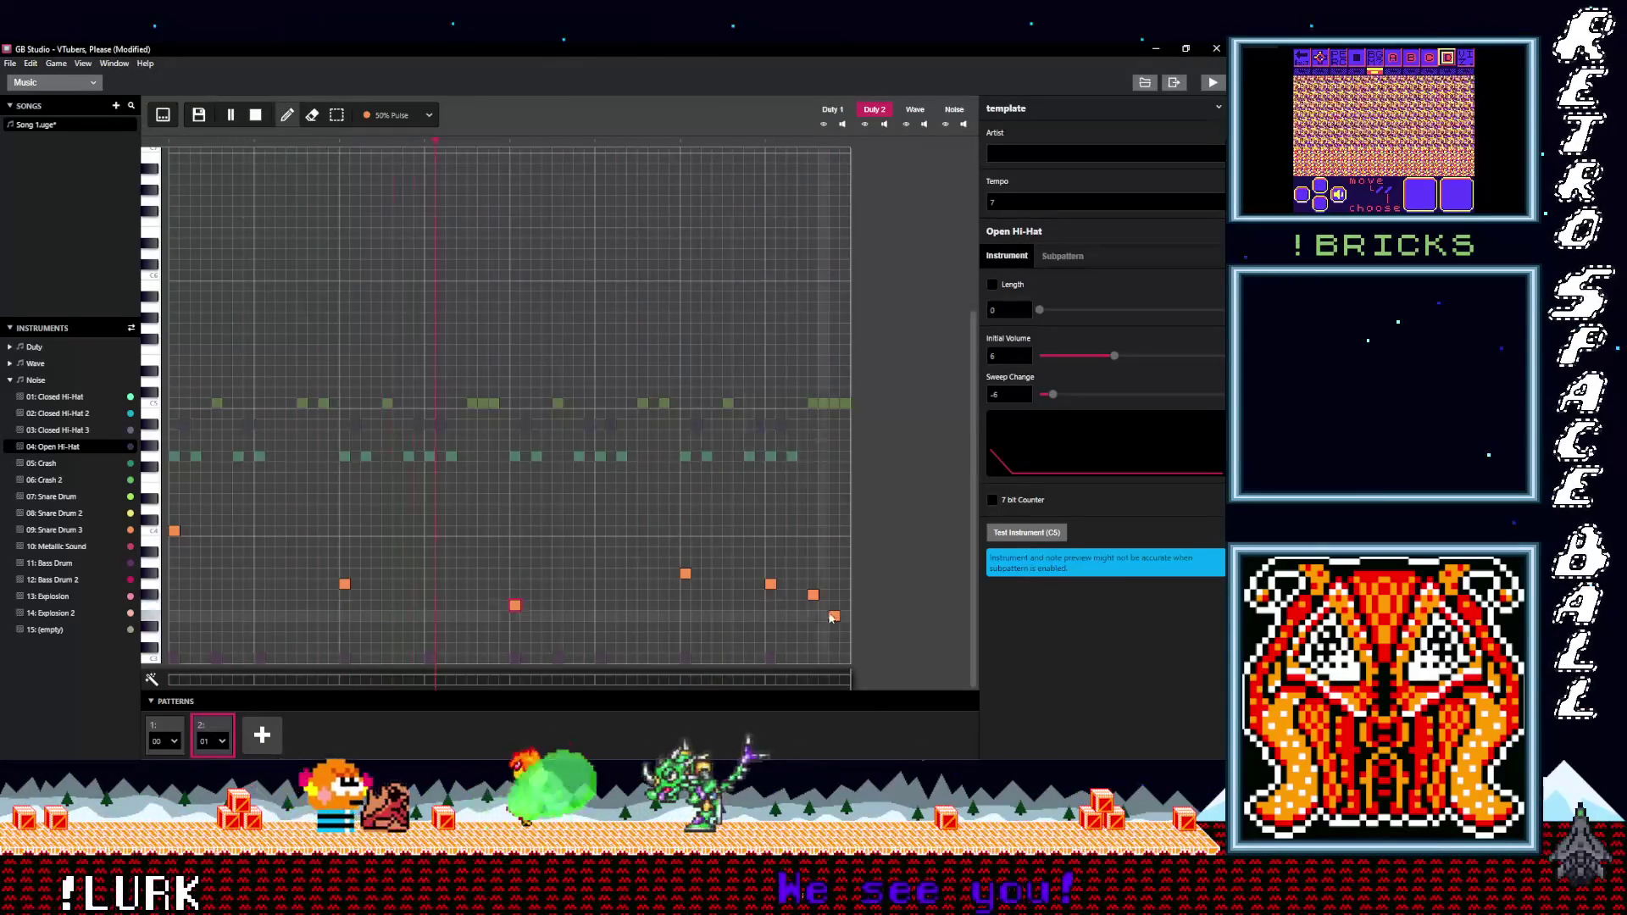
pyautogui.moveTo(810, 587); pyautogui.dragTo(831, 552)
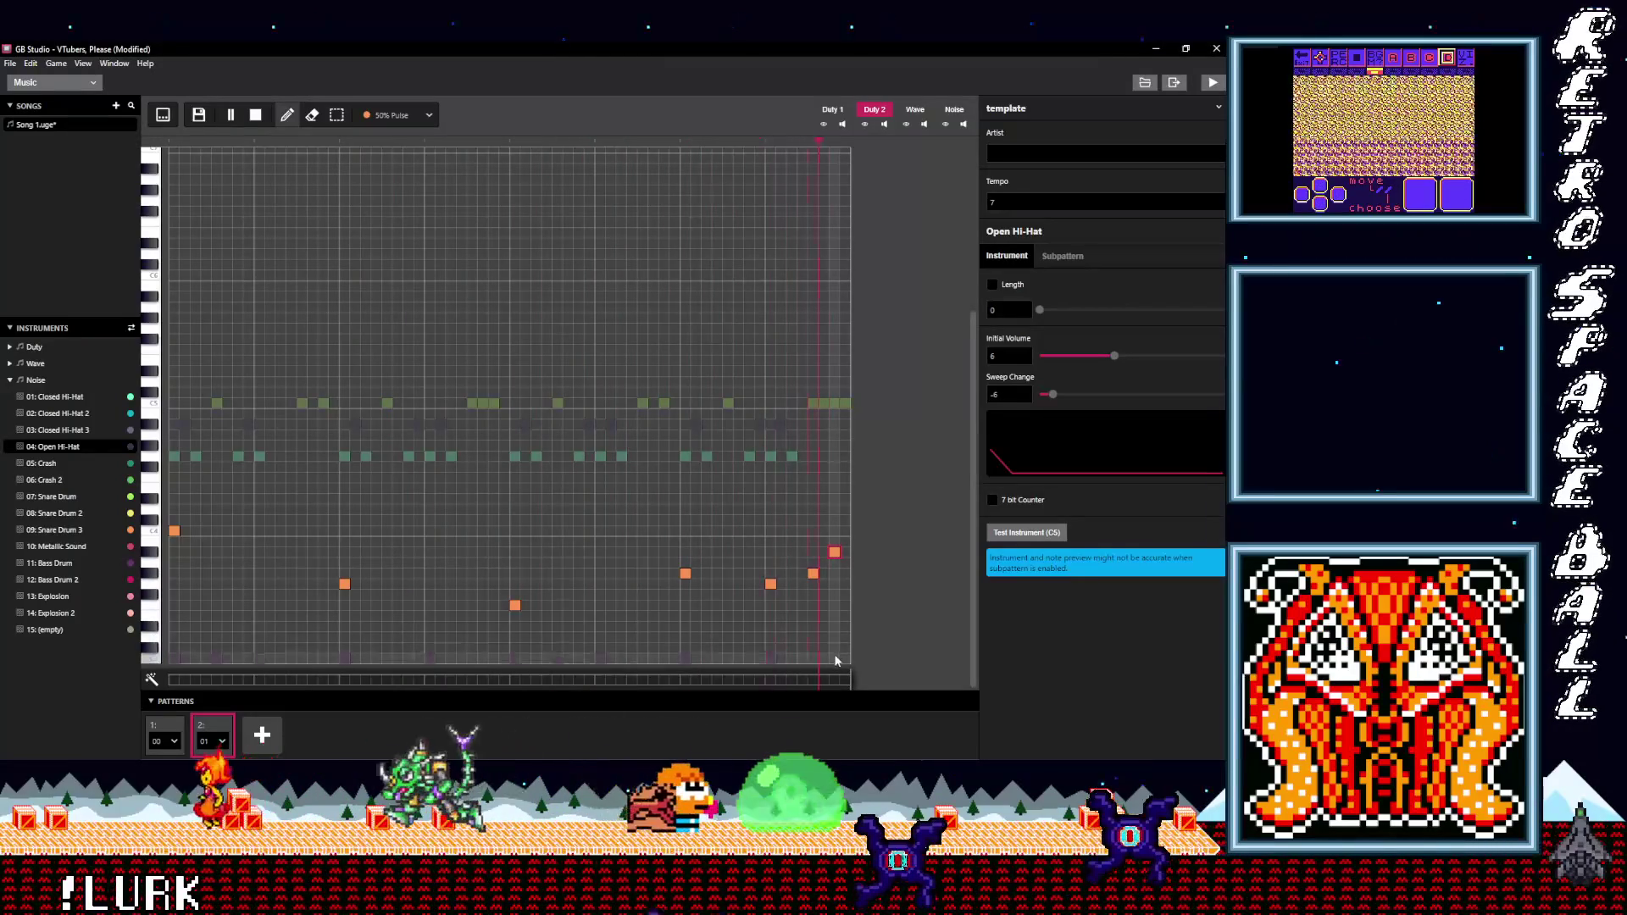
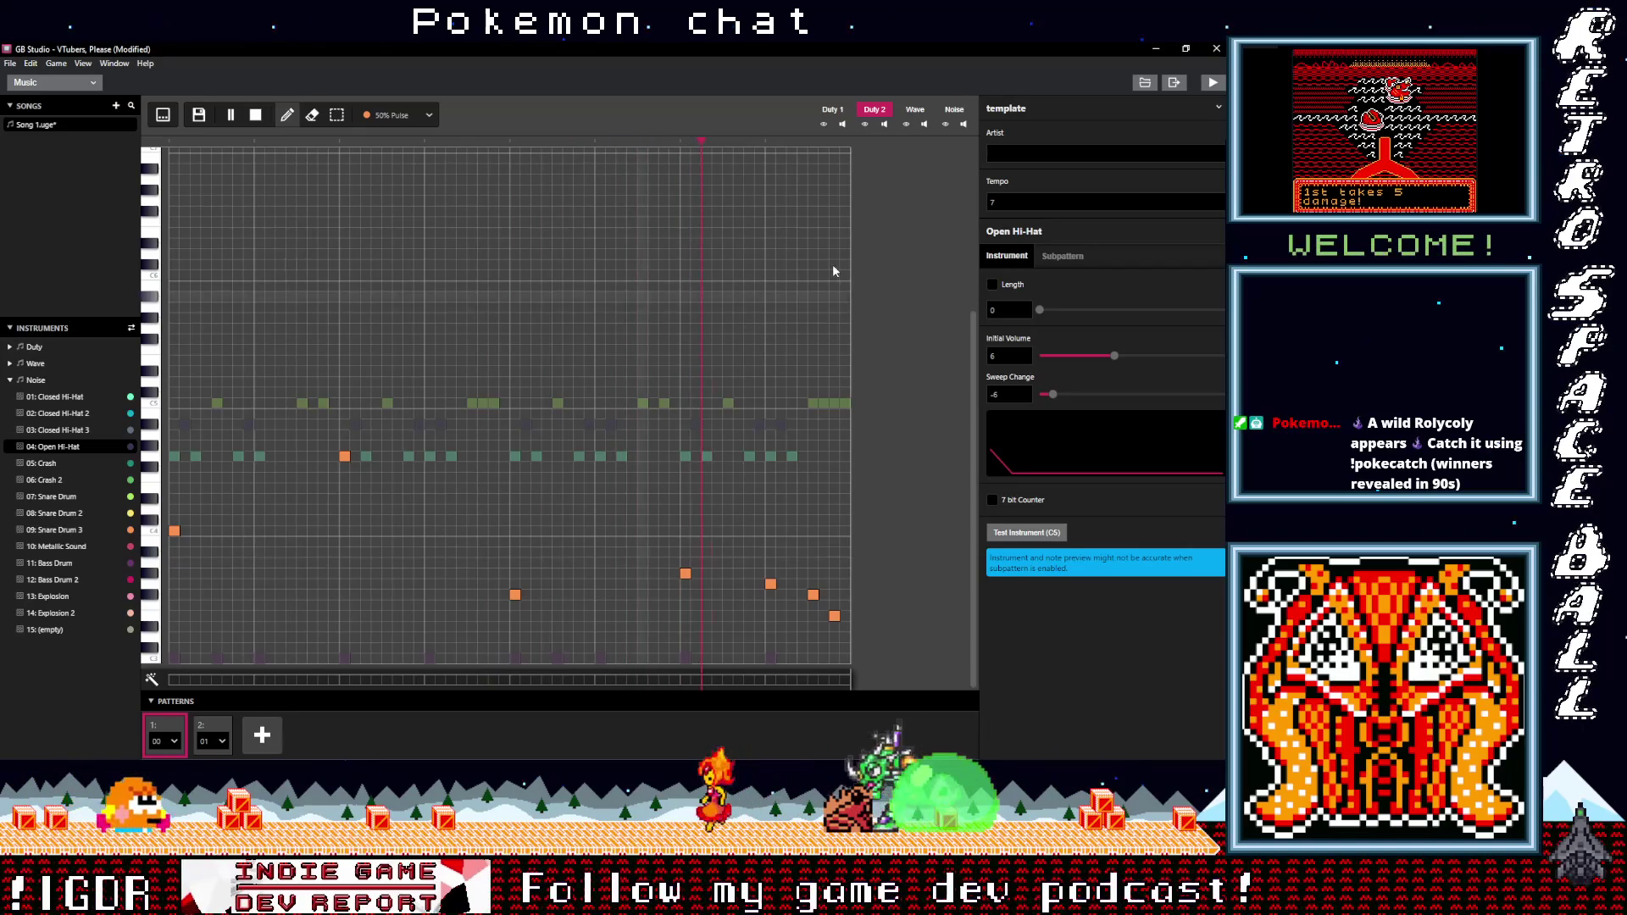
# - Switch editing to the Duty 1 channel and draw with the Short 12,5% Pulse instrument
pyautogui.click(953, 111)
pyautogui.click(832, 109)
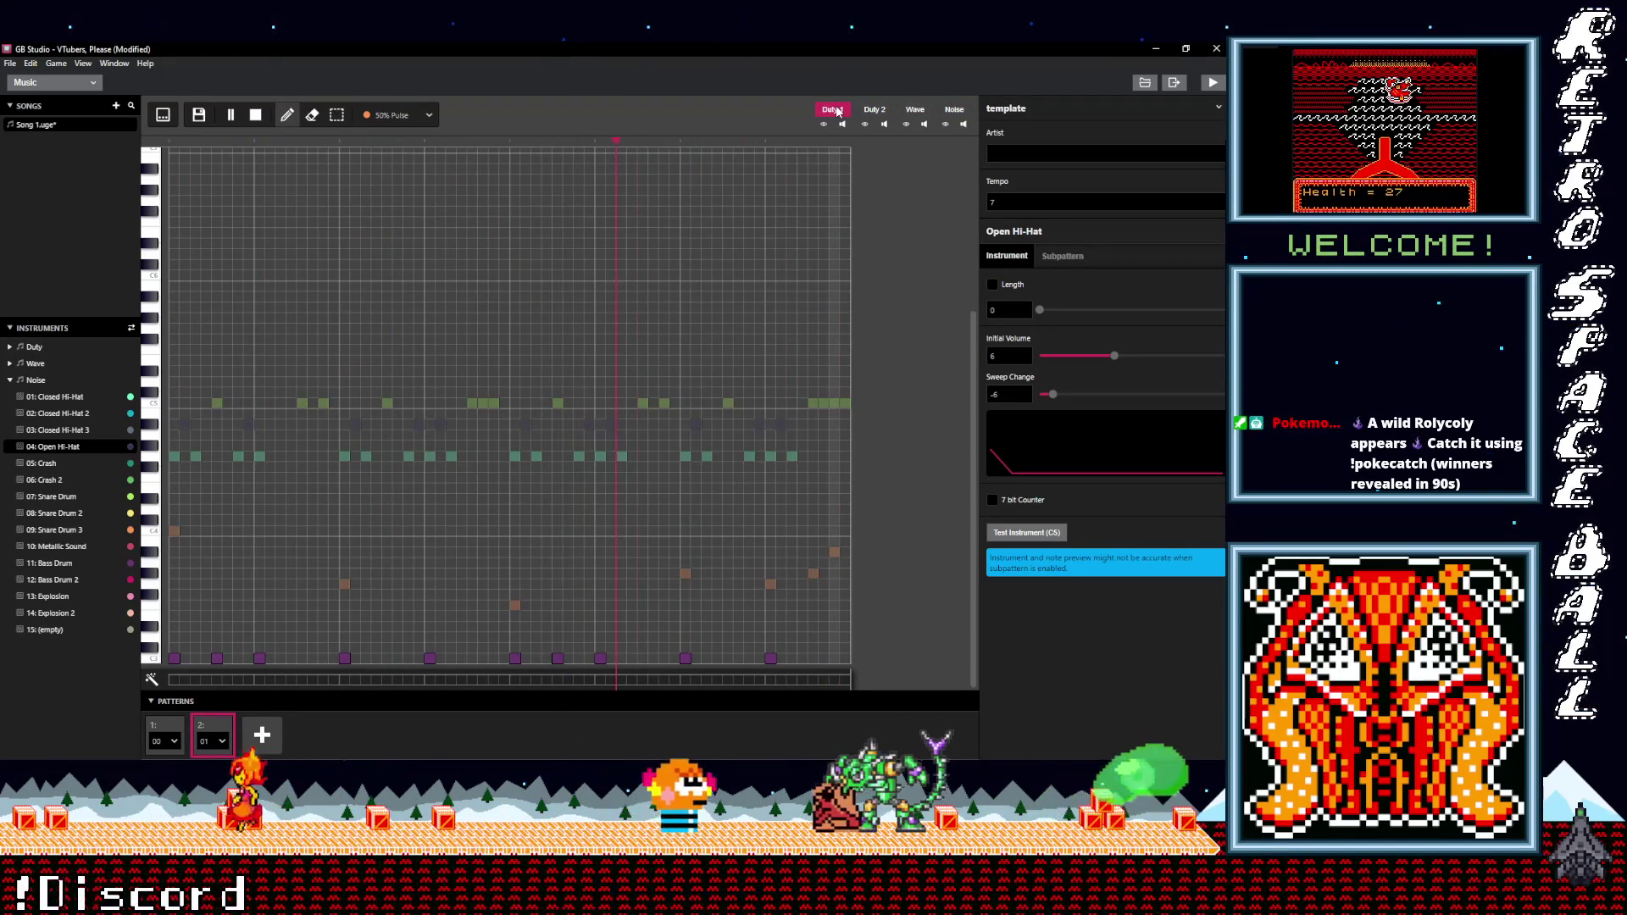
pyautogui.click(394, 116)
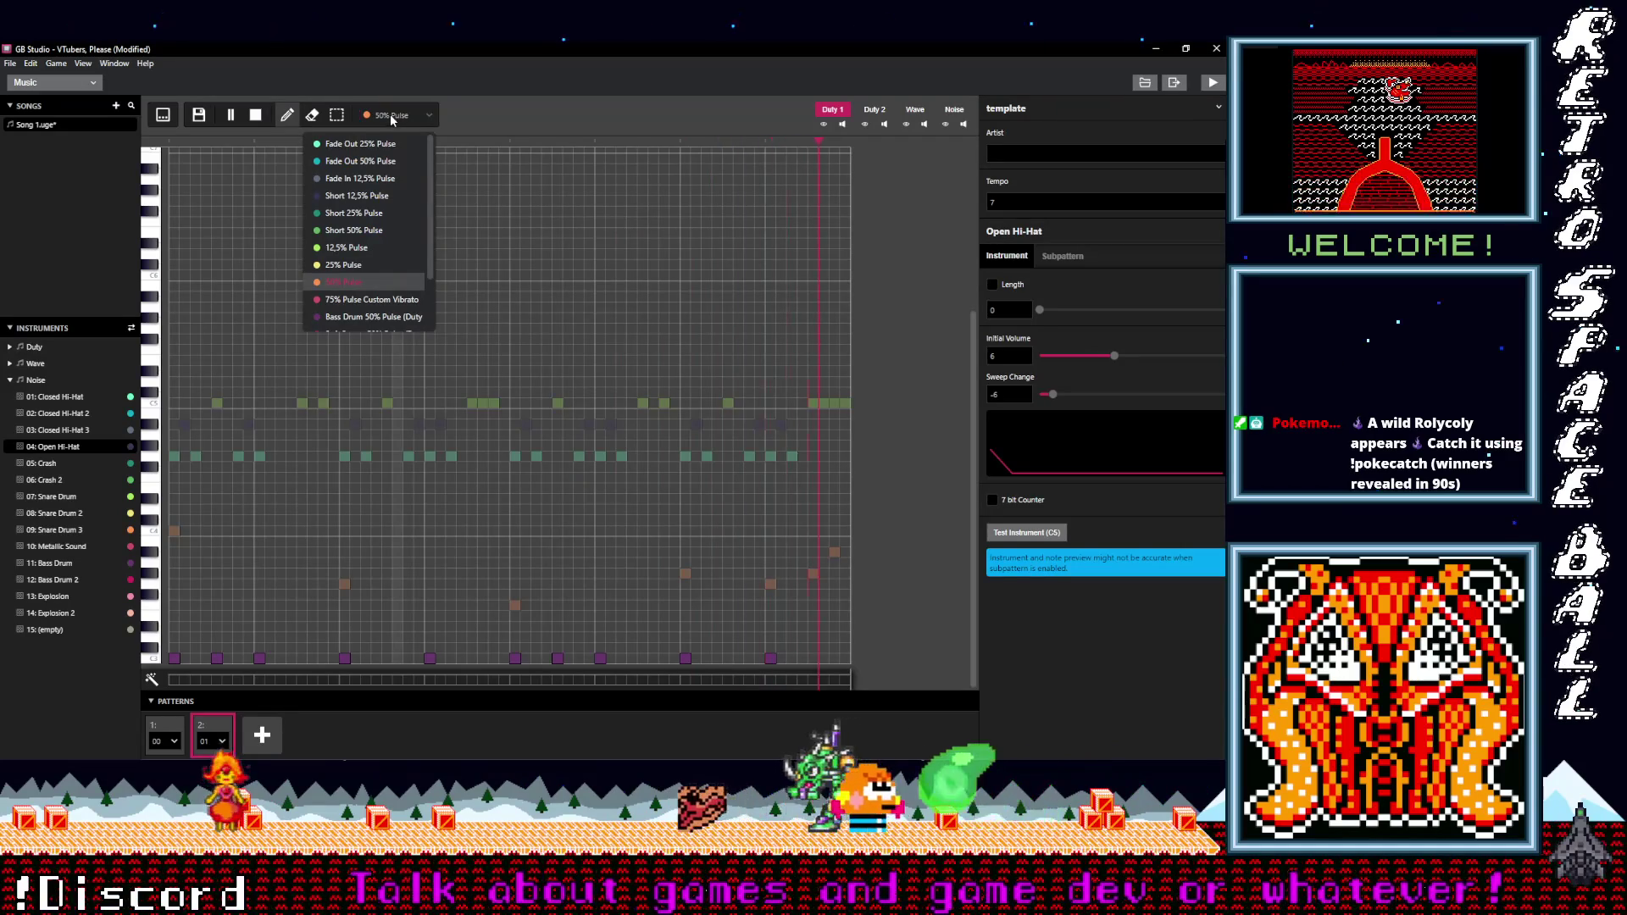
pyautogui.click(351, 197)
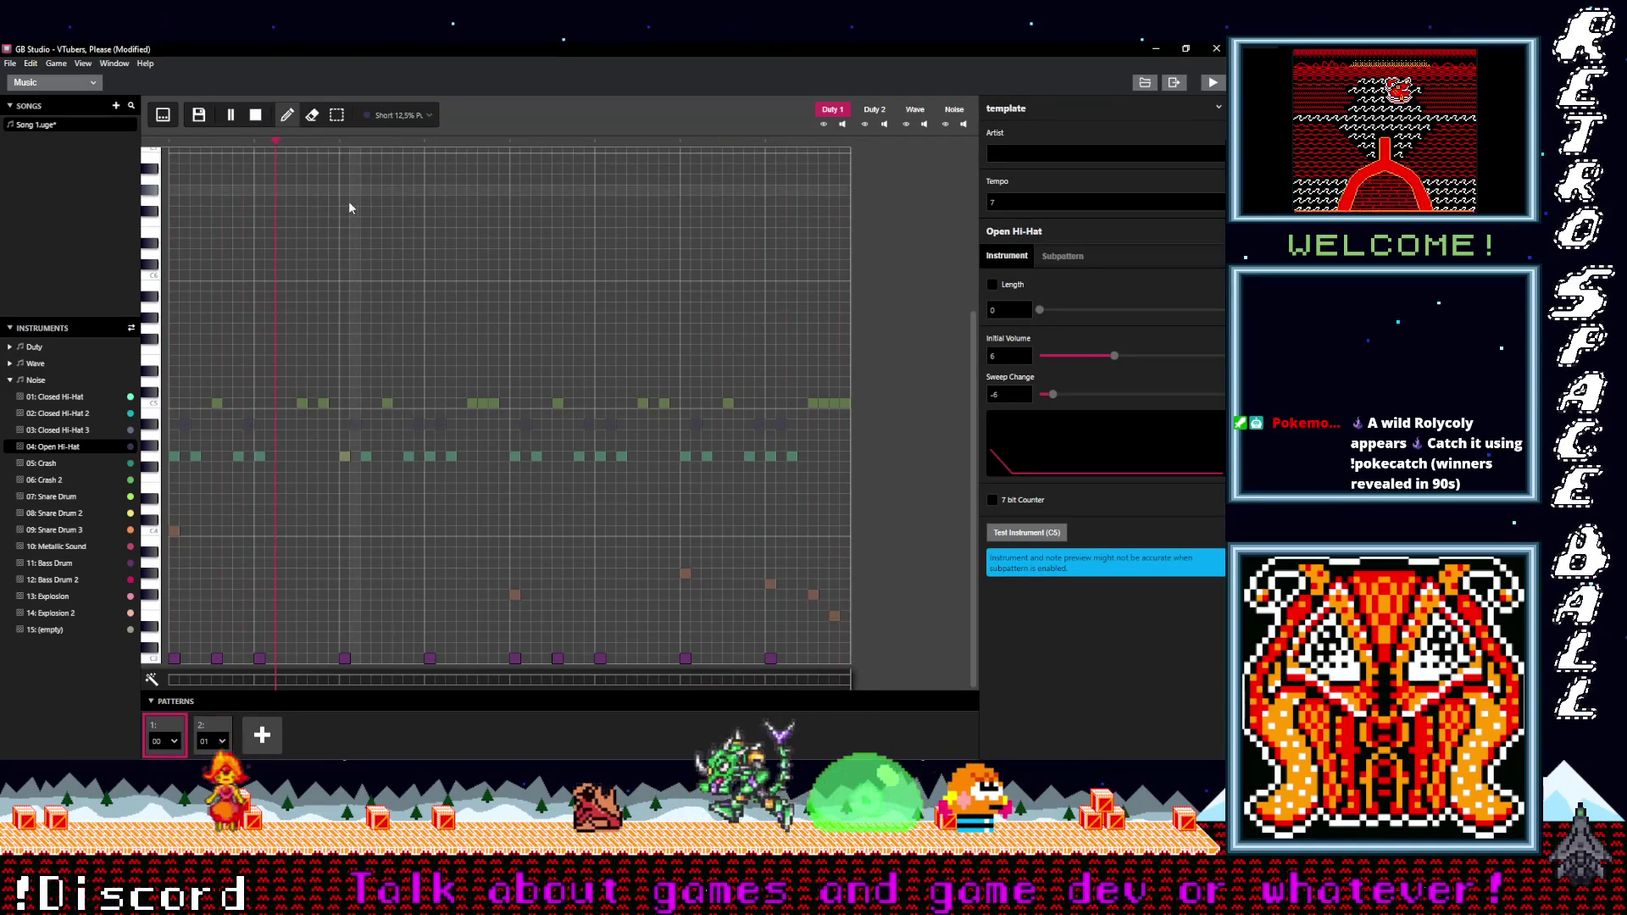
pyautogui.click(301, 307)
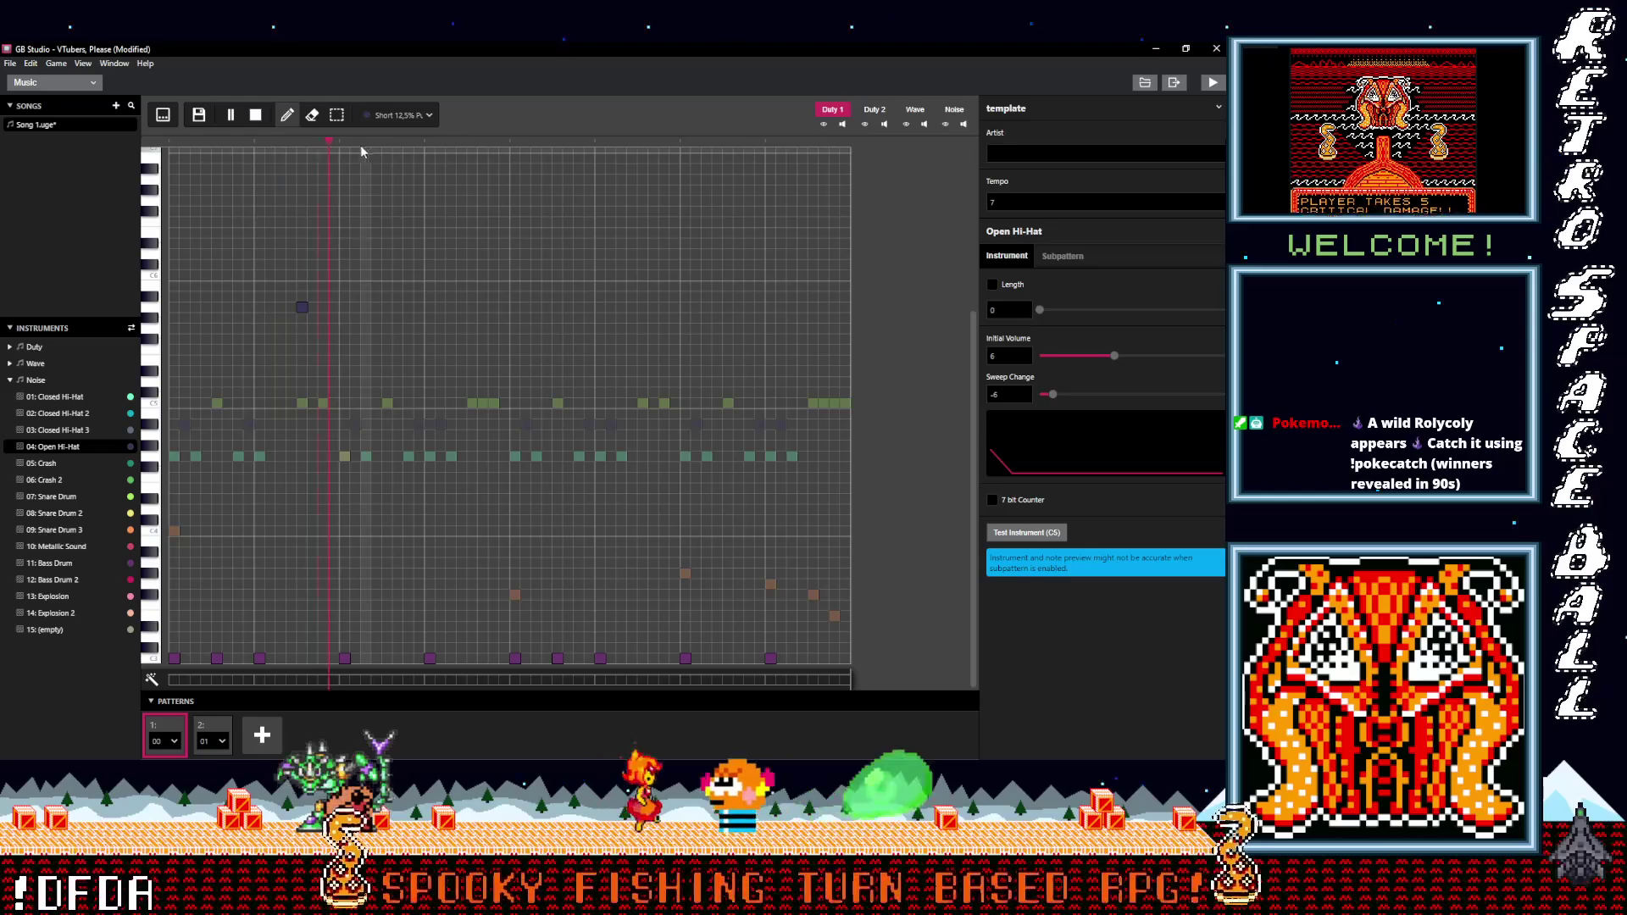
pyautogui.rightClick(301, 306)
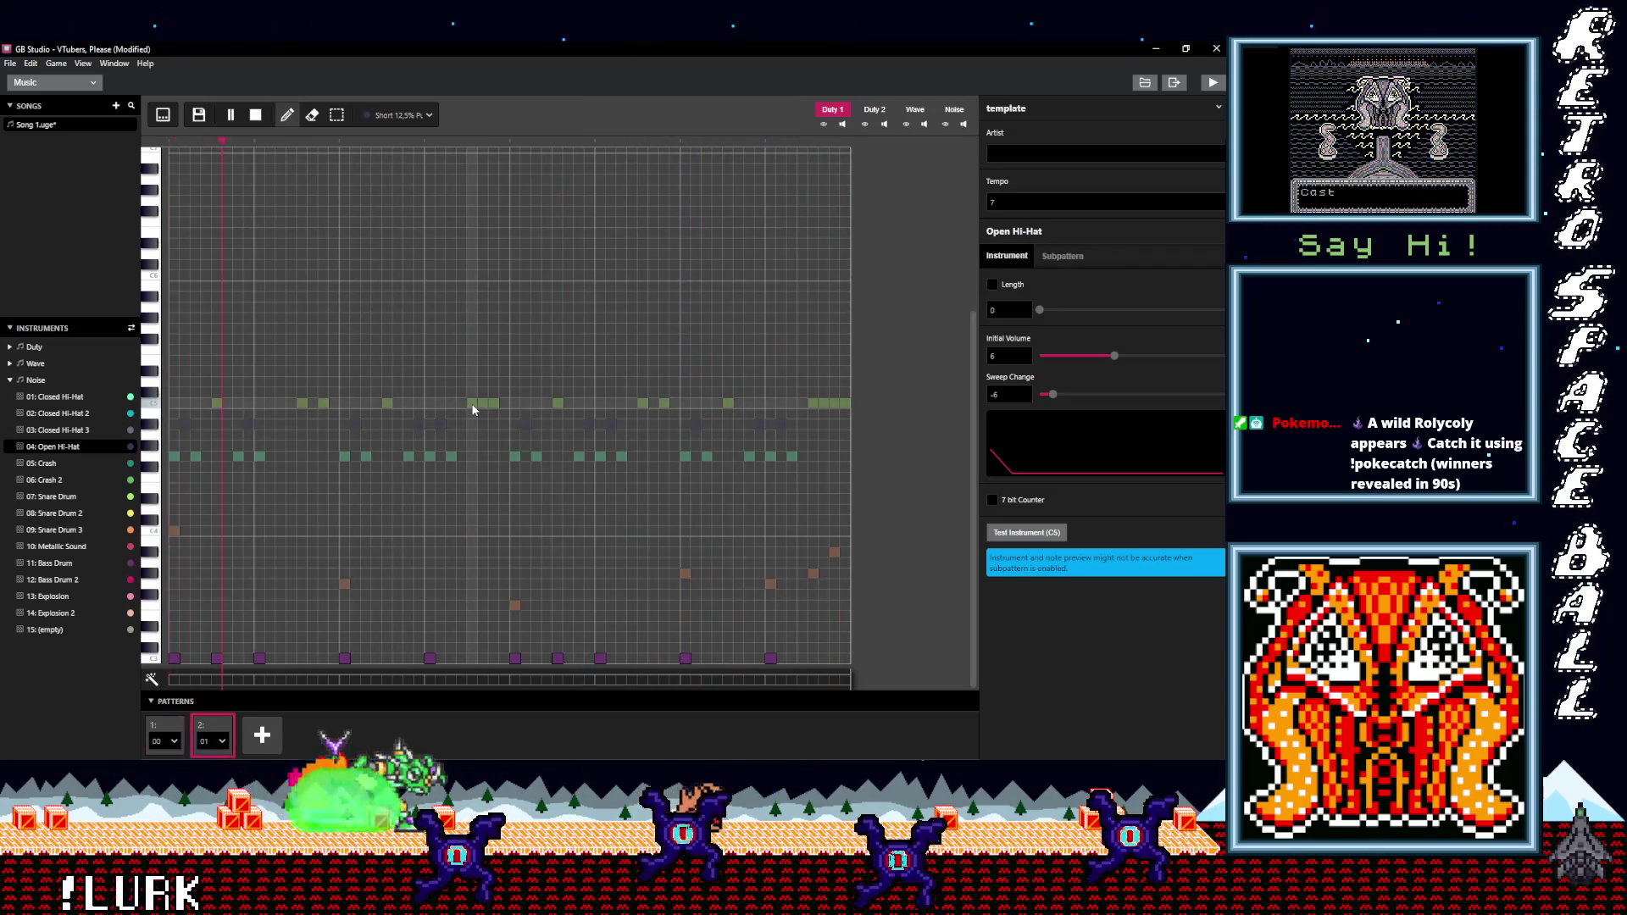
# - Convert the hi-hat hits across the noise-channel drum row into Open Hi-Hat notes
pyautogui.click(303, 403)
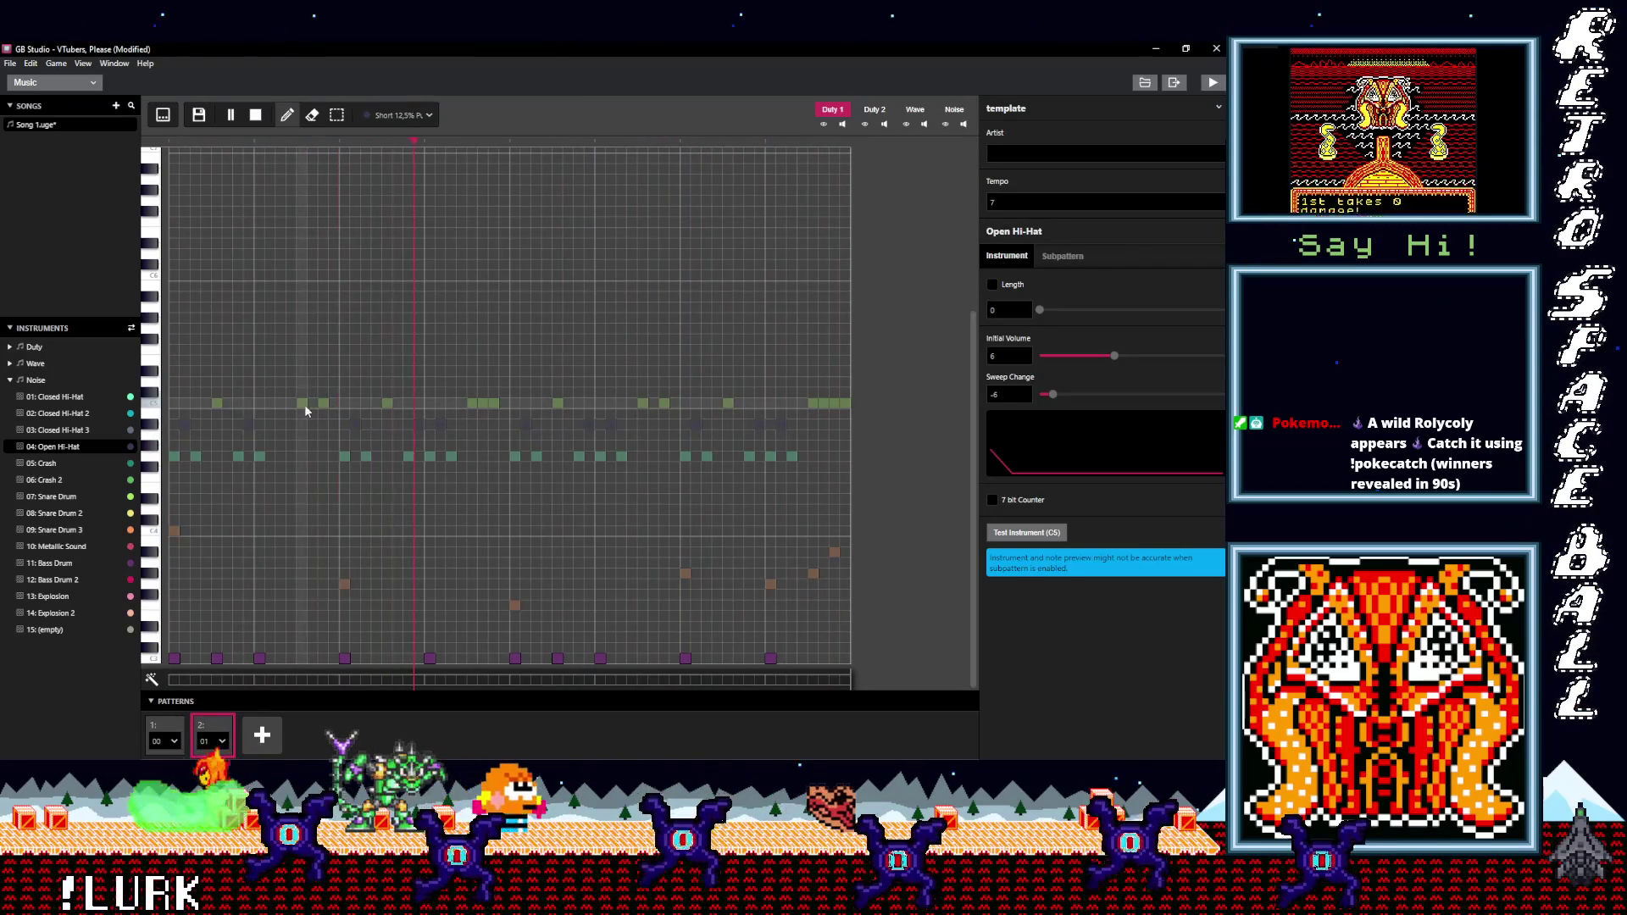
pyautogui.click(323, 402)
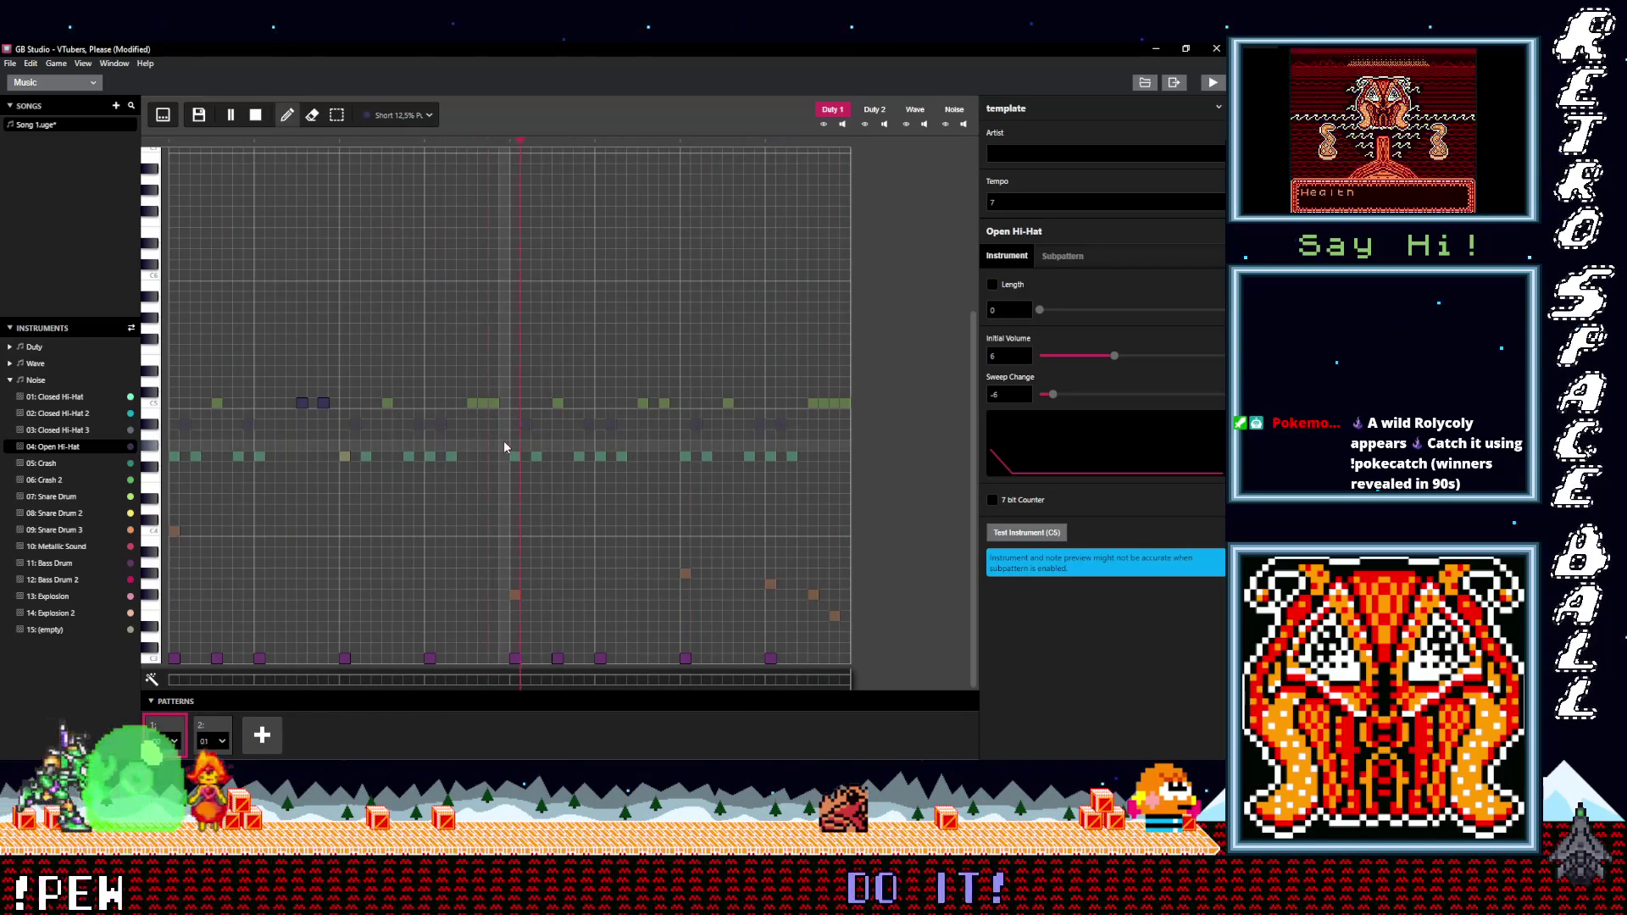
pyautogui.click(472, 402)
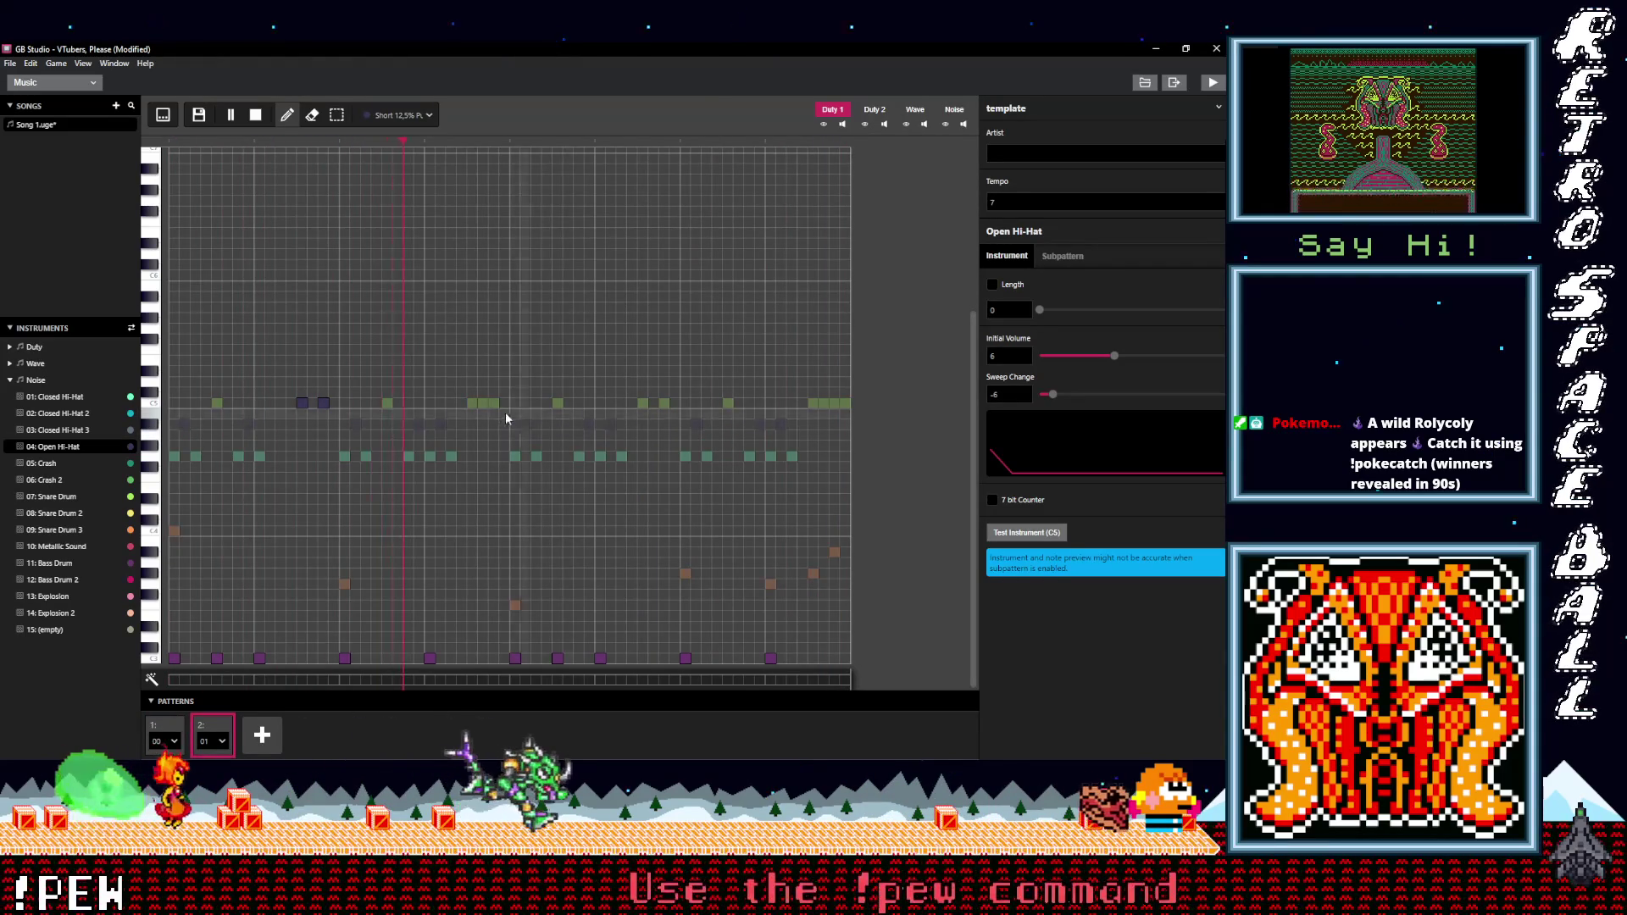
pyautogui.click(474, 404)
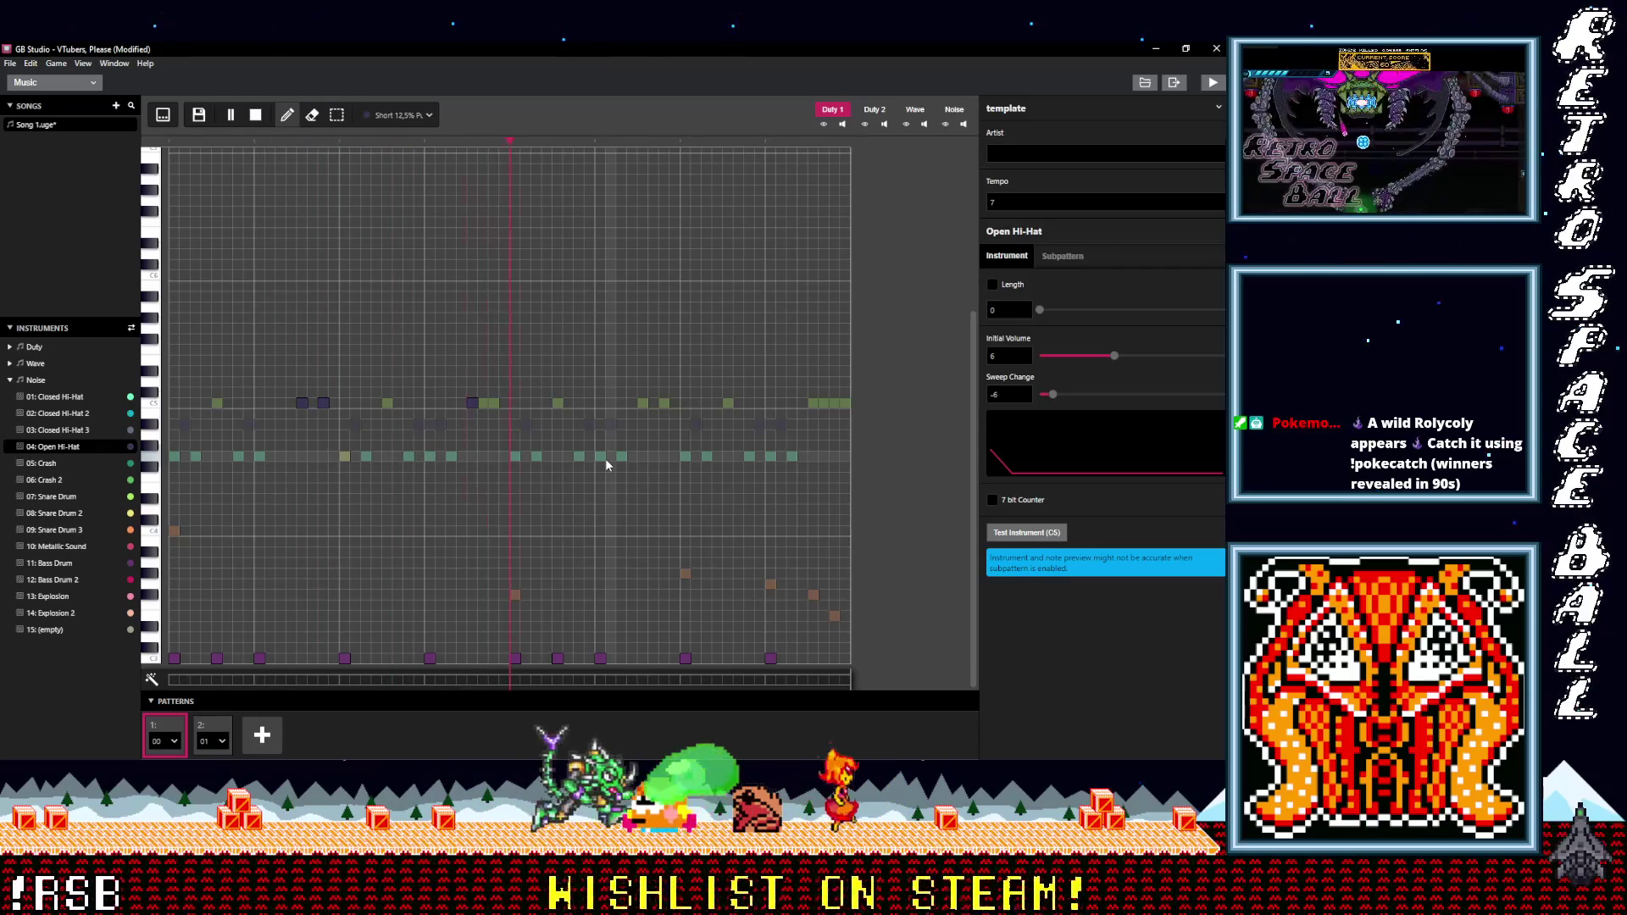
pyautogui.click(641, 402)
pyautogui.click(664, 403)
pyautogui.click(728, 403)
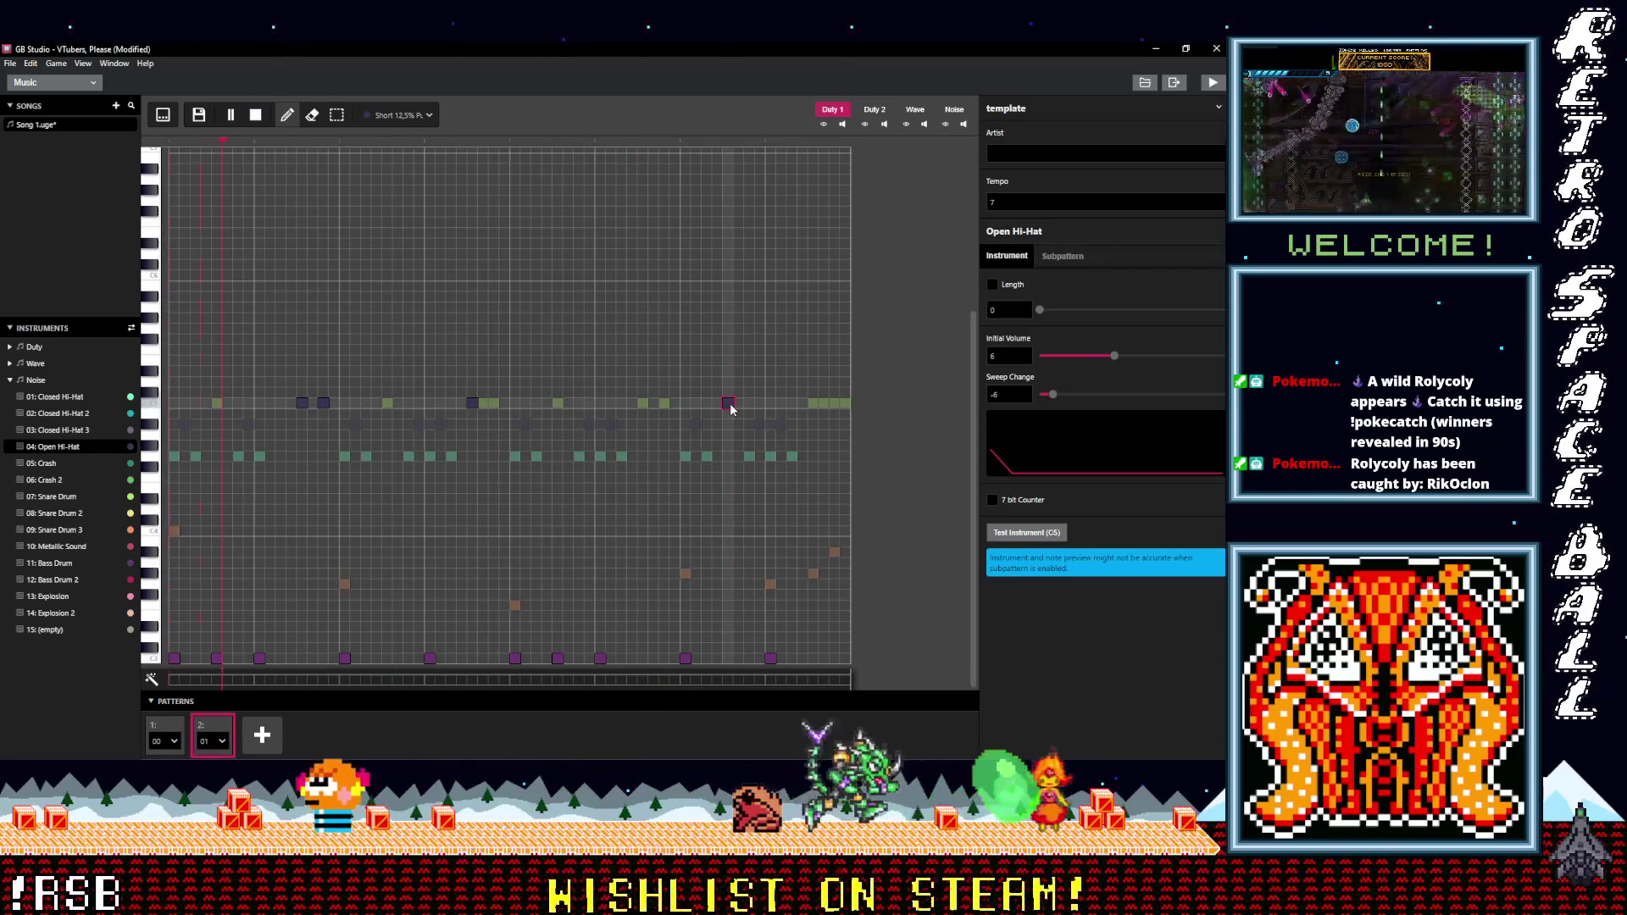
pyautogui.click(642, 403)
pyautogui.keyDown('shift'); pyautogui.click(664, 403); pyautogui.keyUp('shift')
pyautogui.click(664, 404)
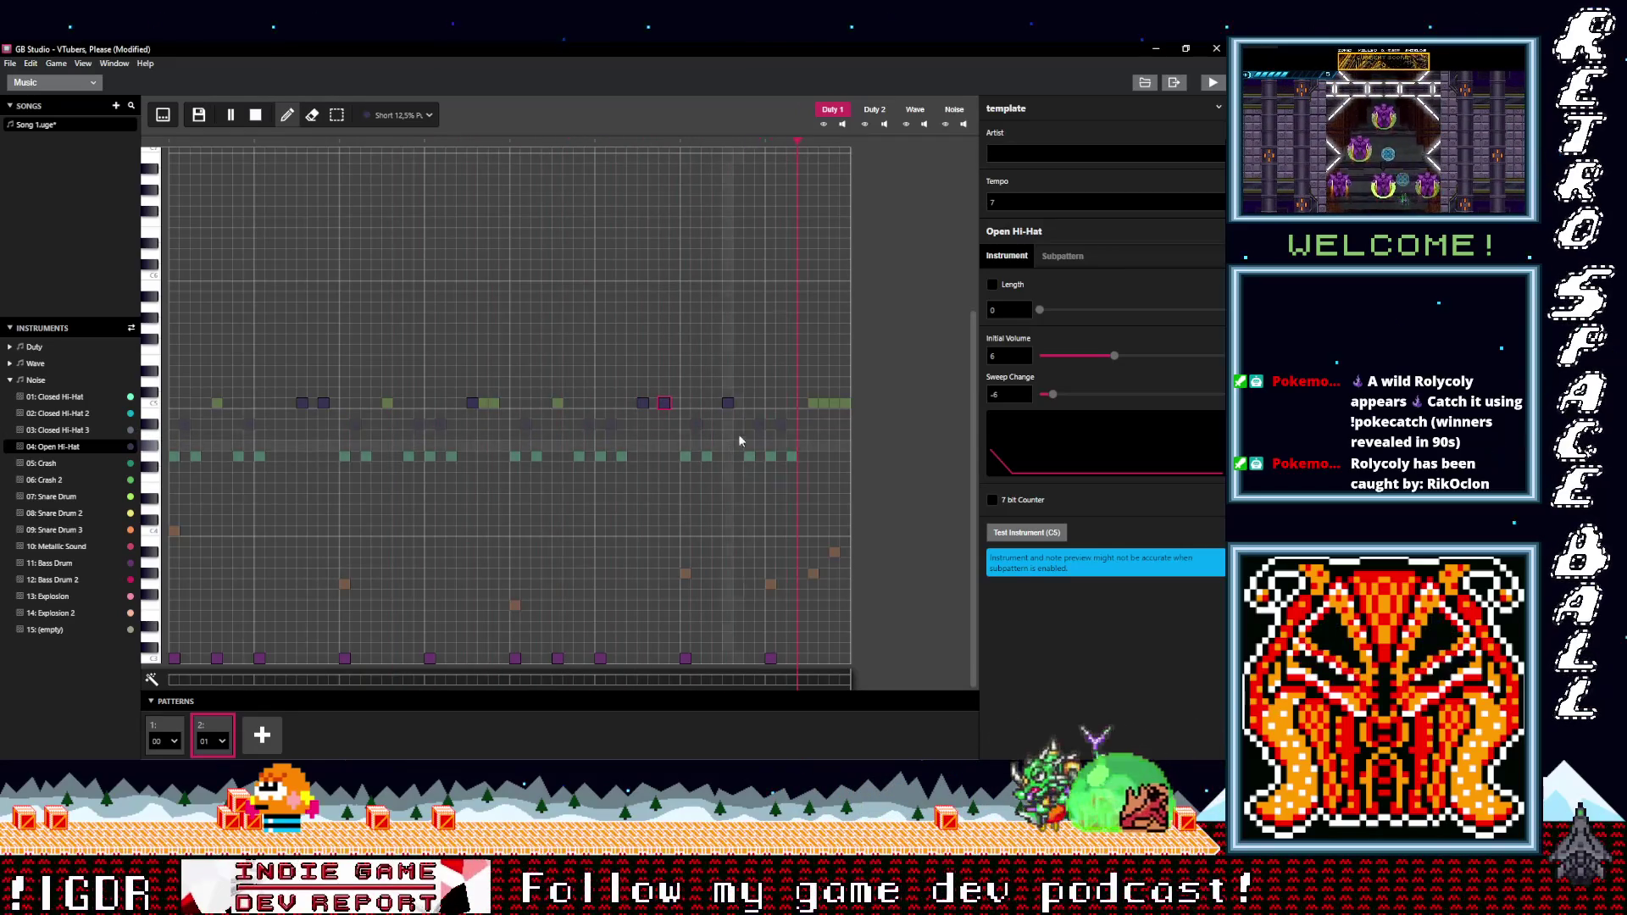
pyautogui.click(727, 403)
pyautogui.click(813, 404)
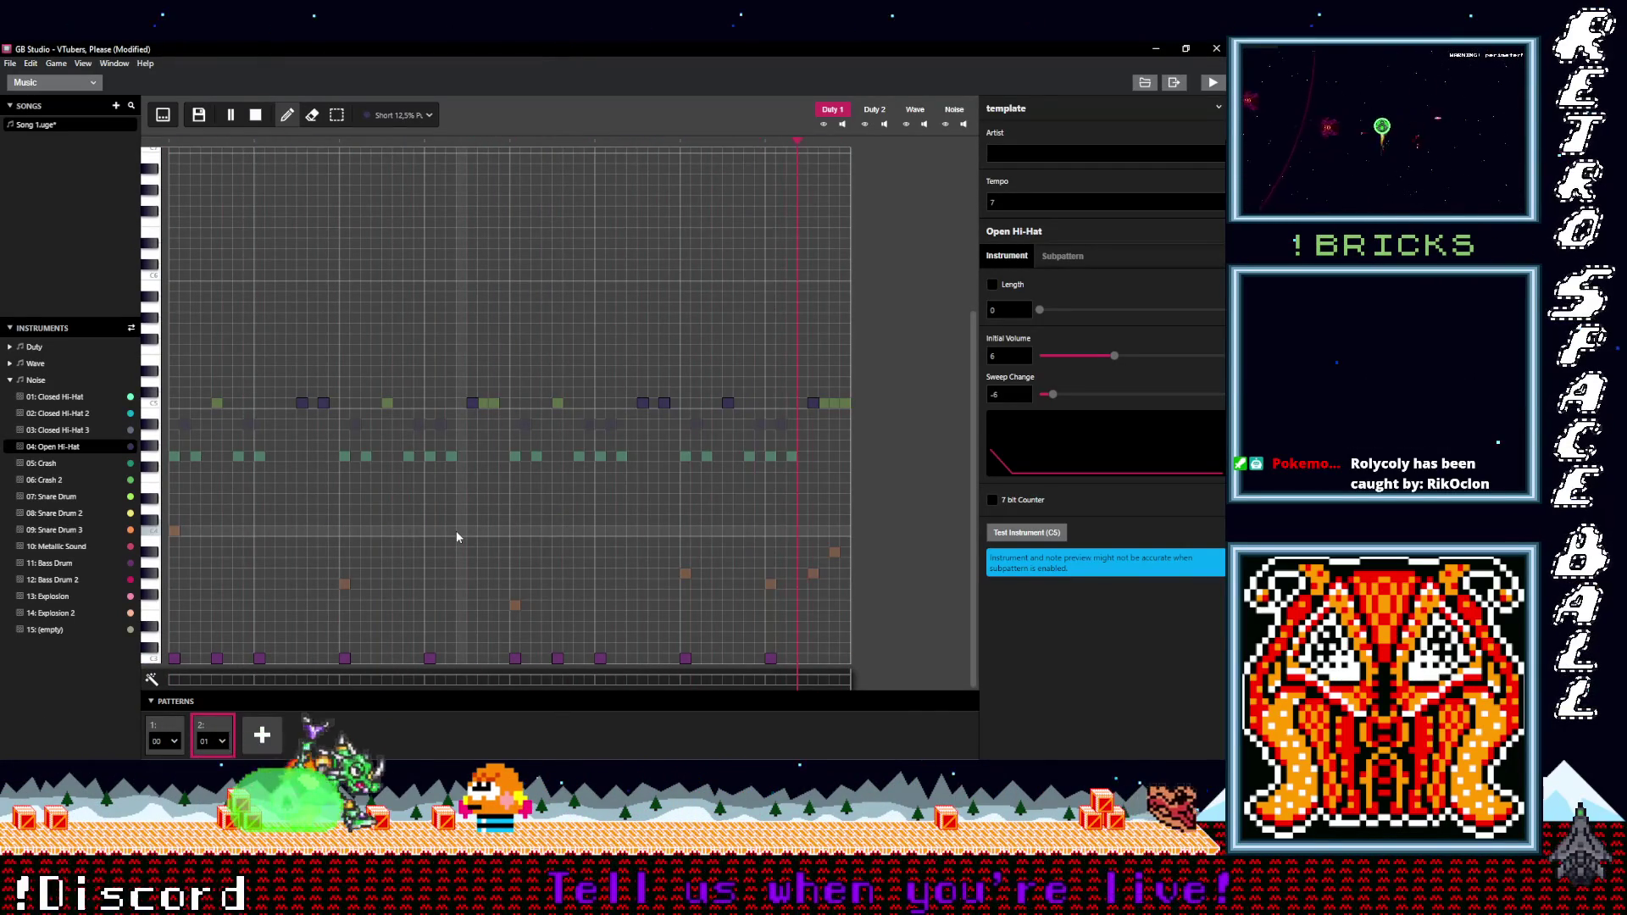
# - Make the late hi-hat hit near the pattern's end an Open Hi-Hat
pyautogui.click(835, 403)
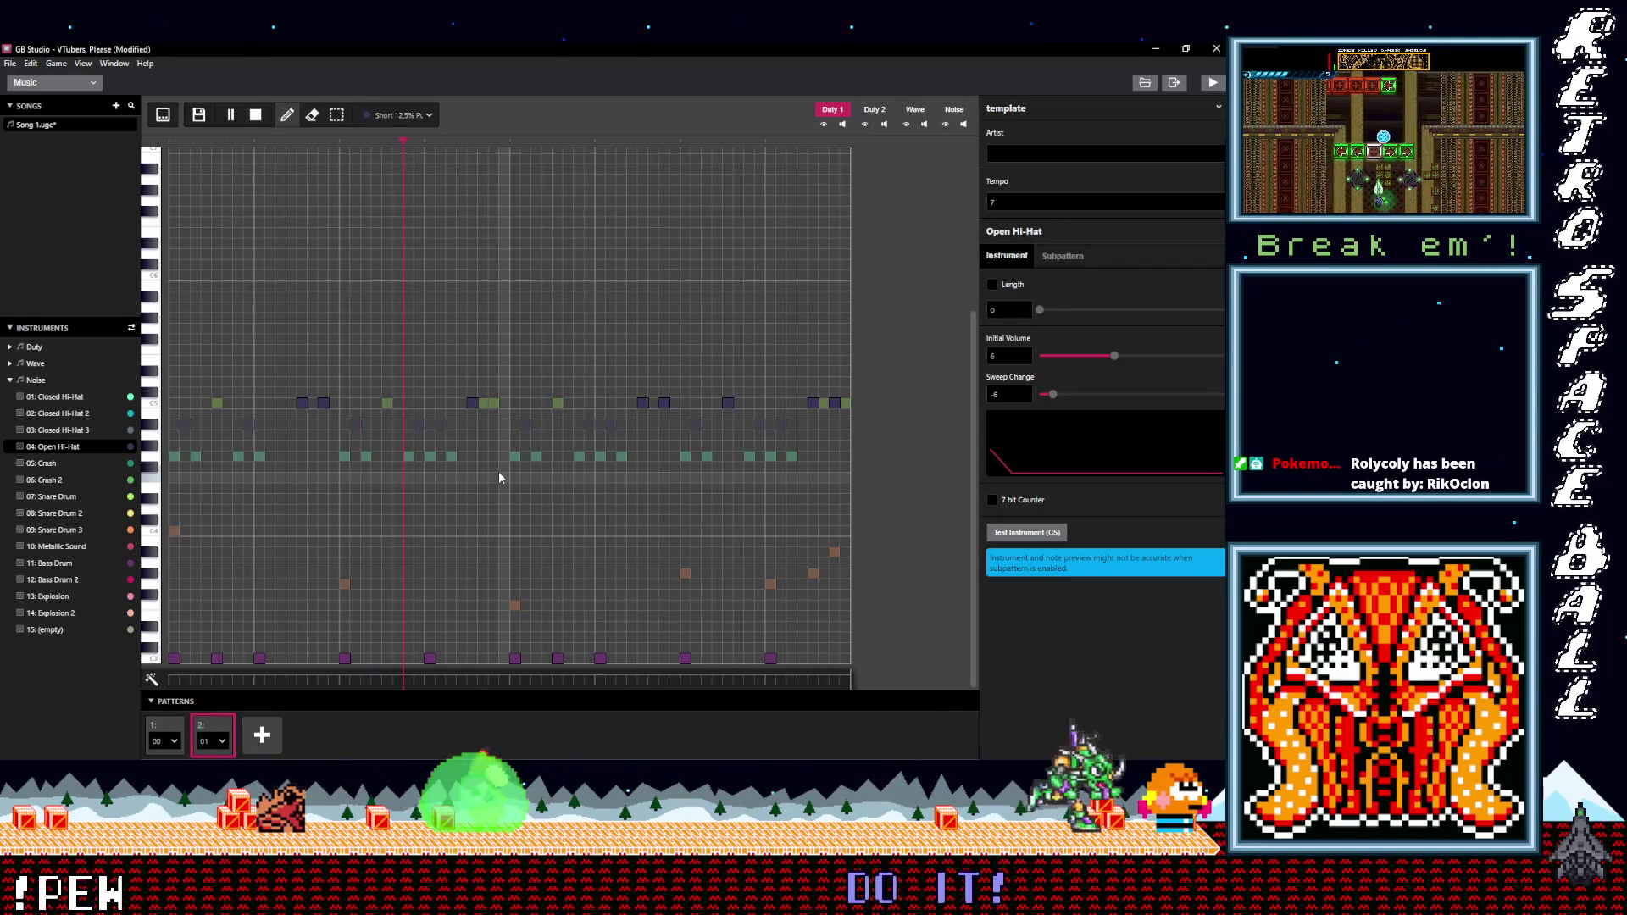
# - Stop playback and add song slots 3 and 4 playing patterns 00 and 01
pyautogui.click(255, 118)
pyautogui.click(261, 735)
pyautogui.click(291, 739)
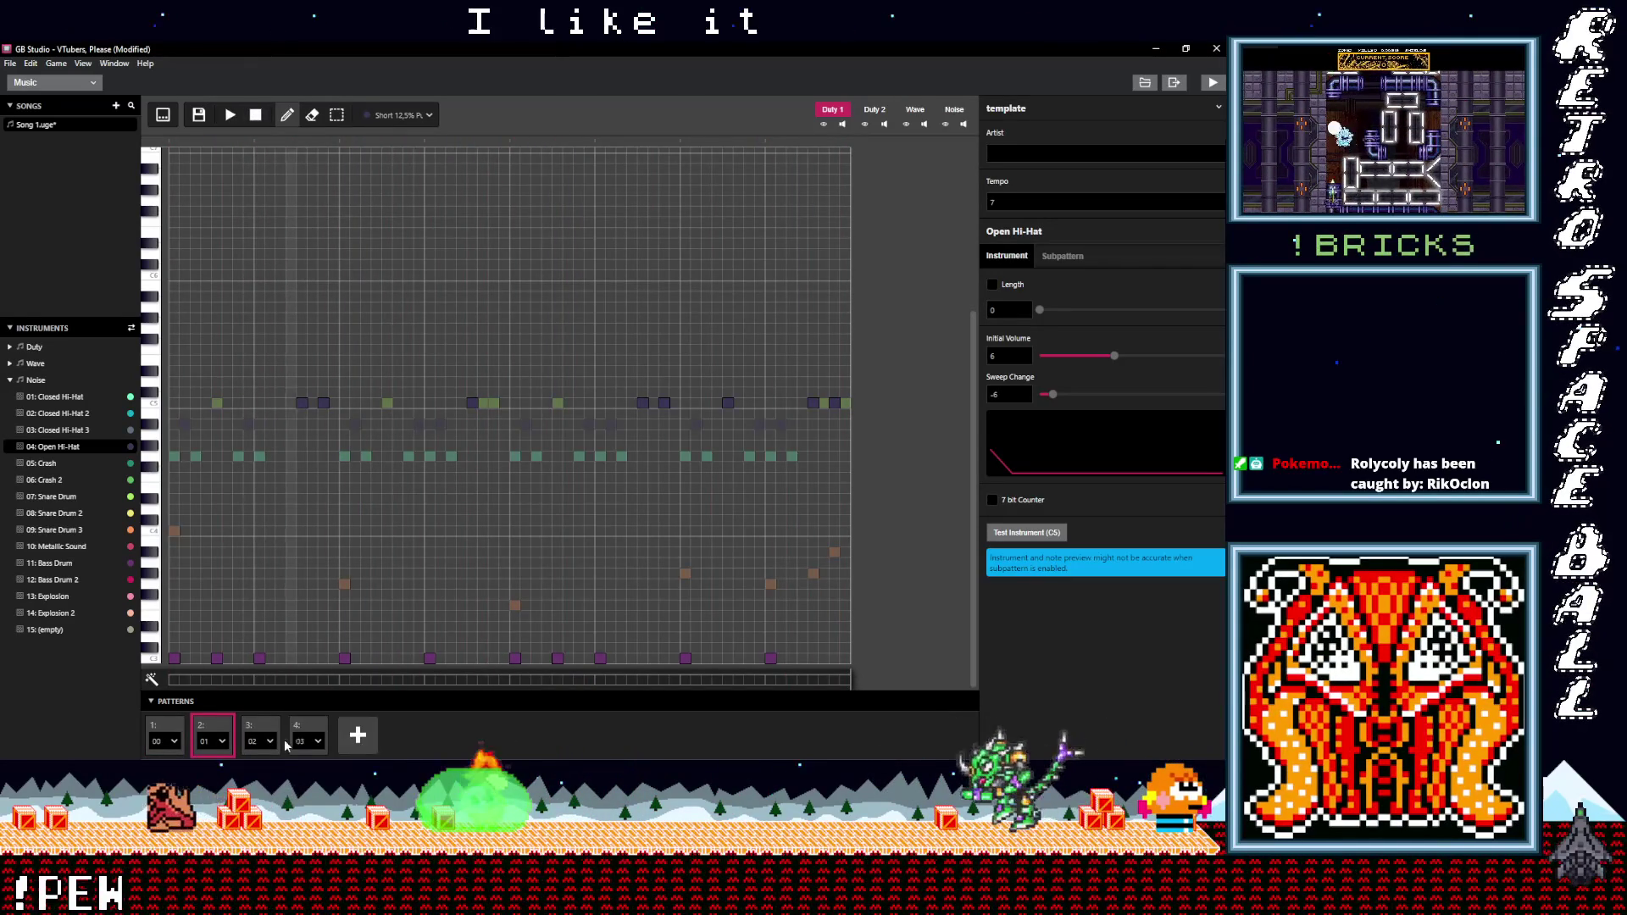
pyautogui.click(262, 742)
pyautogui.click(225, 654)
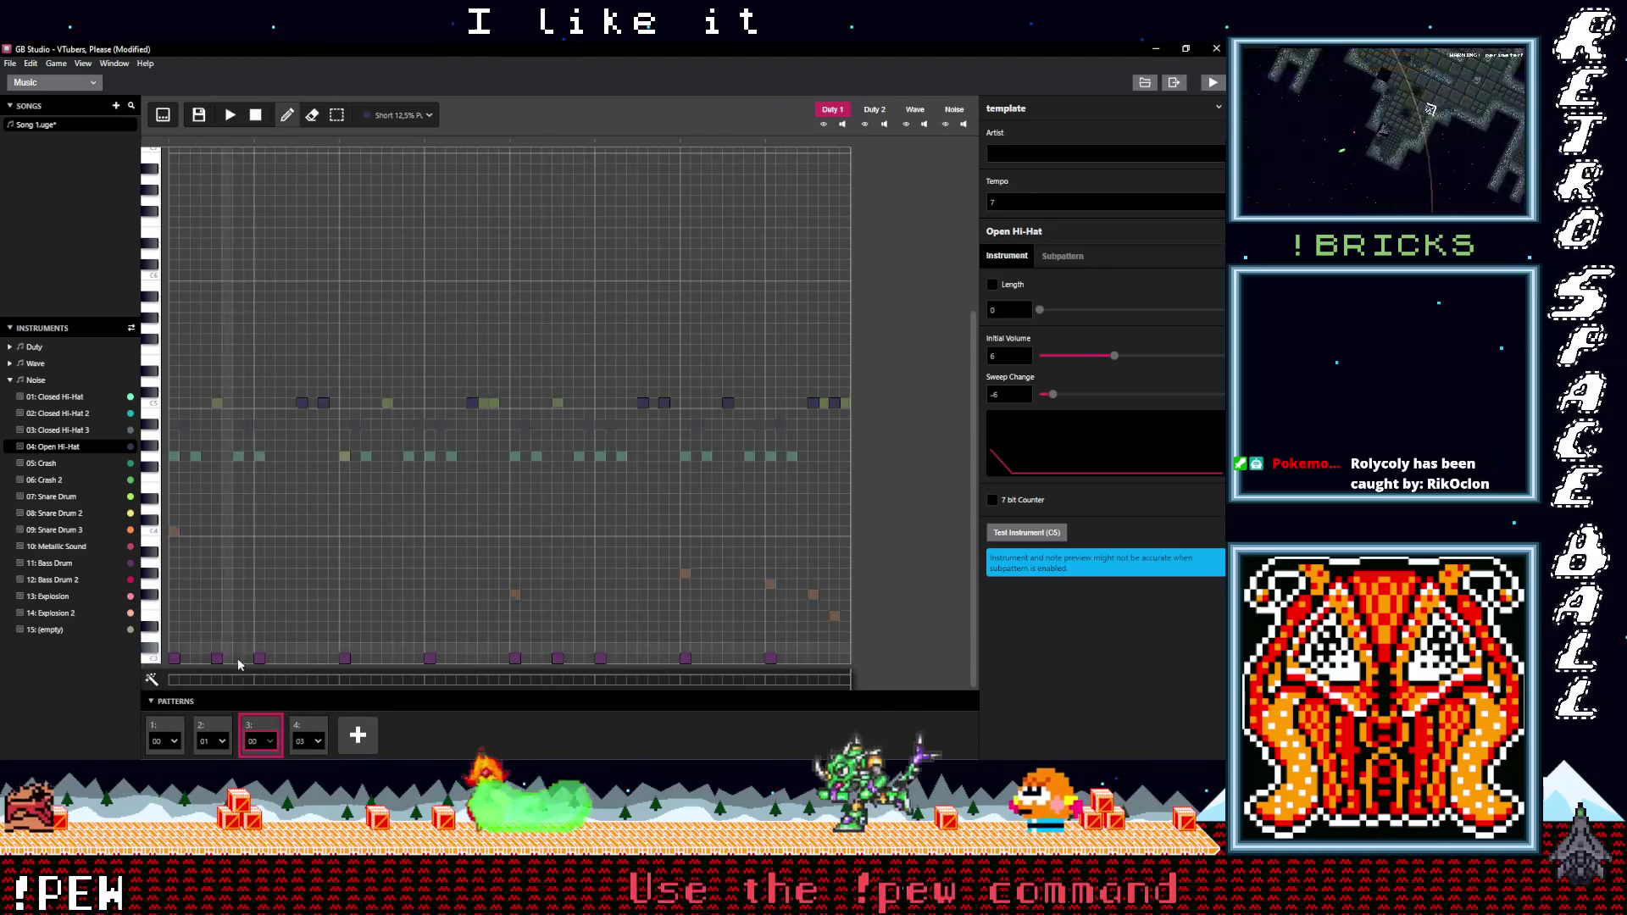
pyautogui.click(307, 741)
pyautogui.click(279, 693)
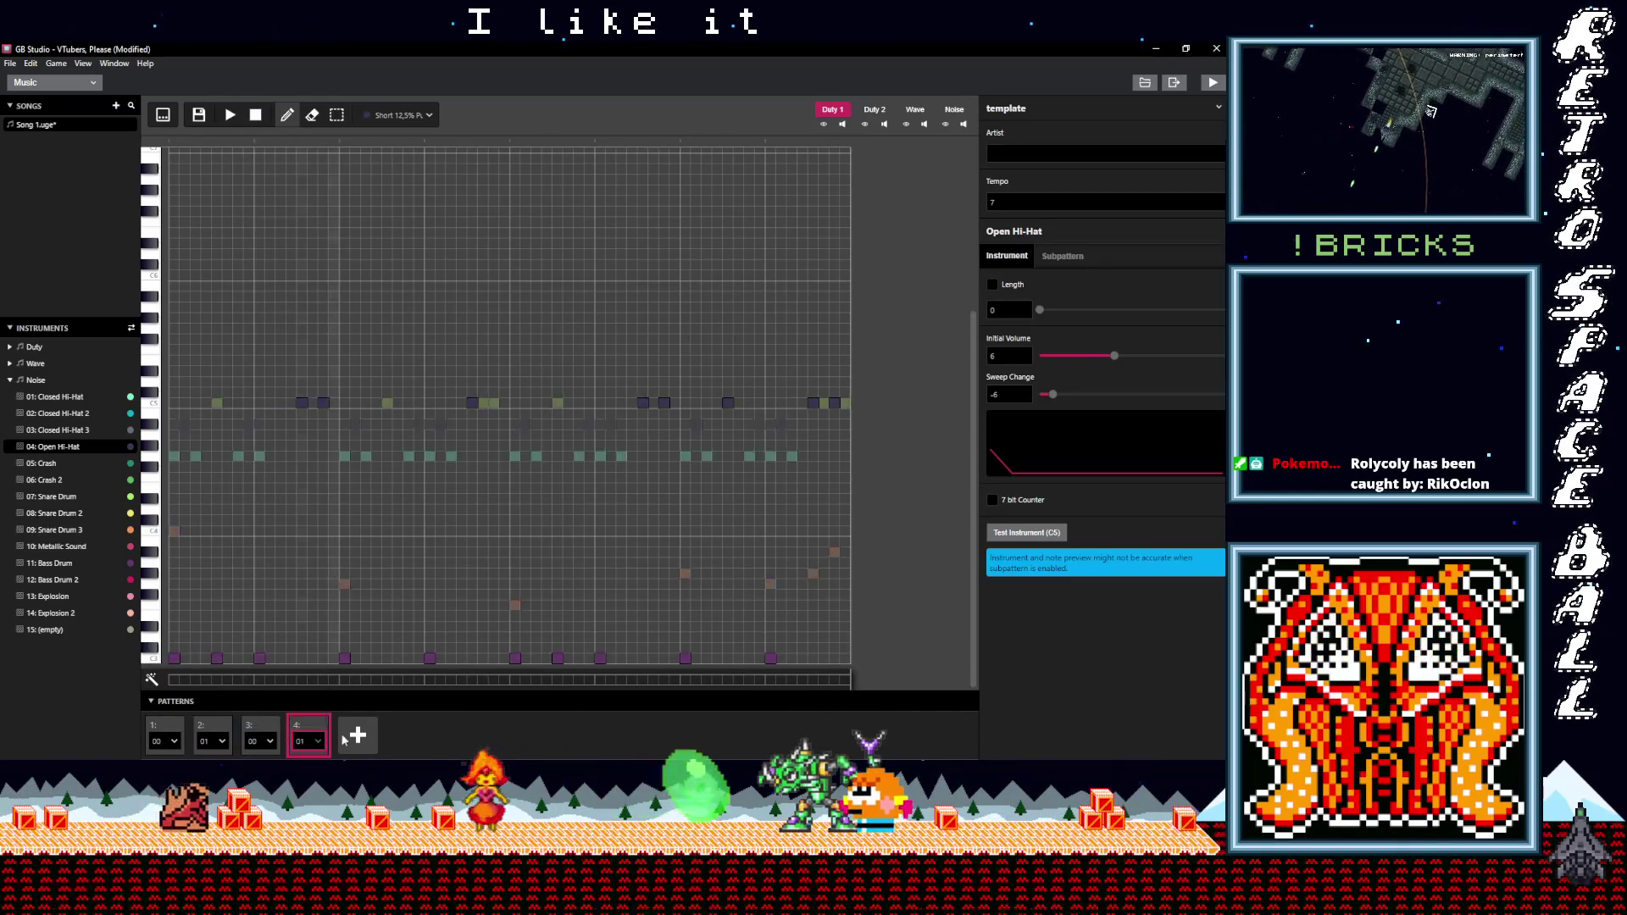
# - Add a fifth slot with new pattern 02 and select the Bass Drum instrument
pyautogui.click(356, 735)
pyautogui.click(356, 741)
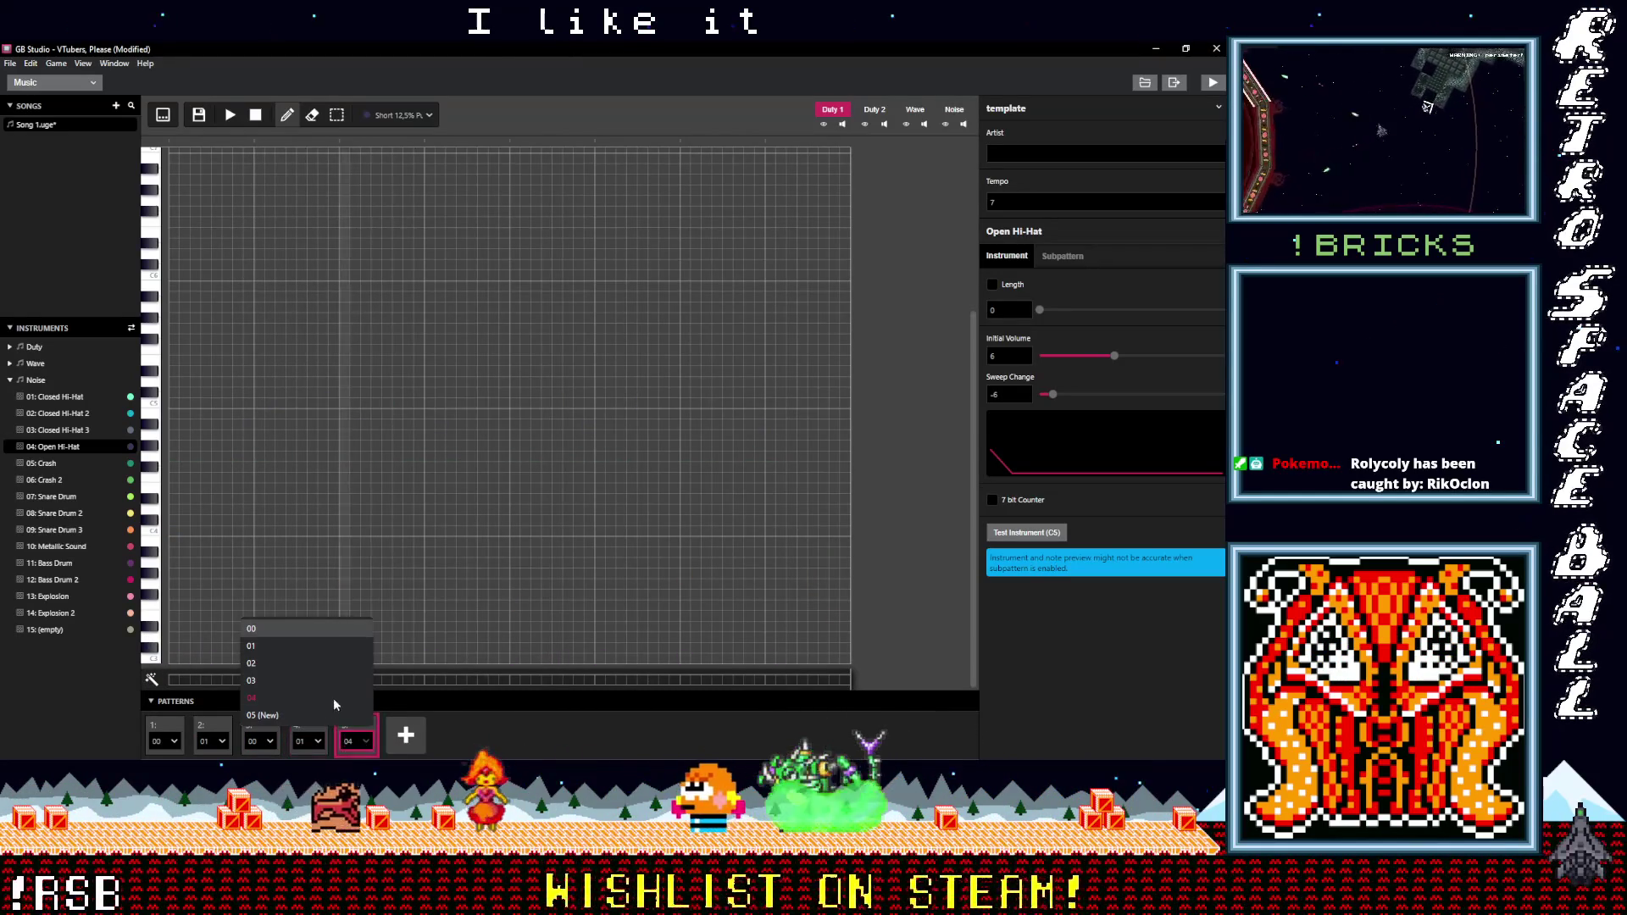
pyautogui.click(329, 669)
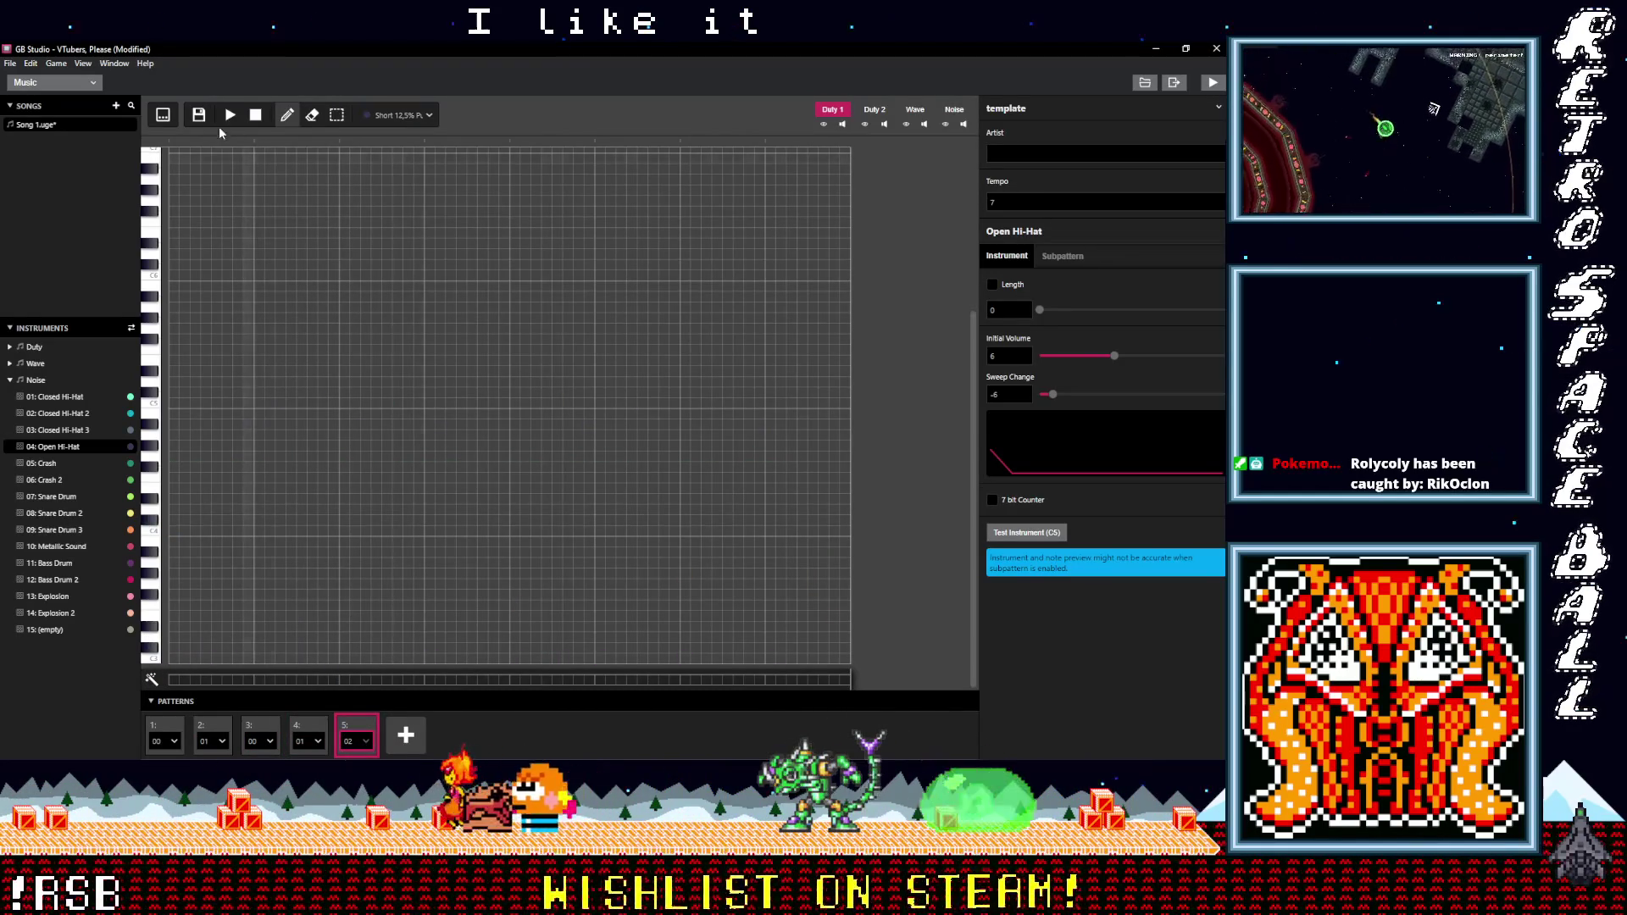
pyautogui.click(428, 115)
pyautogui.click(364, 320)
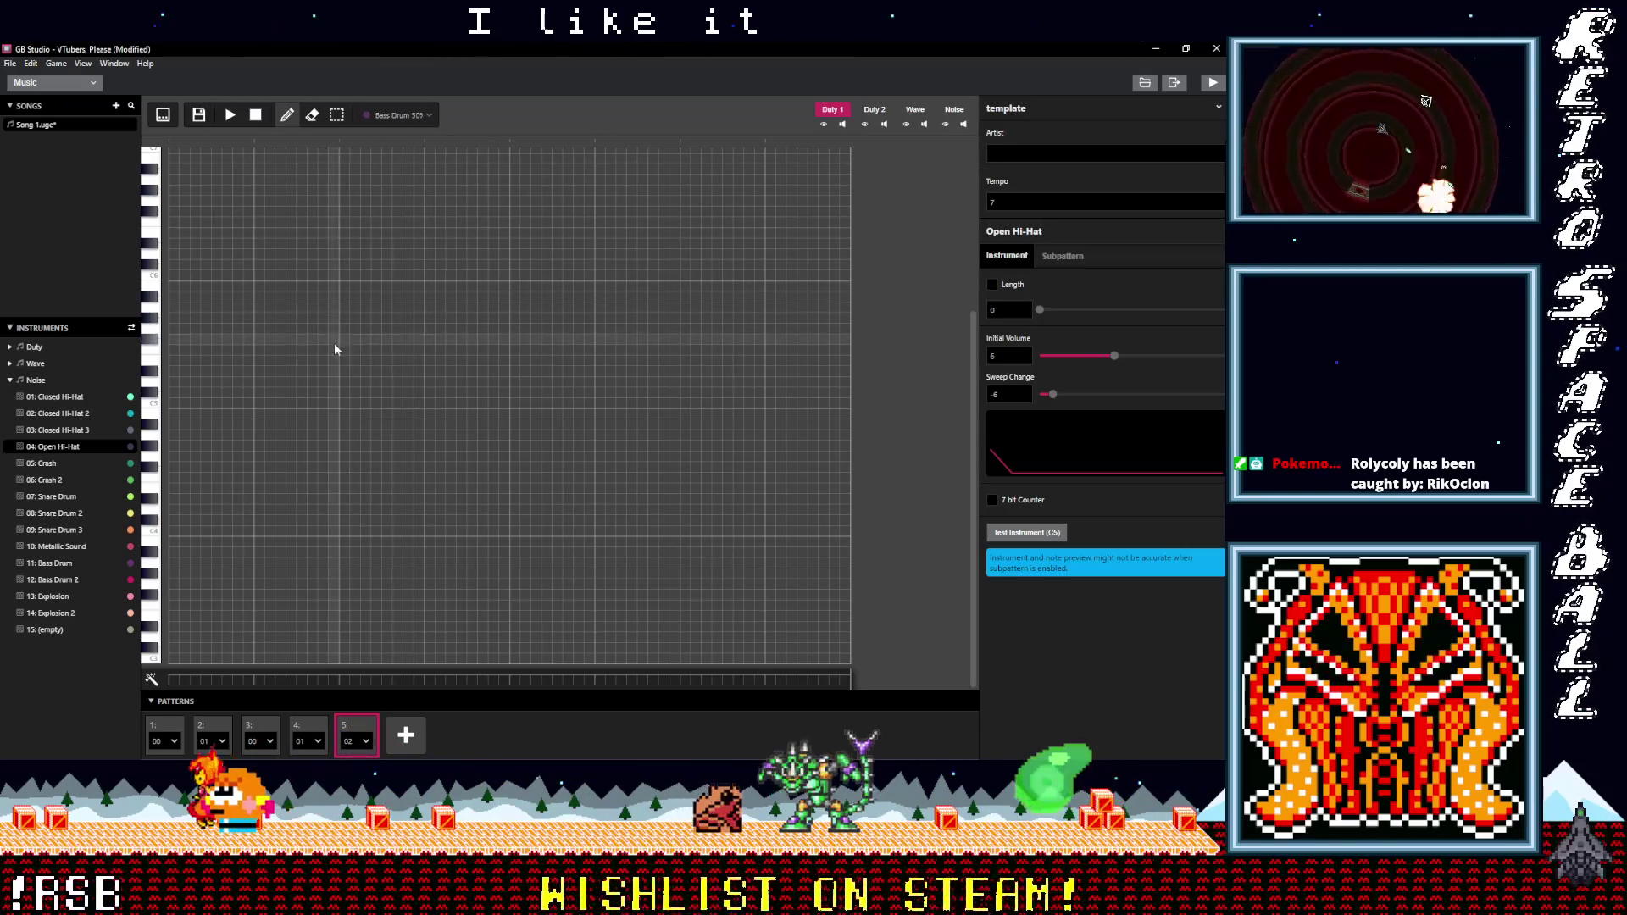
# - Place the first eight bass drum hits along the C5 row, leaving one gap
pyautogui.click(174, 404)
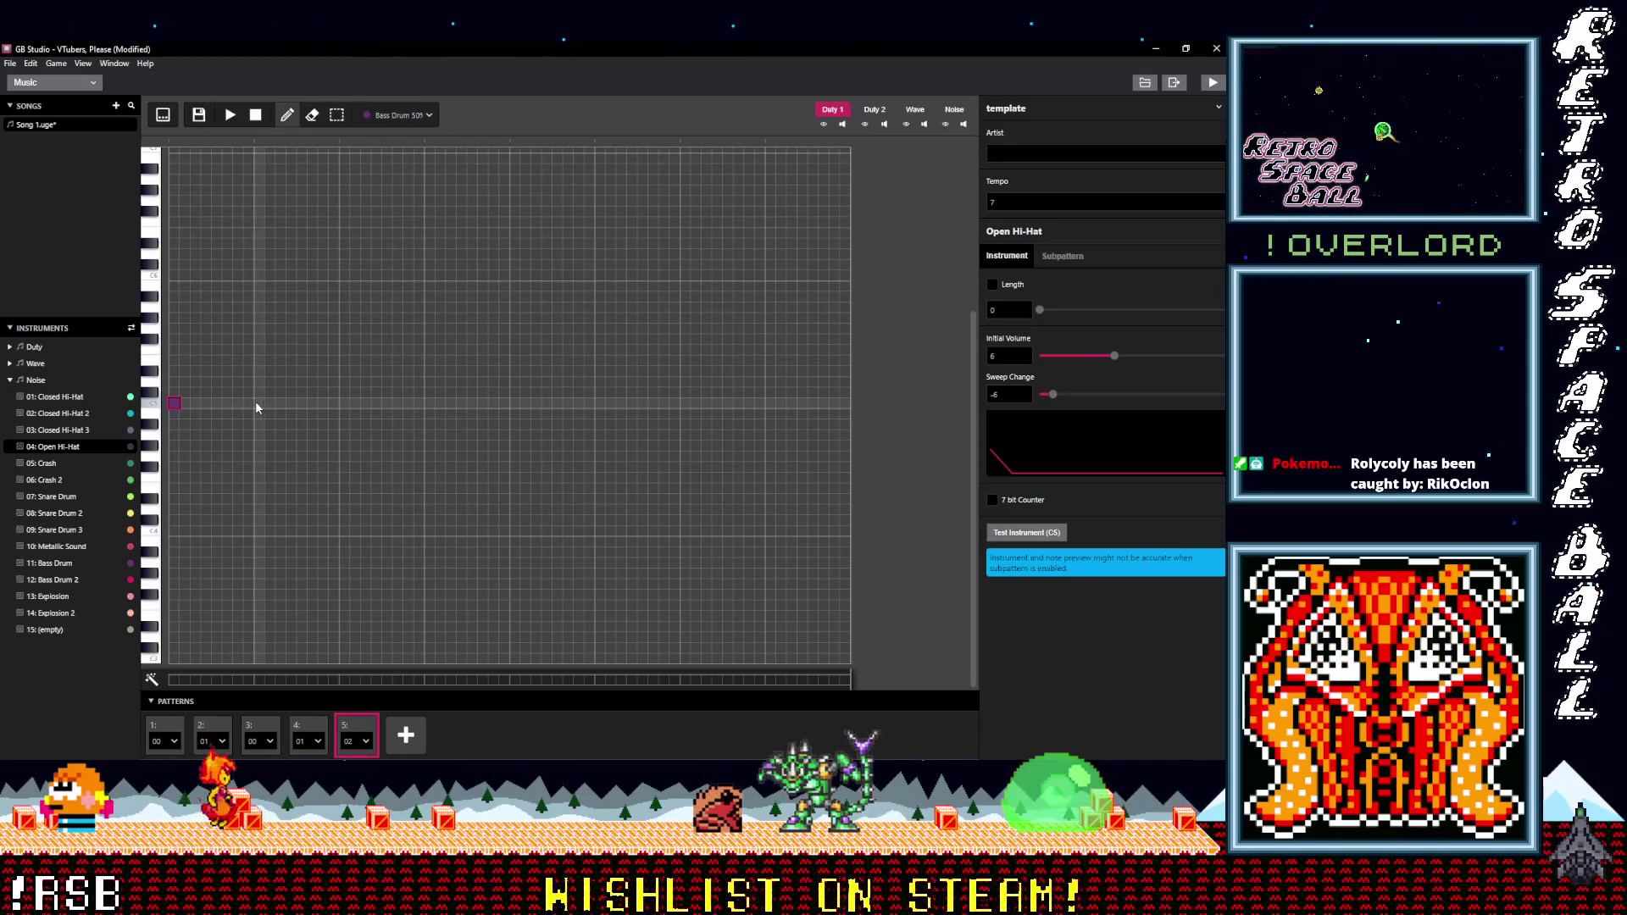
pyautogui.click(217, 403)
pyautogui.click(259, 403)
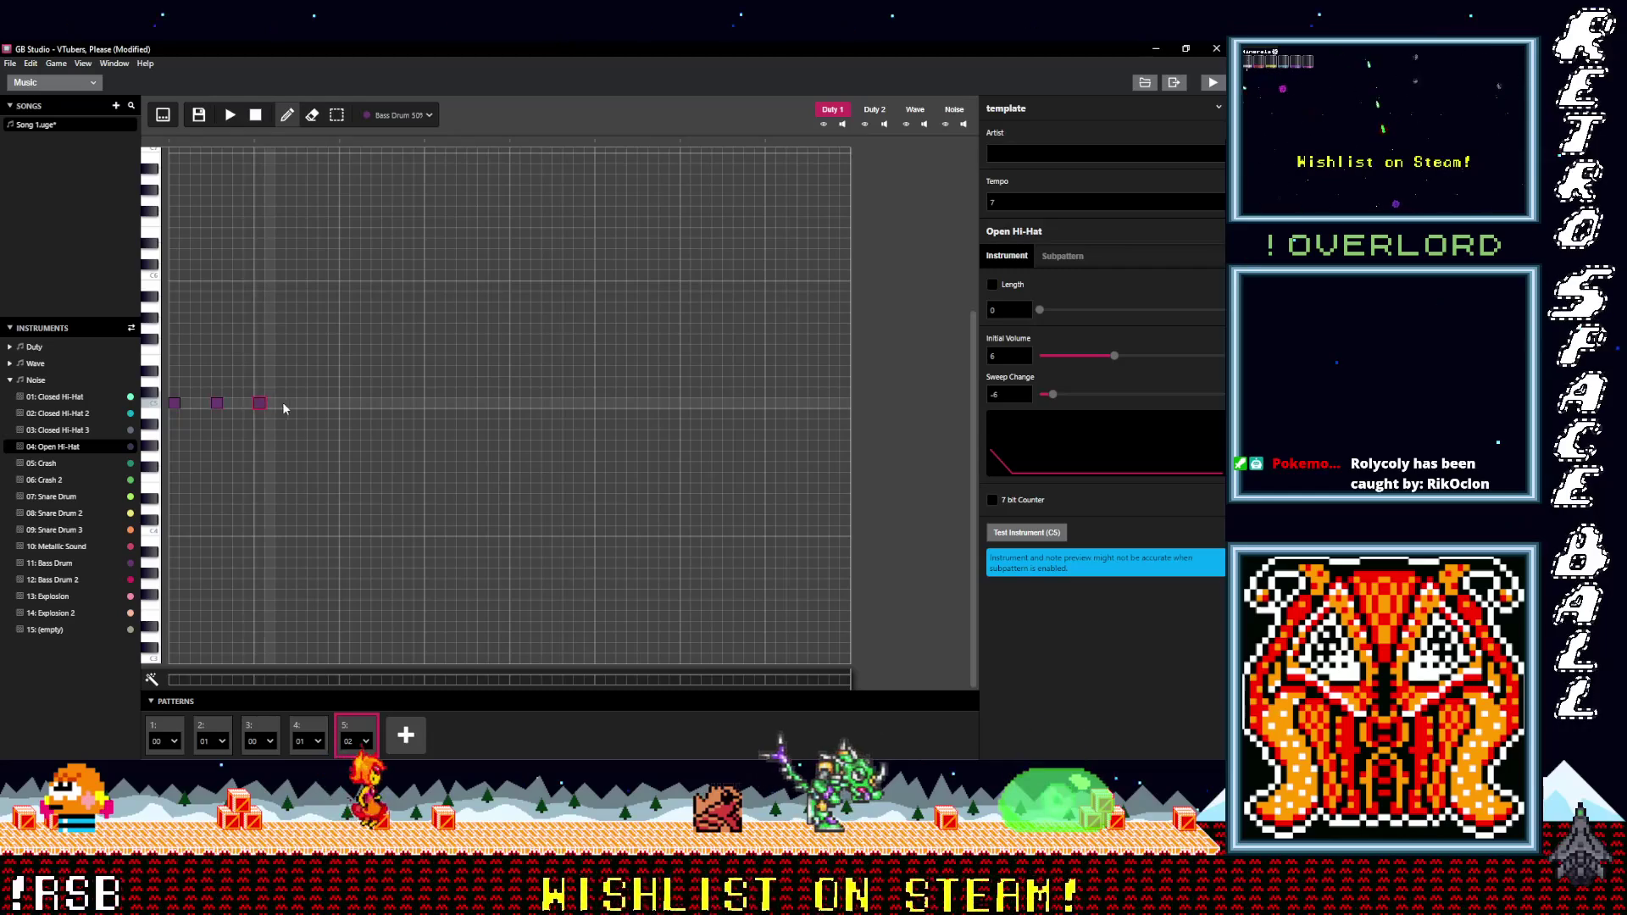
pyautogui.click(302, 403)
pyautogui.click(344, 403)
pyautogui.click(387, 403)
pyautogui.click(429, 403)
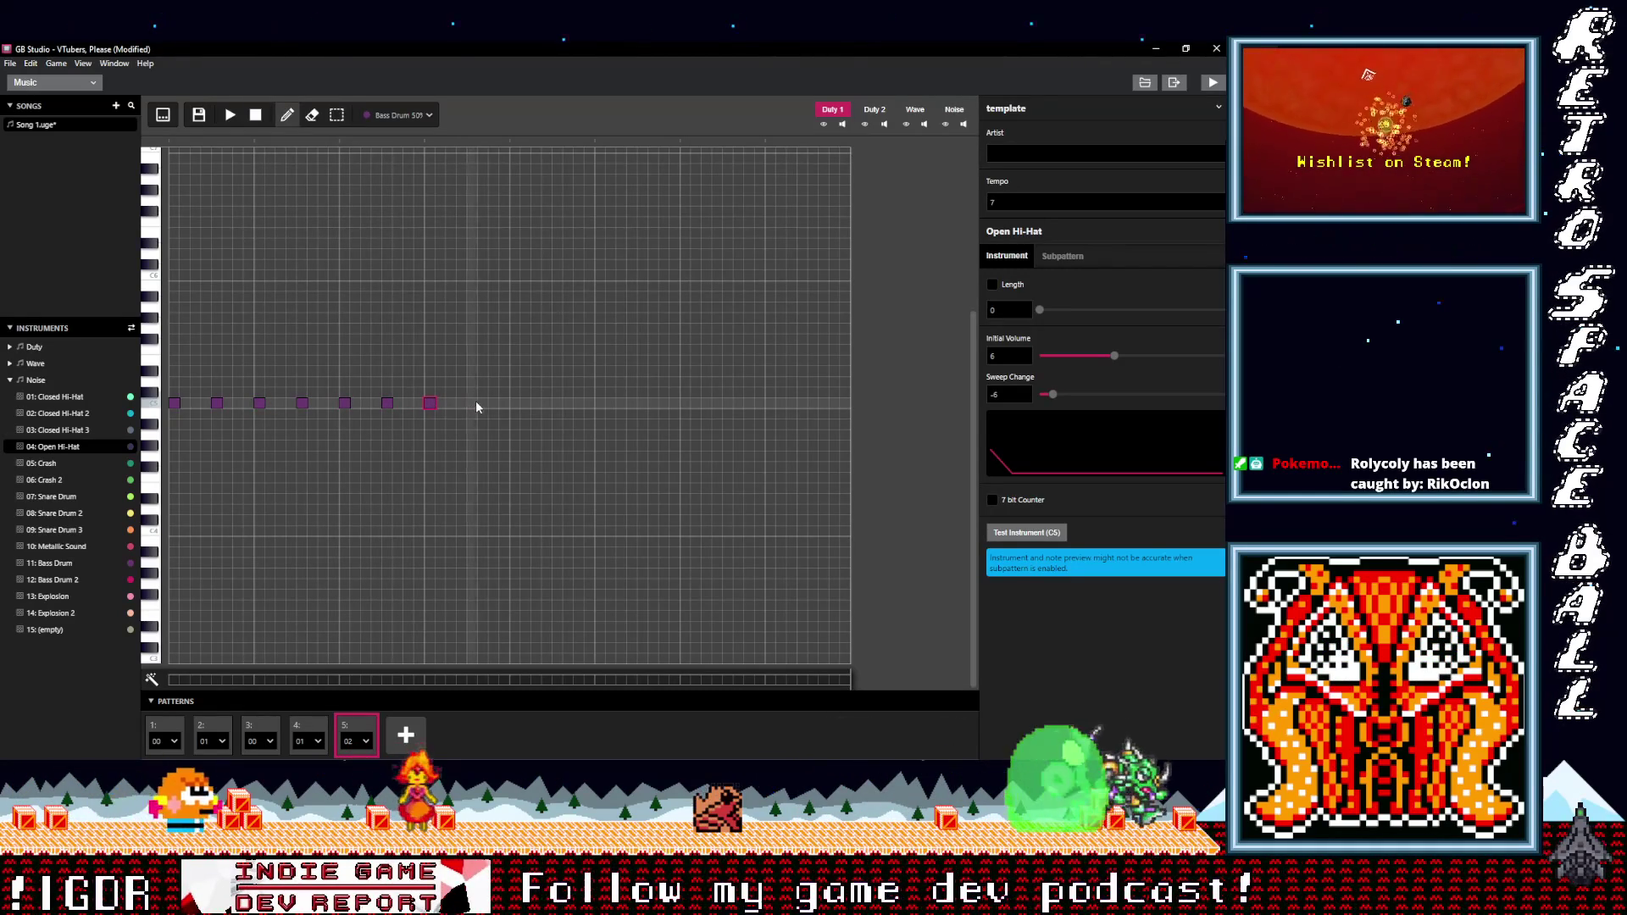
pyautogui.click(514, 403)
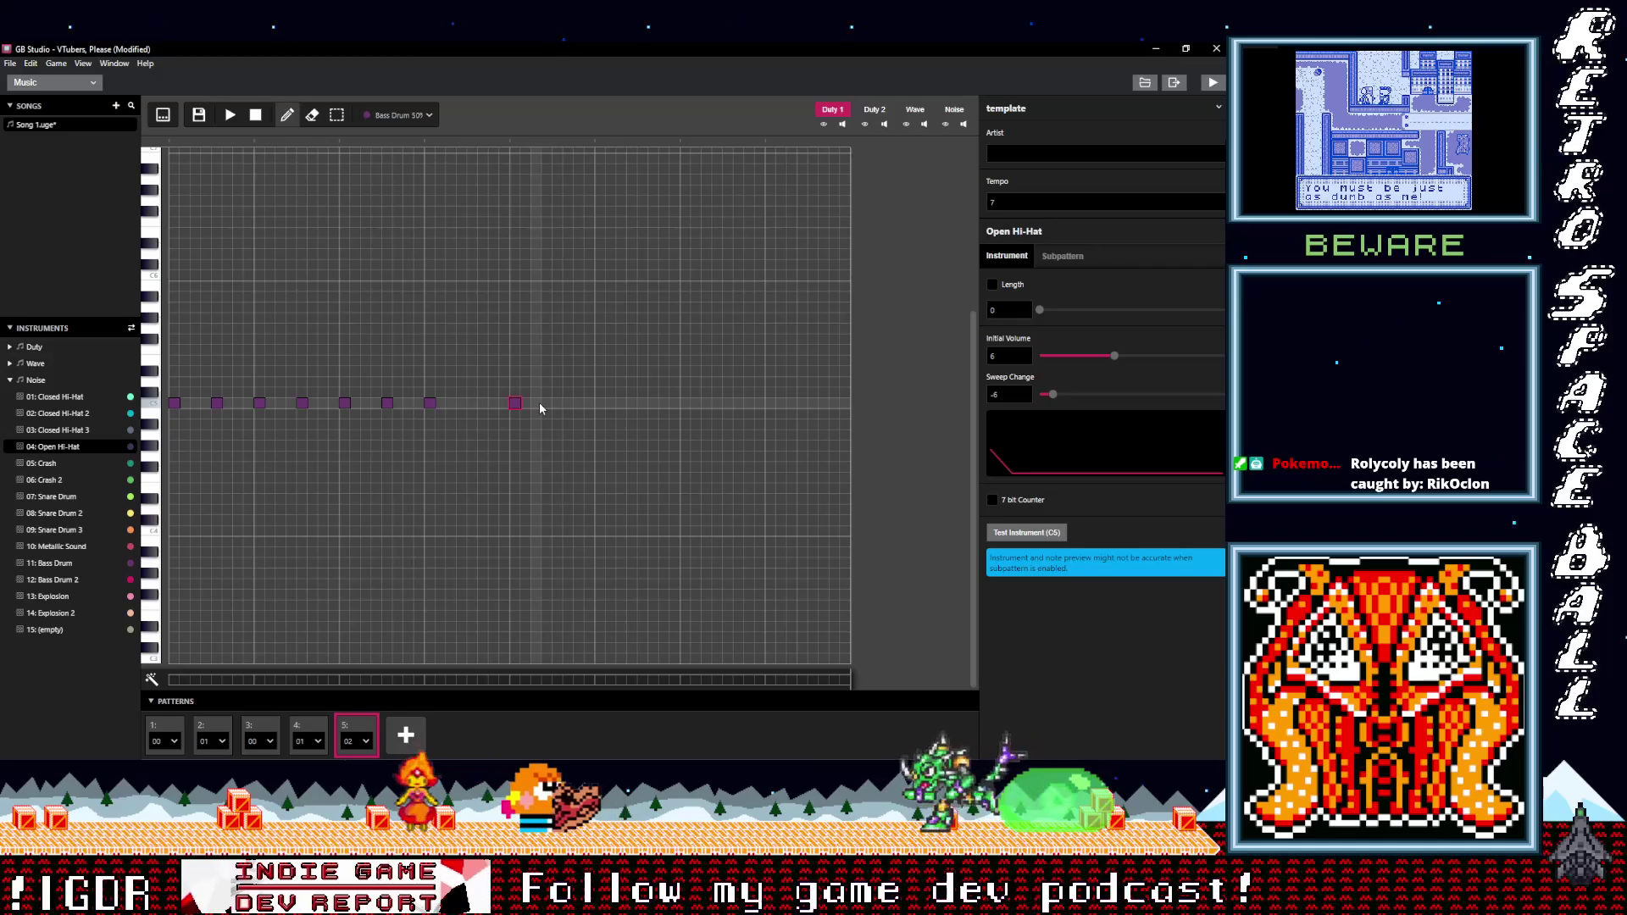
# - Finish the C5 bass drum run with a quick roll to the pattern end, resetting the playhead
pyautogui.click(557, 403)
pyautogui.click(600, 404)
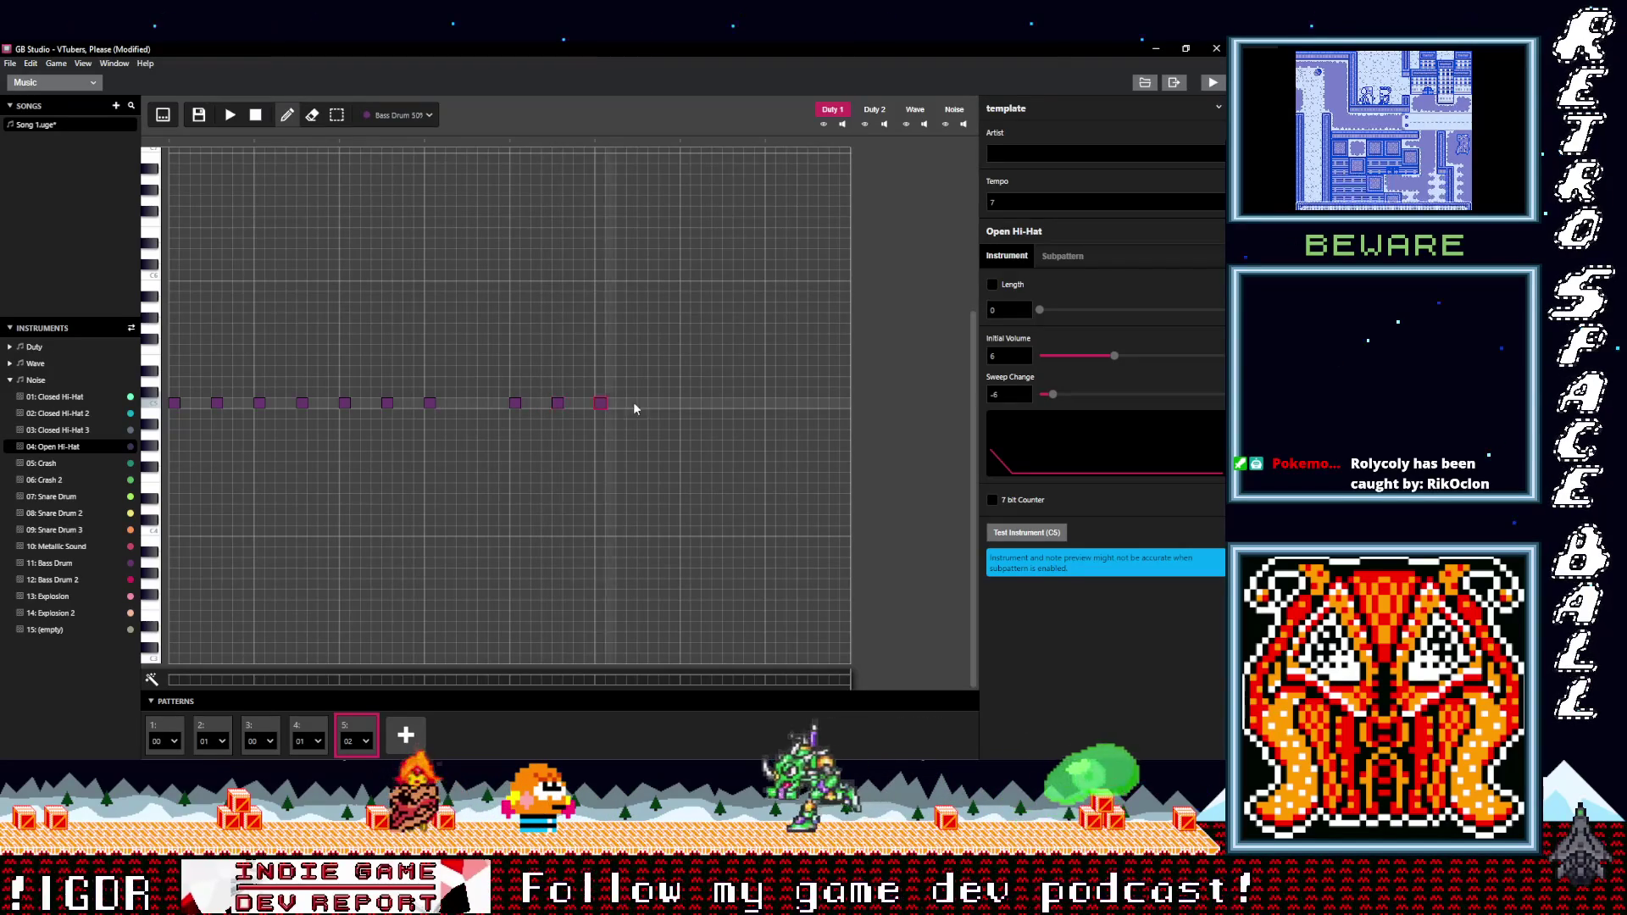
pyautogui.click(642, 403)
pyautogui.click(685, 404)
pyautogui.click(727, 404)
pyautogui.click(770, 404)
pyautogui.click(792, 403)
pyautogui.click(812, 403)
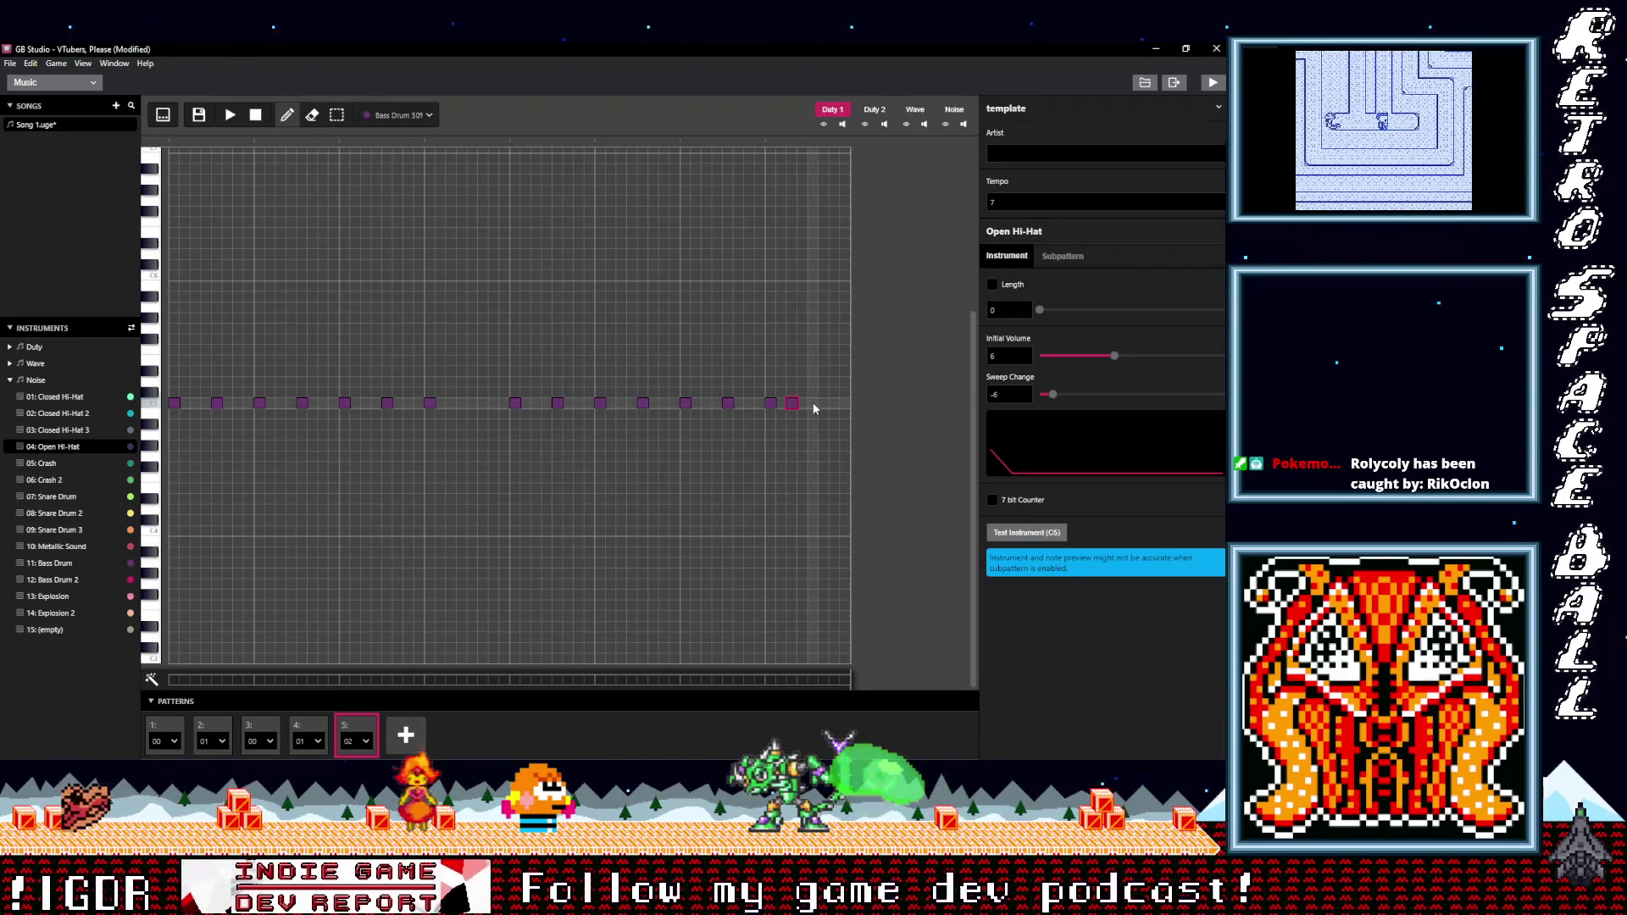
pyautogui.click(832, 404)
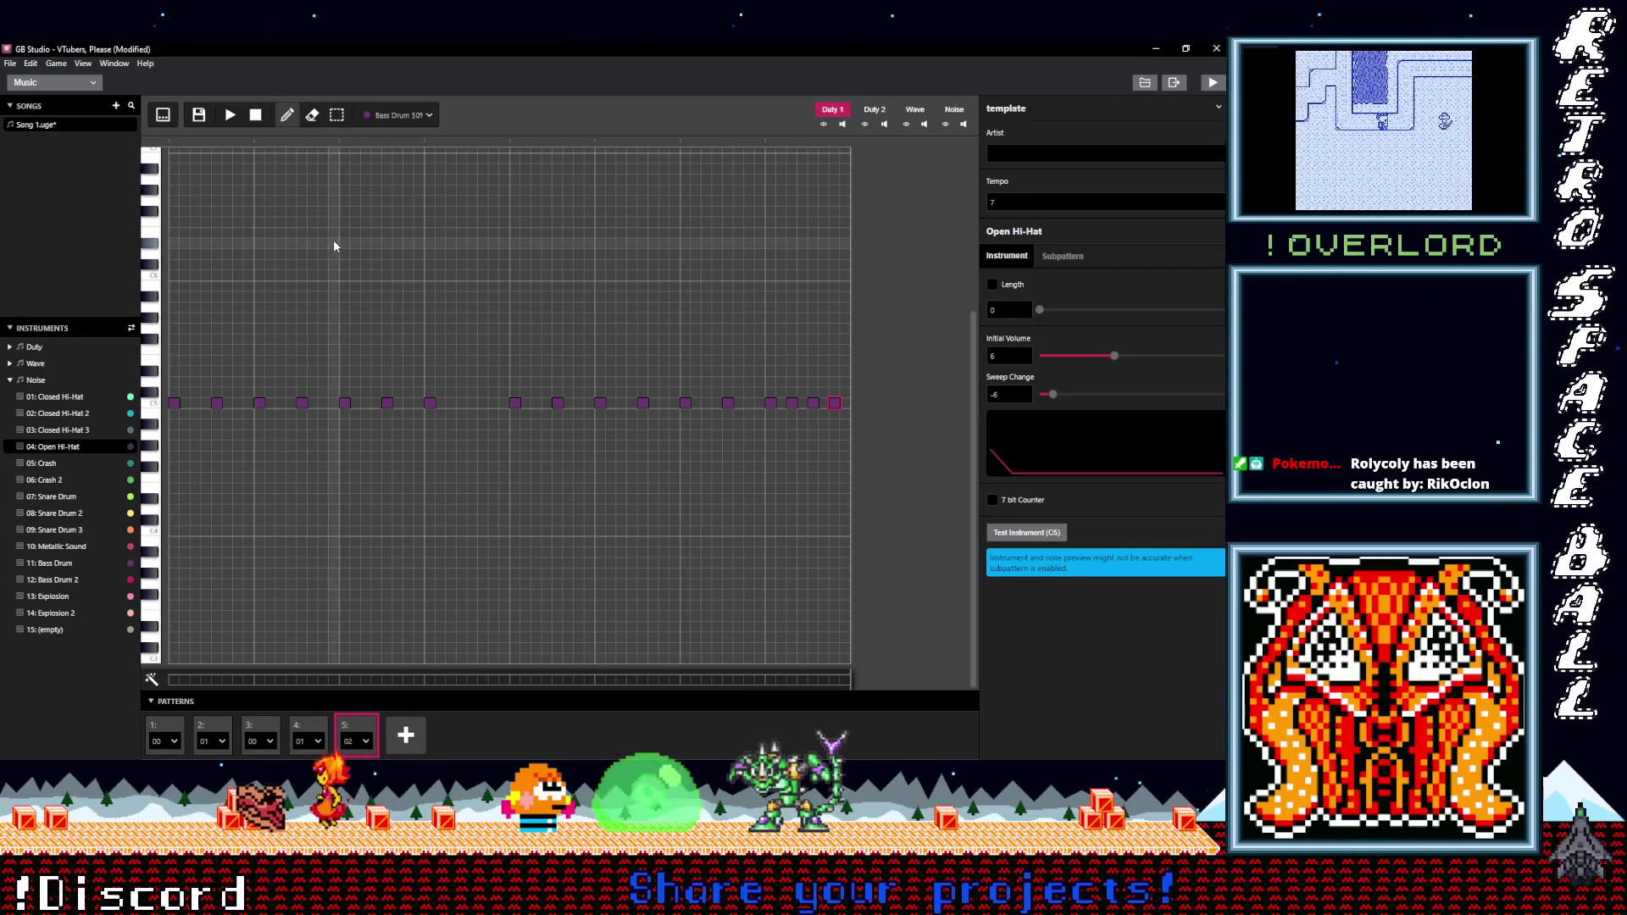
pyautogui.click(171, 139)
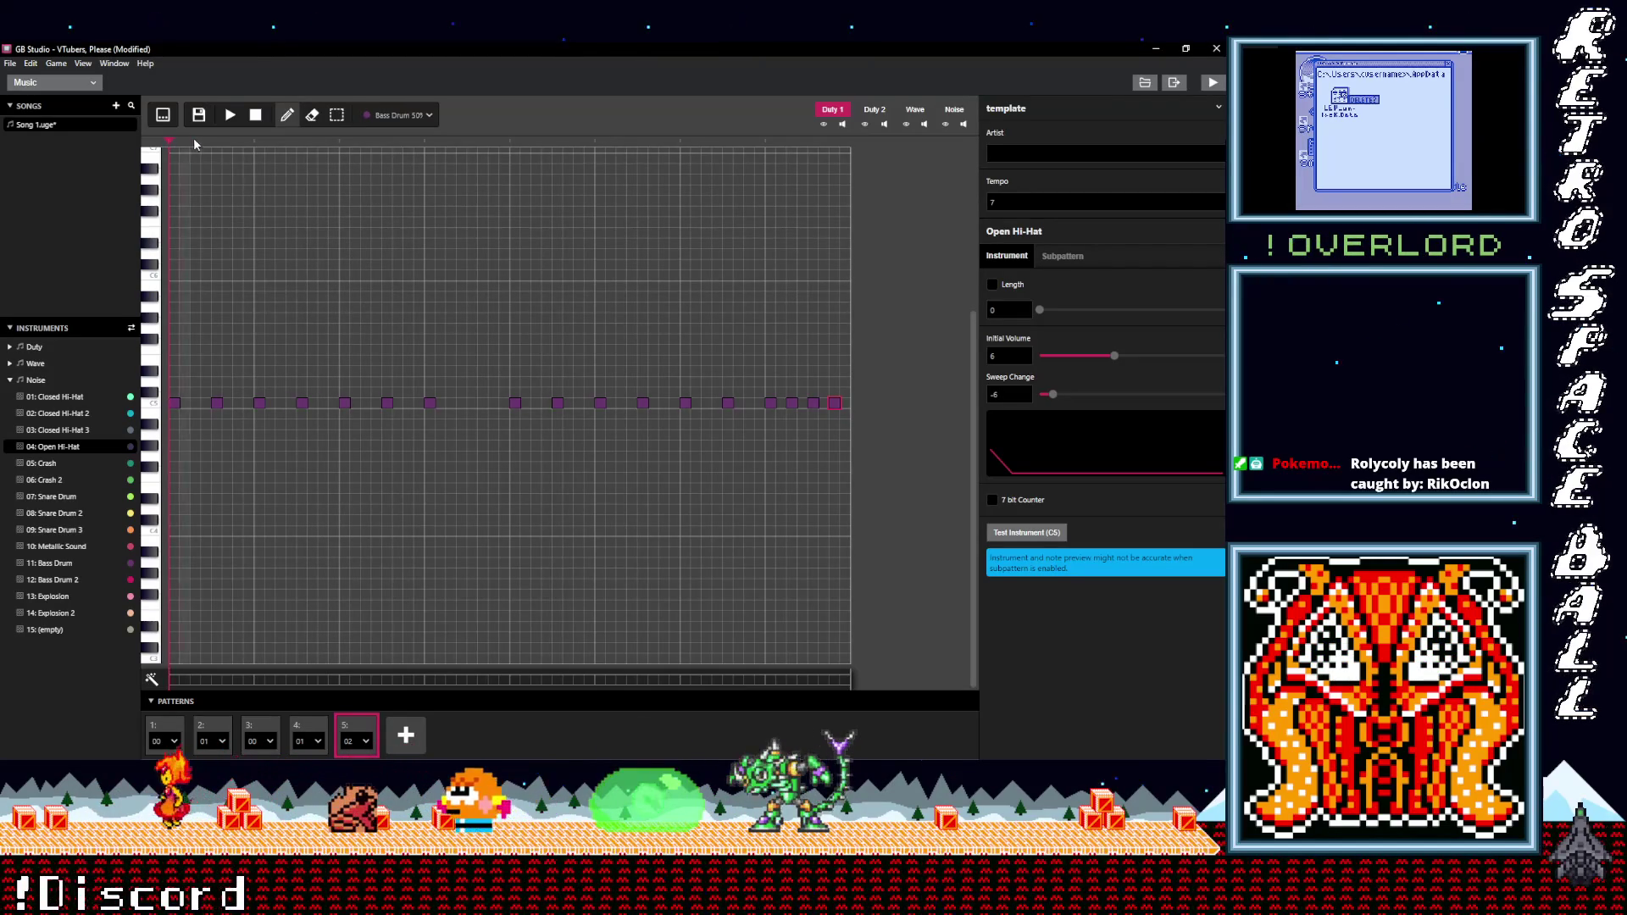
pyautogui.click(952, 114)
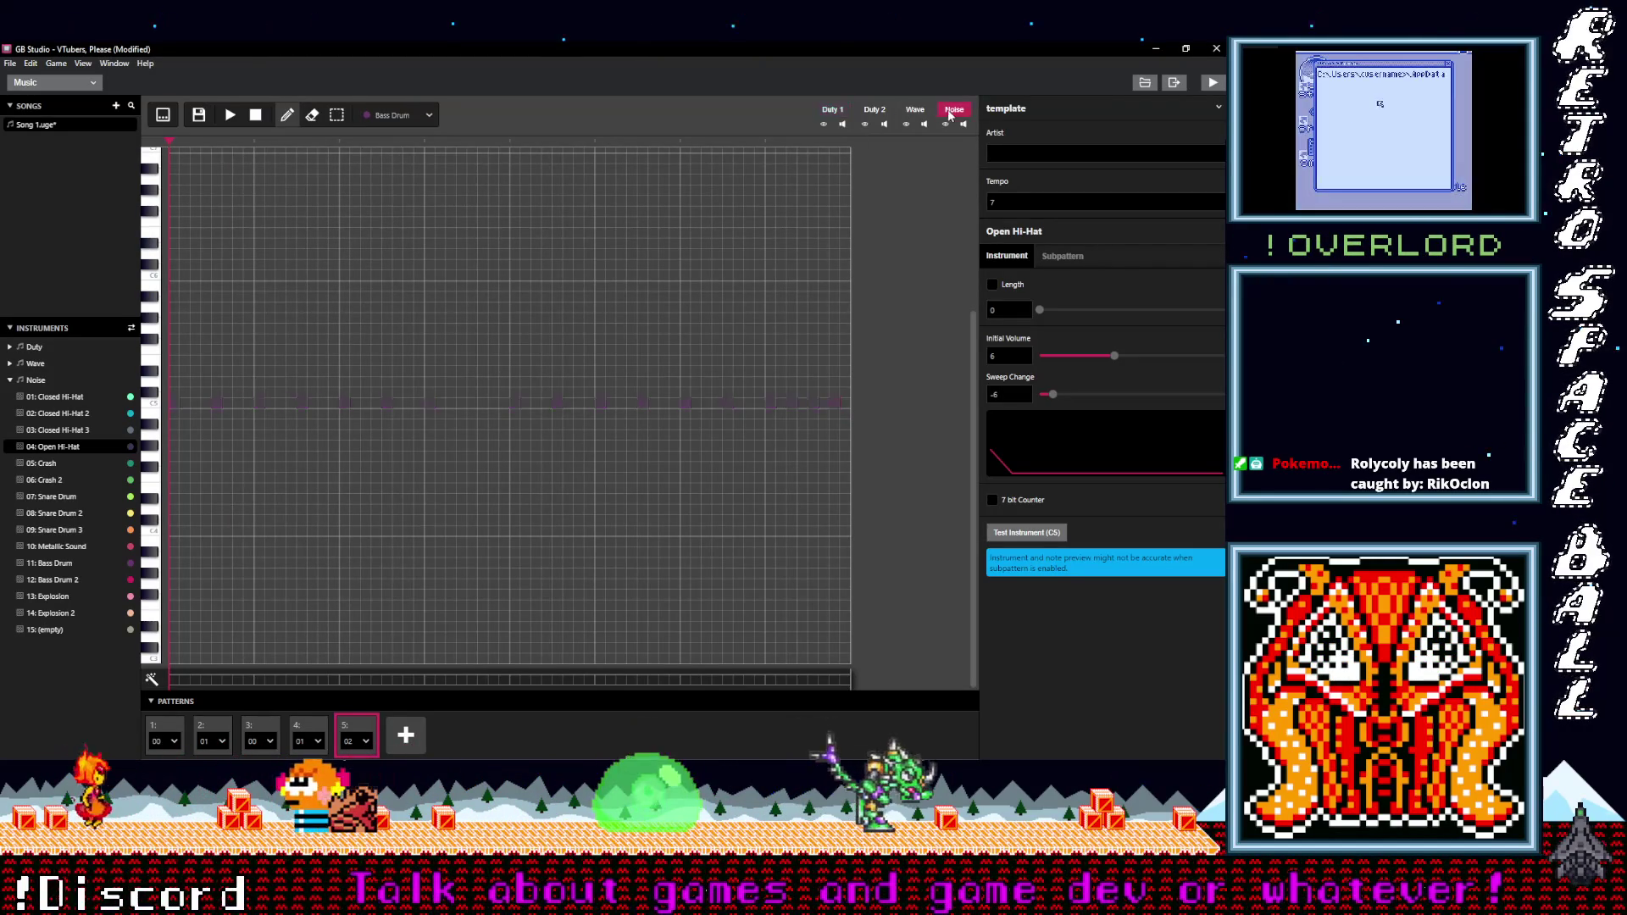
# - Select the Crash noise instrument and remove a misplaced test Crash note
pyautogui.click(390, 118)
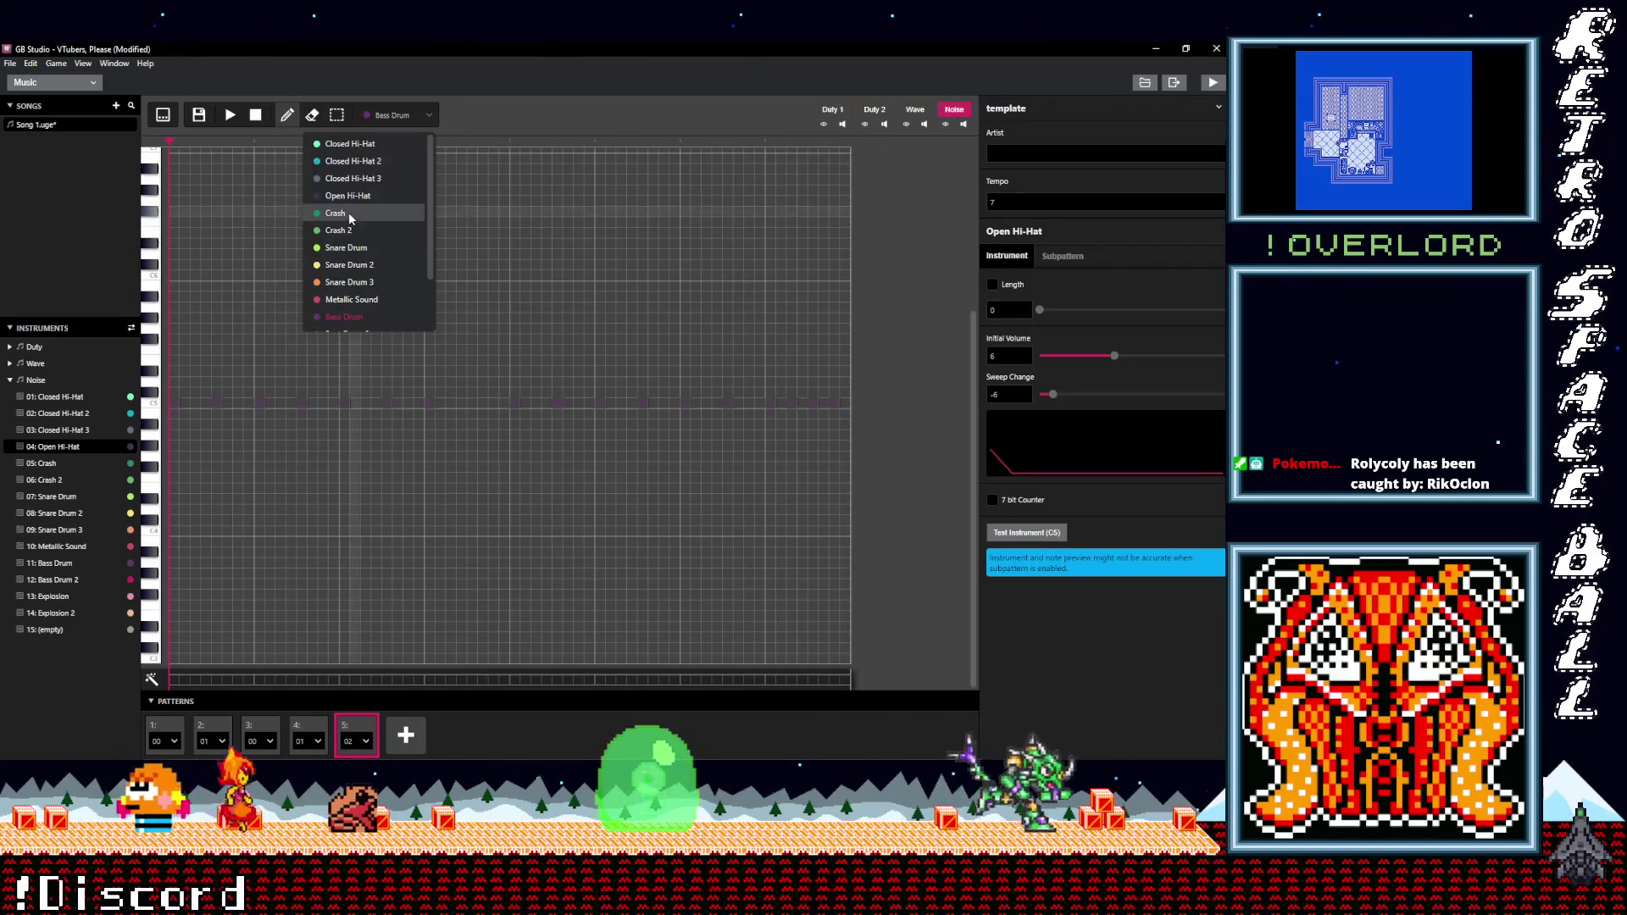
pyautogui.click(348, 216)
pyautogui.click(206, 350)
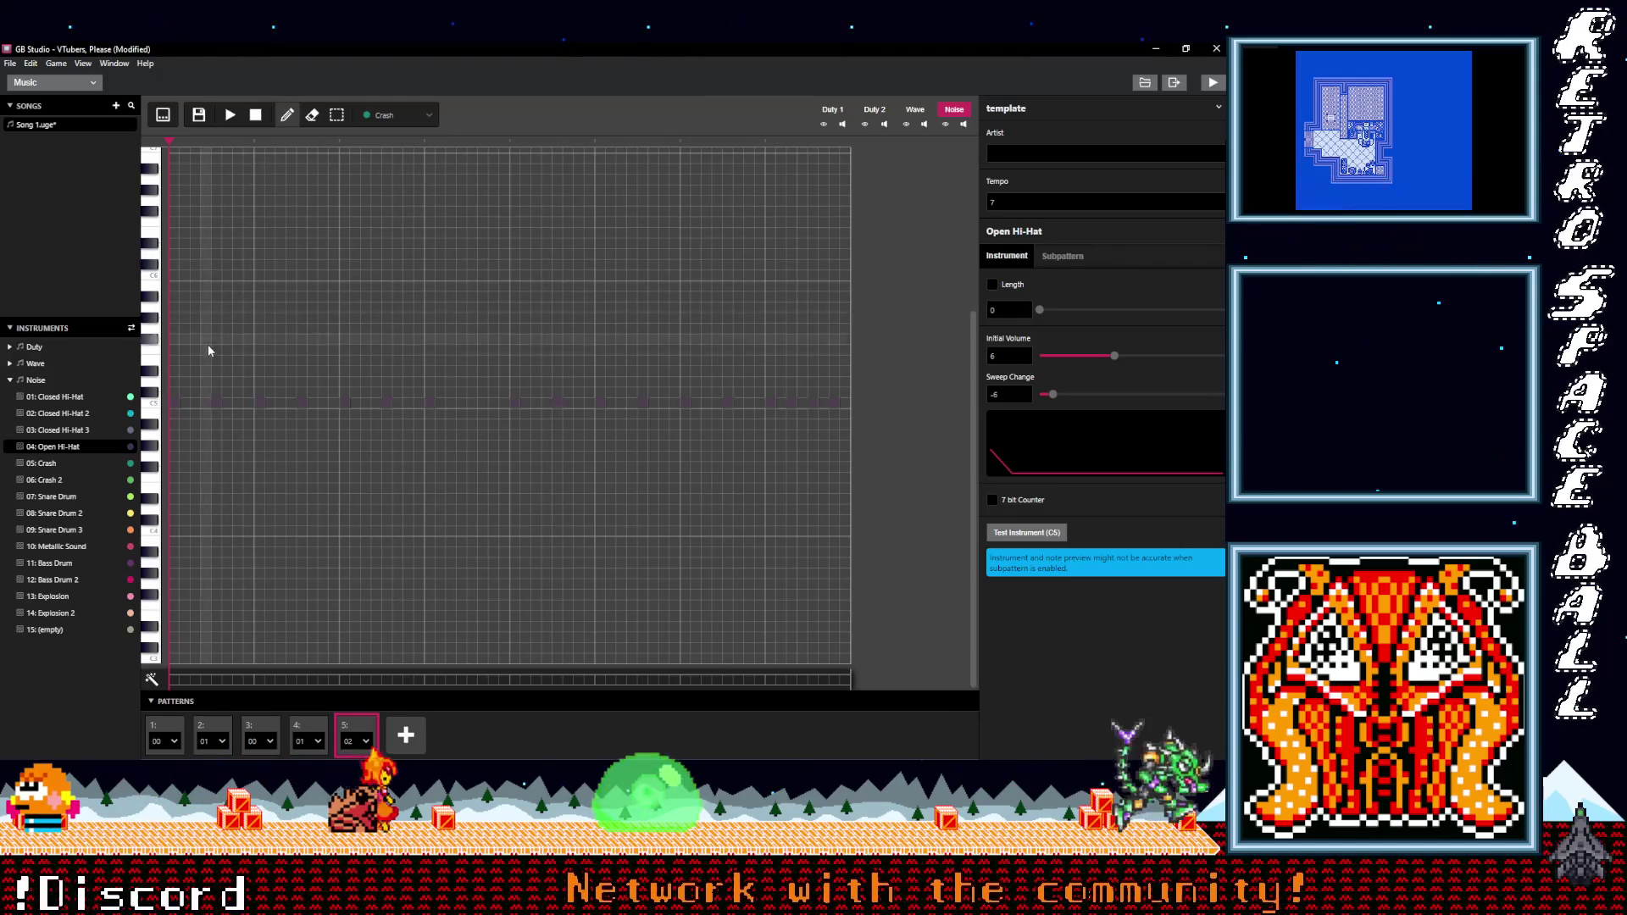
pyautogui.moveTo(207, 369)
pyautogui.mouseDown()
pyautogui.moveTo(203, 465)
pyautogui.moveTo(216, 379)
pyautogui.mouseUp()
pyautogui.press('Delete')
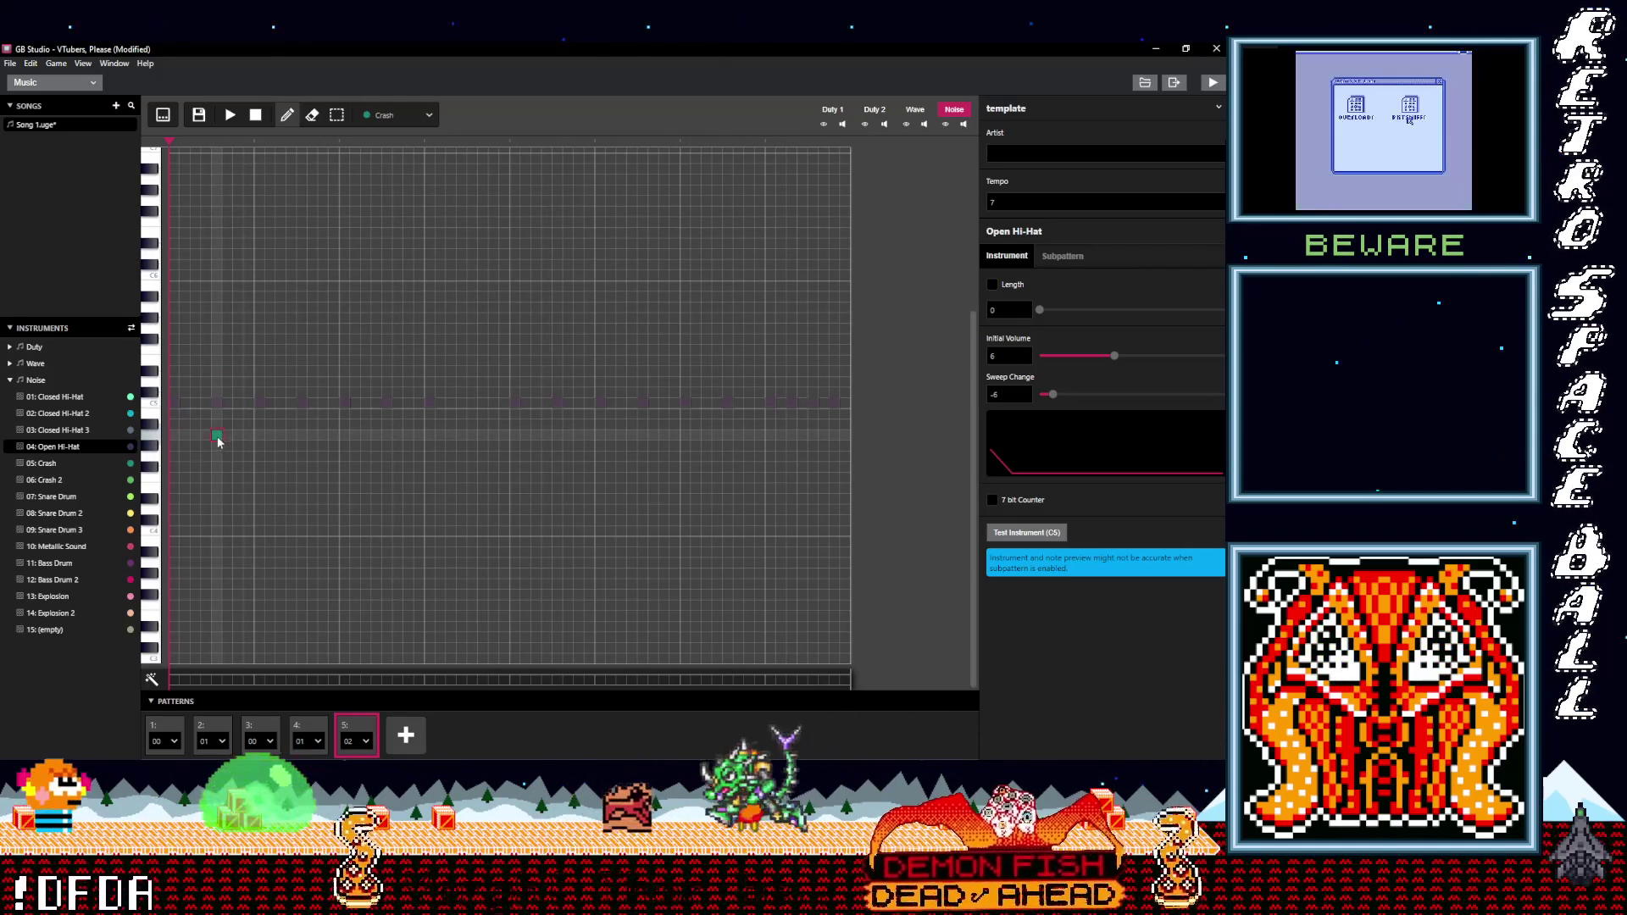
# - Place the first eight Crash notes along one row from the bar start
pyautogui.click(196, 435)
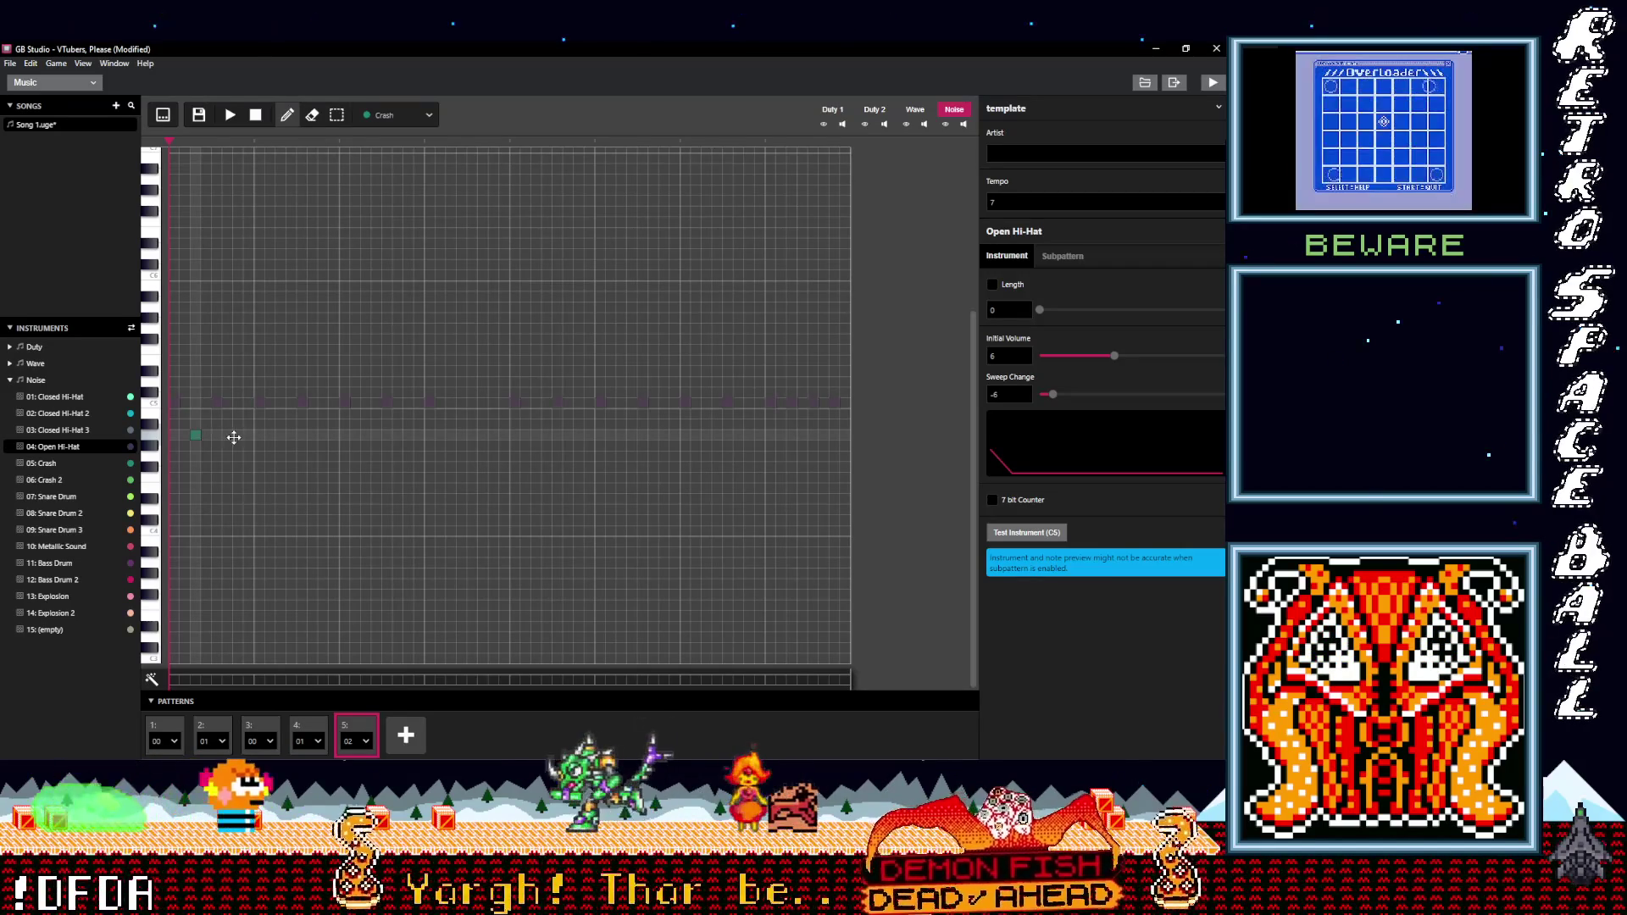
pyautogui.click(237, 435)
pyautogui.click(279, 435)
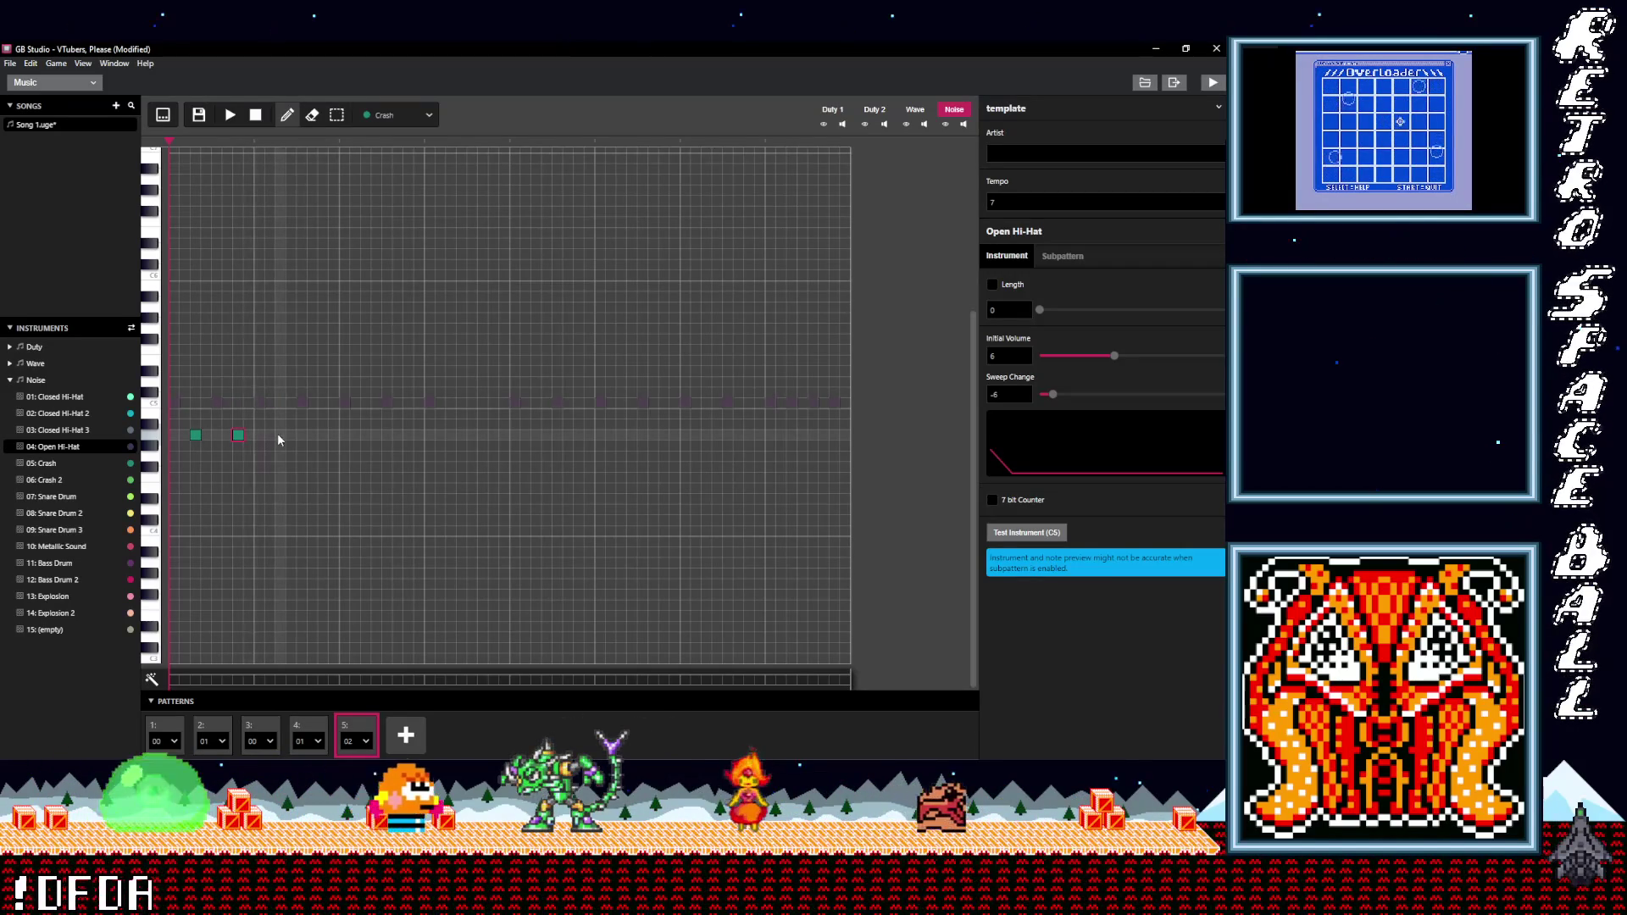
pyautogui.click(323, 434)
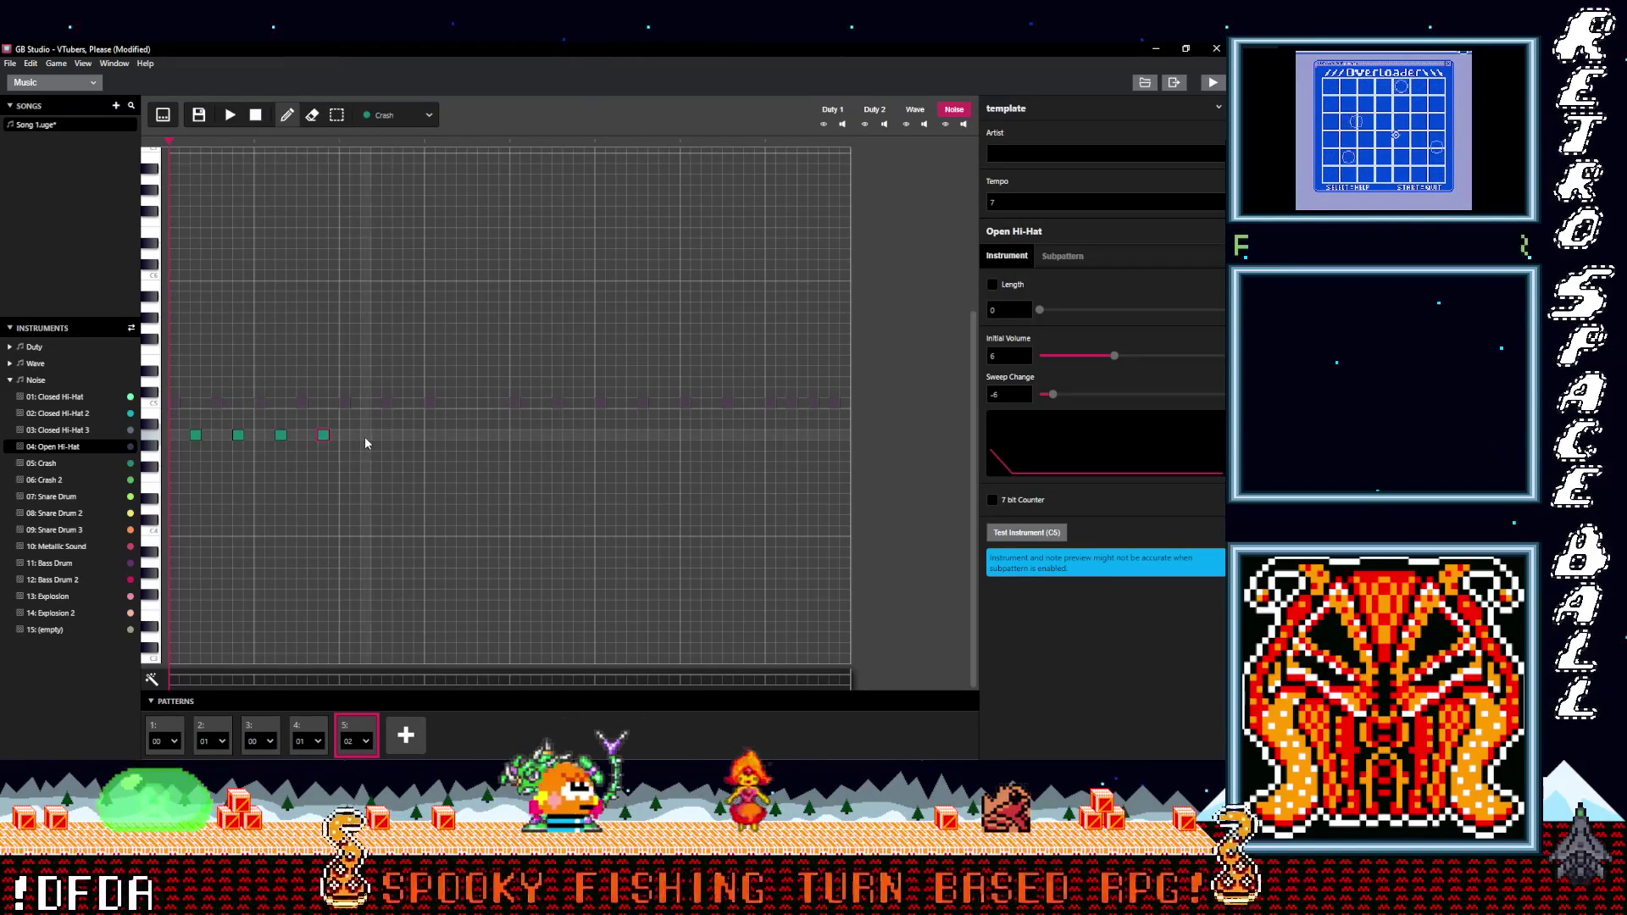
pyautogui.click(366, 435)
pyautogui.click(406, 437)
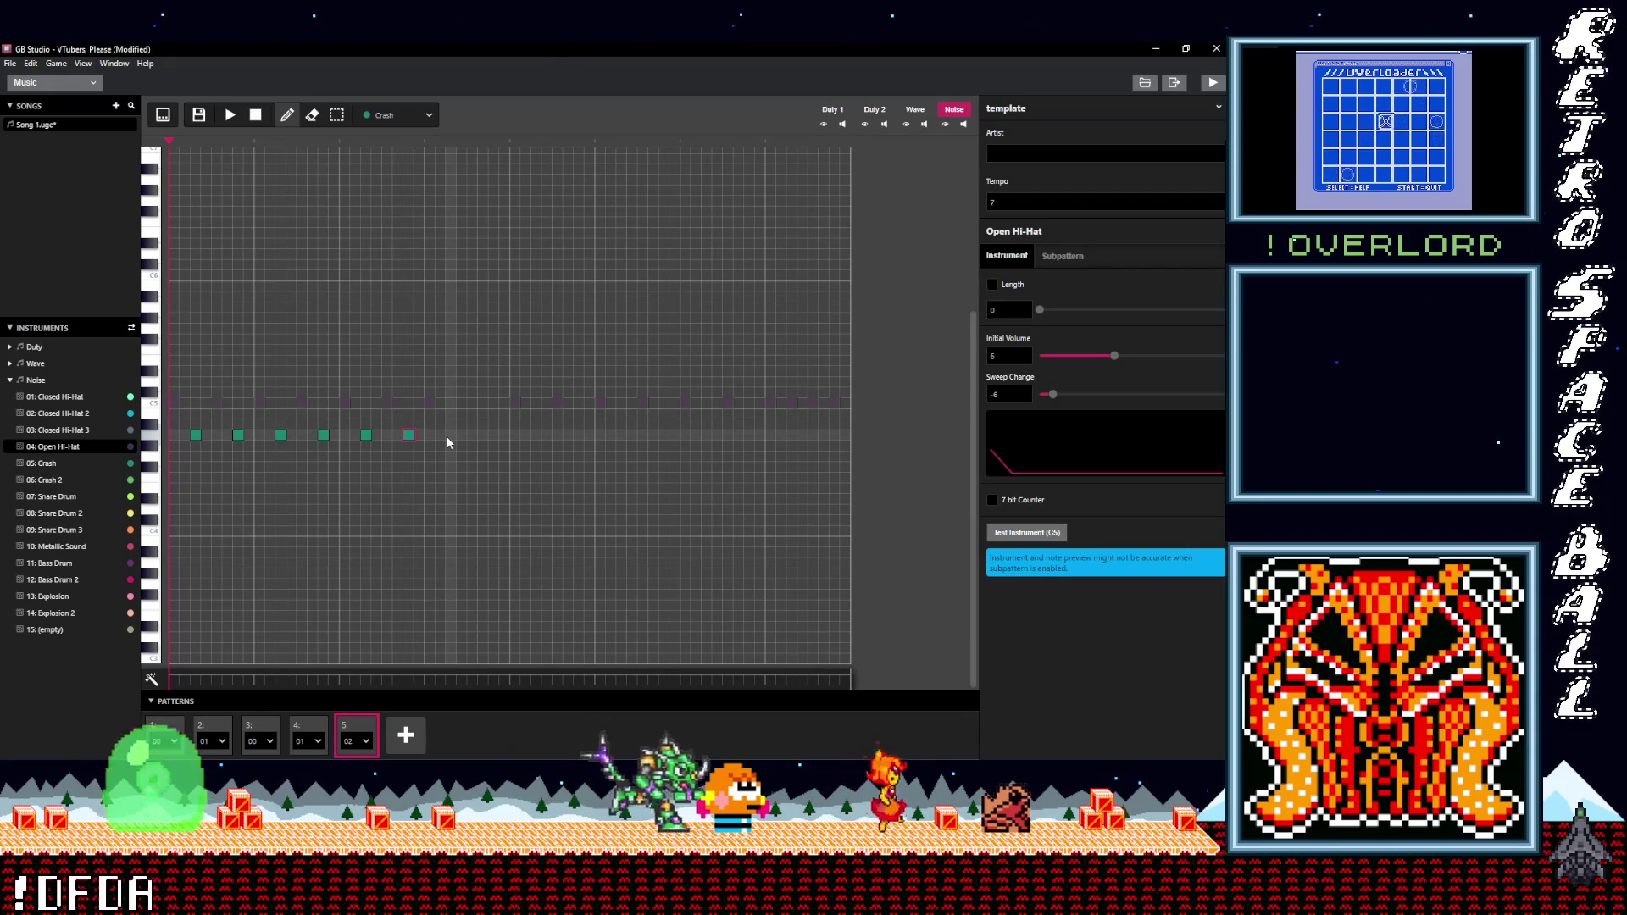
pyautogui.click(450, 435)
pyautogui.click(472, 435)
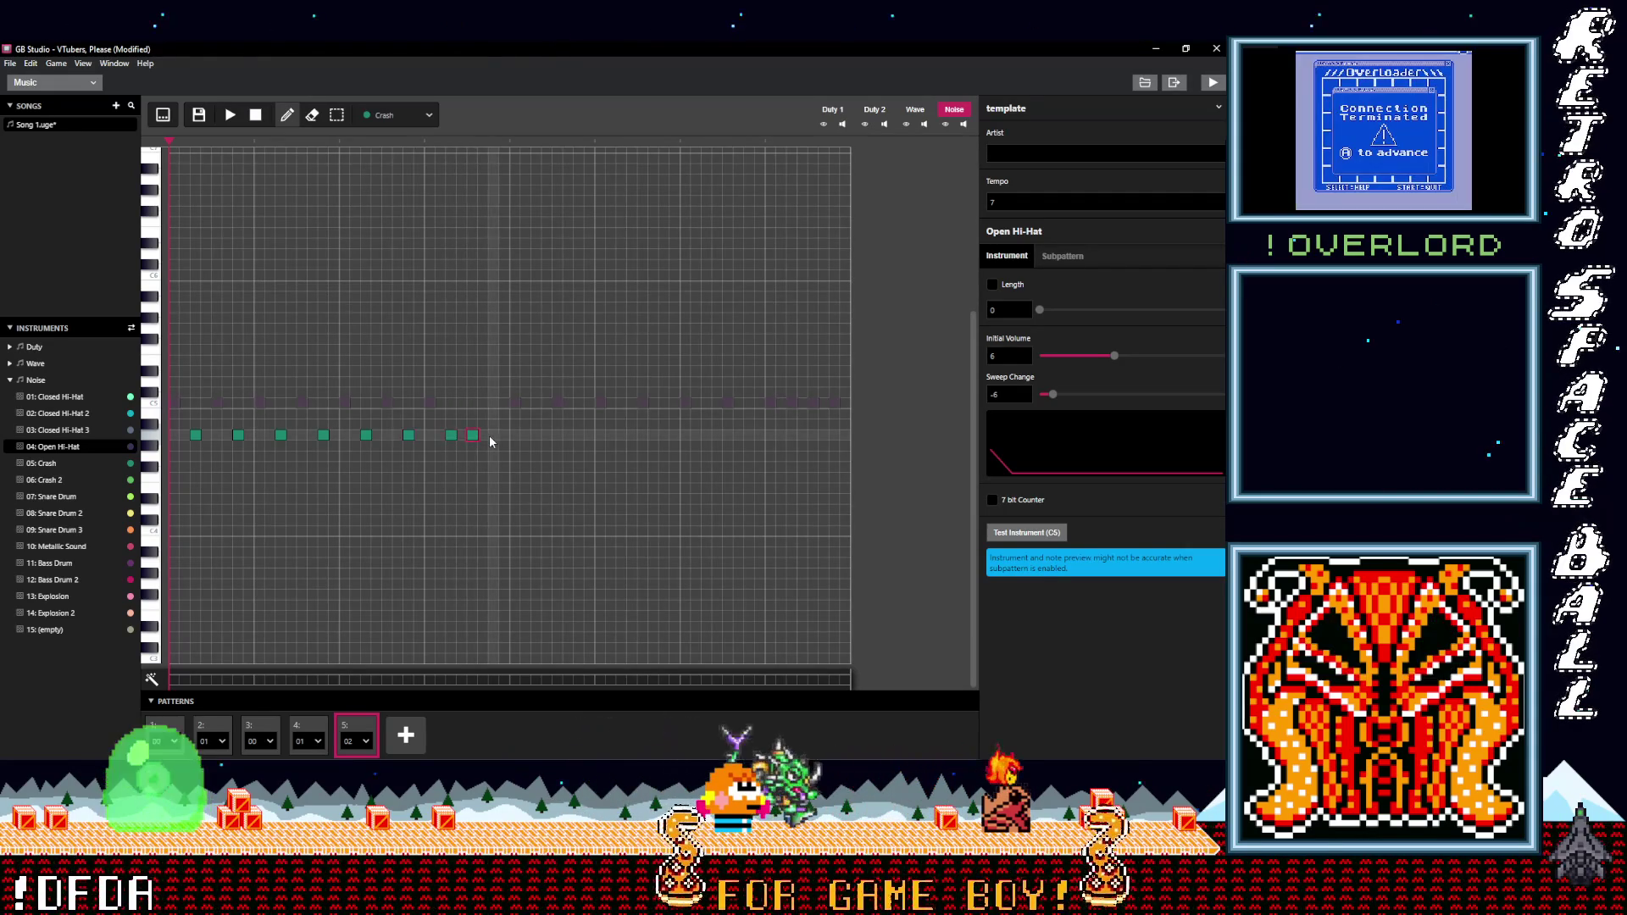
# - Continue the Crash row to the bar's end with a fast final roll, then stop playback
pyautogui.click(533, 436)
pyautogui.click(580, 437)
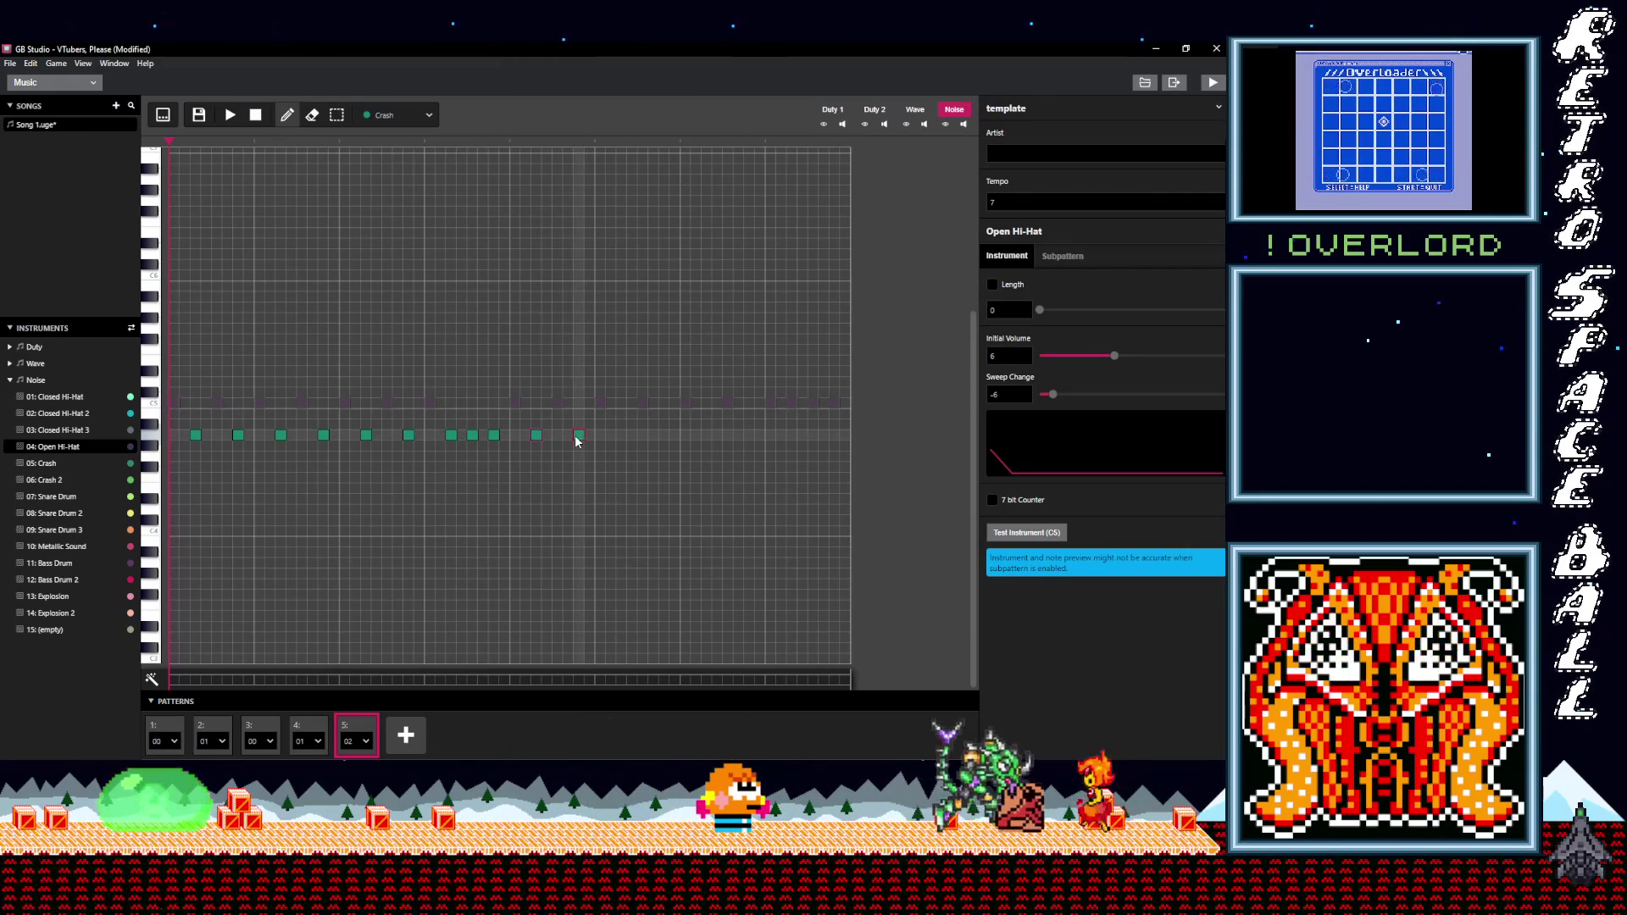
pyautogui.click(661, 435)
pyautogui.click(705, 436)
pyautogui.click(746, 436)
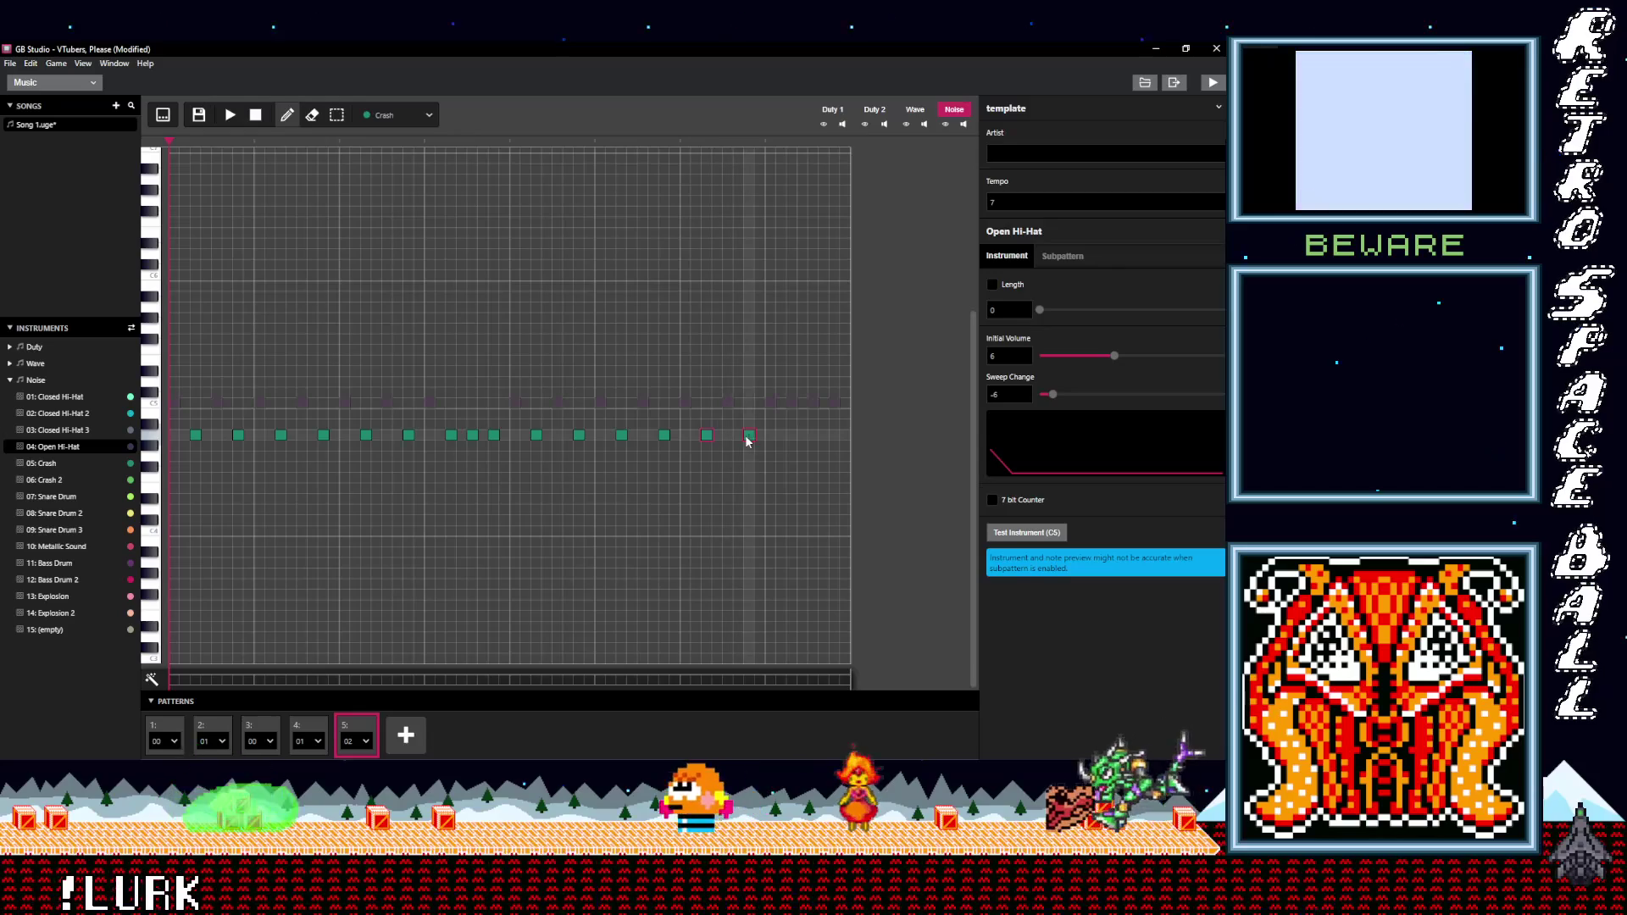
pyautogui.click(779, 436)
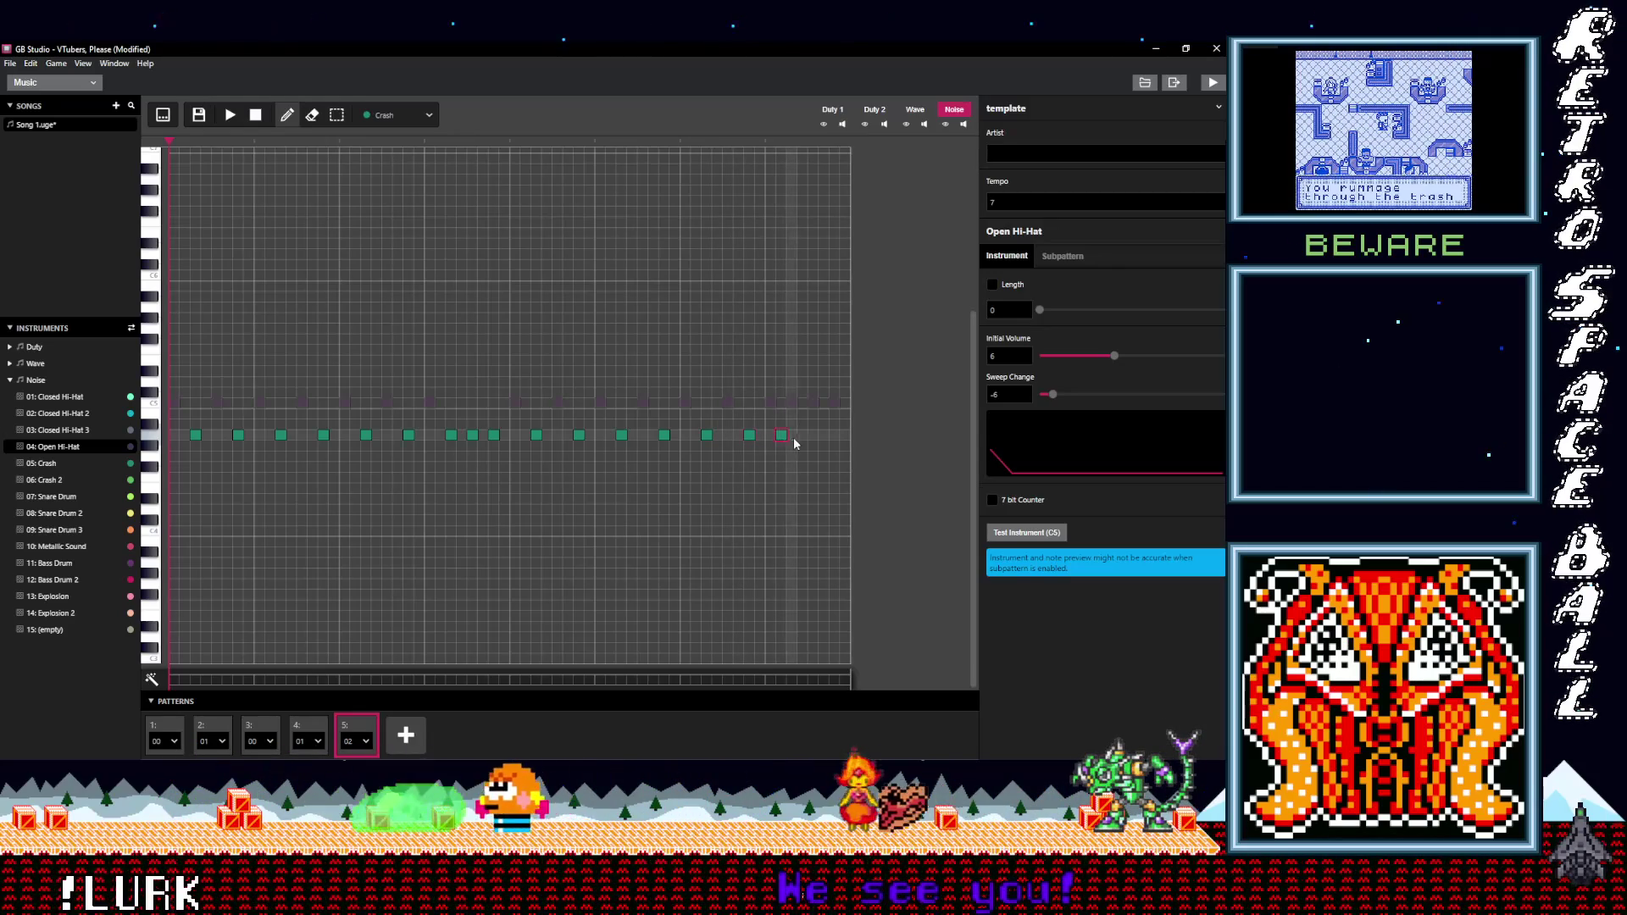
pyautogui.click(802, 435)
pyautogui.click(822, 436)
pyautogui.click(843, 435)
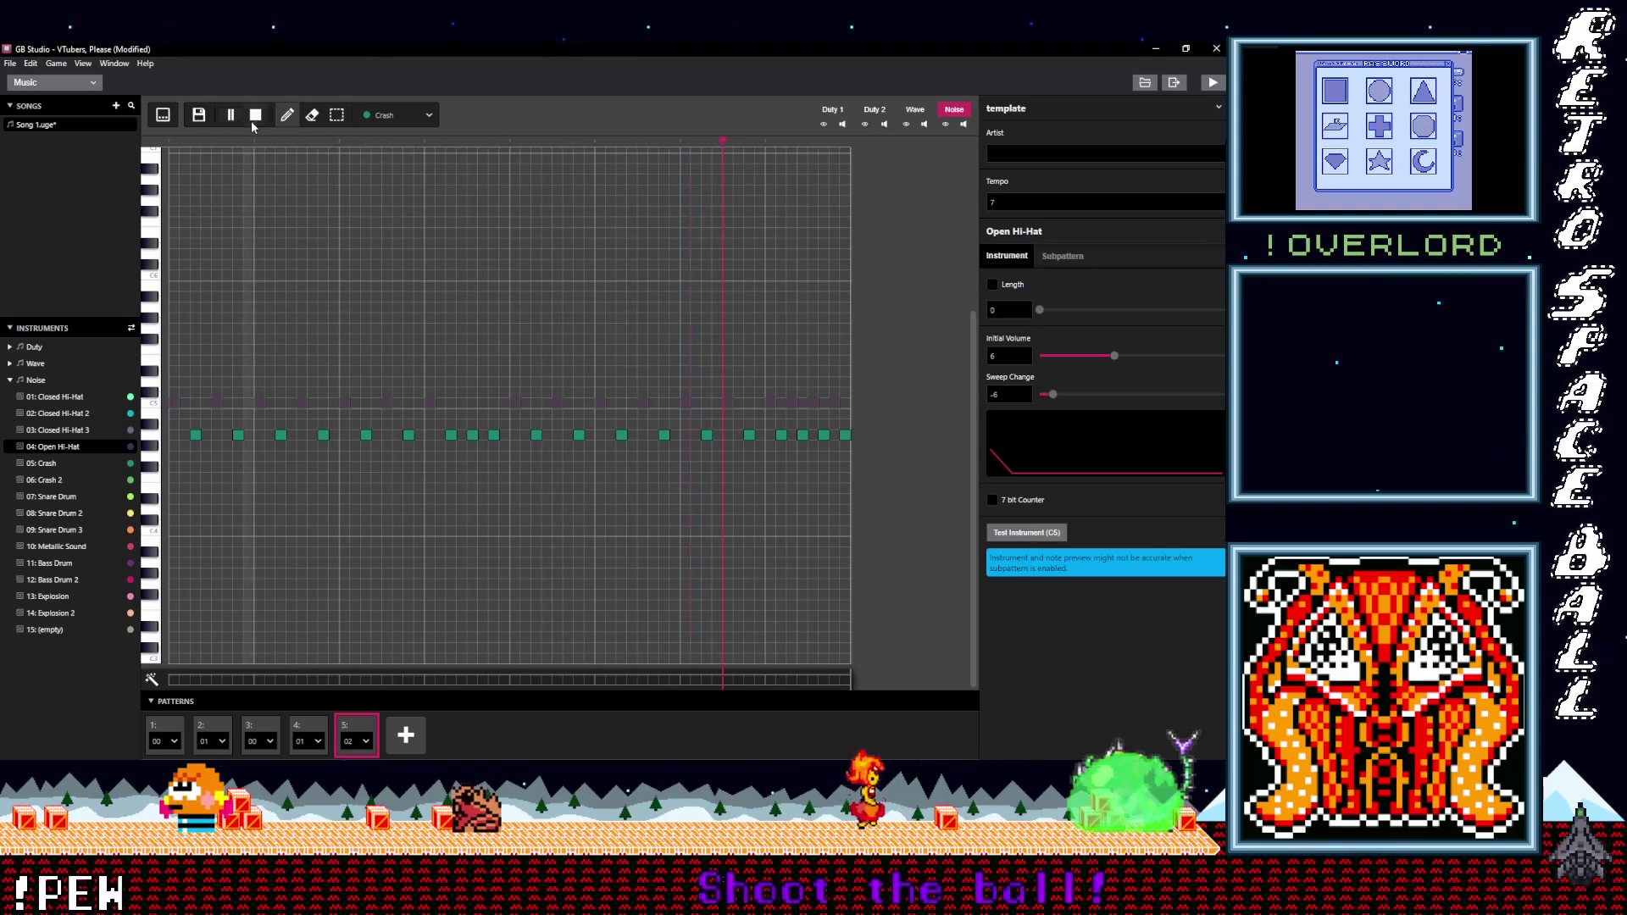
pyautogui.click(258, 121)
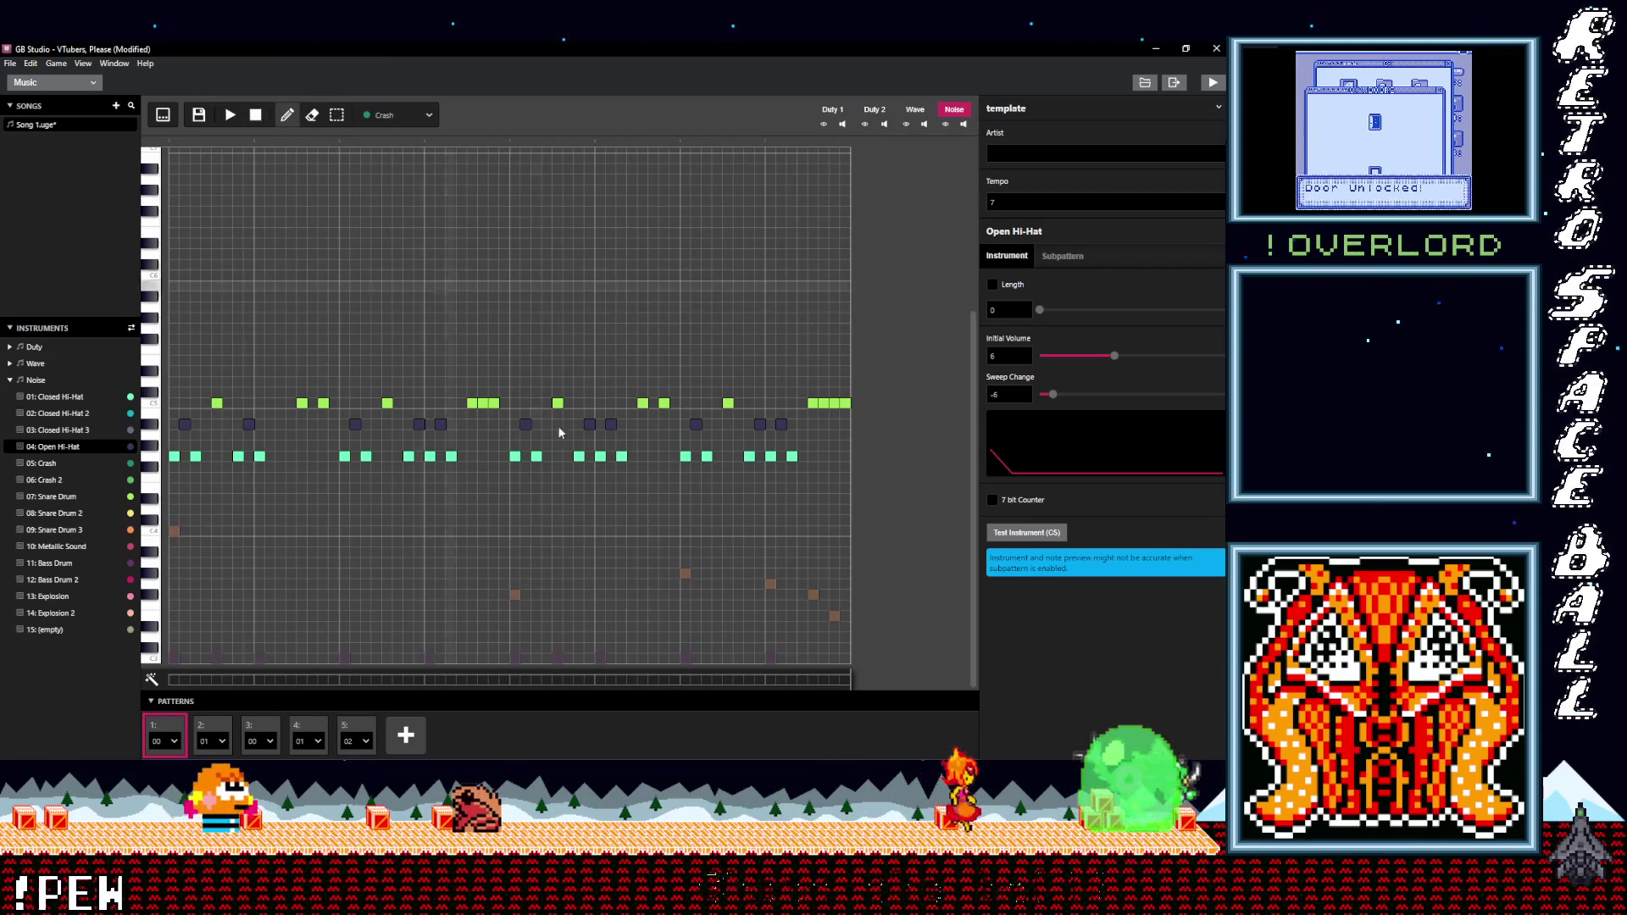
# - Drag mid-bar Crash notes in pattern 02 lower and the final notes up into a rising run
pyautogui.click(360, 728)
pyautogui.click(298, 730)
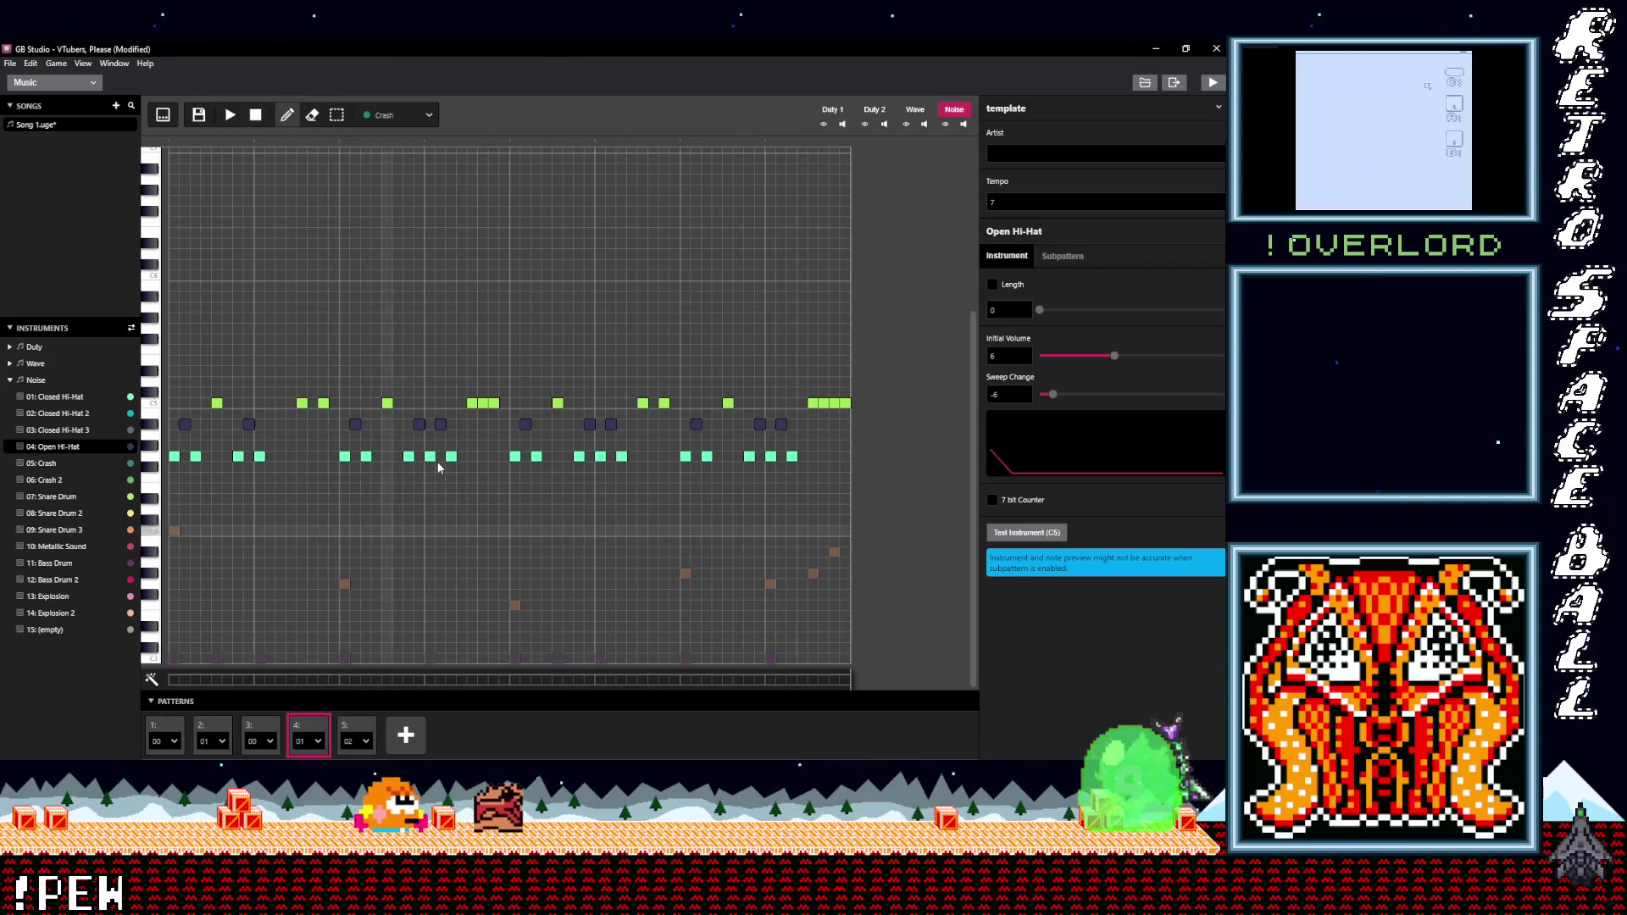
pyautogui.click(355, 730)
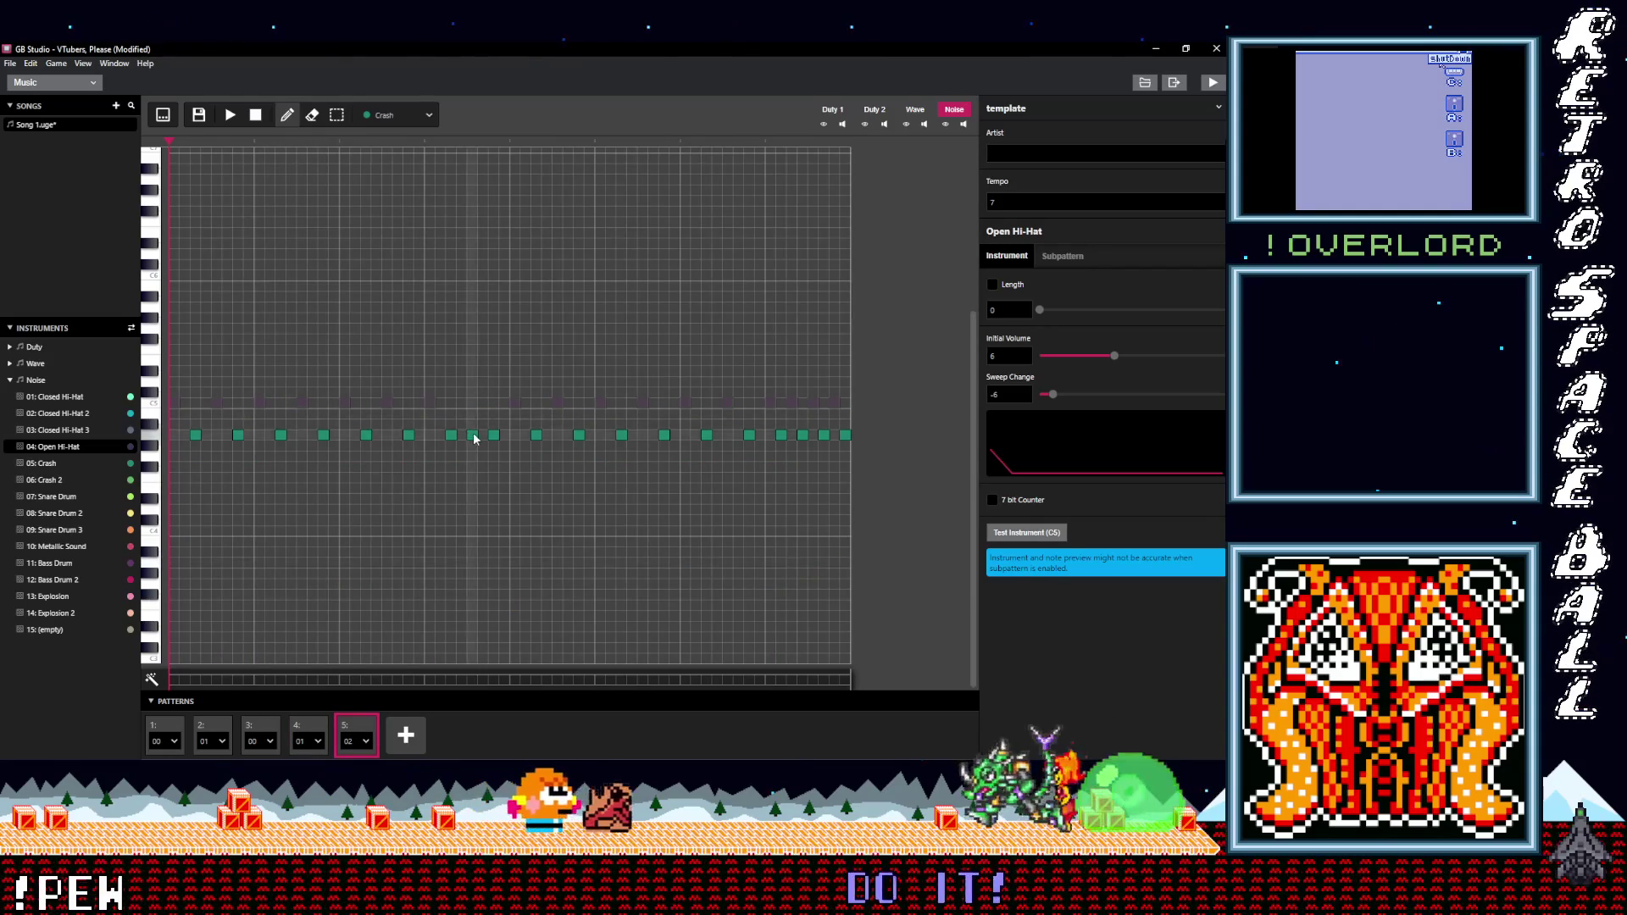
pyautogui.moveTo(468, 468); pyautogui.dragTo(491, 475)
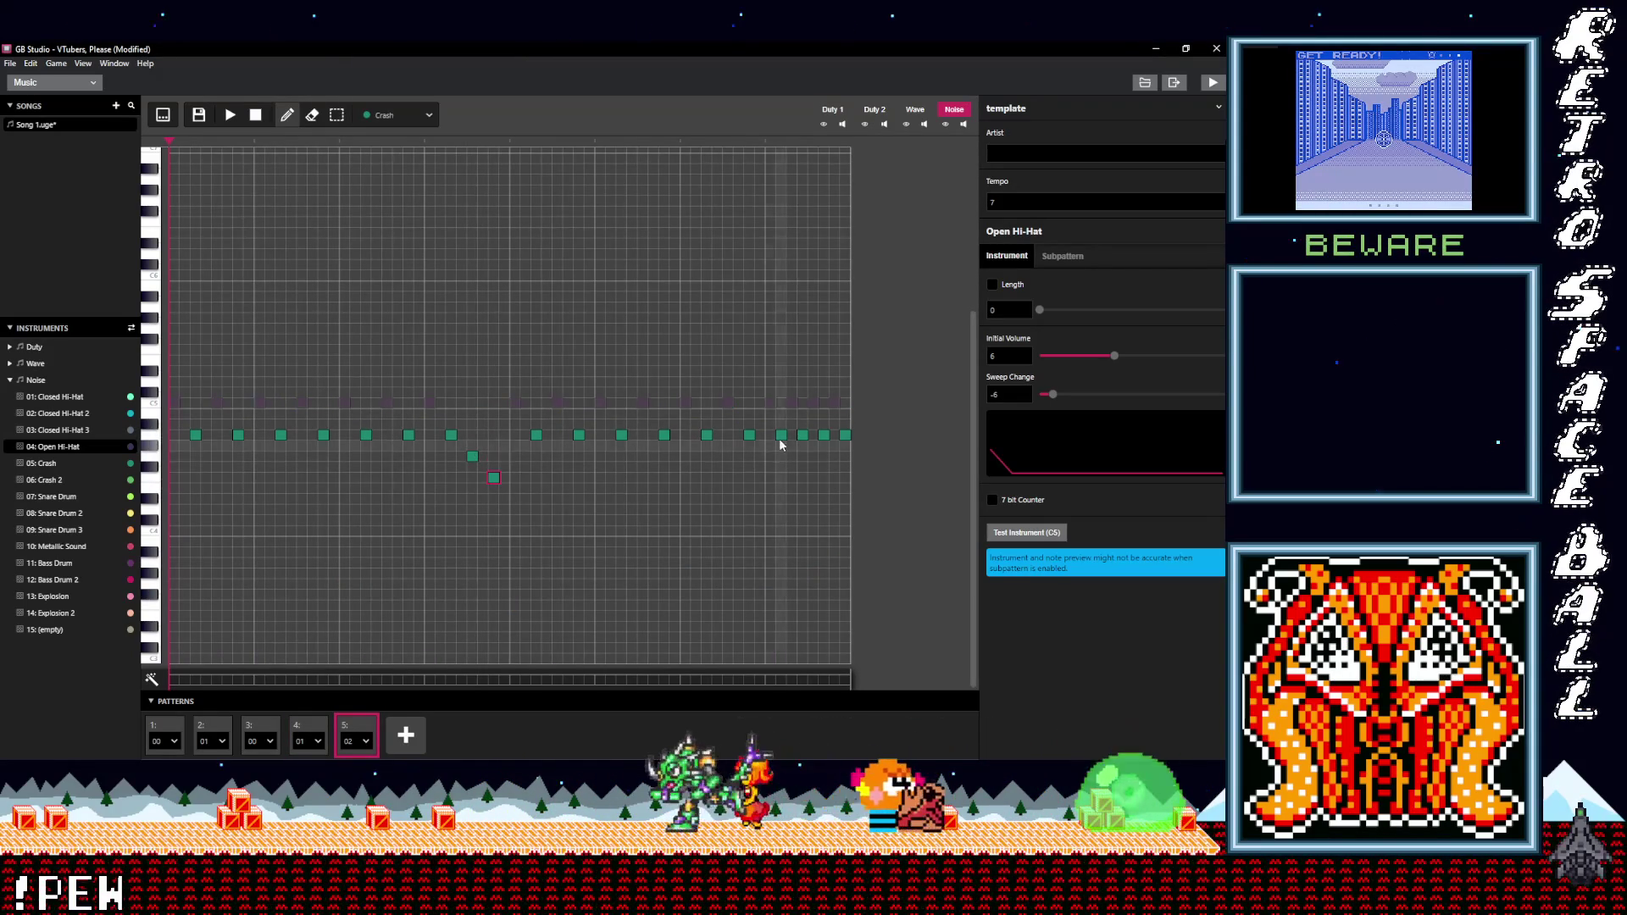
pyautogui.moveTo(803, 440)
pyautogui.mouseDown()
pyautogui.moveTo(827, 440)
pyautogui.moveTo(844, 404)
pyautogui.mouseUp()
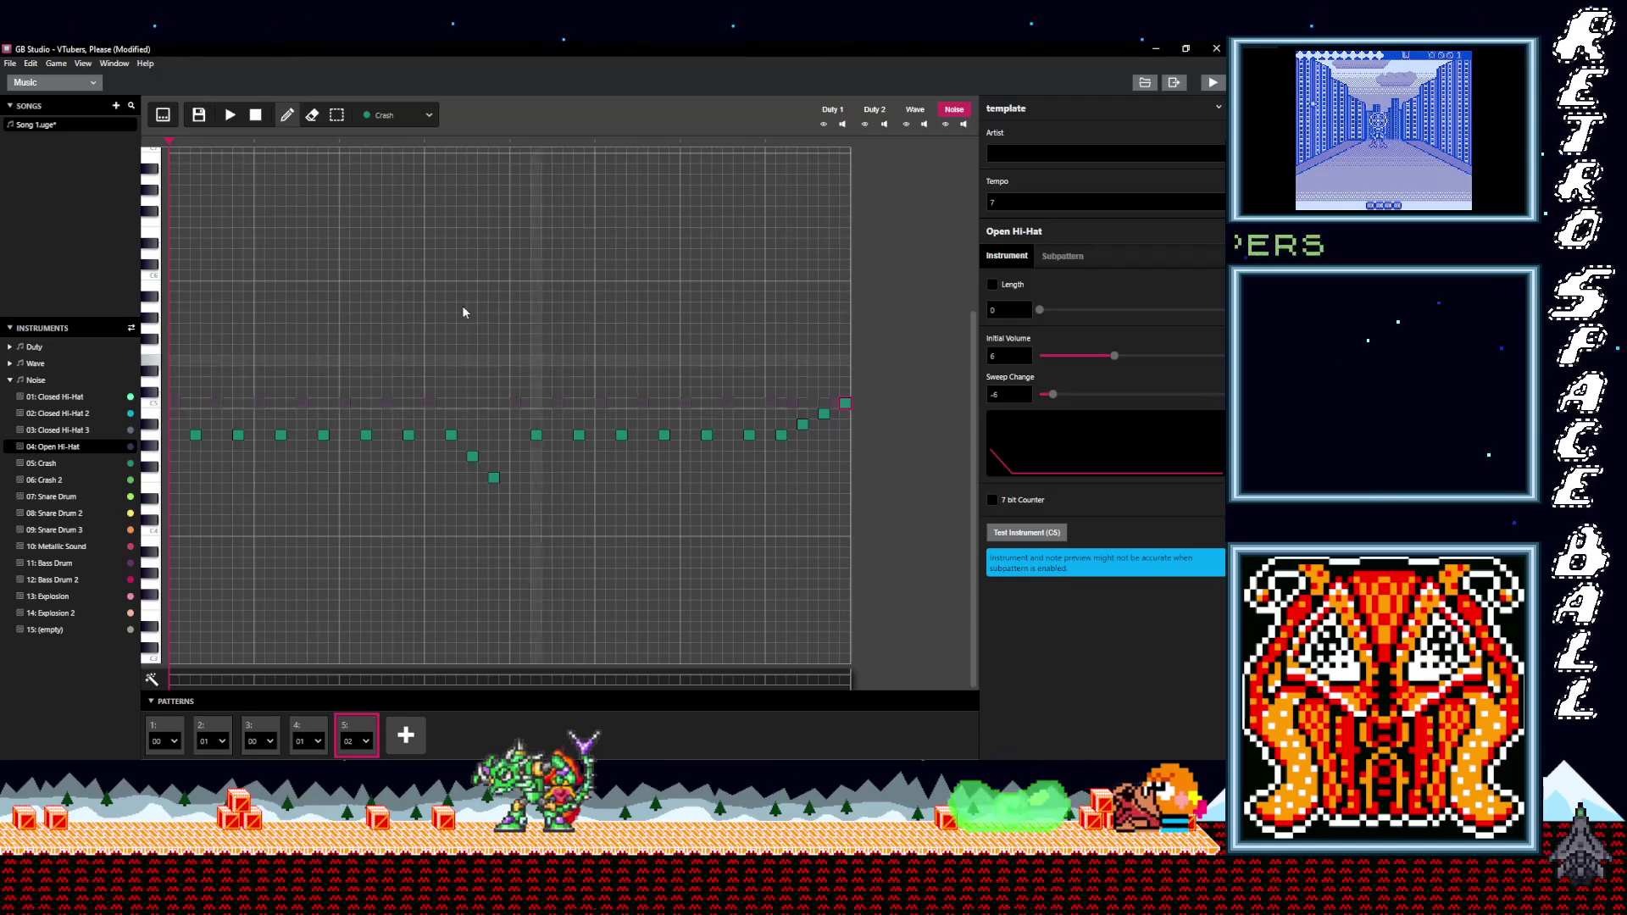
pyautogui.click(874, 110)
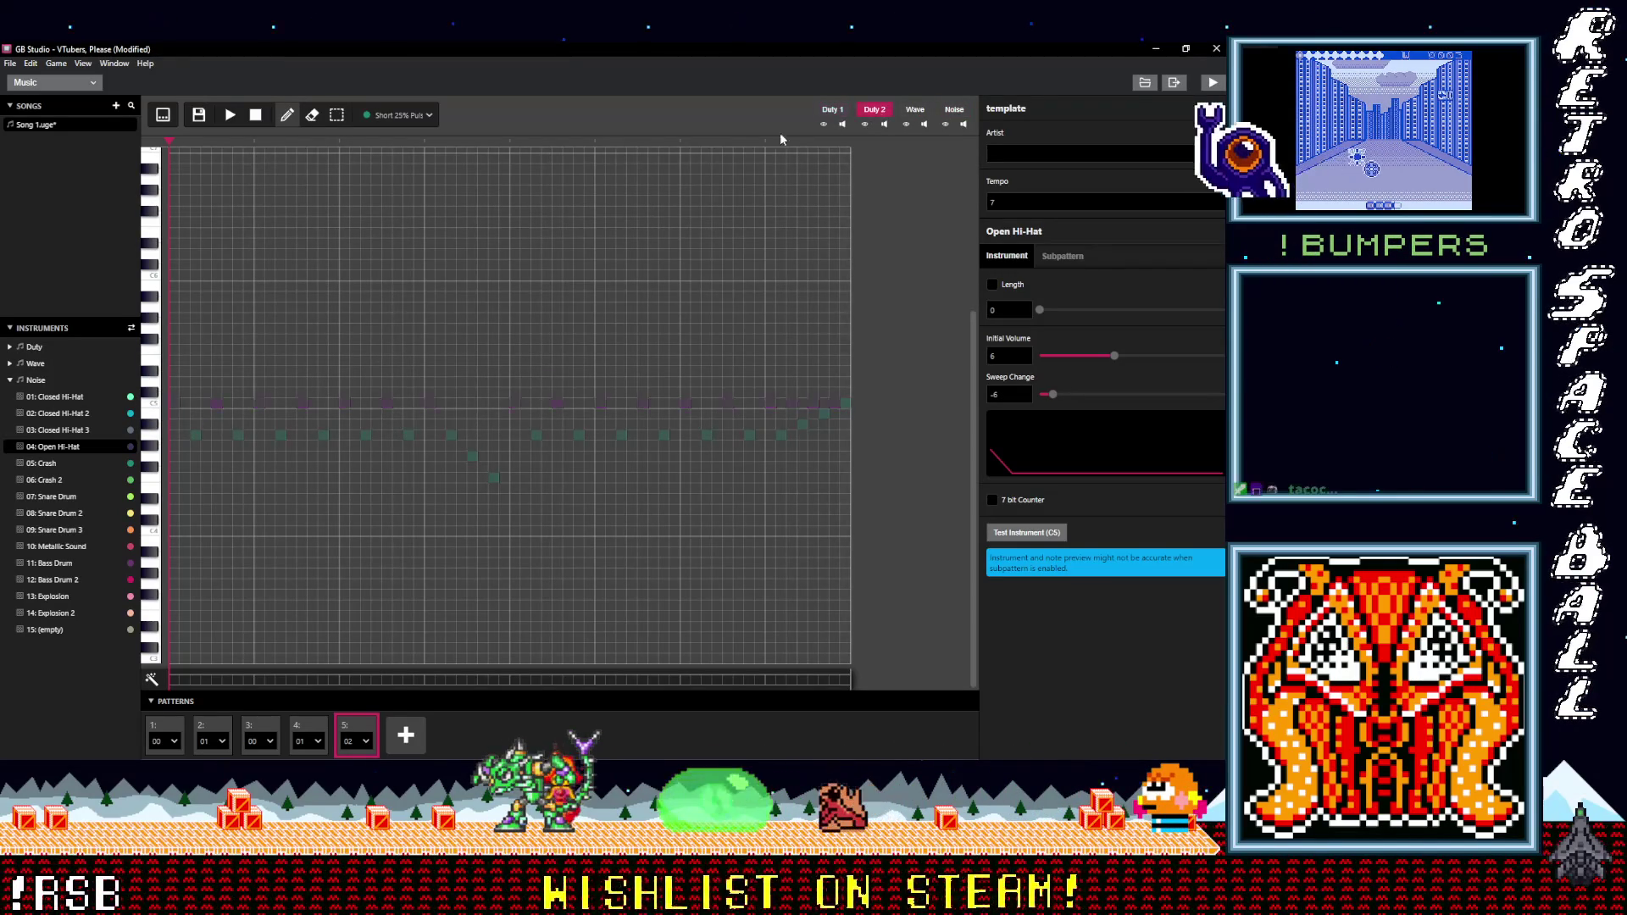
# - Begin the Duty 2 run with notes using 50%, Short 50% and Short 25% Pulse instruments
pyautogui.click(398, 116)
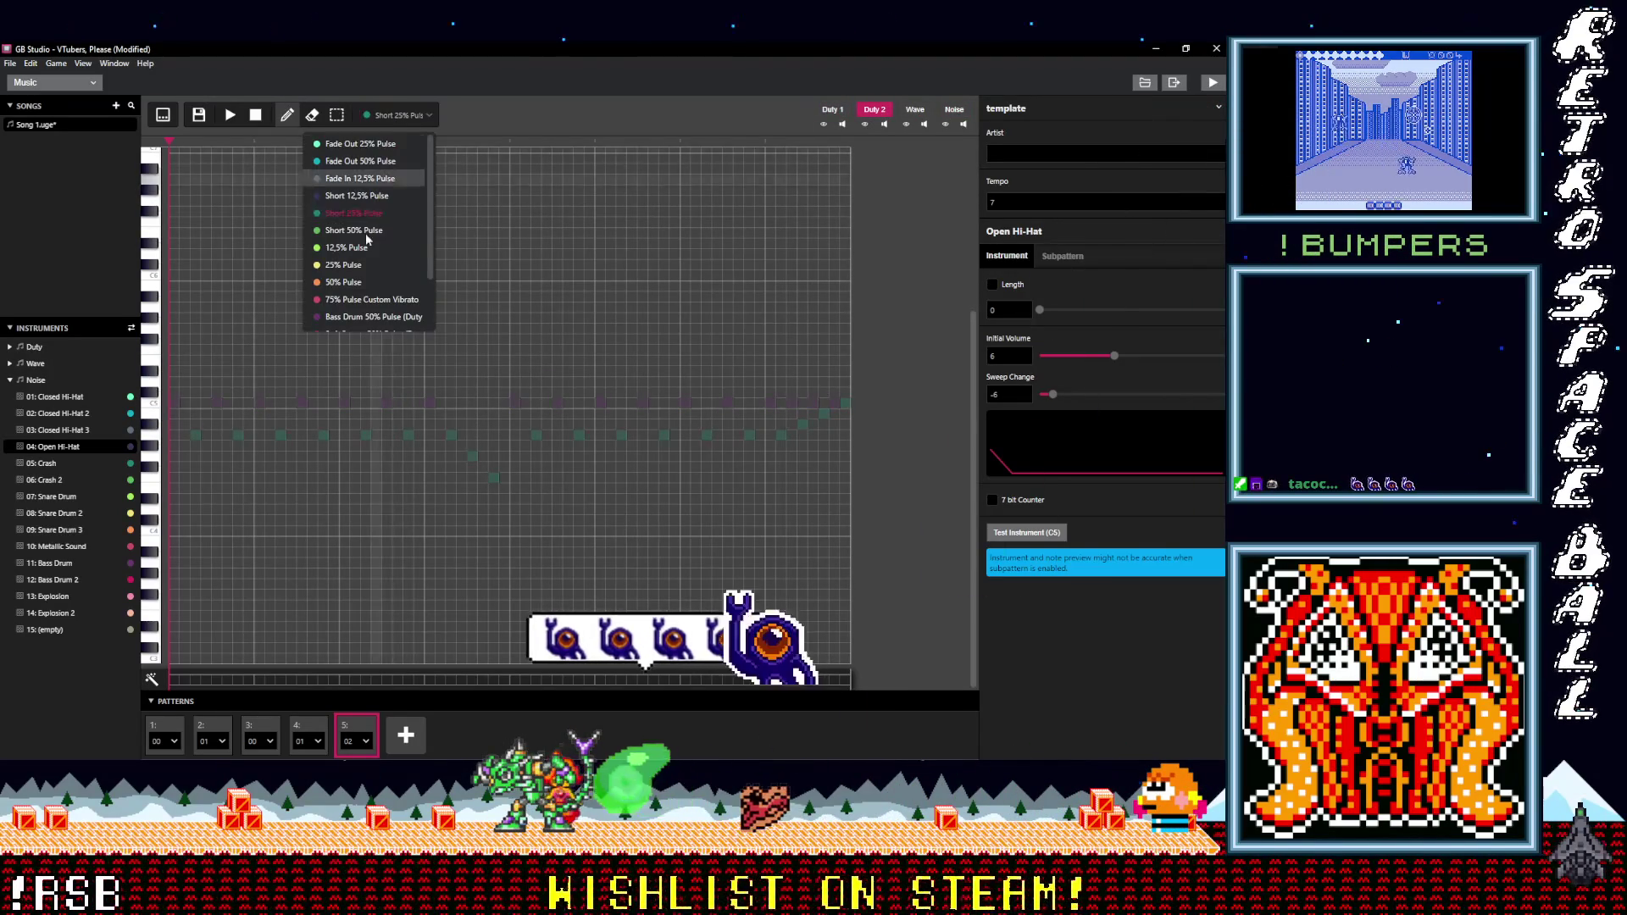
pyautogui.click(345, 282)
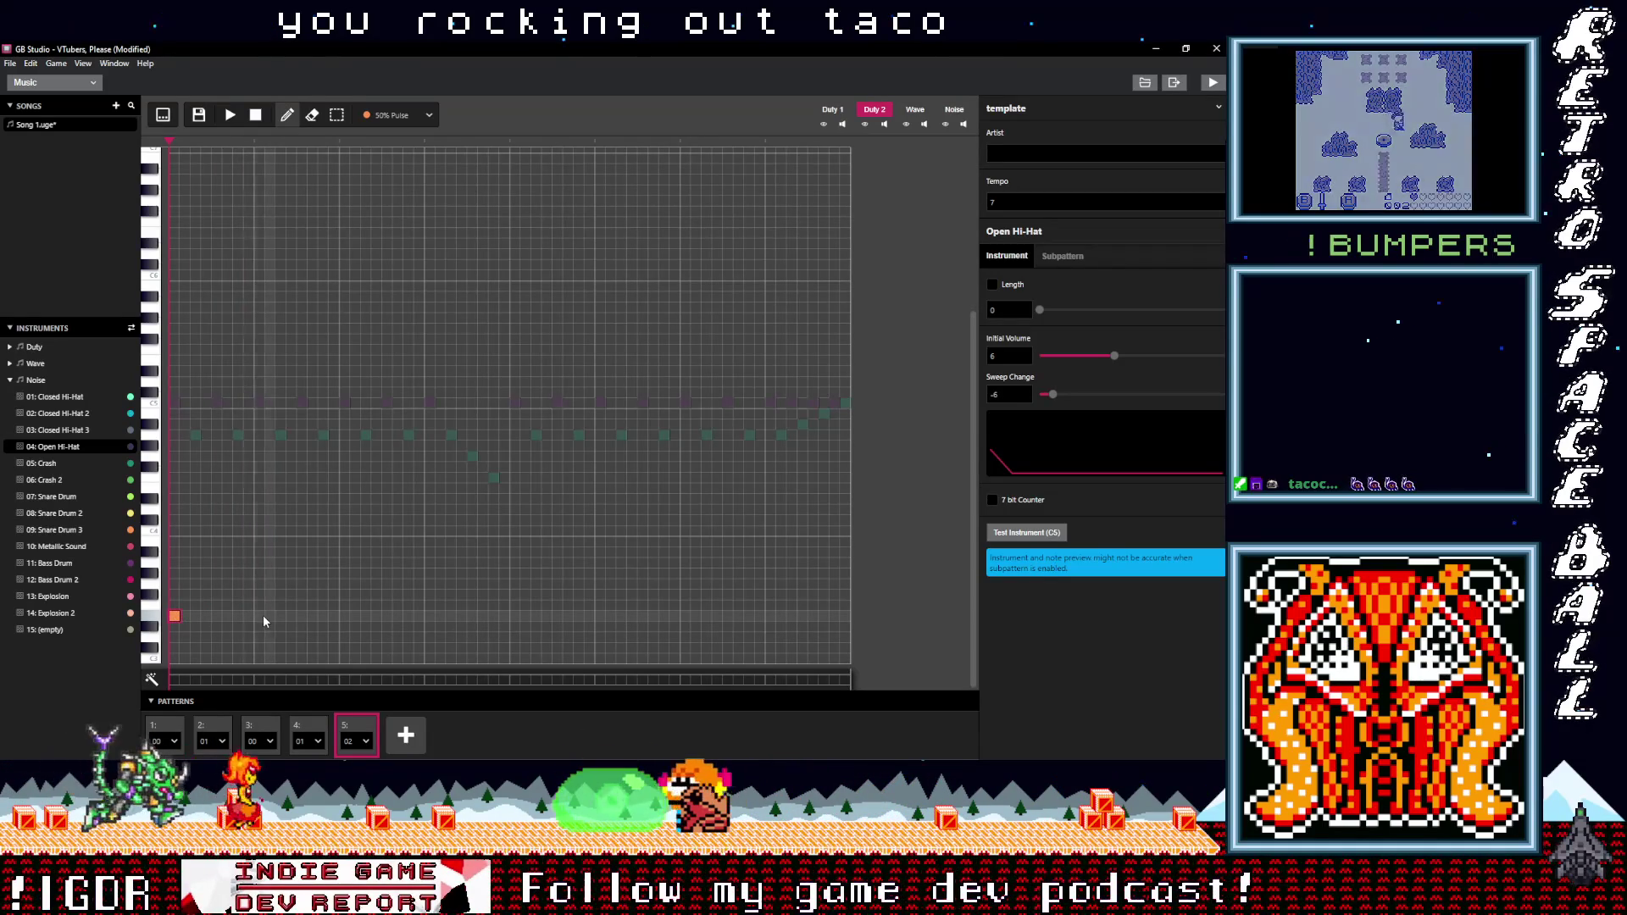
pyautogui.click(410, 114)
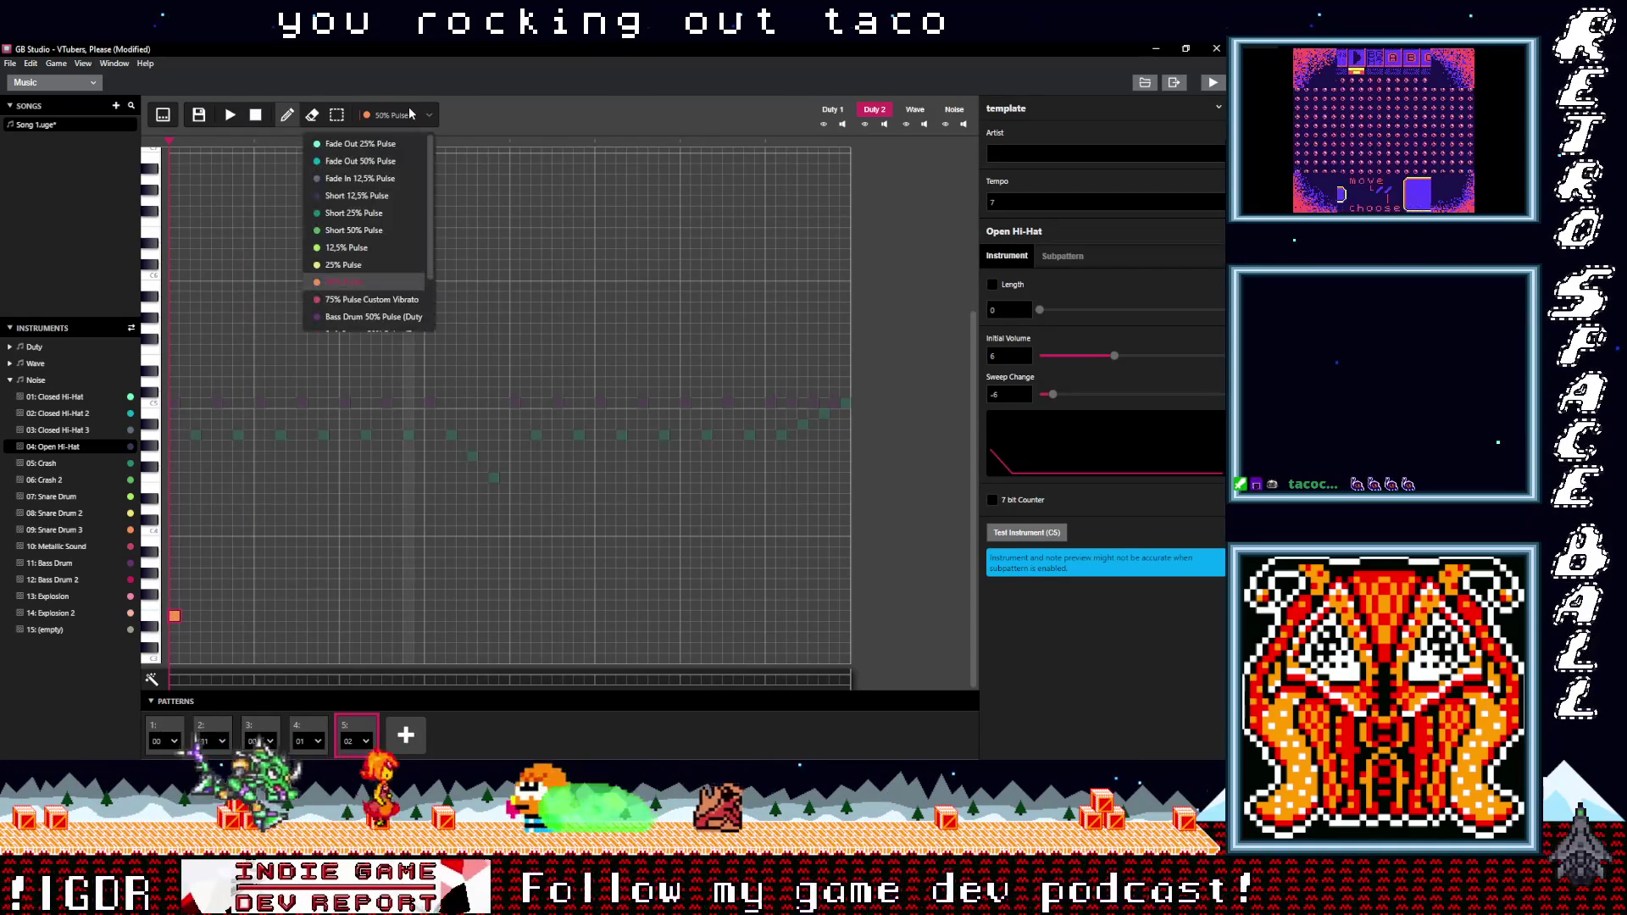
pyautogui.click(359, 233)
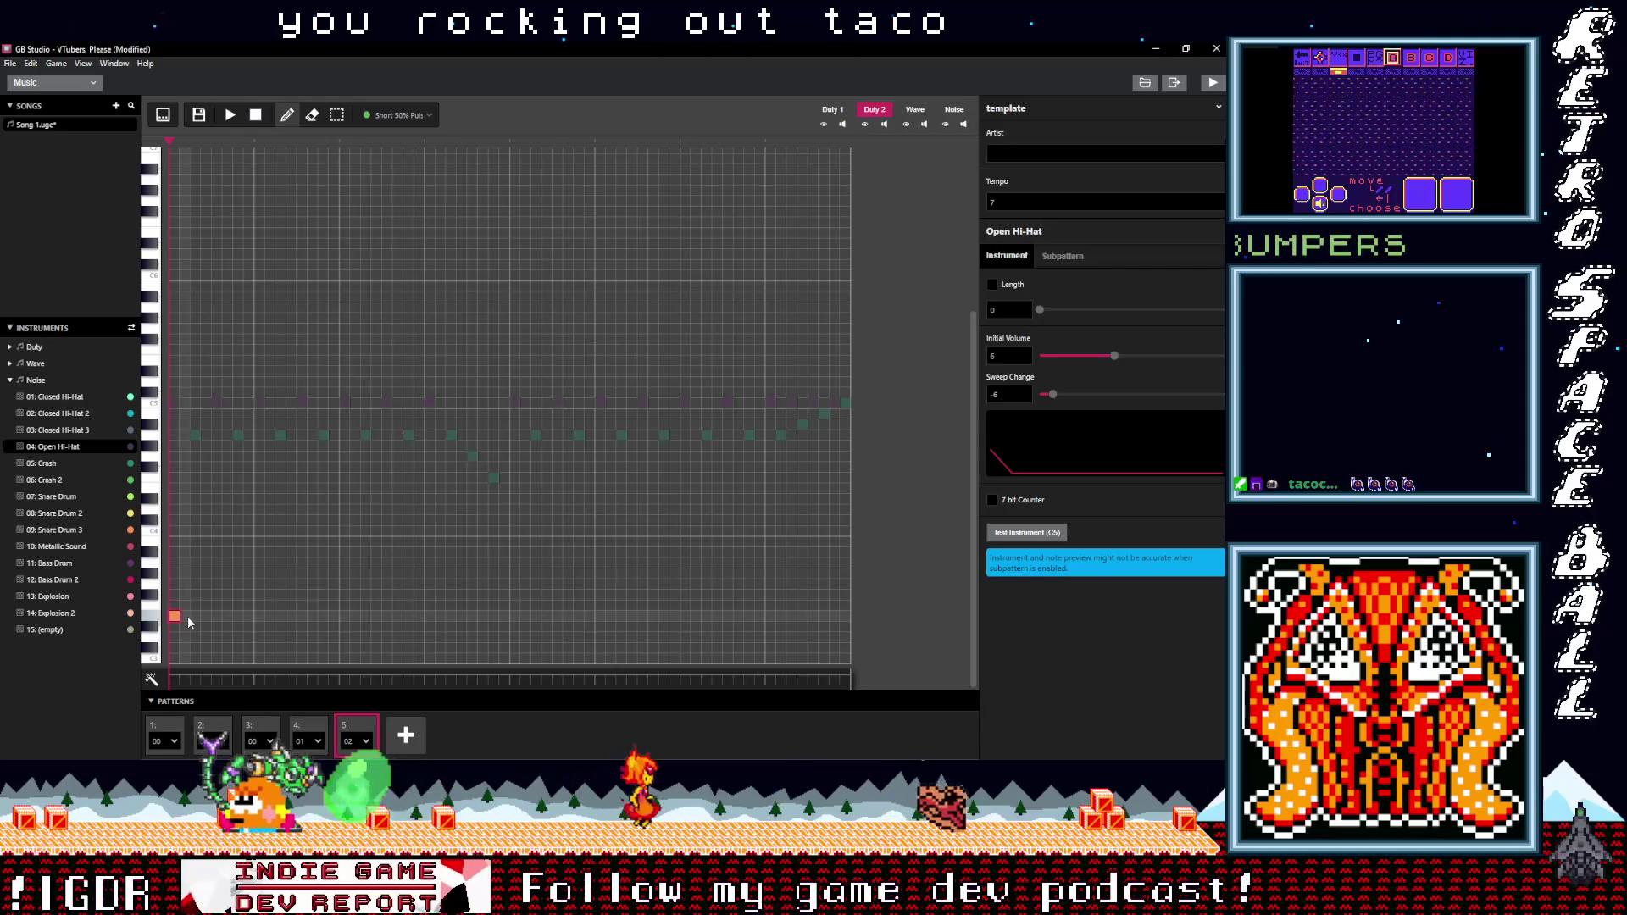
pyautogui.click(383, 119)
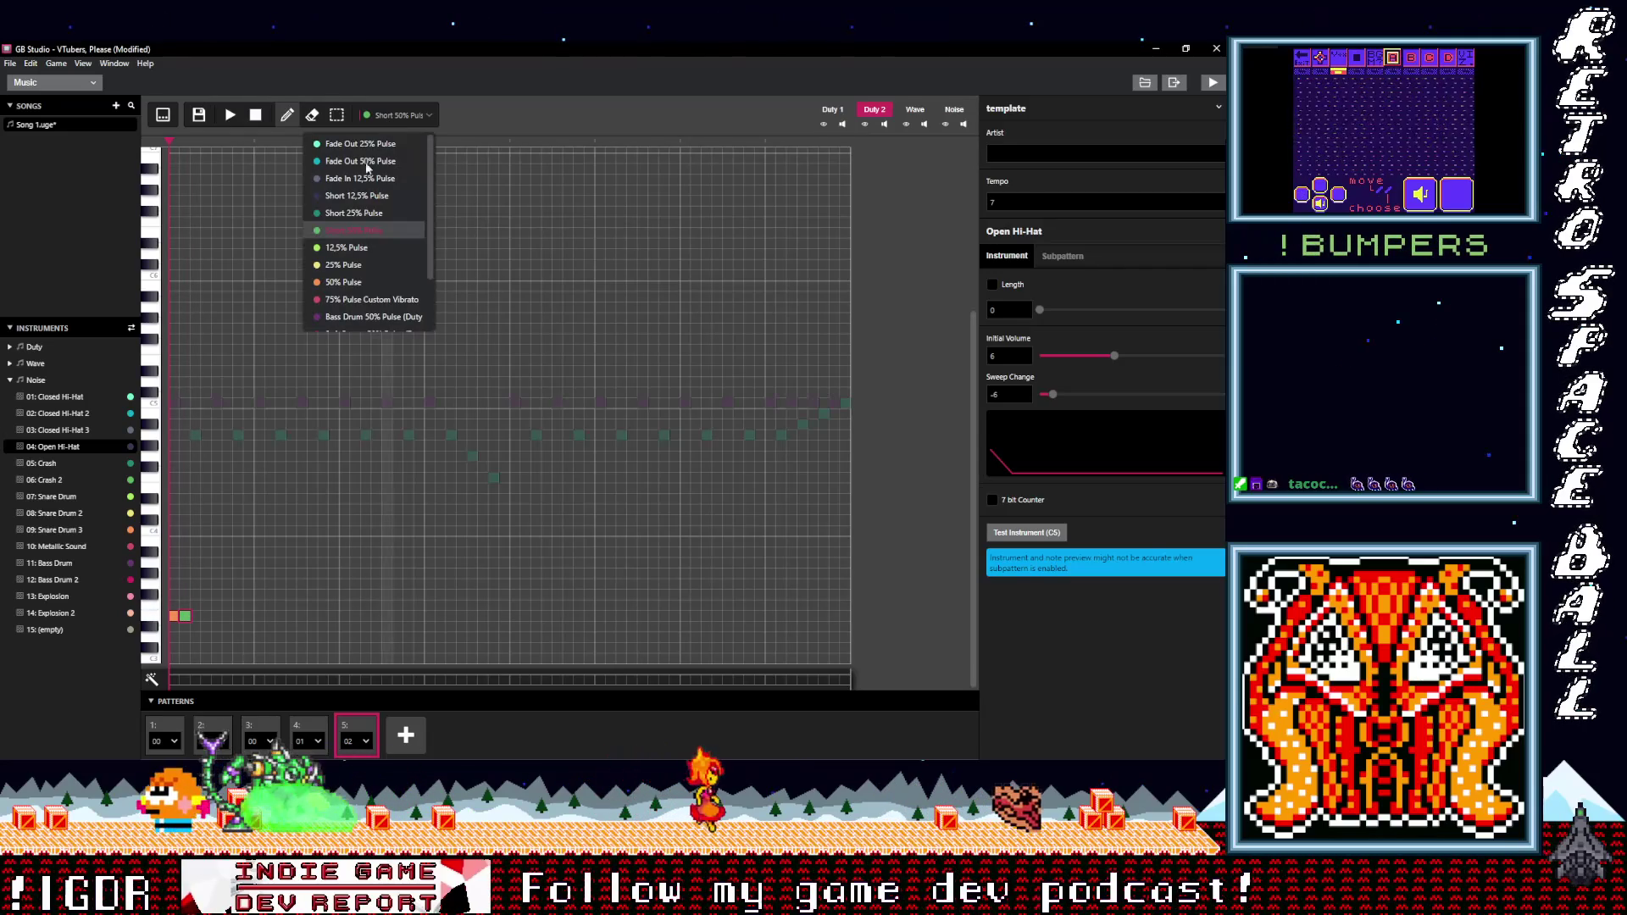
pyautogui.click(377, 218)
pyautogui.click(196, 616)
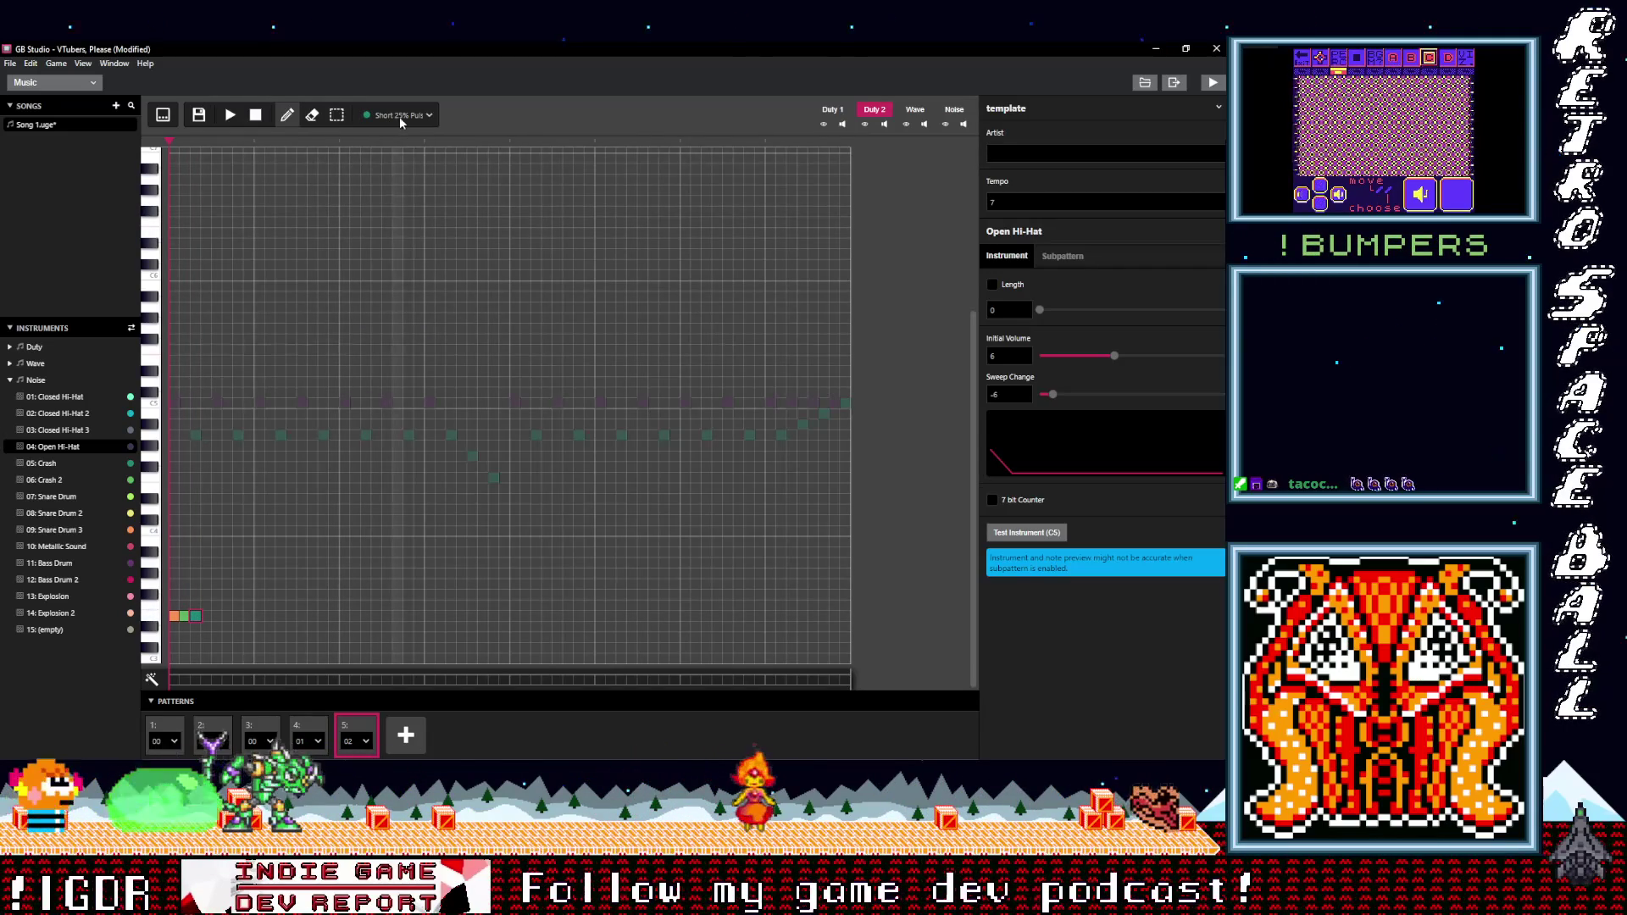
pyautogui.click(399, 115)
# - Add Short 12,5% Pulse, Fade In 12,5% and Fade Out 50% notes, then play the run
pyautogui.click(357, 196)
pyautogui.click(206, 616)
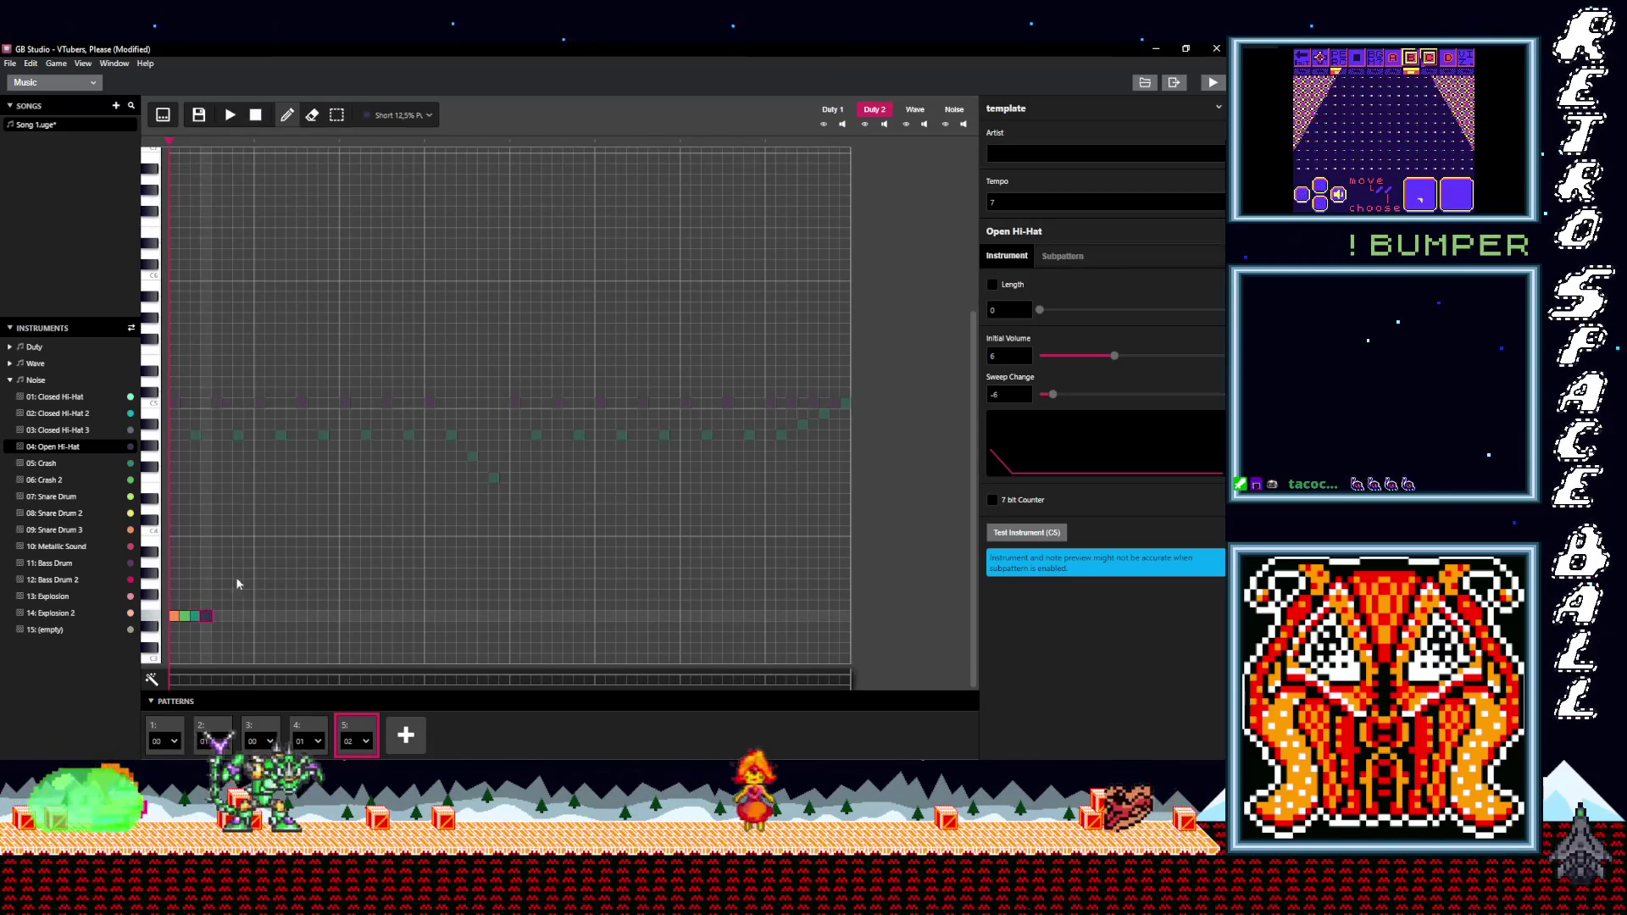
pyautogui.click(403, 116)
pyautogui.click(364, 175)
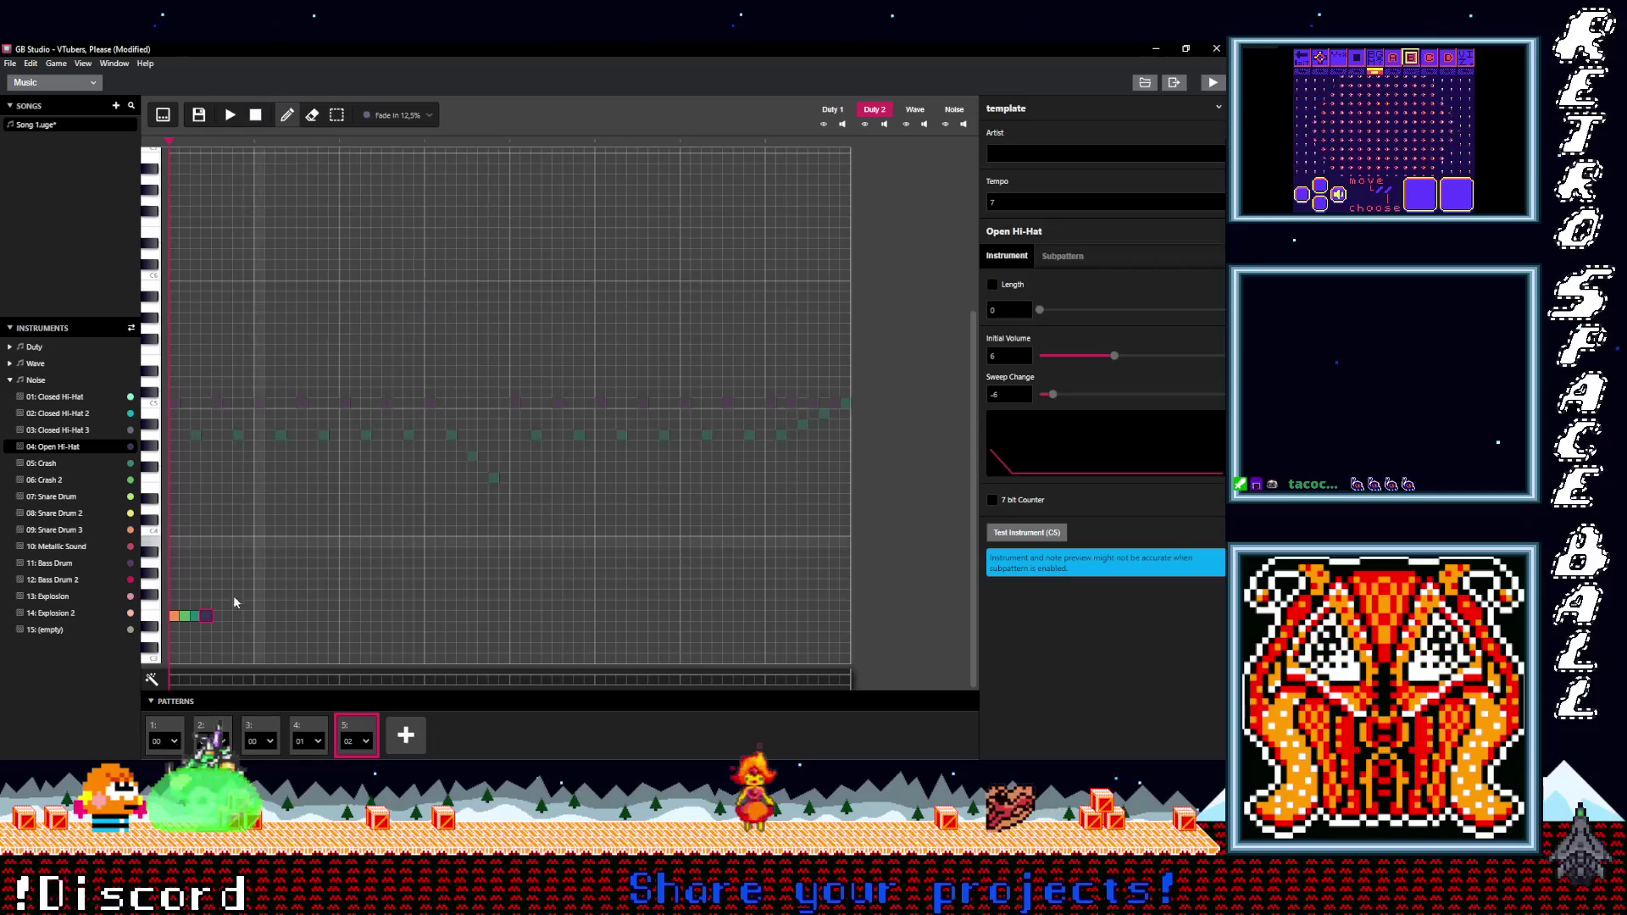
pyautogui.click(217, 619)
pyautogui.click(402, 116)
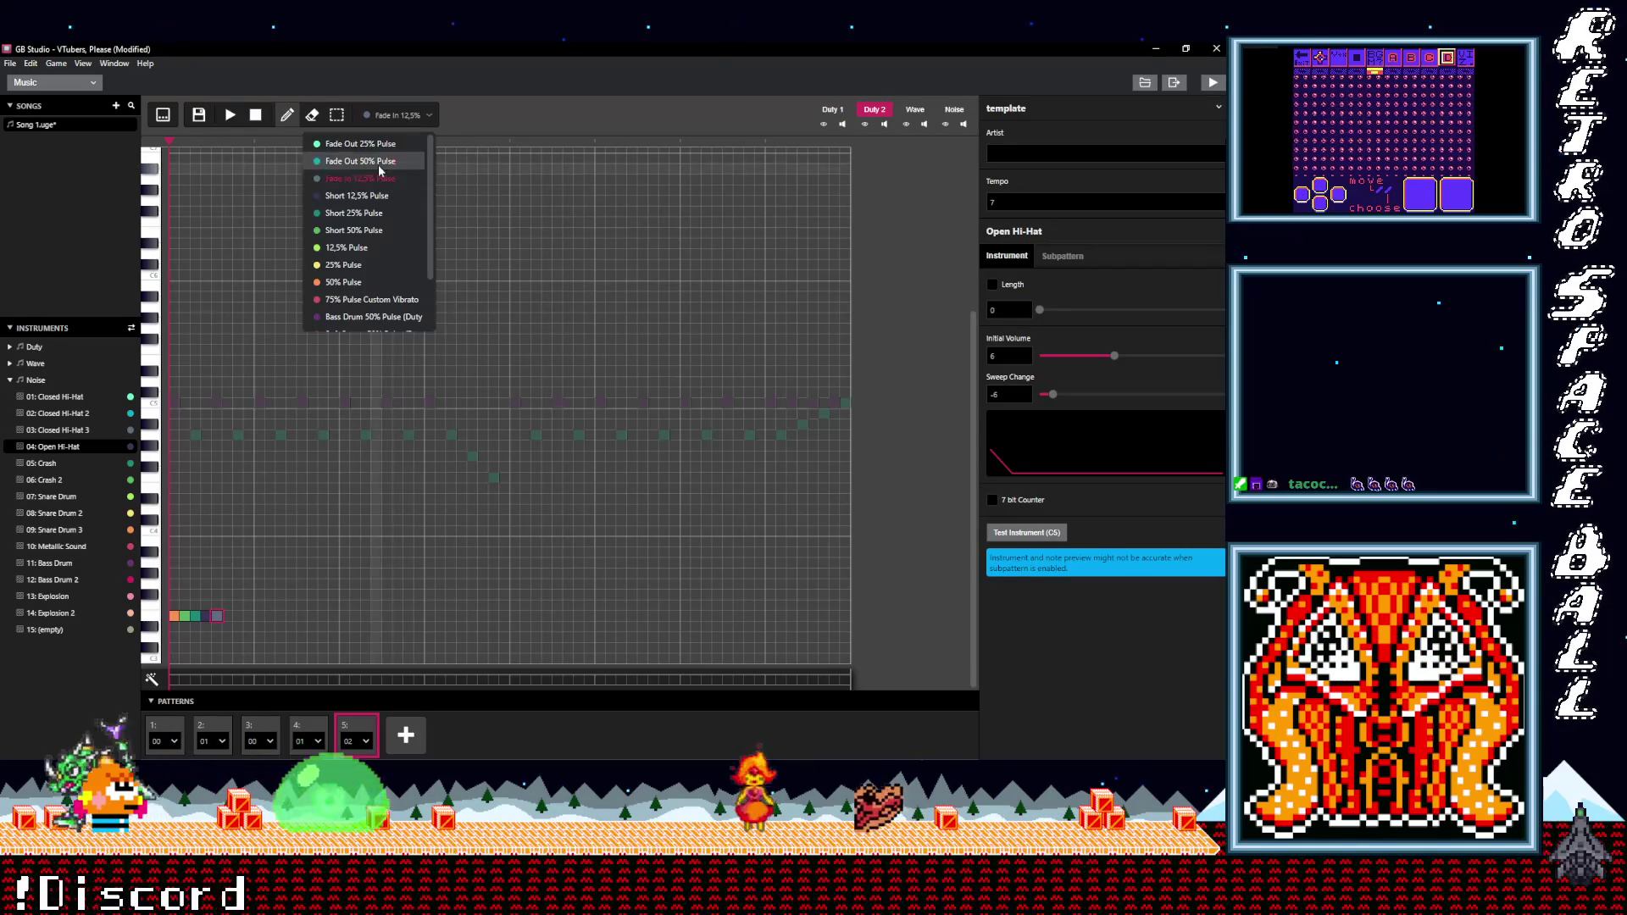
pyautogui.click(373, 156)
pyautogui.click(228, 616)
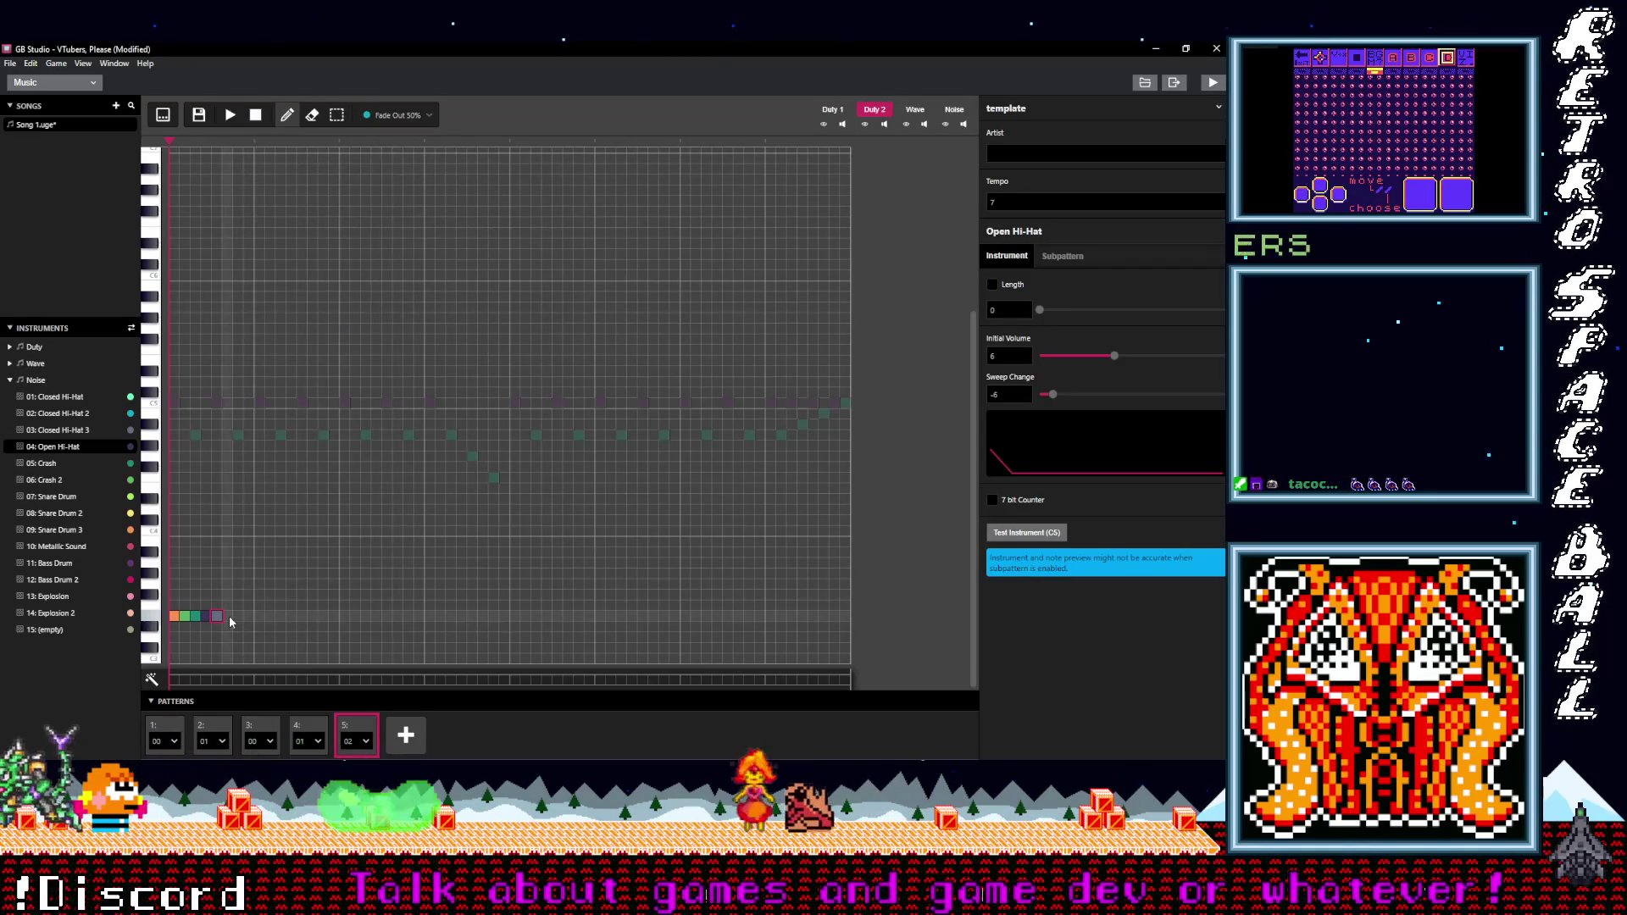
pyautogui.click(408, 115)
pyautogui.click(234, 115)
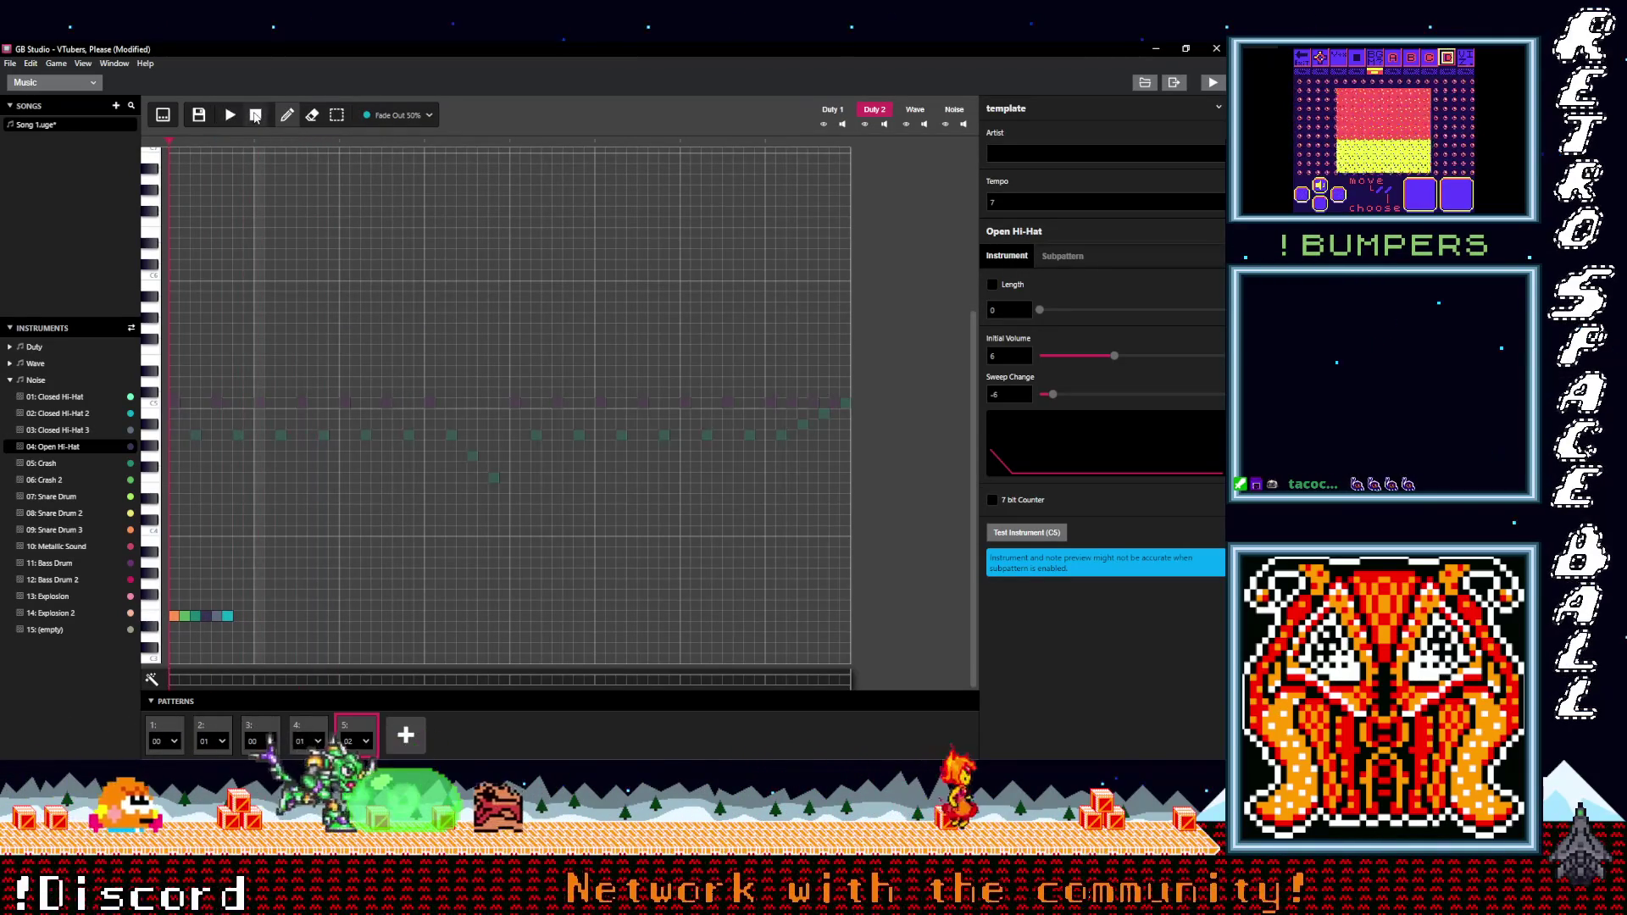
pyautogui.click(334, 119)
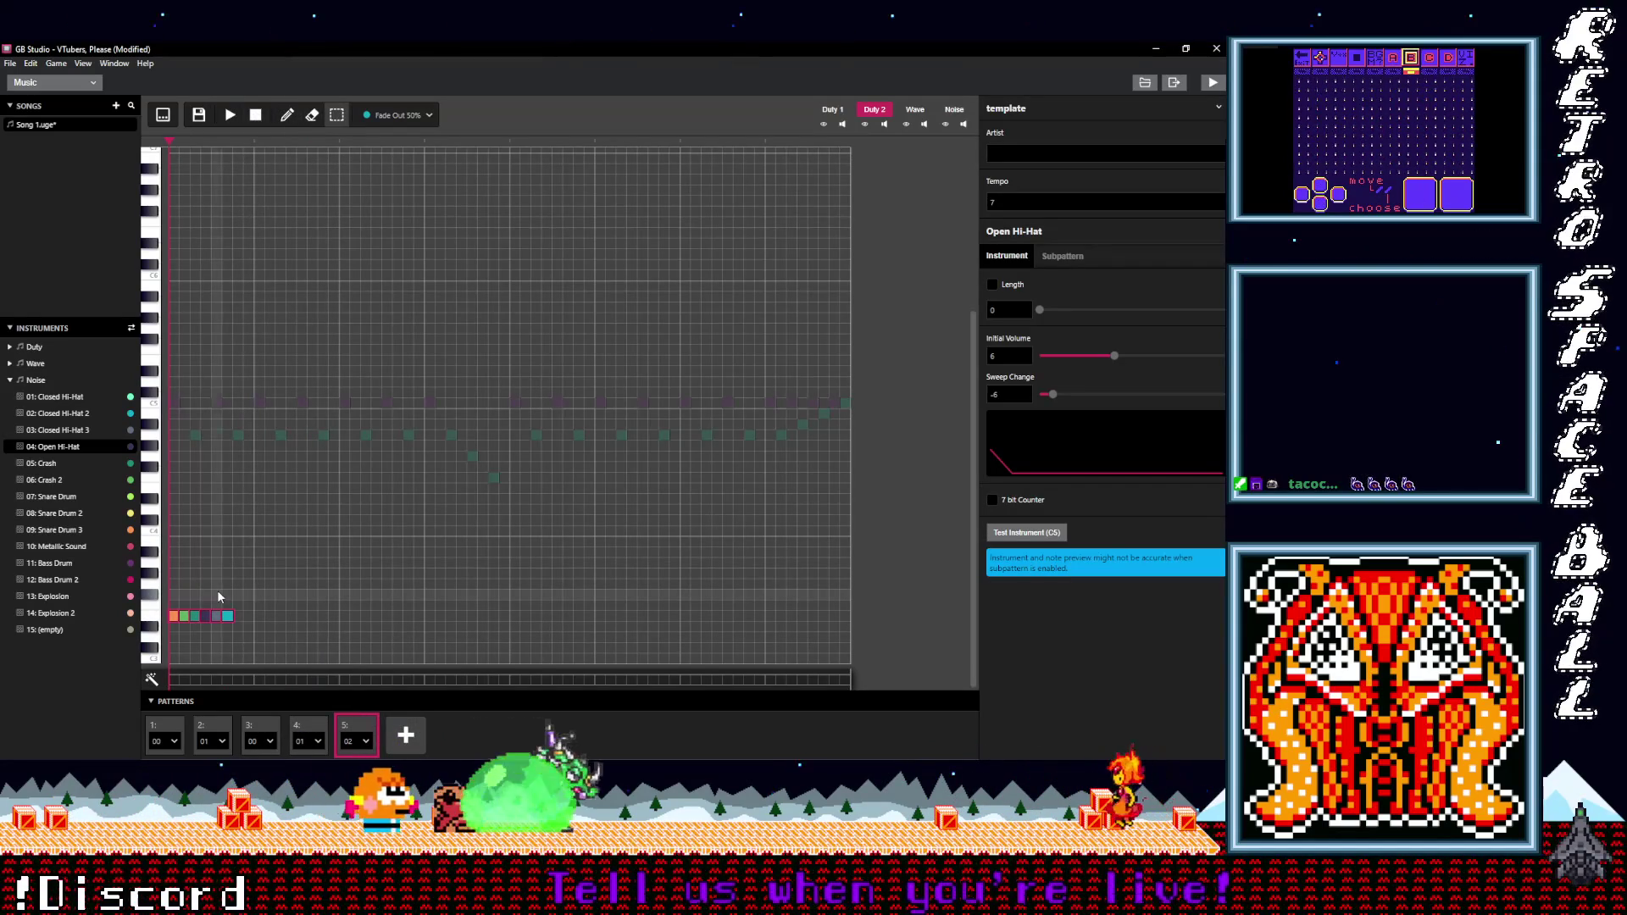
# - Paste a copy of the five-note run and shift it up one pitch
pyautogui.hotkey('ctrl', 'v')
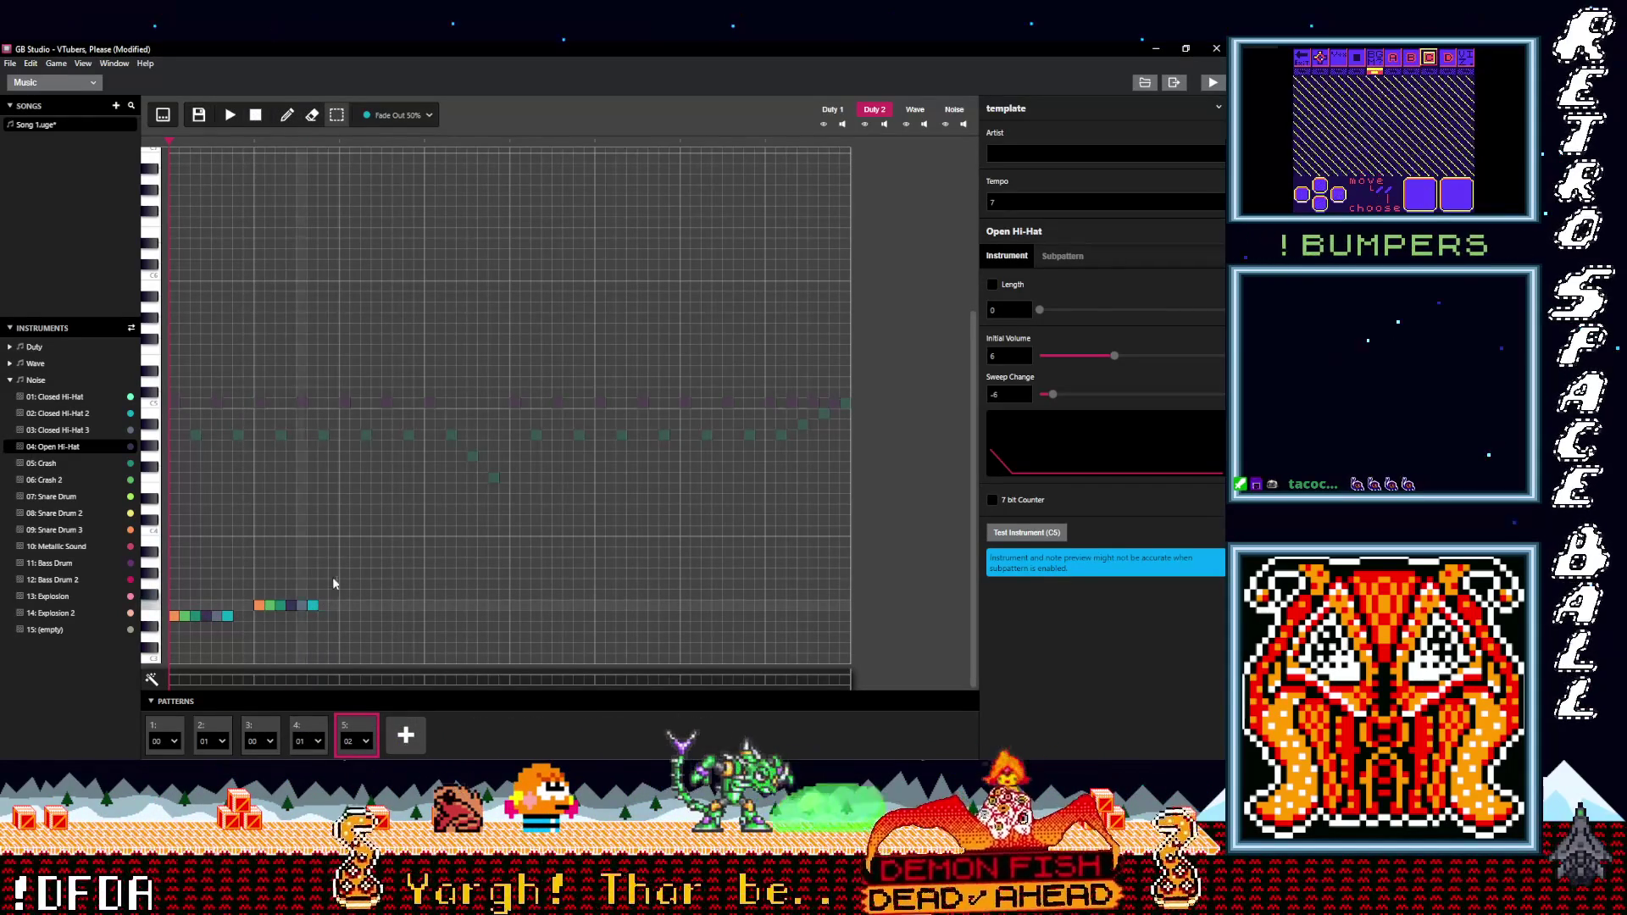
pyautogui.click(230, 115)
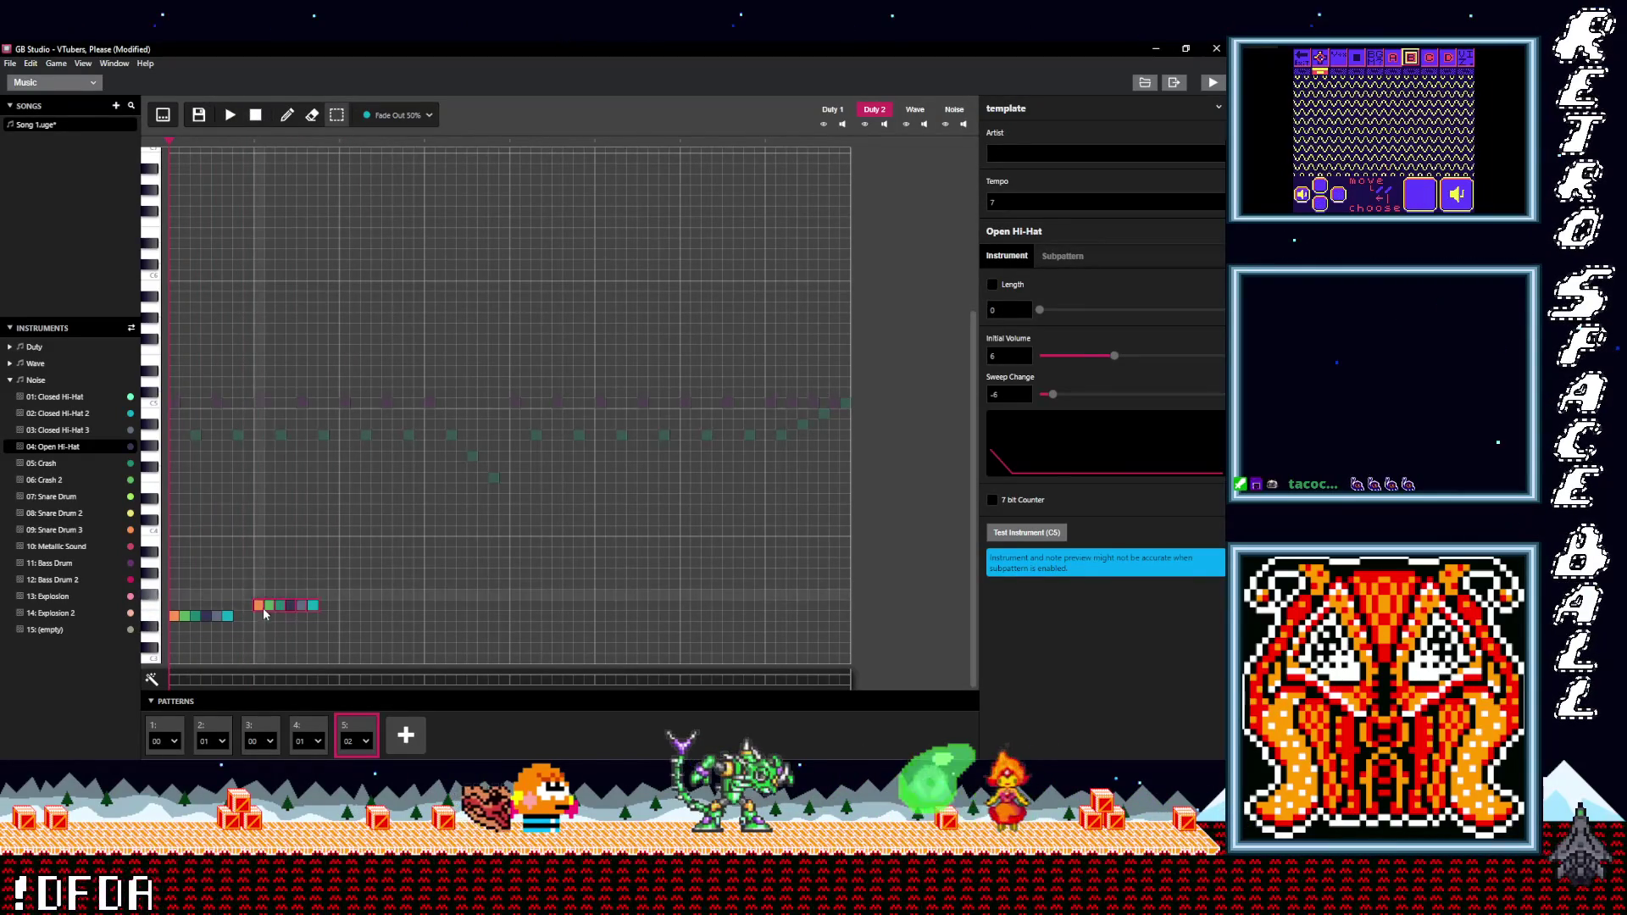
pyautogui.moveTo(259, 605); pyautogui.dragTo(258, 580)
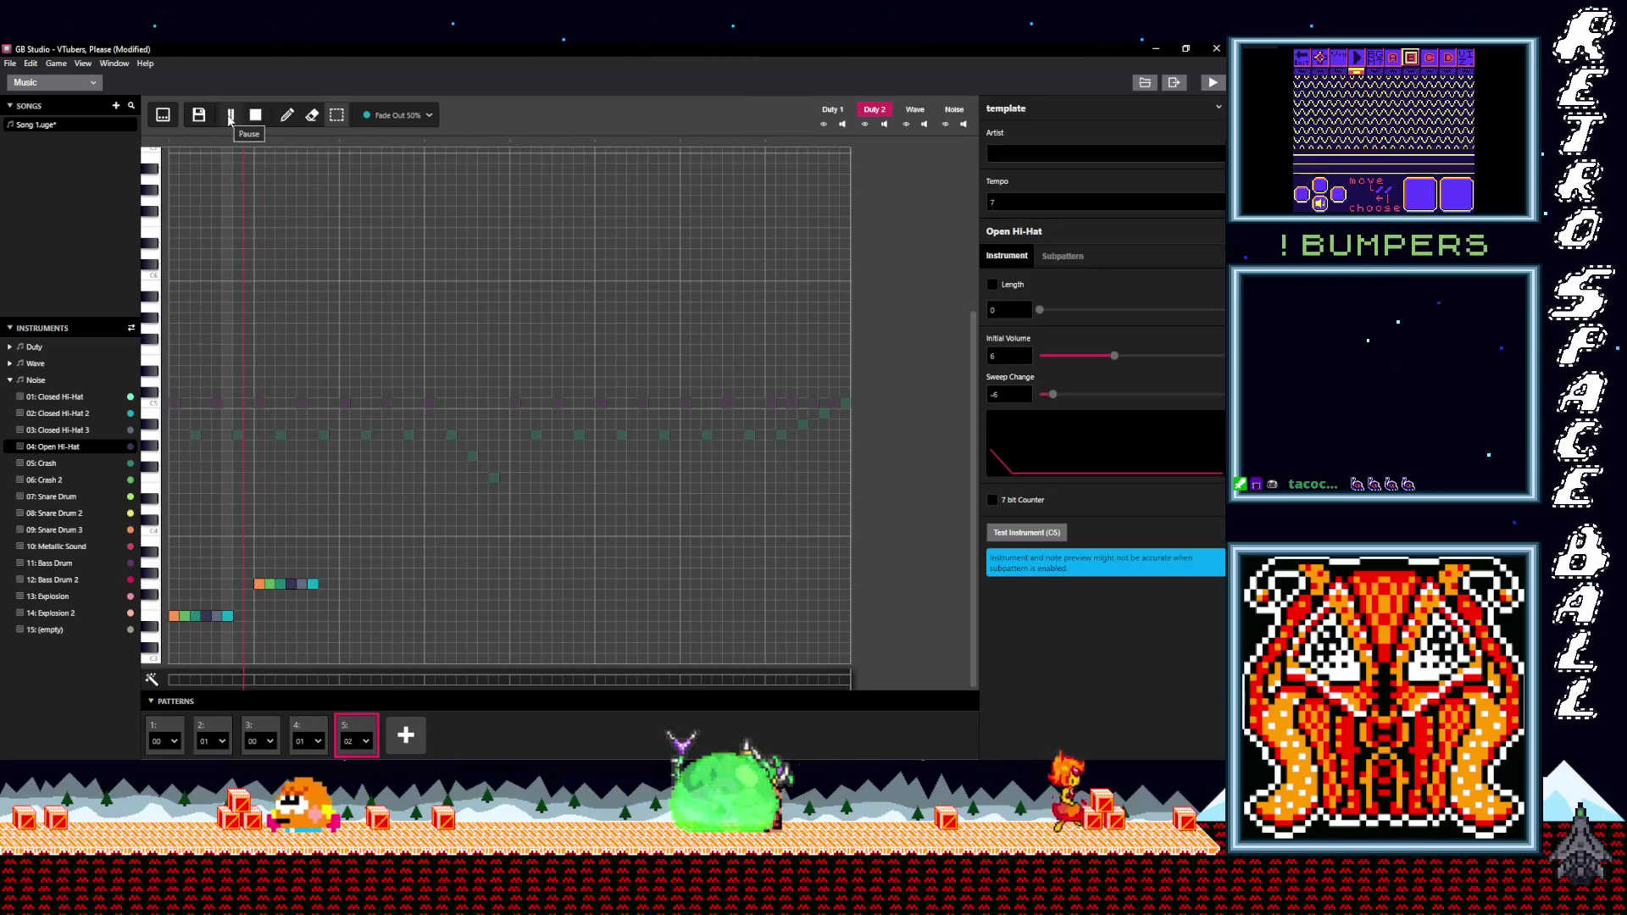
pyautogui.click(234, 120)
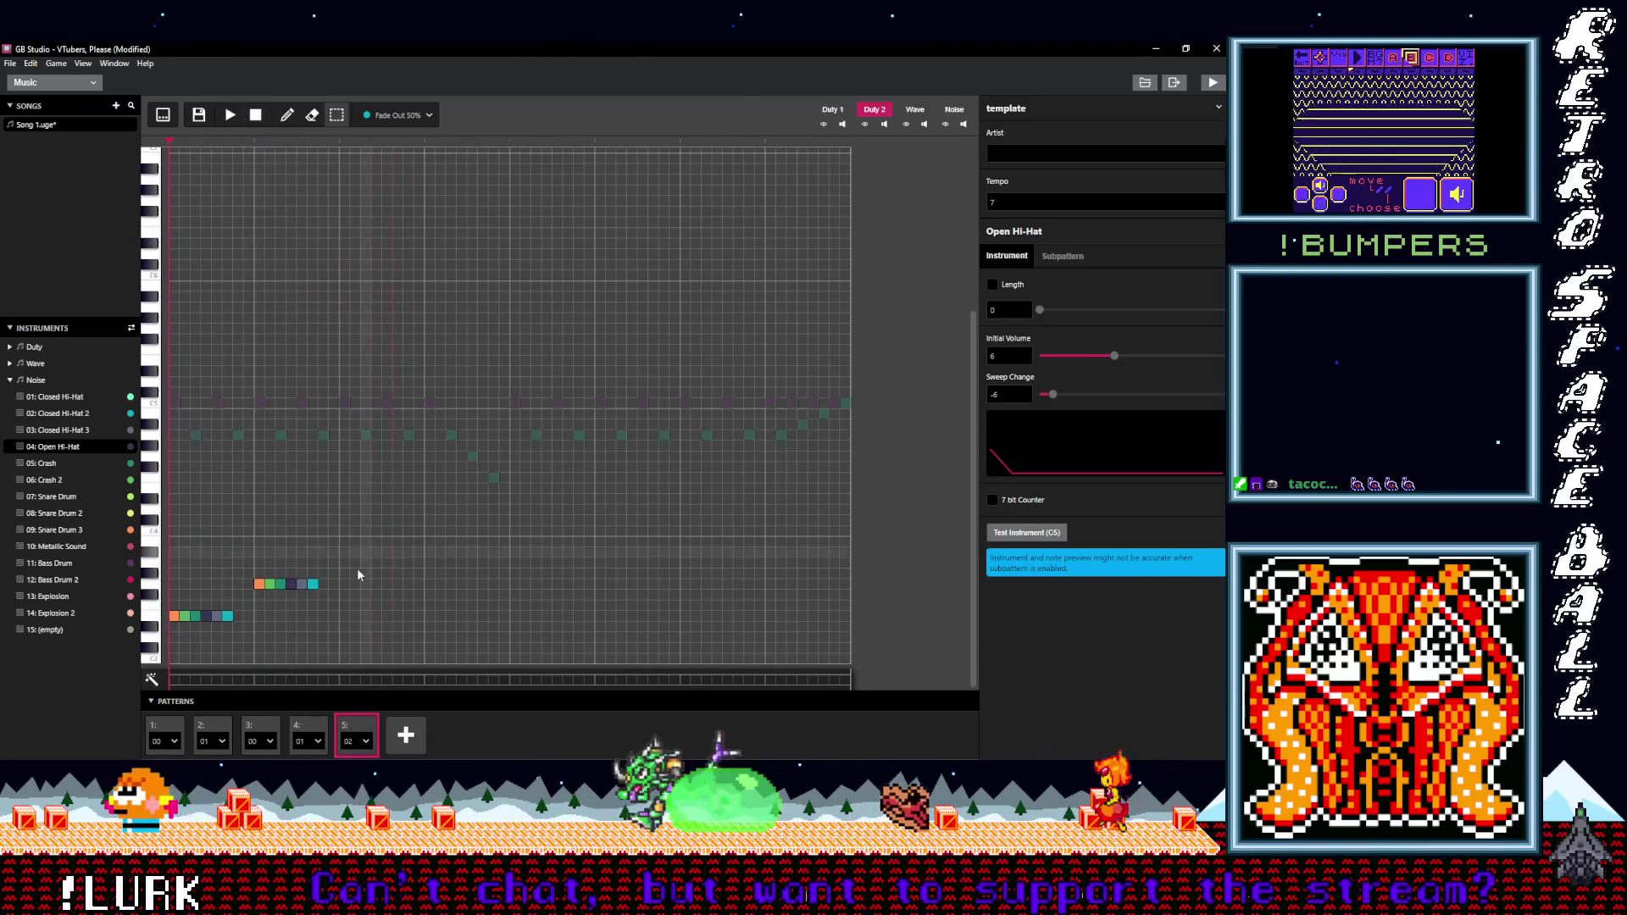
# - Paste two more copies of the run, play them back, and add a sixth song slot
pyautogui.hotkey('ctrl', 'v')
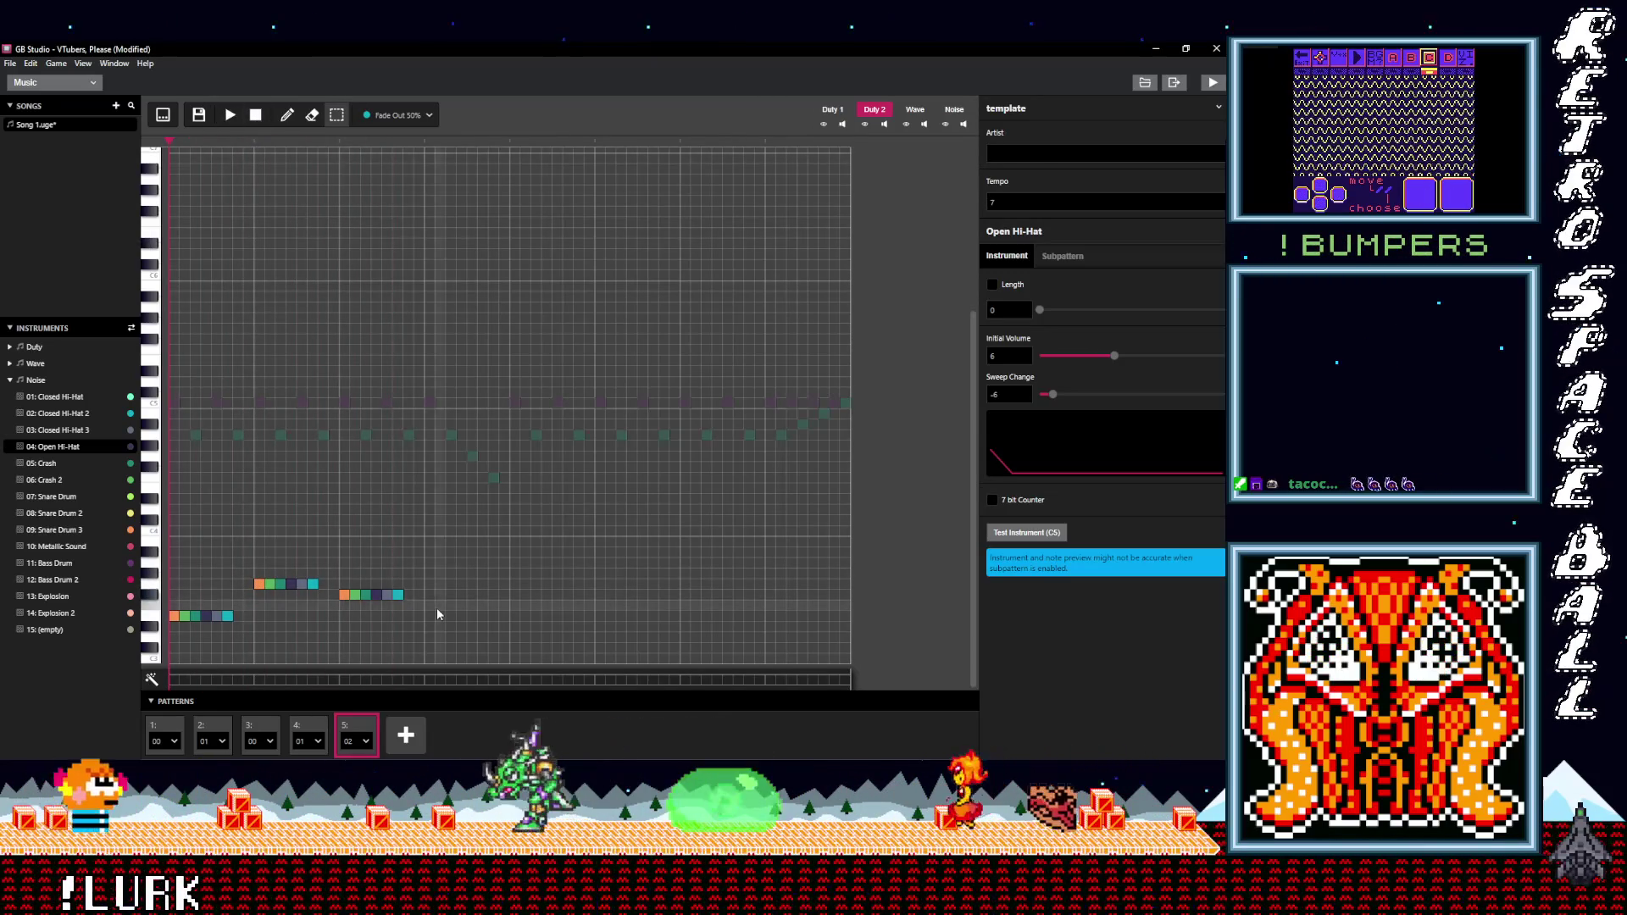
pyautogui.hotkey('ctrl', 'v')
pyautogui.click(235, 122)
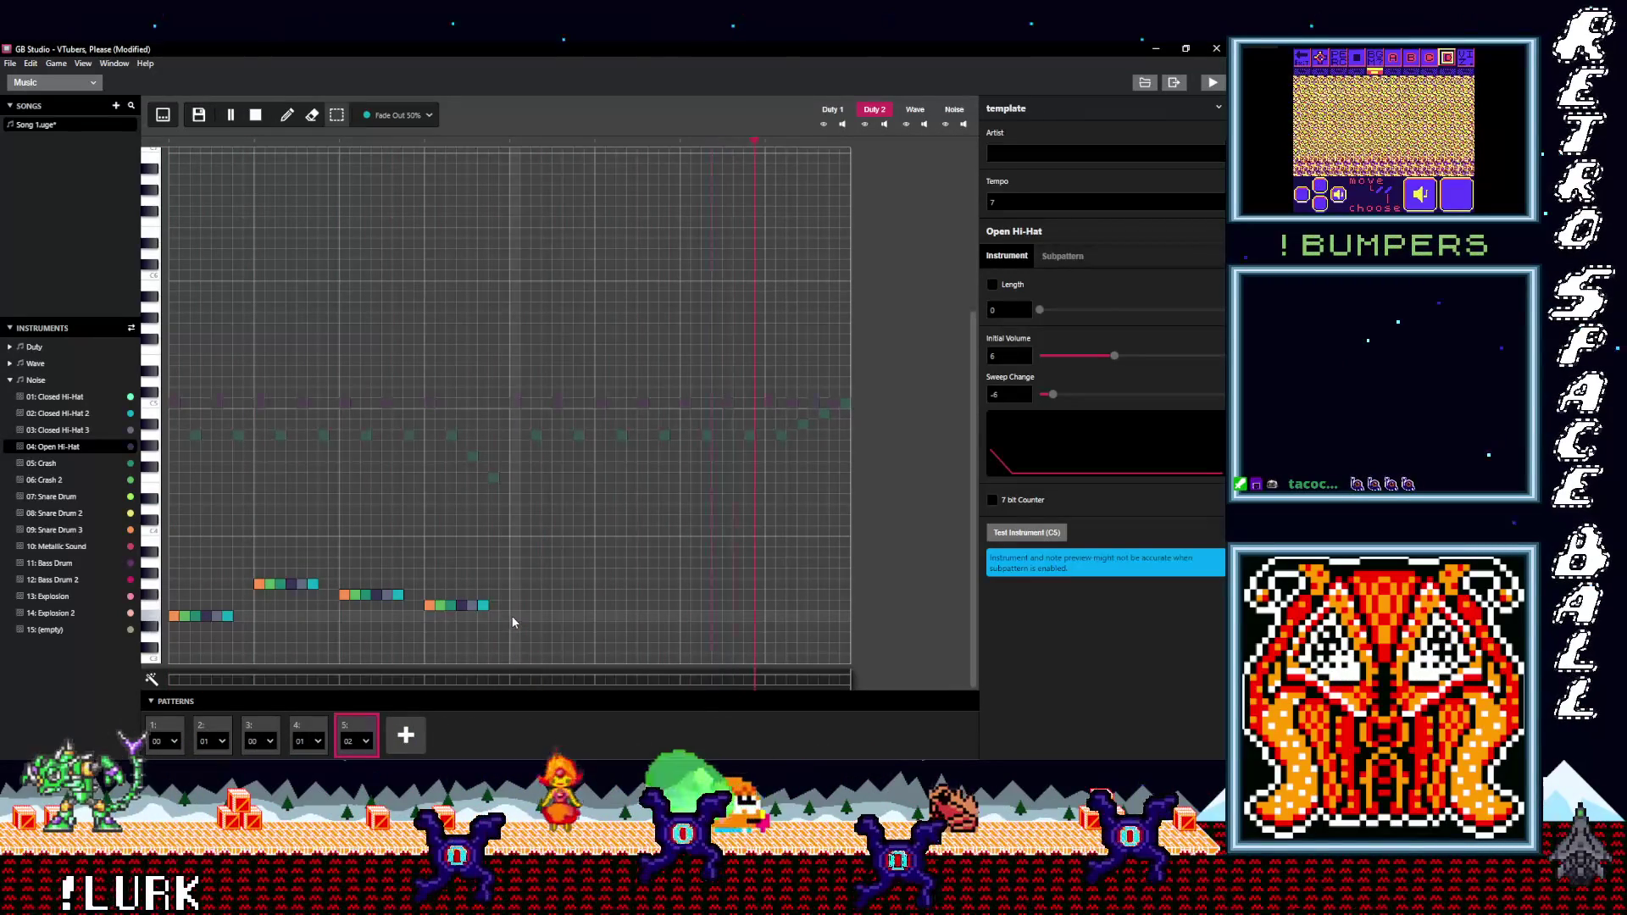
pyautogui.click(255, 114)
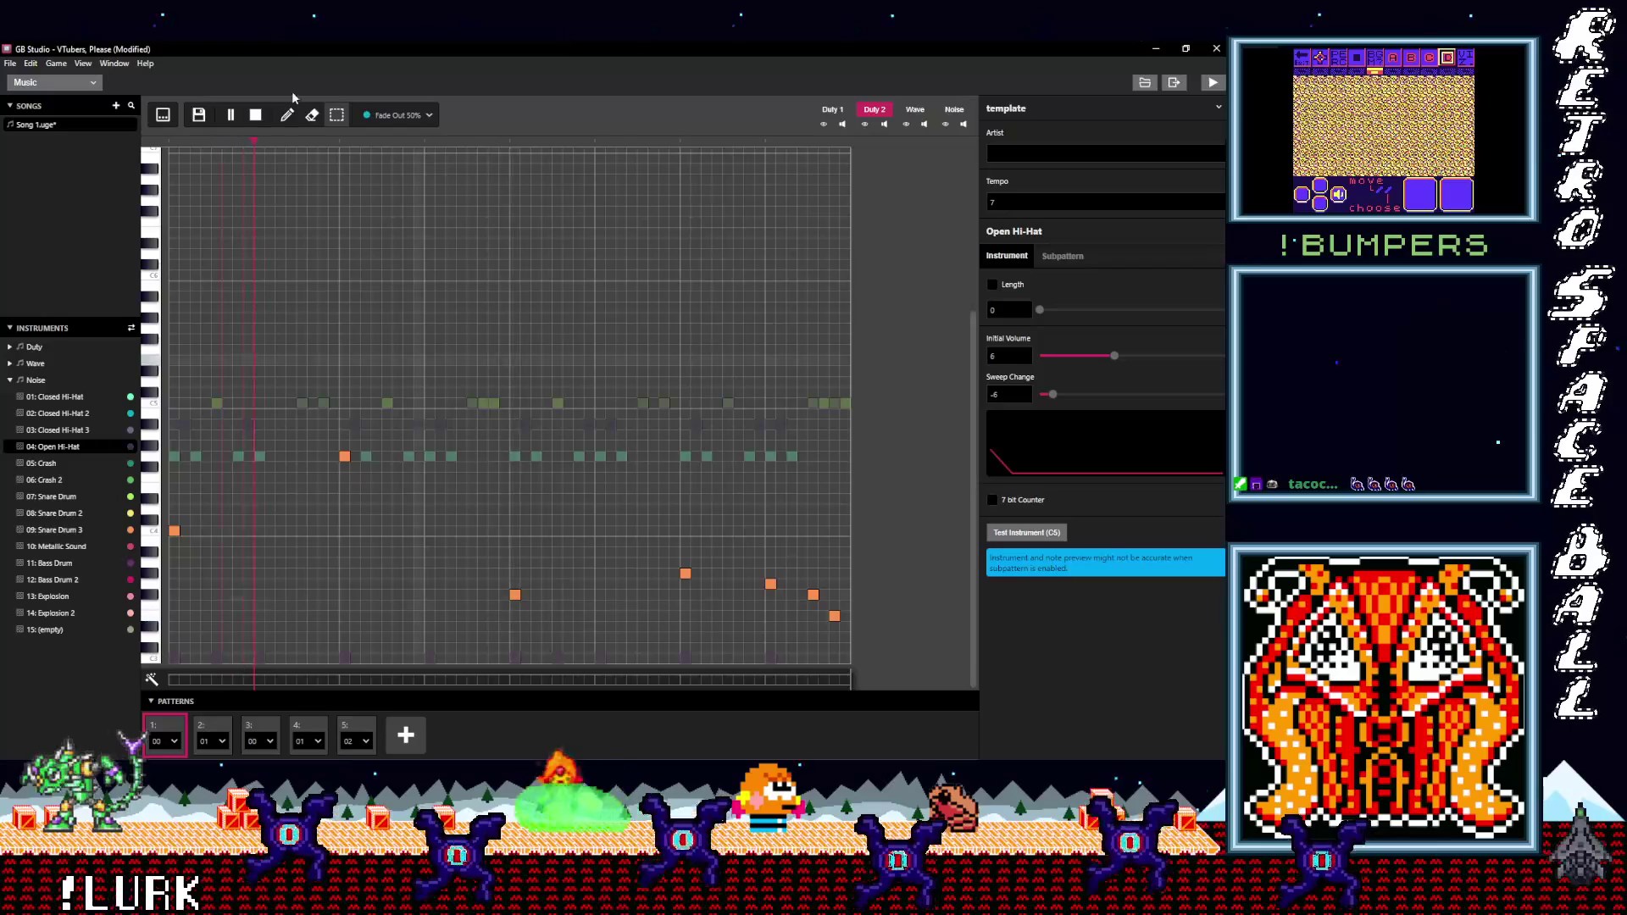
pyautogui.click(364, 734)
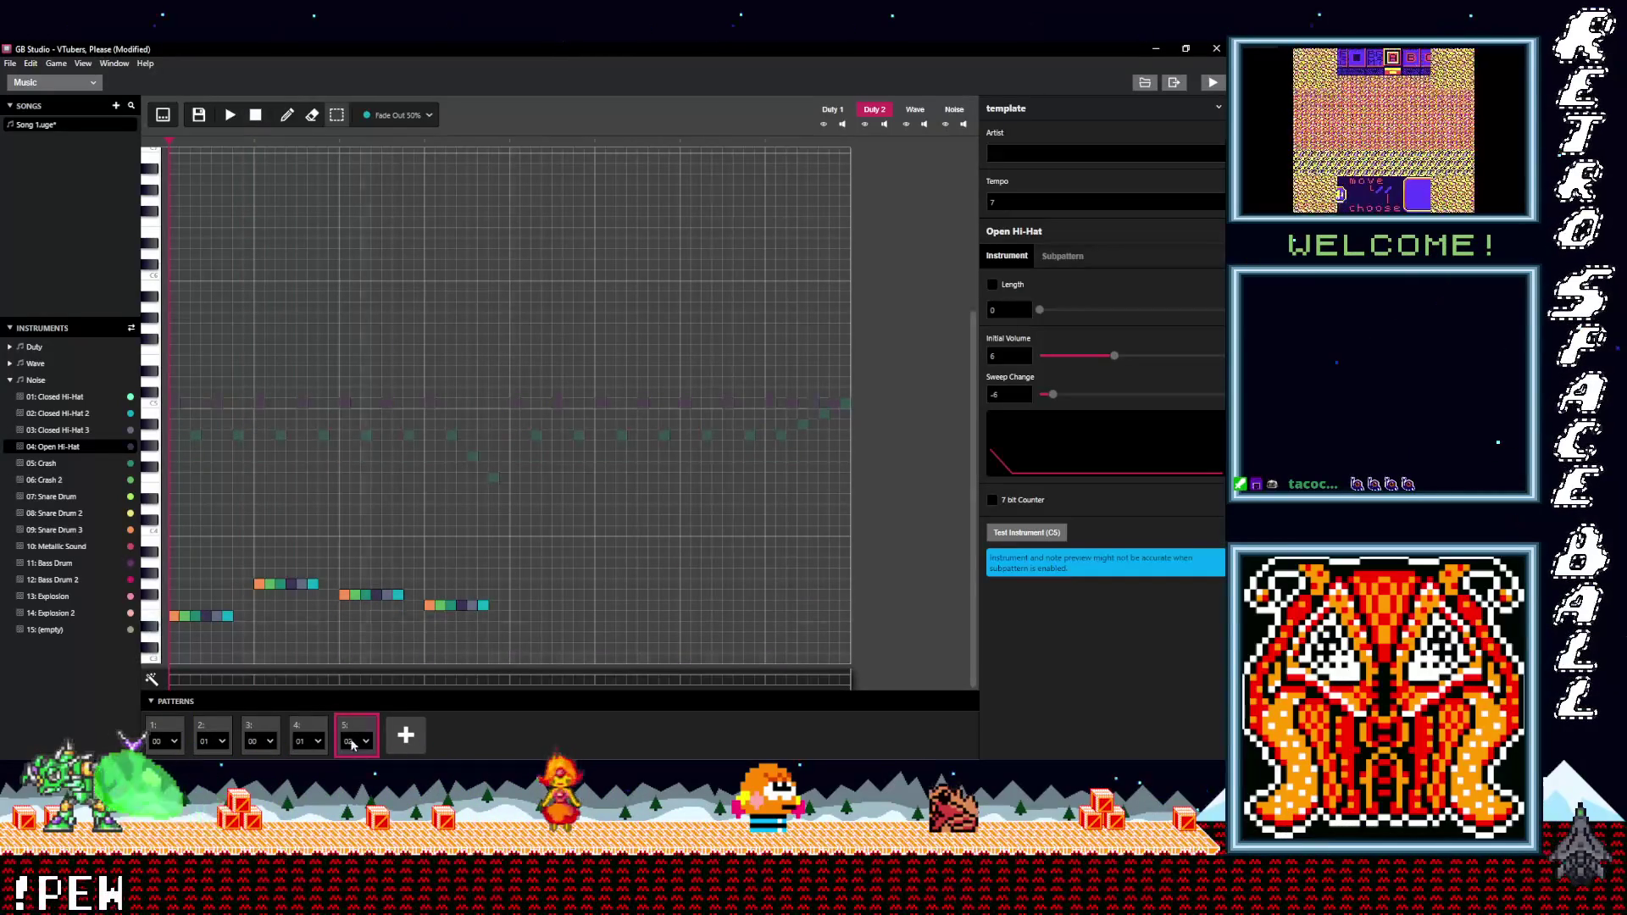
pyautogui.click(406, 742)
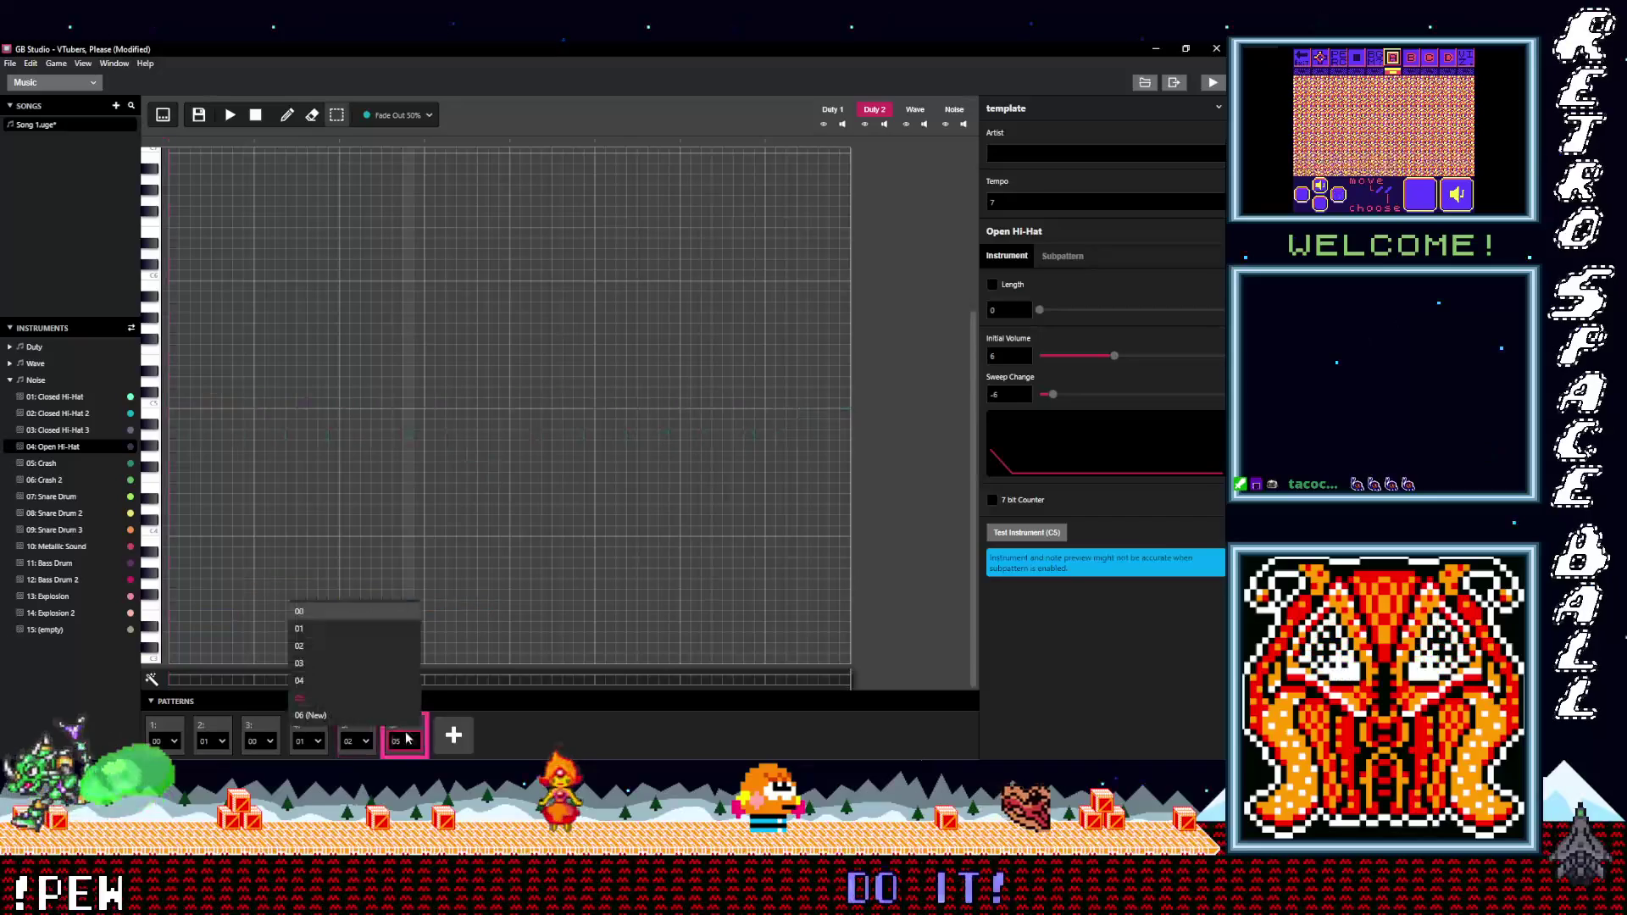
# - Assign new pattern 03 to slot 6 and paste all of pattern 02's notes into it
pyautogui.click(371, 663)
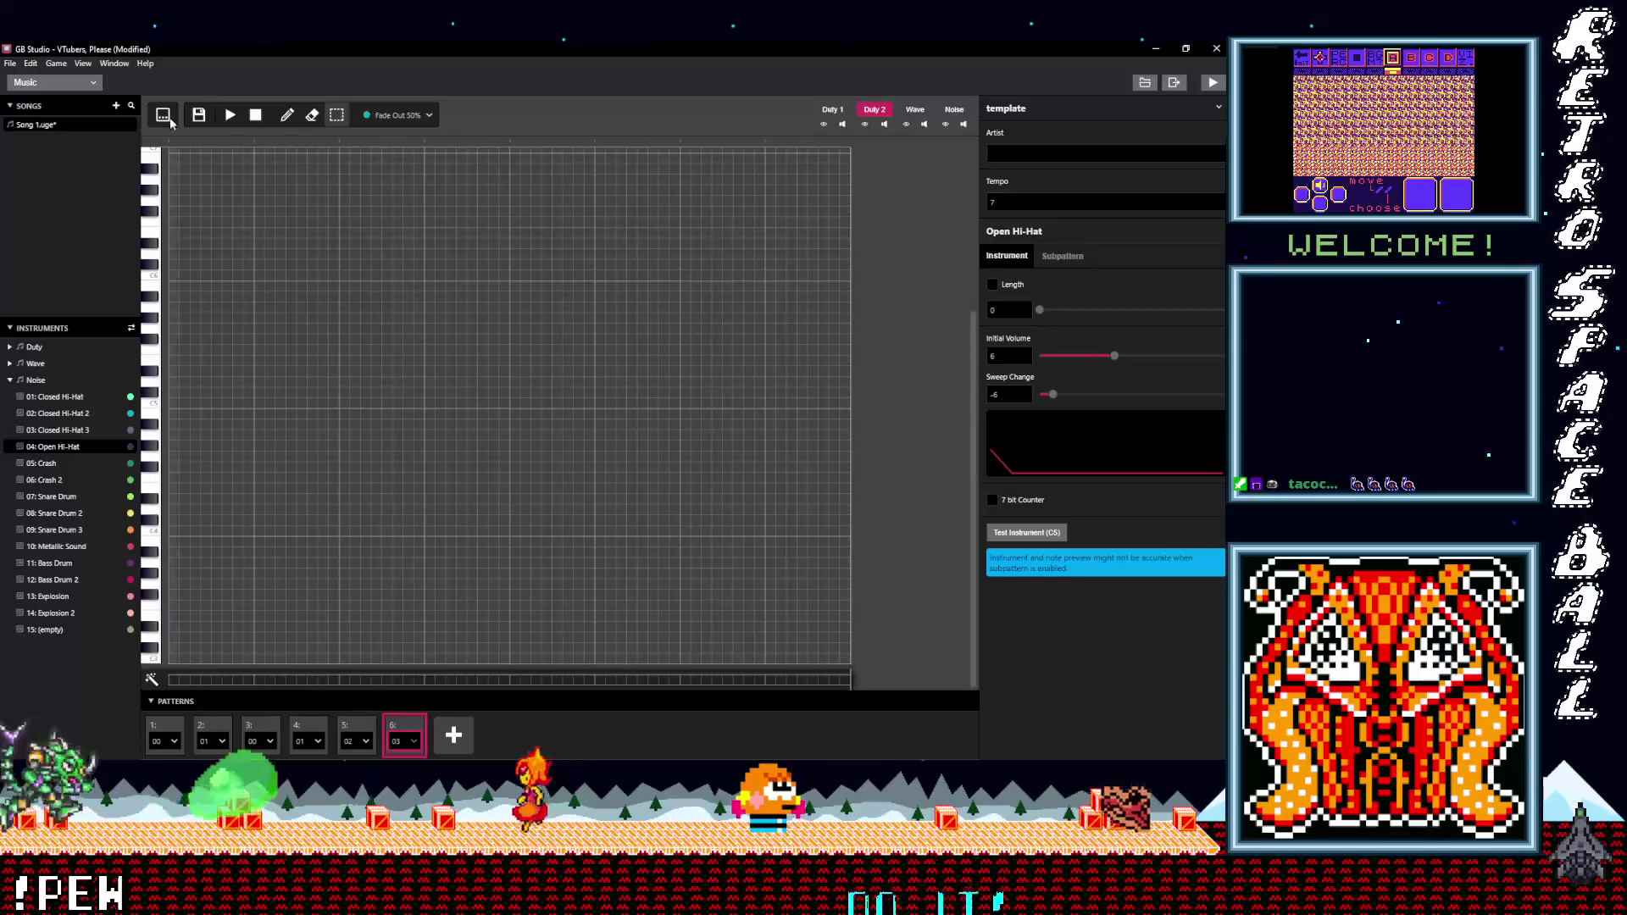
pyautogui.click(165, 115)
pyautogui.click(166, 343)
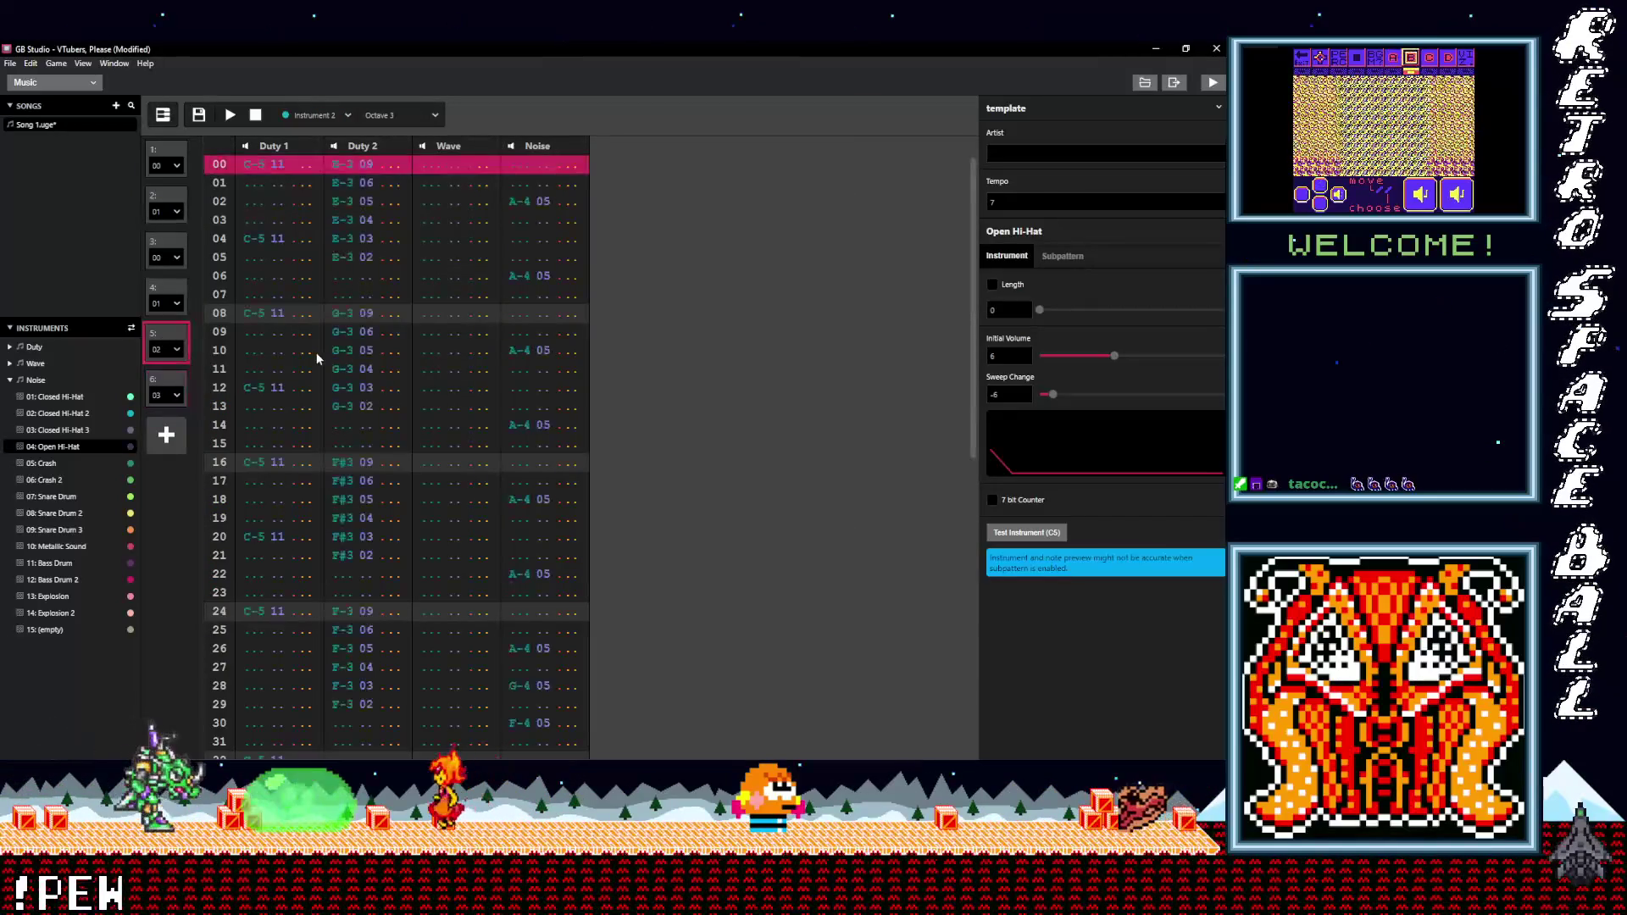
pyautogui.hotkey('ctrl', 'a')
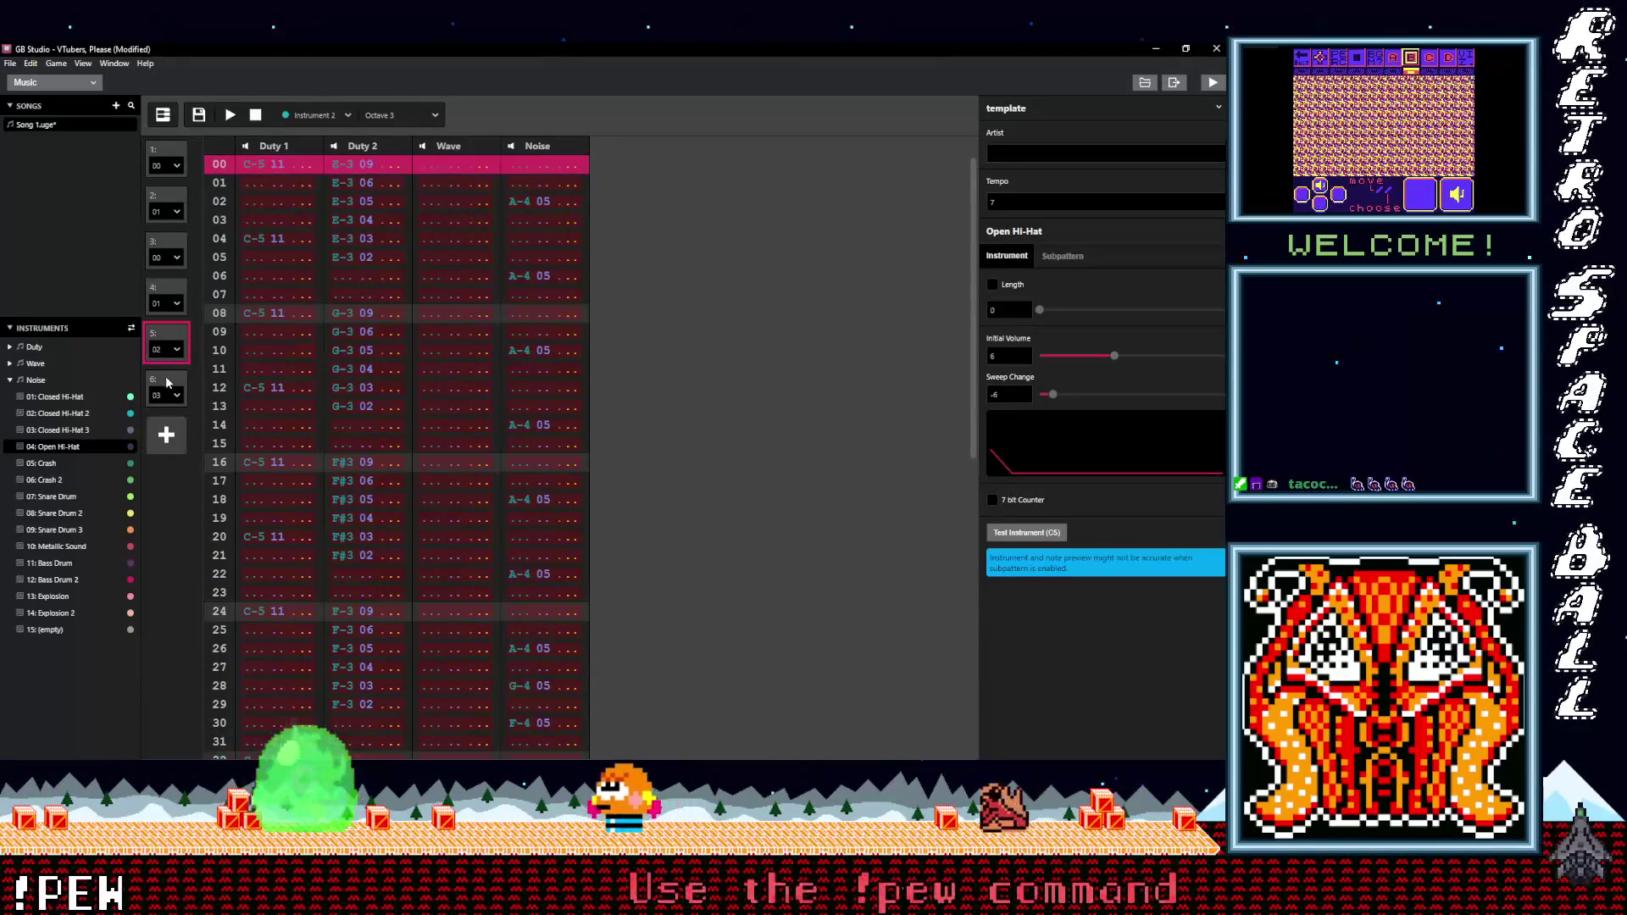
pyautogui.click(166, 383)
pyautogui.hotkey('ctrl', 'v')
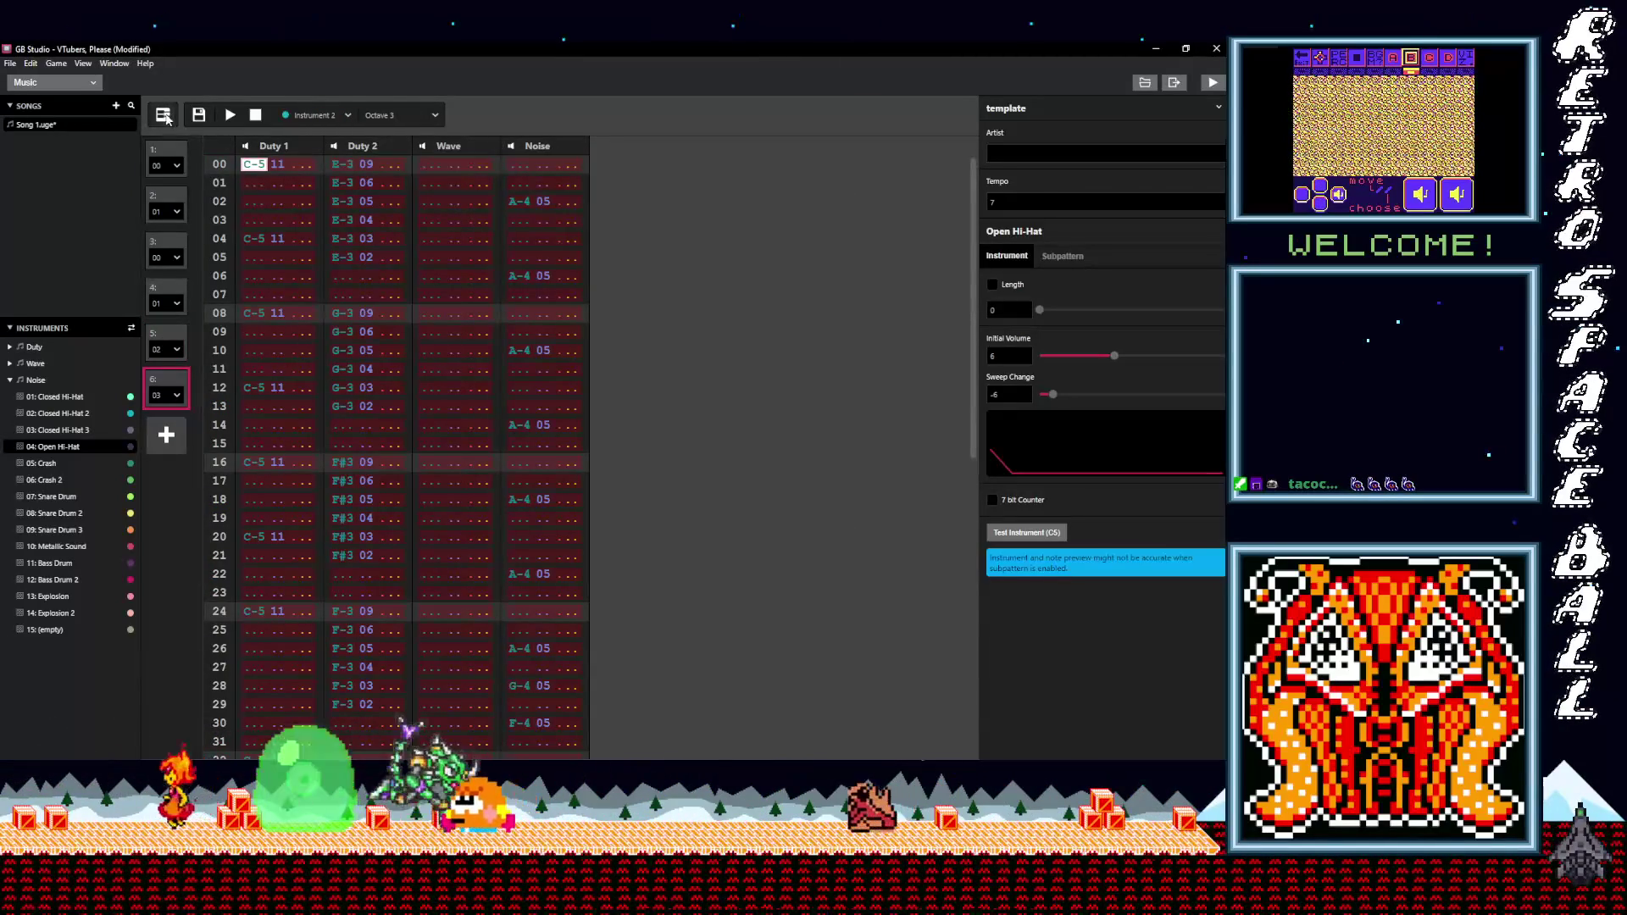
pyautogui.click(164, 116)
# - Switch to the Duty 2 channel, select pattern 6's middle note run, and play from the start
pyautogui.scroll(-3, 430, 657)
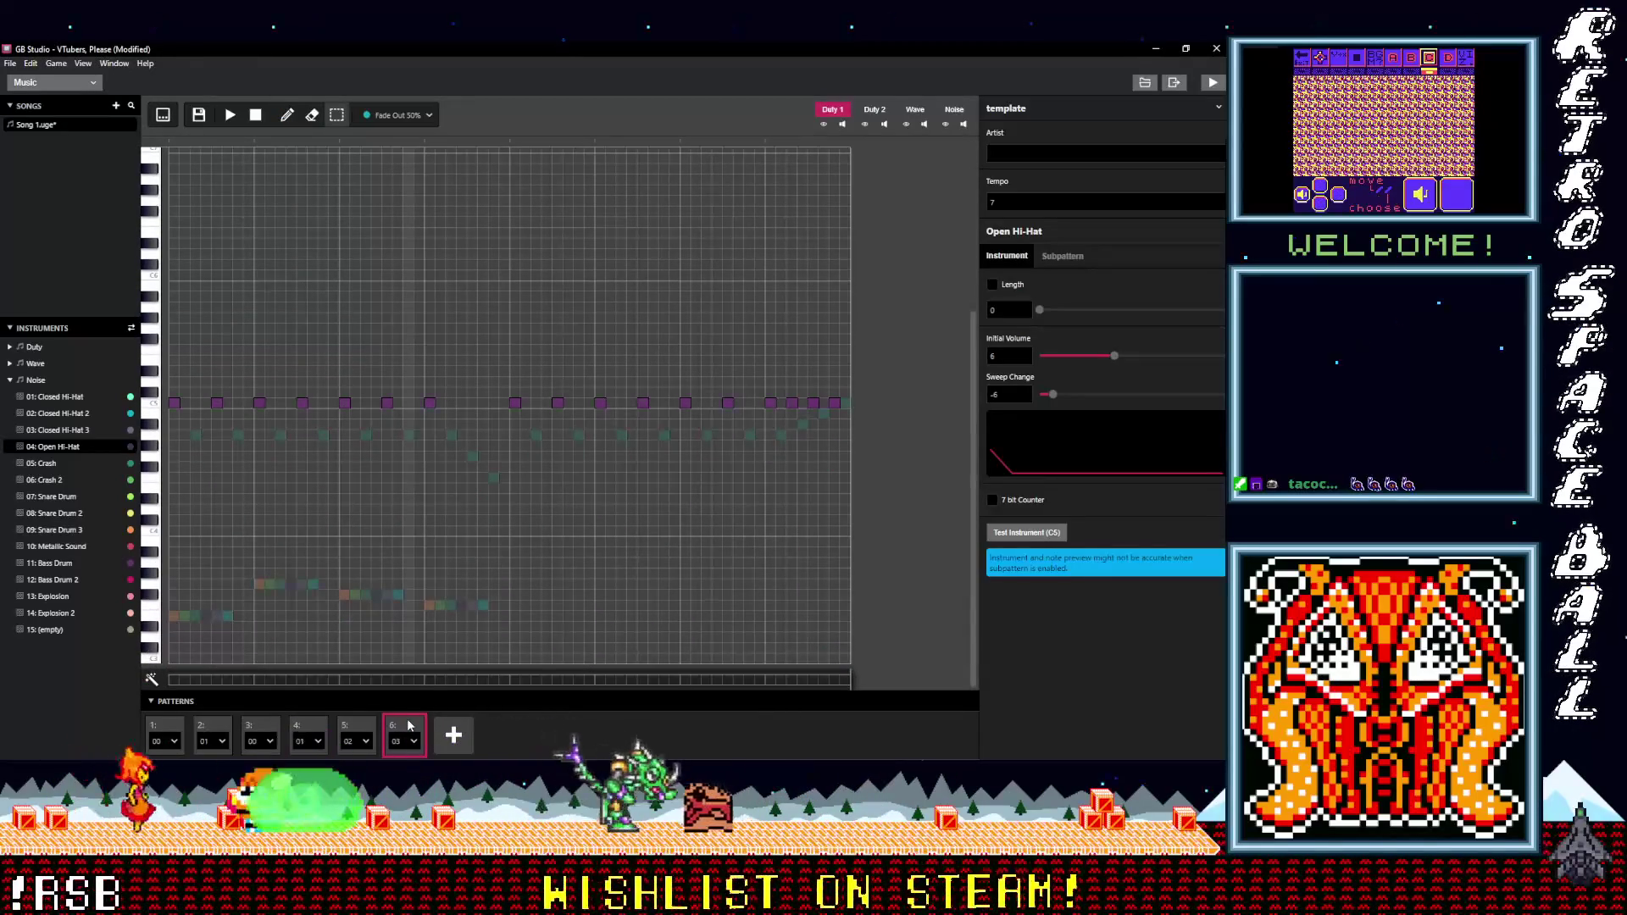
pyautogui.click(429, 603)
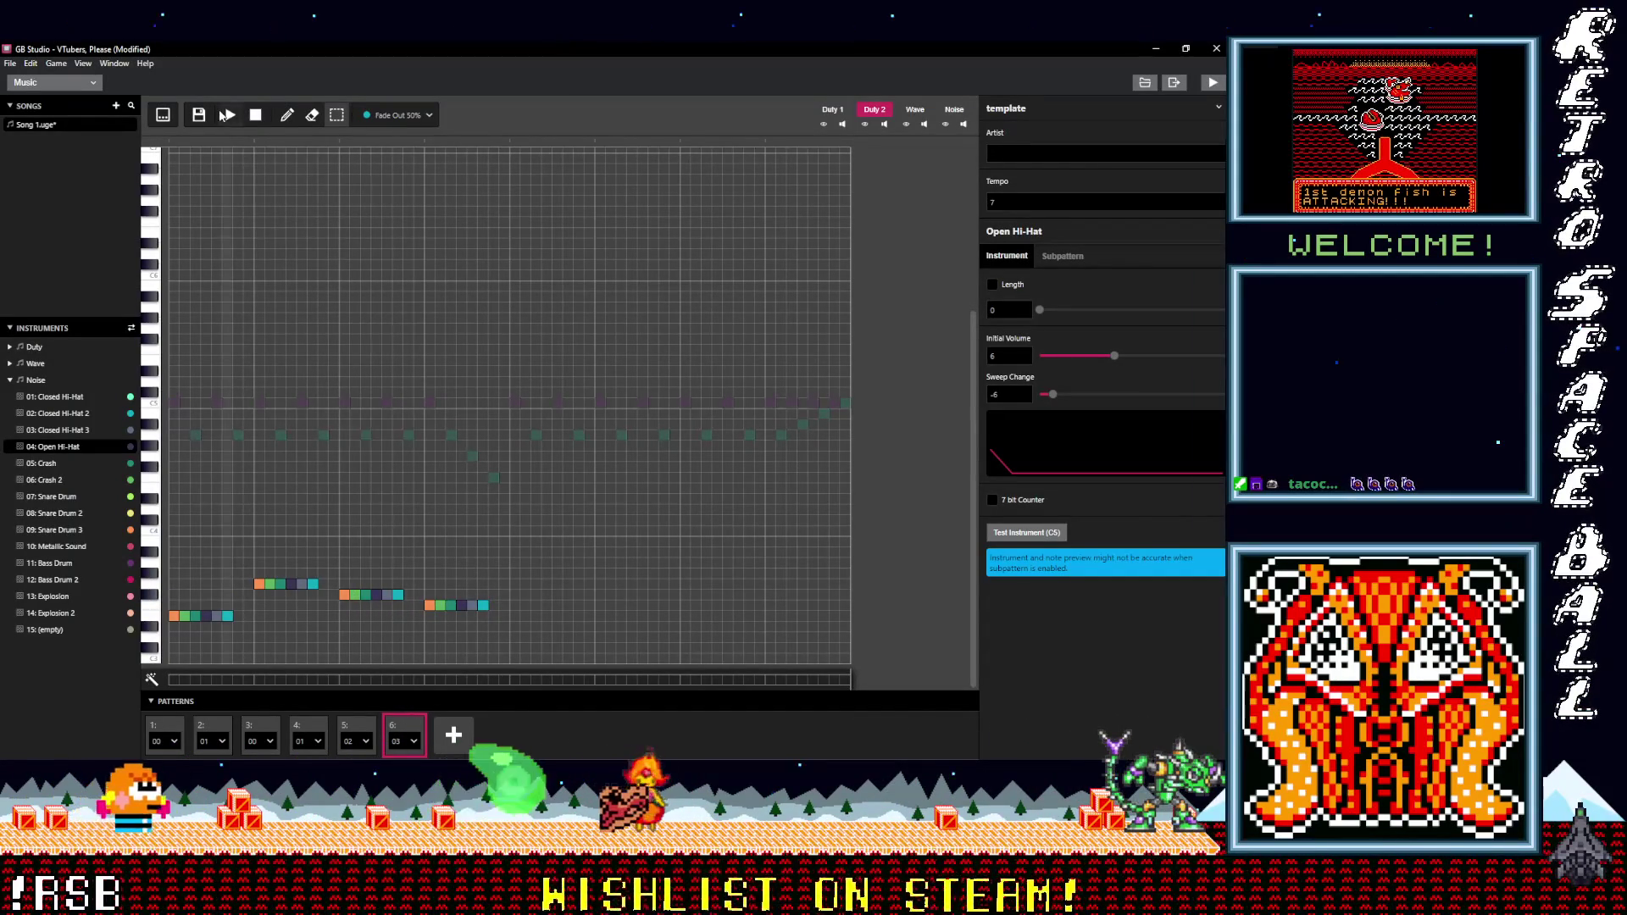
pyautogui.moveTo(392, 603)
pyautogui.mouseDown()
pyautogui.moveTo(394, 582)
pyautogui.moveTo(342, 577)
pyautogui.moveTo(346, 605)
pyautogui.moveTo(491, 611)
pyautogui.moveTo(440, 594)
pyautogui.mouseUp()
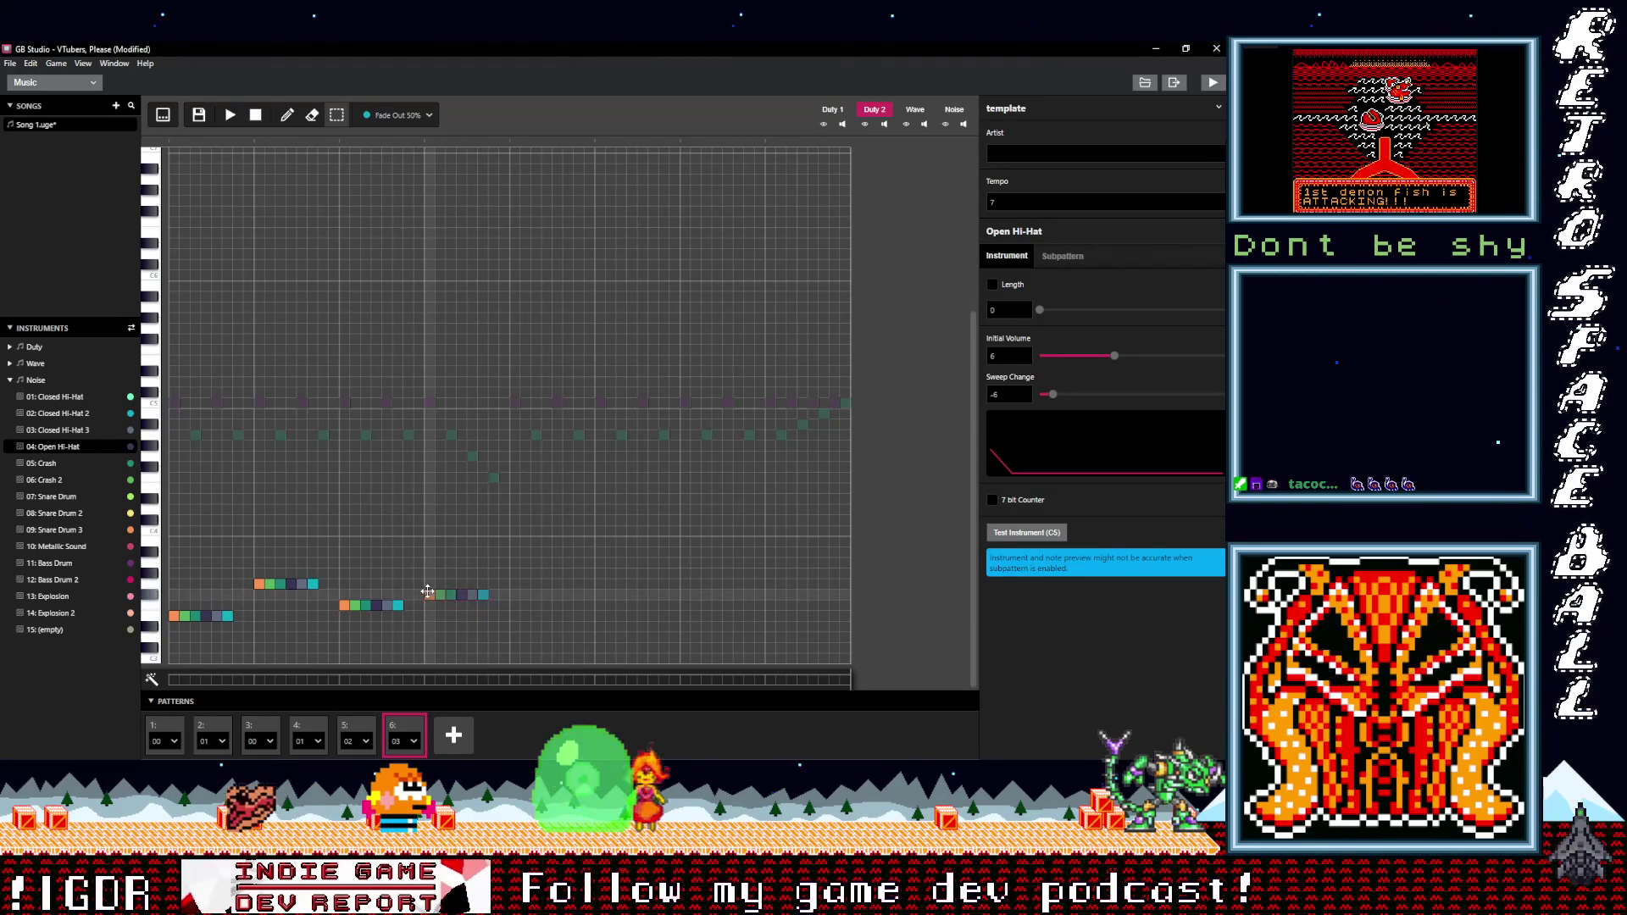
pyautogui.click(229, 116)
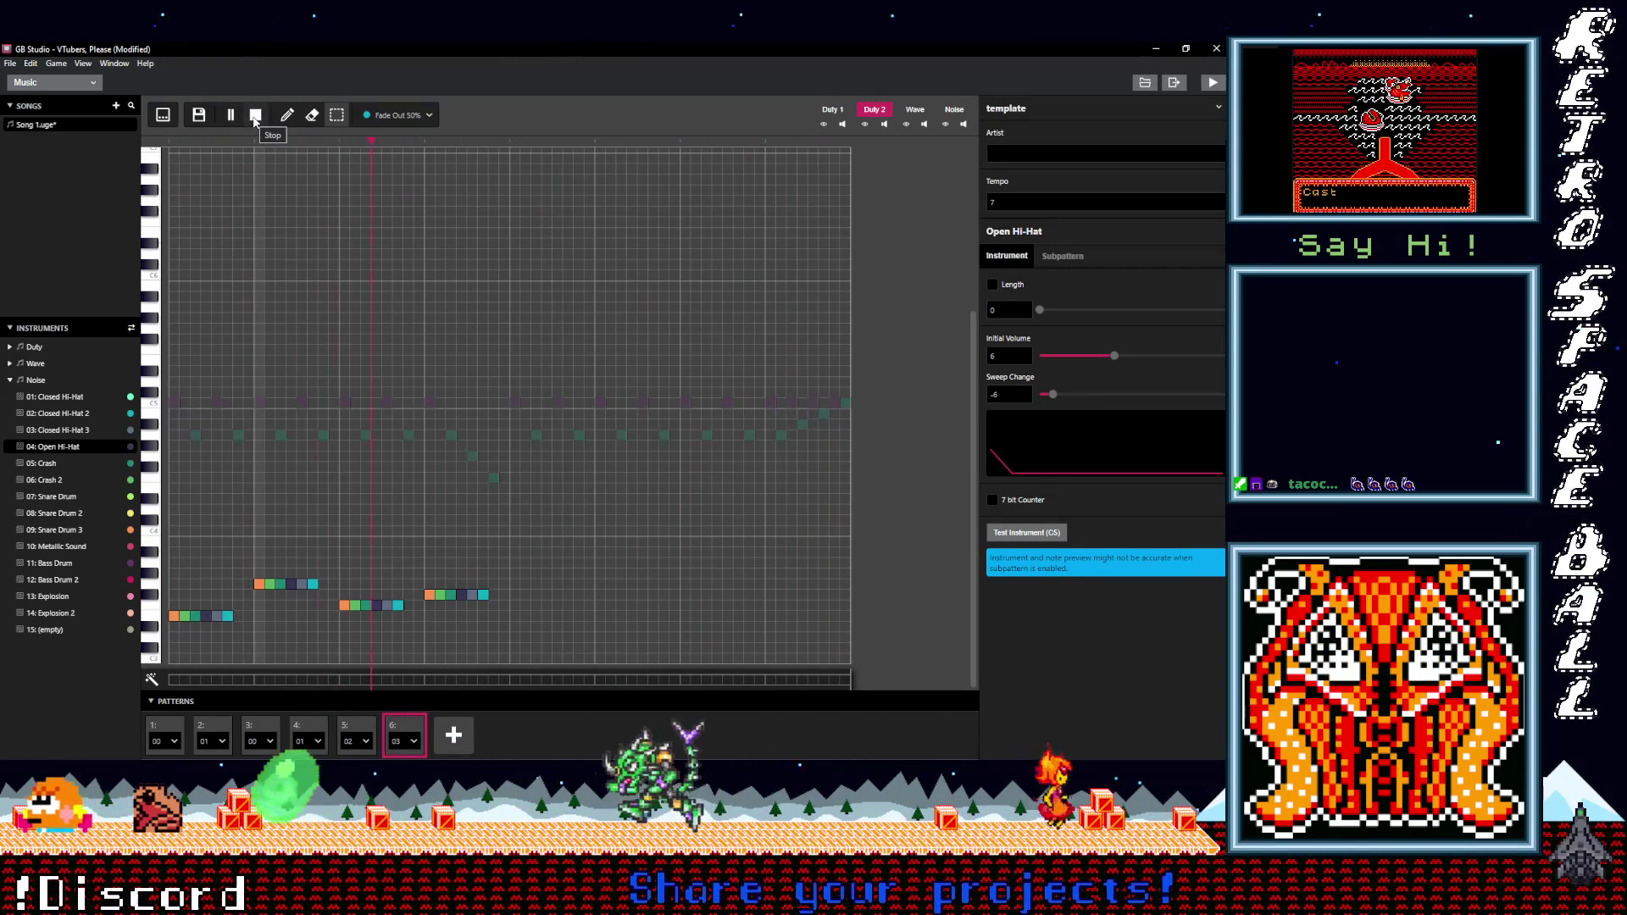
# - Stop playback and raise pattern 6's last note run several pitch rows
pyautogui.click(254, 122)
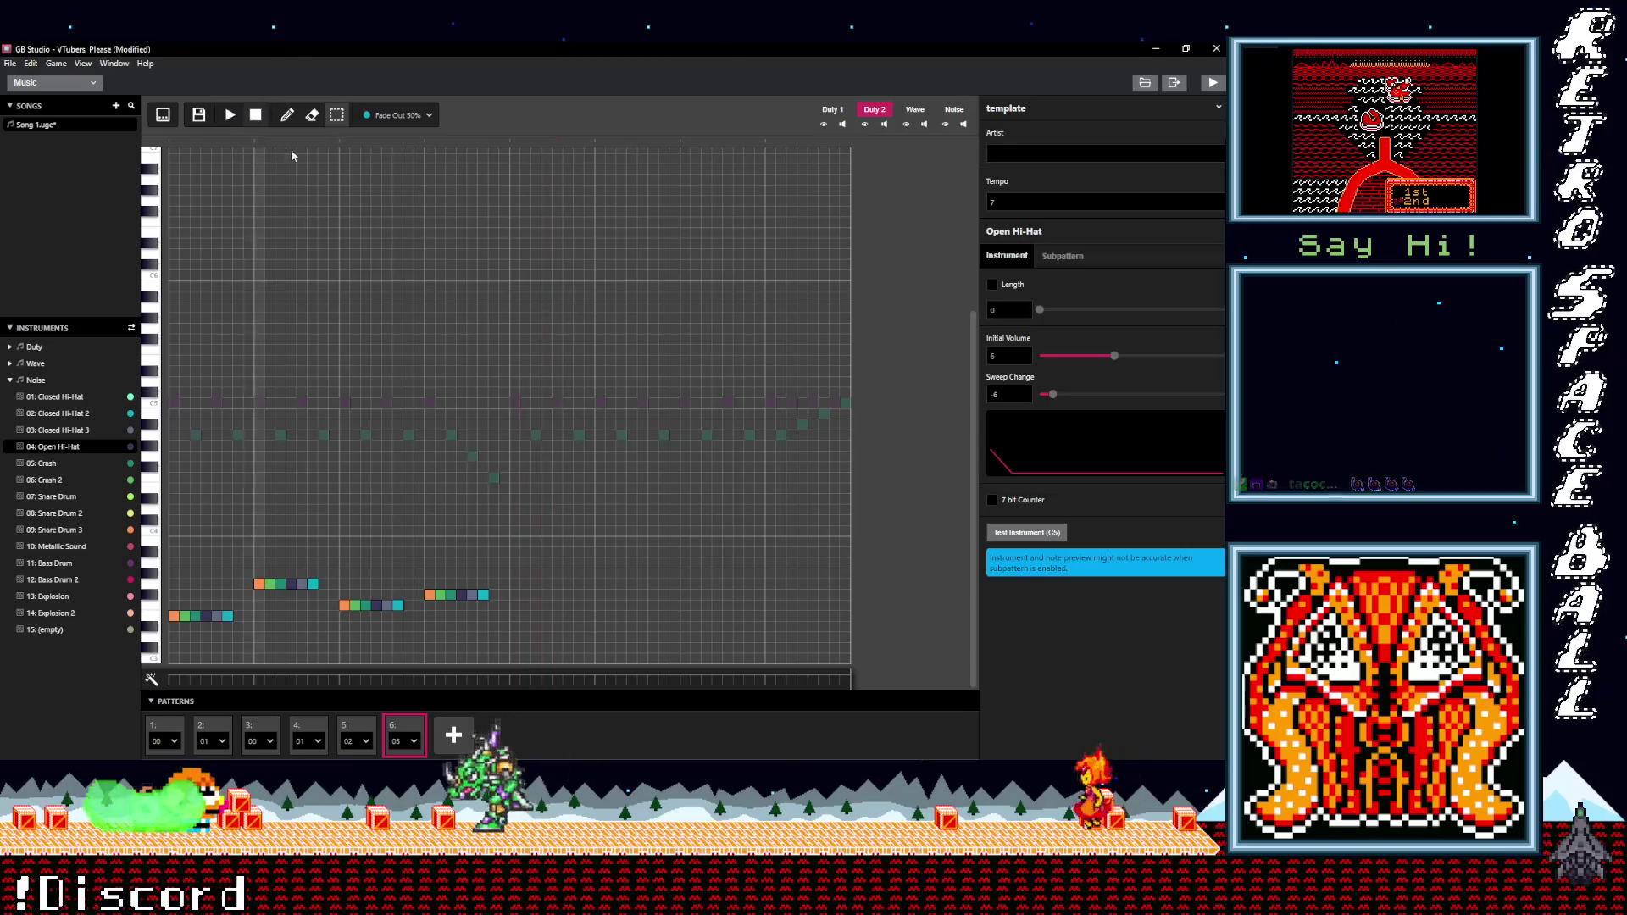
pyautogui.moveTo(500, 621)
pyautogui.mouseDown()
pyautogui.moveTo(427, 585)
pyautogui.moveTo(428, 556)
pyautogui.mouseUp()
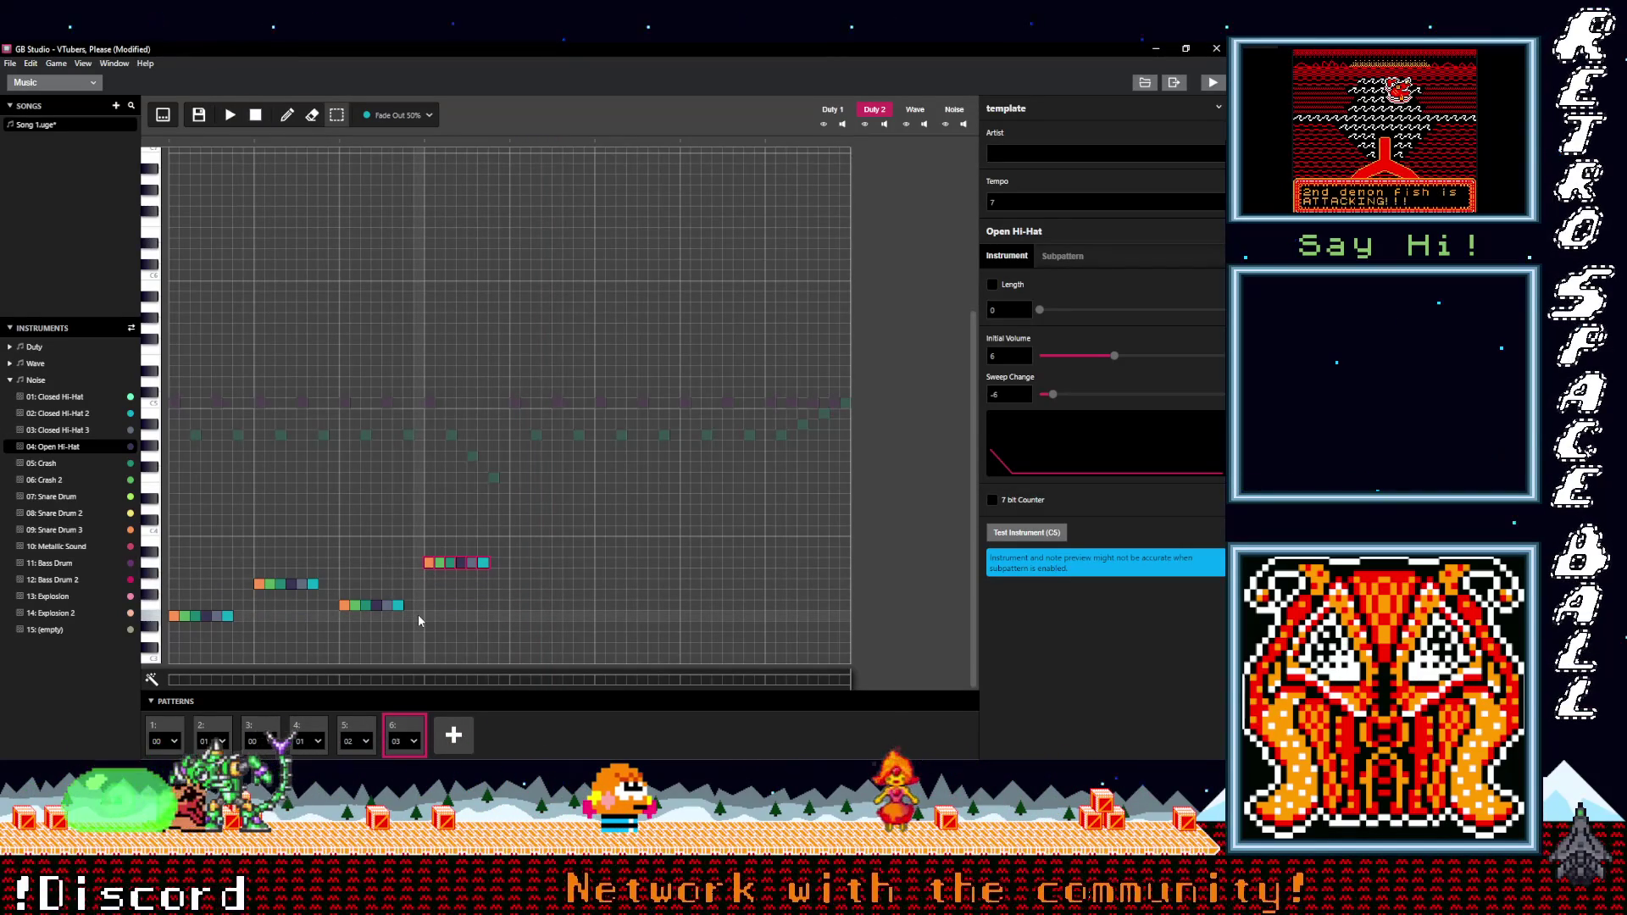
pyautogui.moveTo(344, 605); pyautogui.dragTo(345, 575)
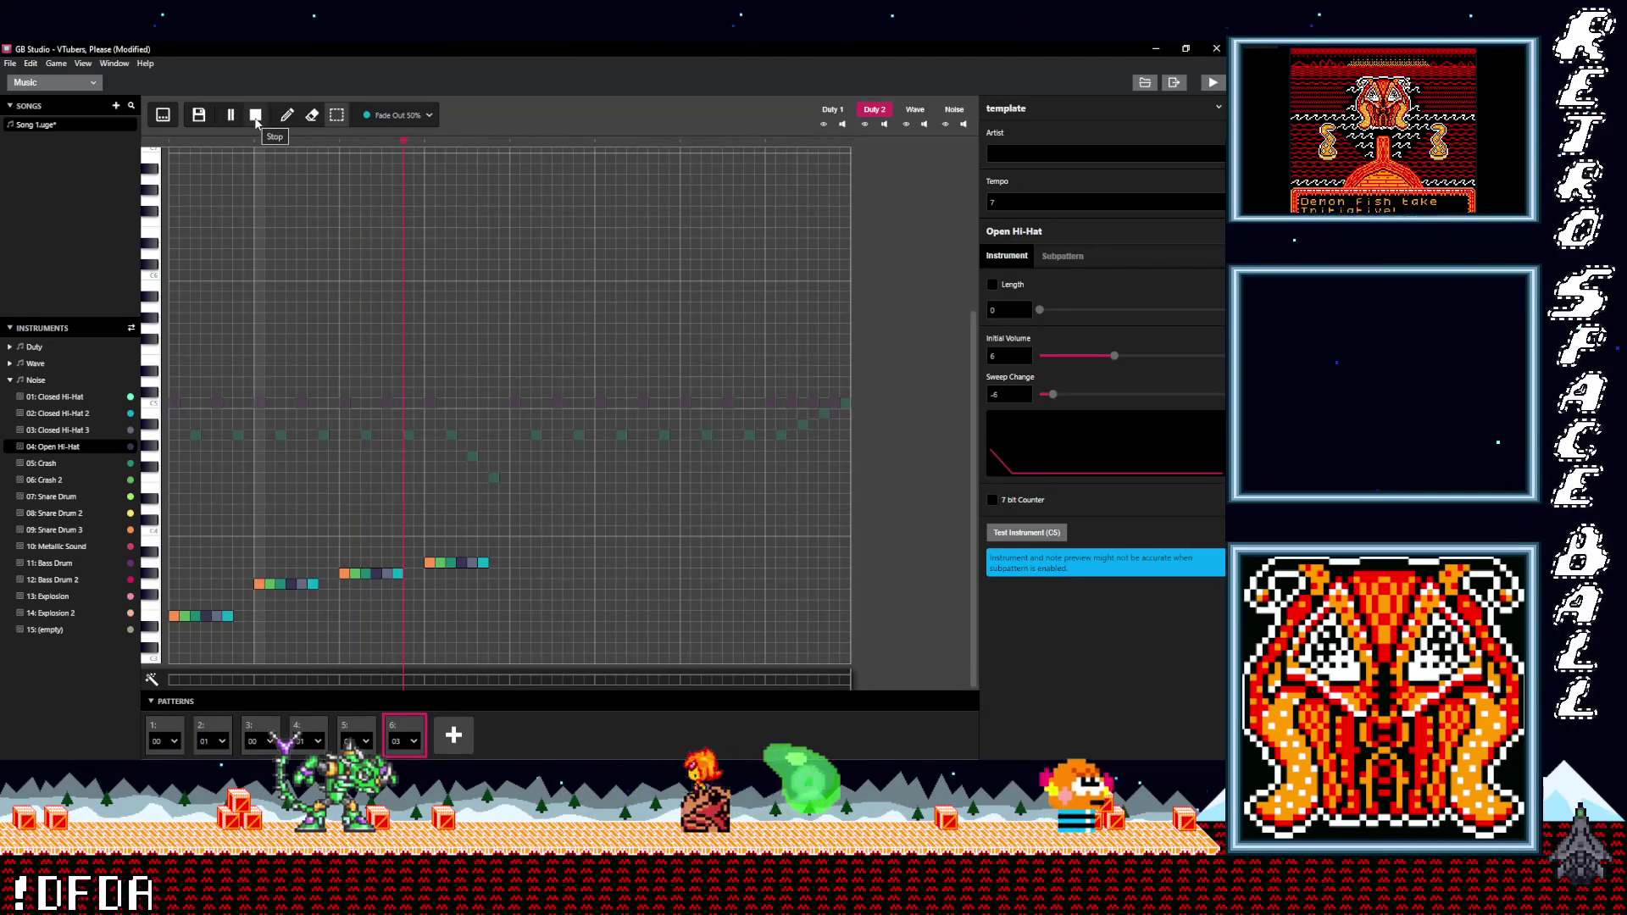
# - Raise the two rightmost runs one pitch, lift the fourth run once more, and play
pyautogui.moveTo(507, 608)
pyautogui.mouseDown()
pyautogui.moveTo(322, 506)
pyautogui.moveTo(339, 508)
pyautogui.mouseUp()
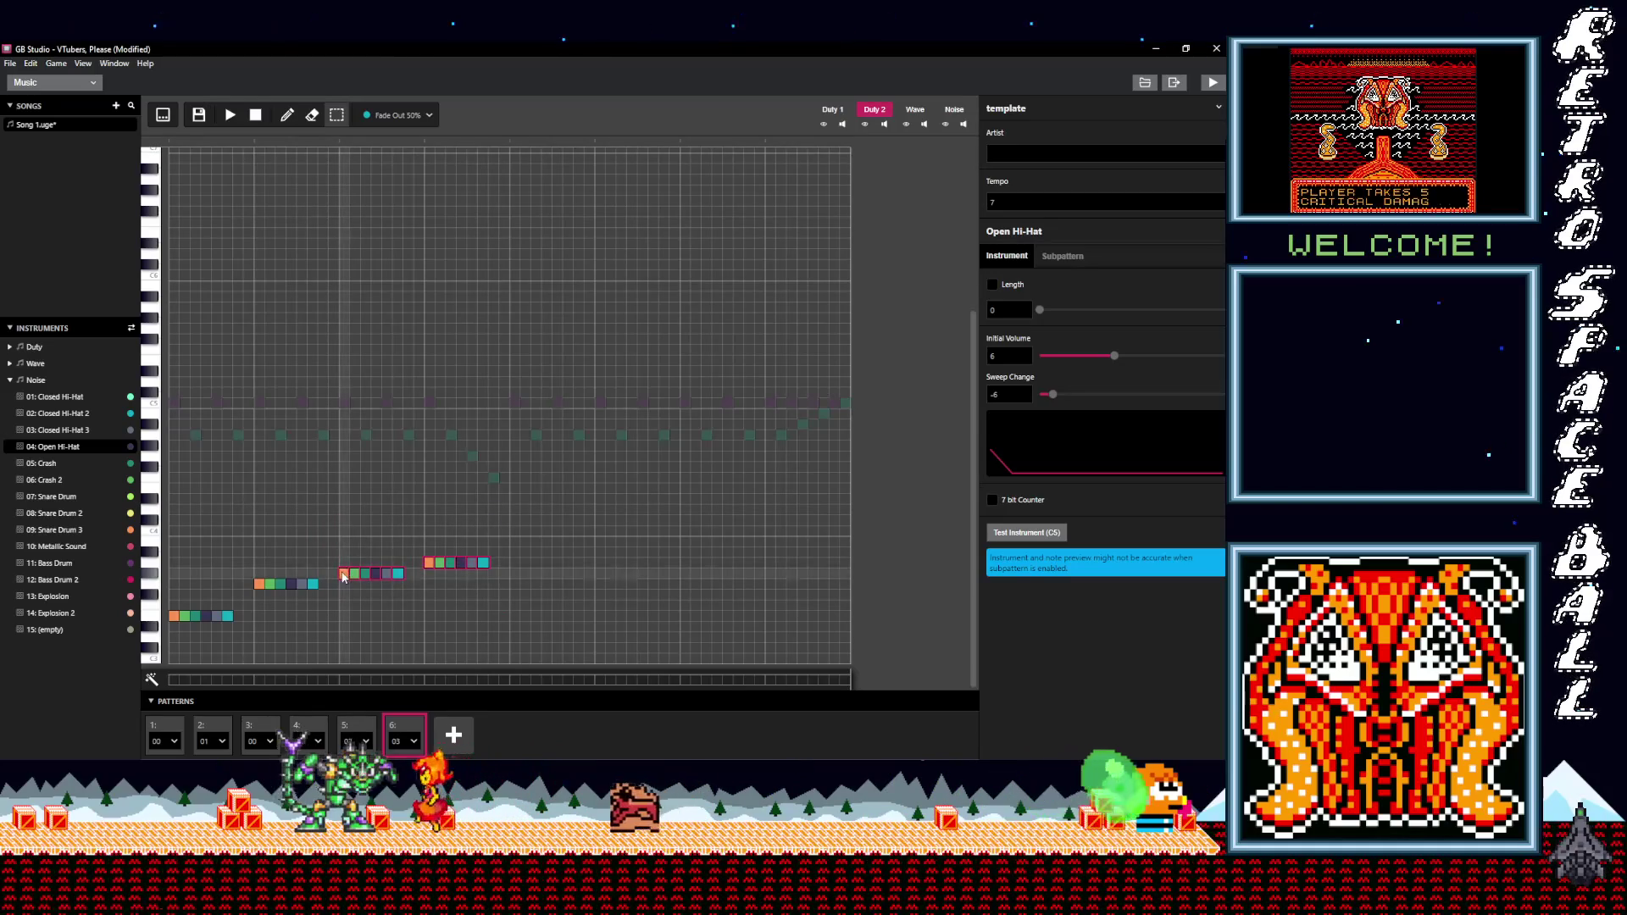
pyautogui.moveTo(350, 568); pyautogui.dragTo(350, 557)
pyautogui.click(429, 553)
pyautogui.moveTo(431, 548); pyautogui.dragTo(431, 537)
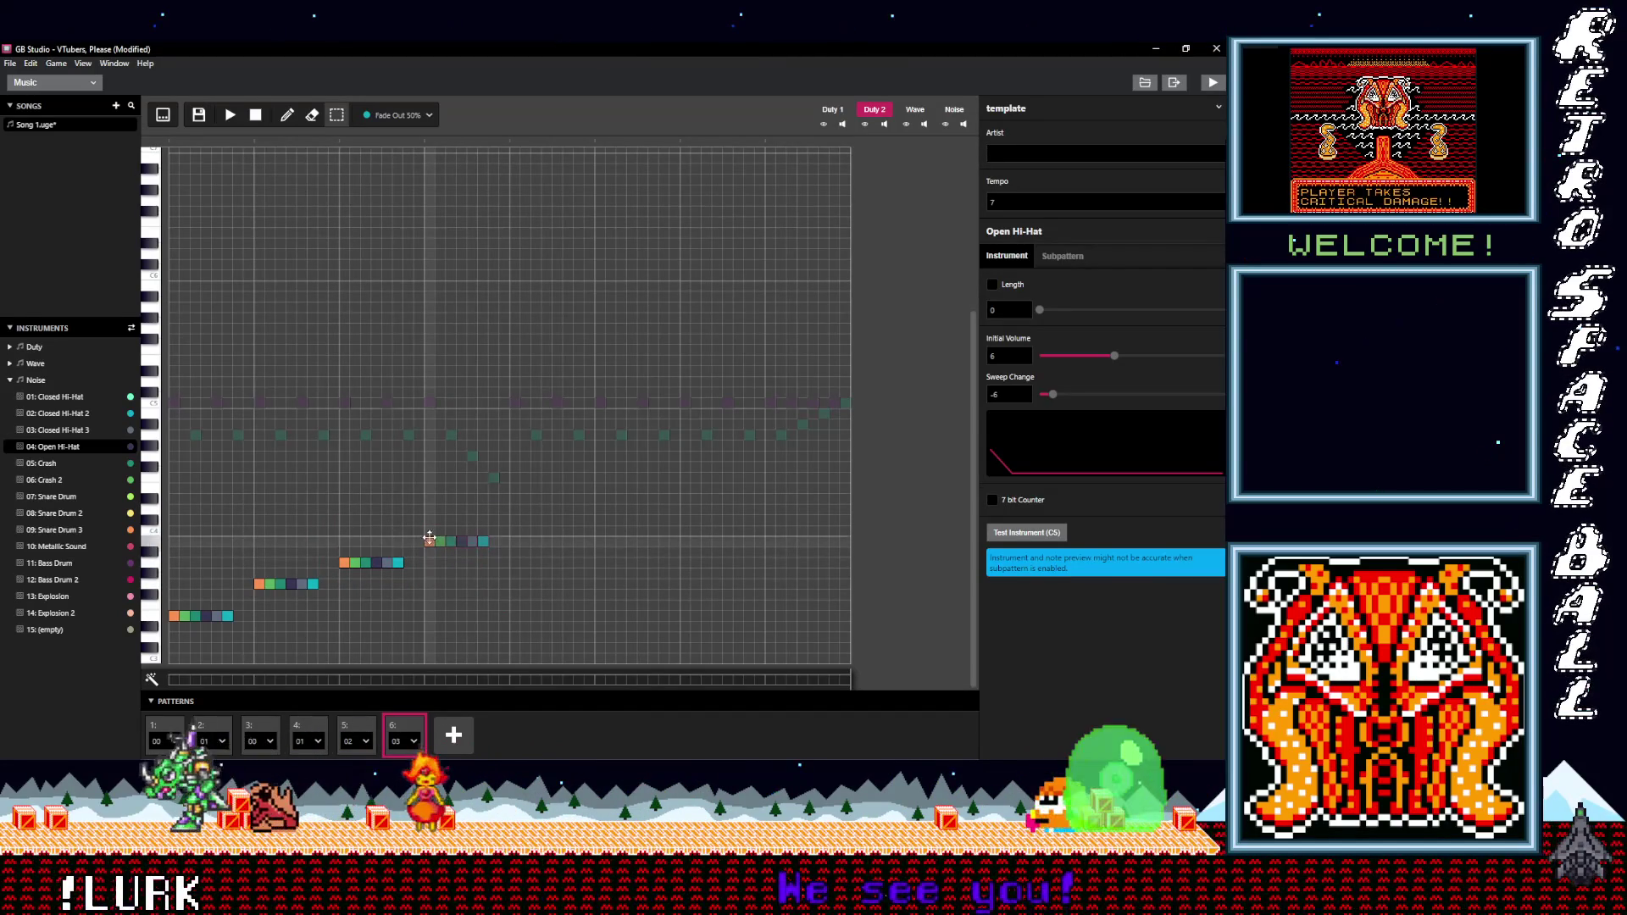
pyautogui.click(232, 115)
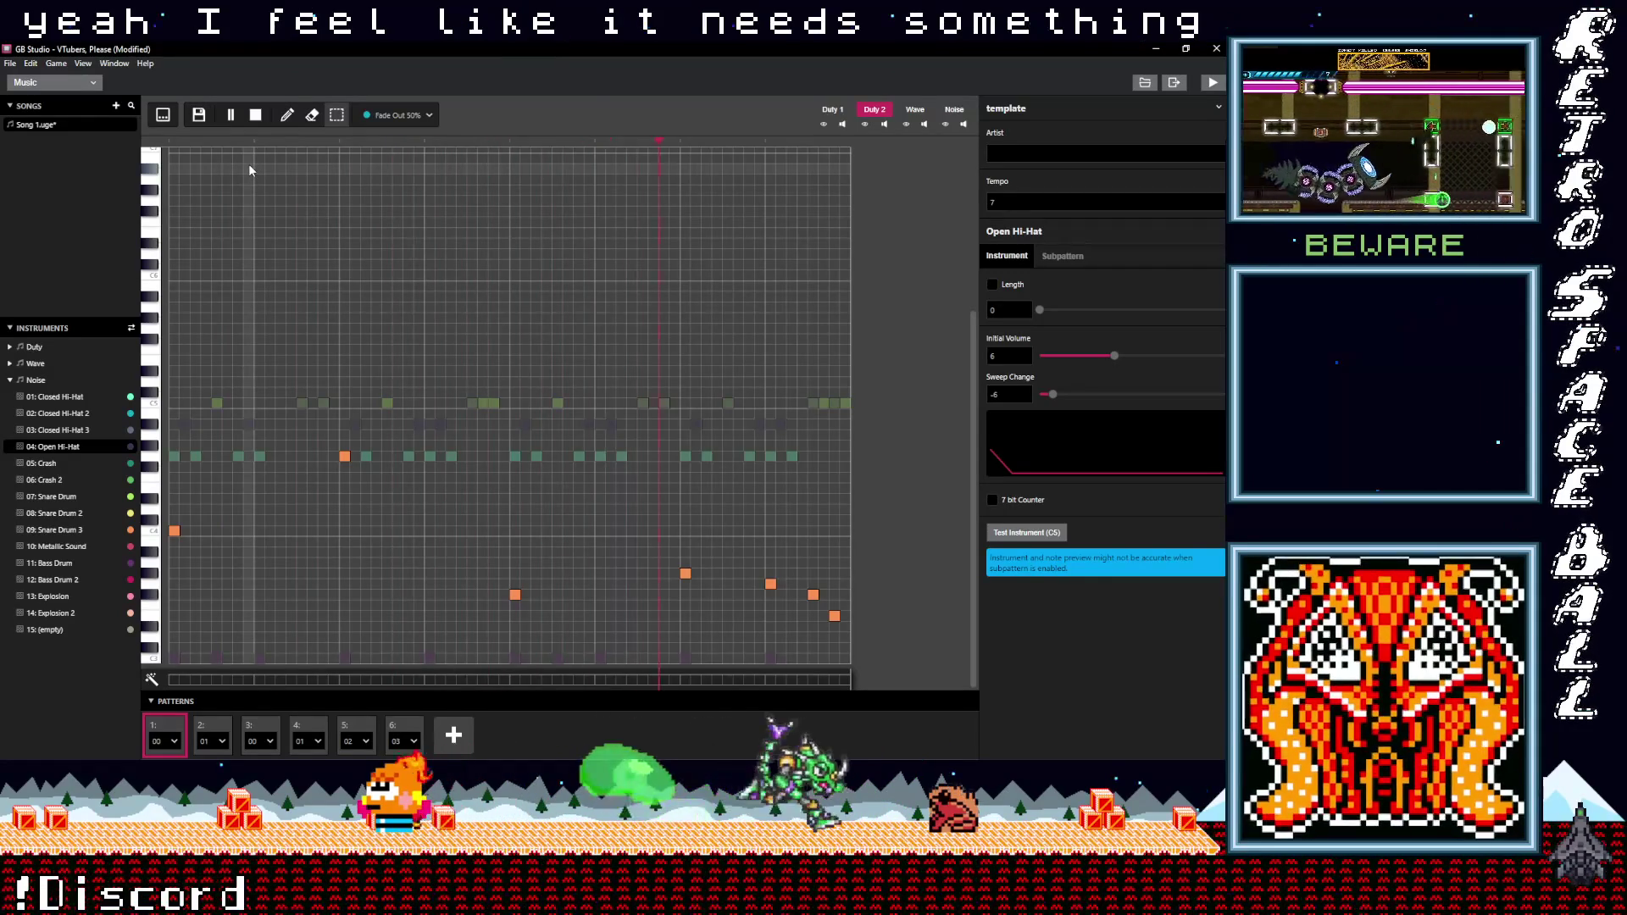
# - Stop playback and return pattern 5 to the editor
pyautogui.press('space')
pyautogui.click(348, 727)
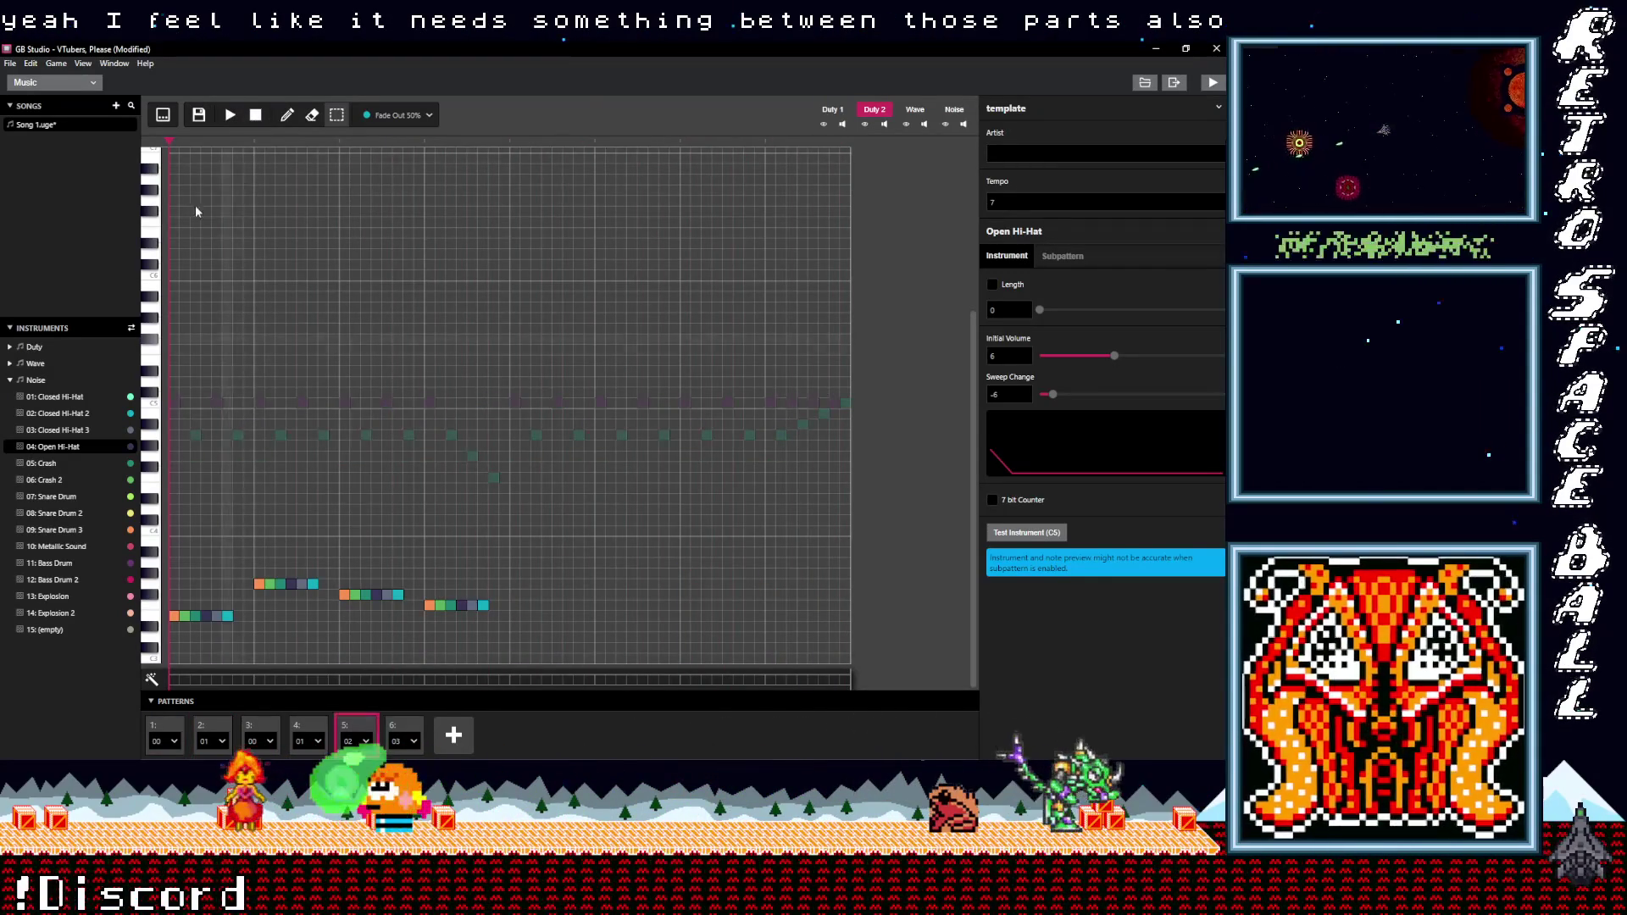
# - Play and stop the song, then pick the 75% Pulse Custom Vibrato instrument
pyautogui.click(231, 116)
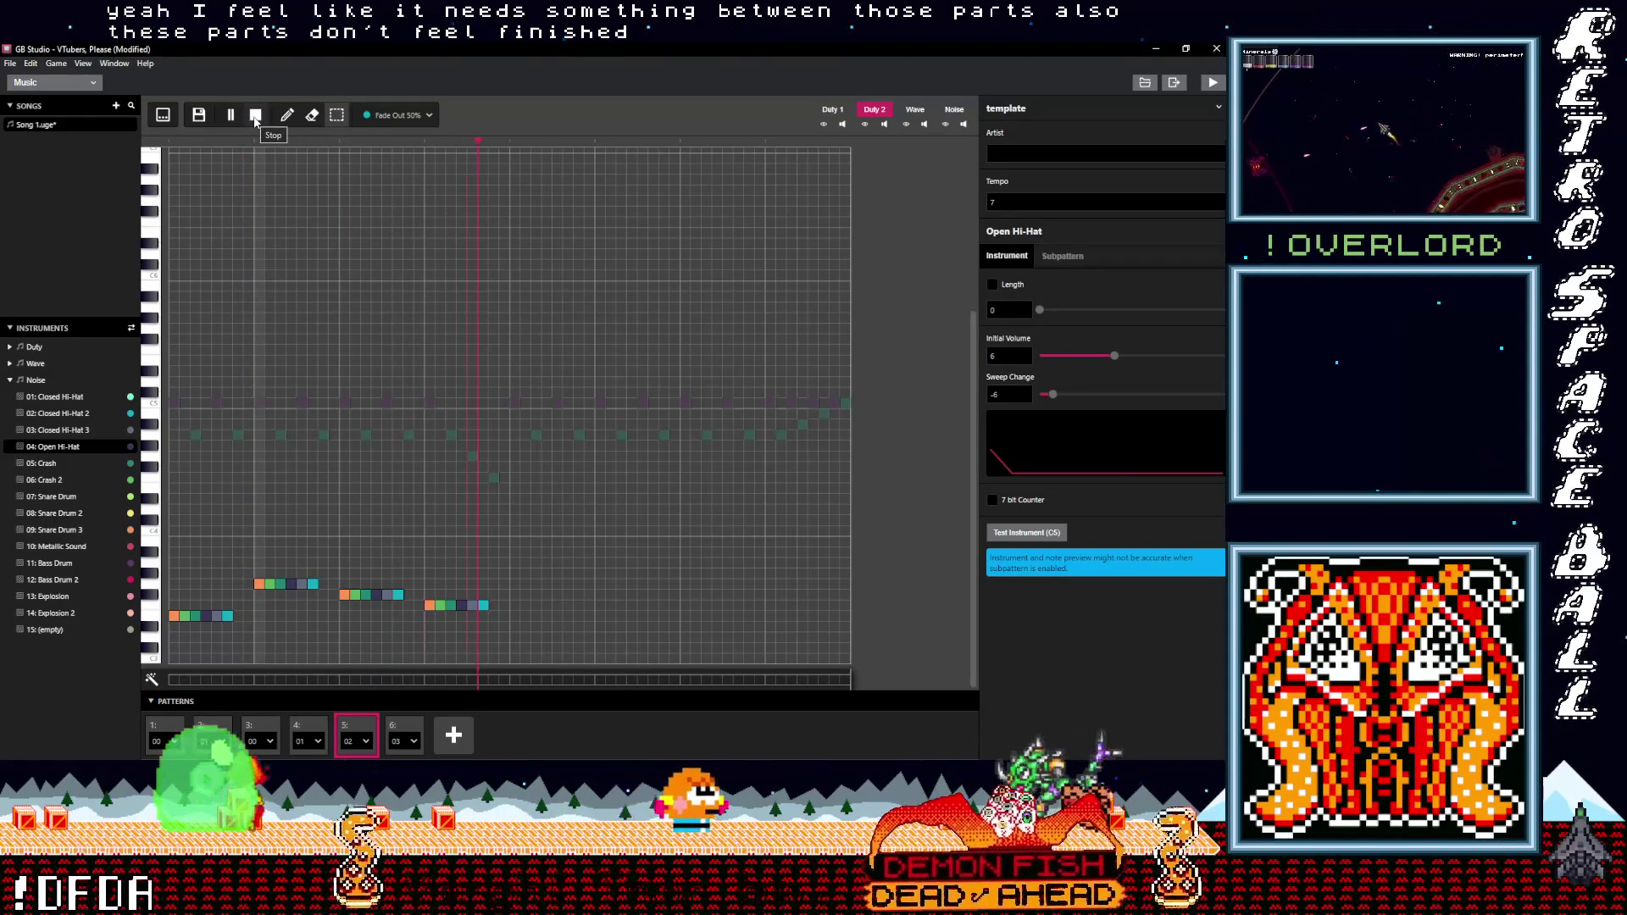
pyautogui.click(255, 115)
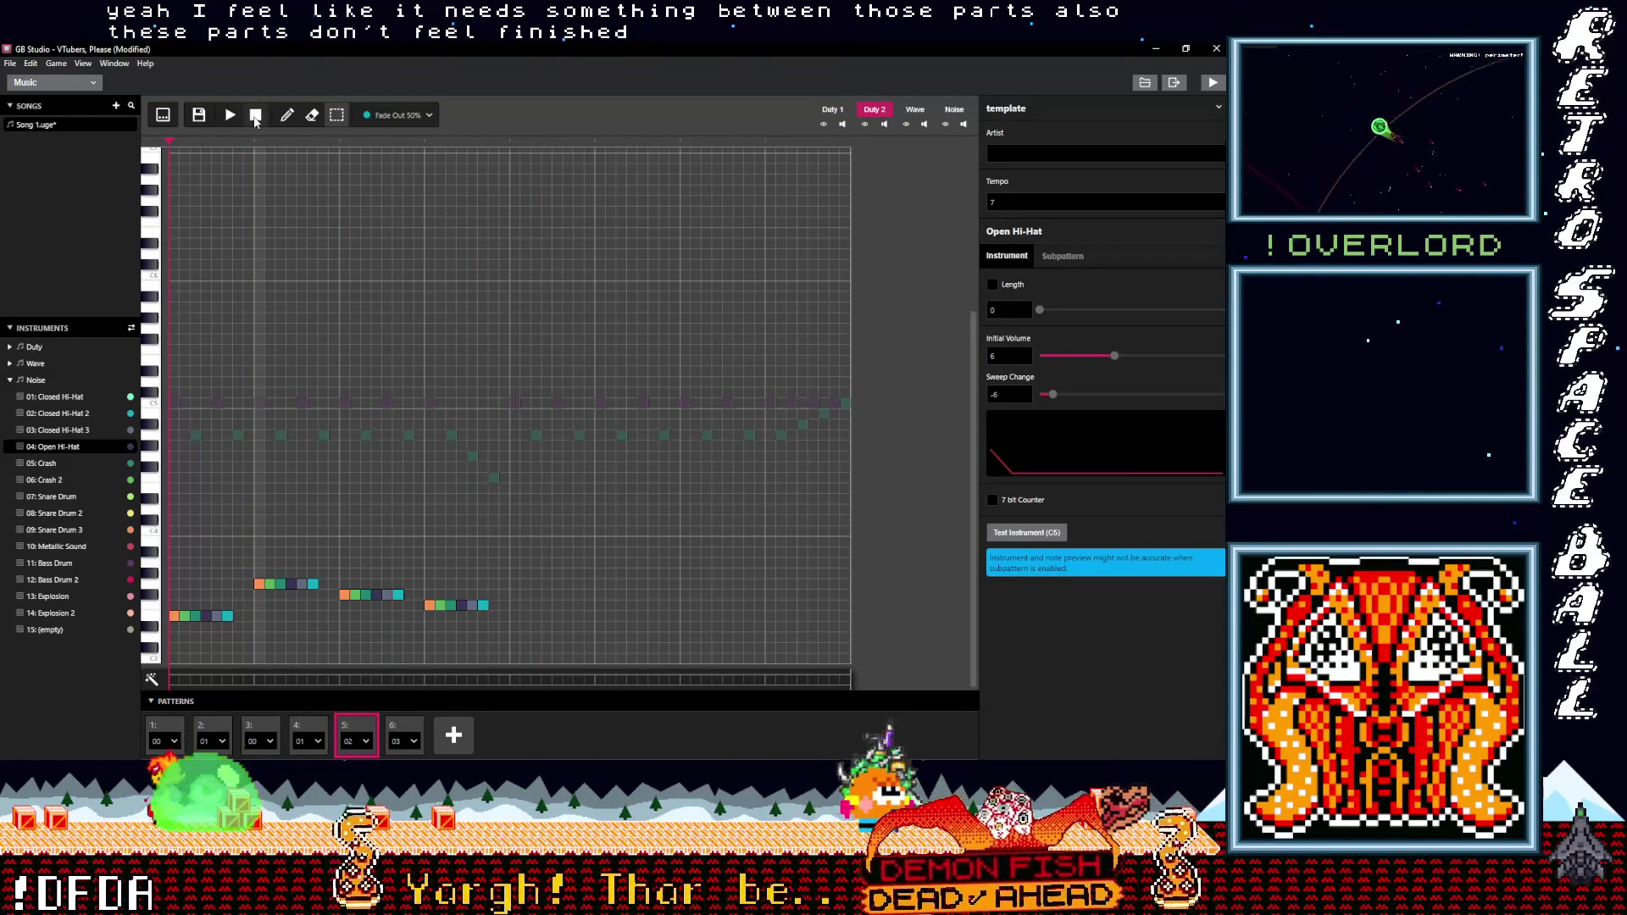
pyautogui.click(412, 116)
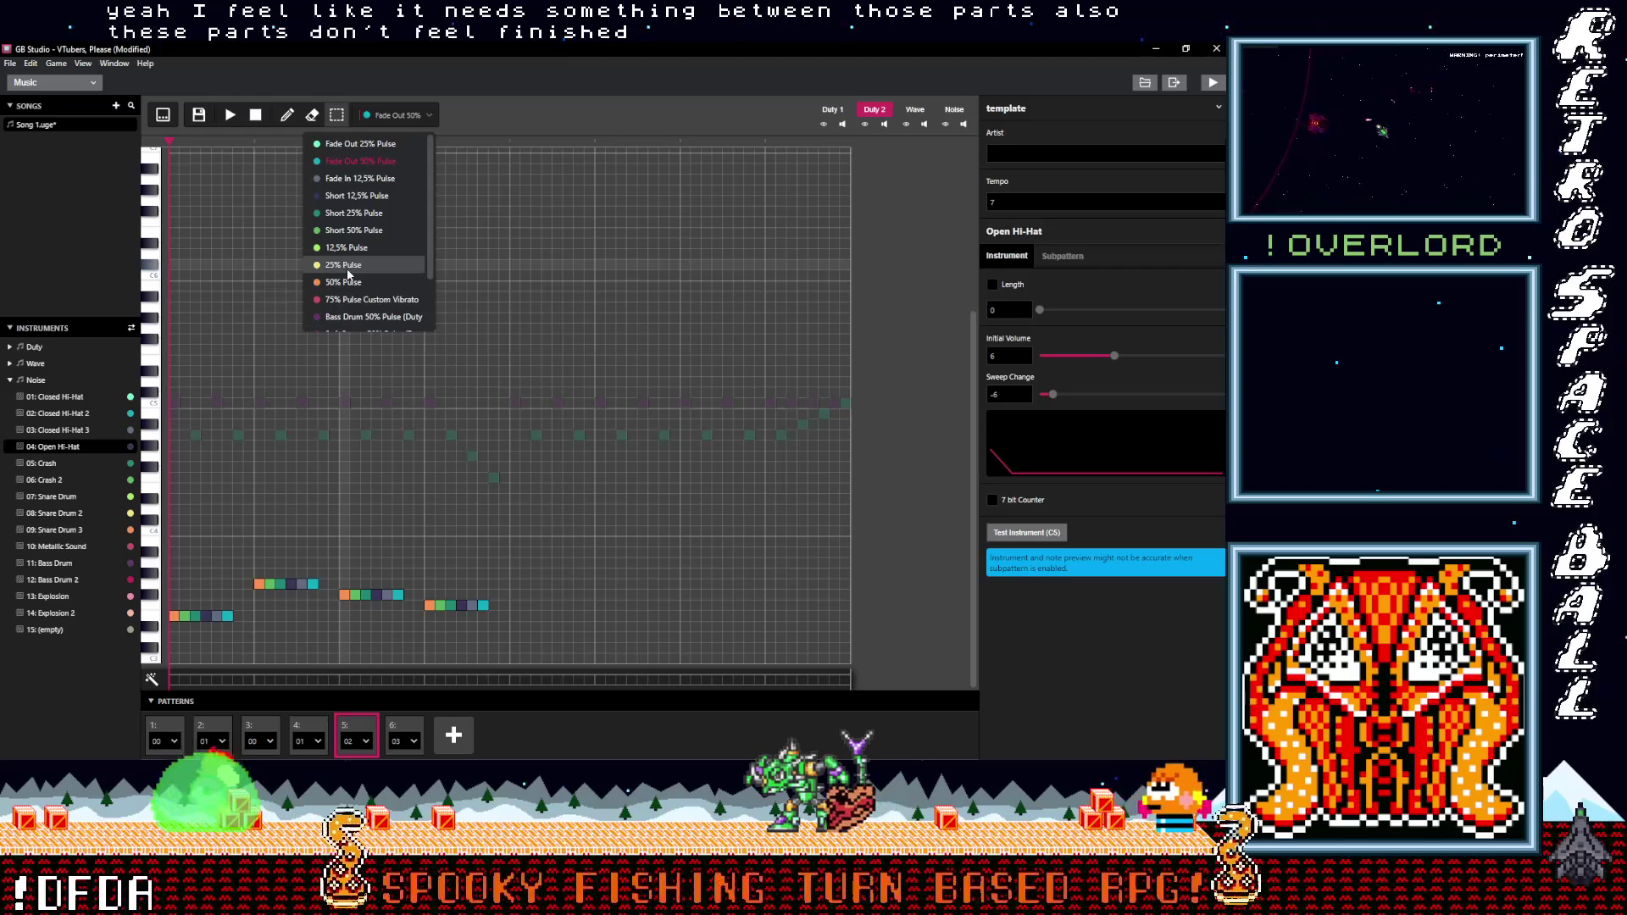
pyautogui.click(364, 300)
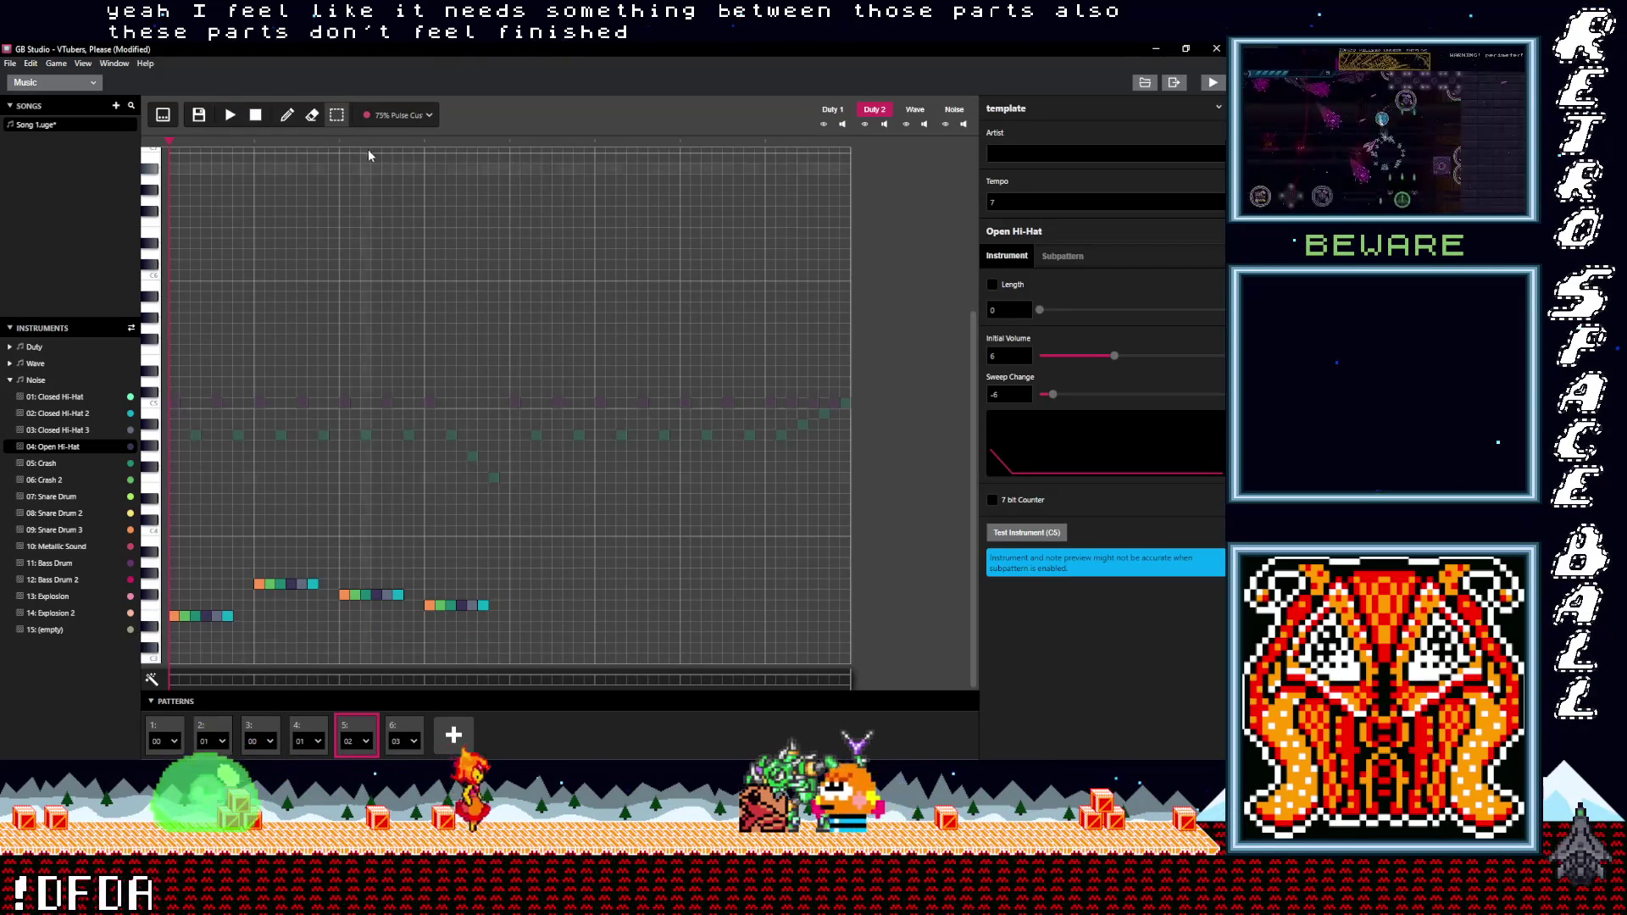
# - Pencil four pink notes after pattern 5's melody and play the song
pyautogui.click(286, 115)
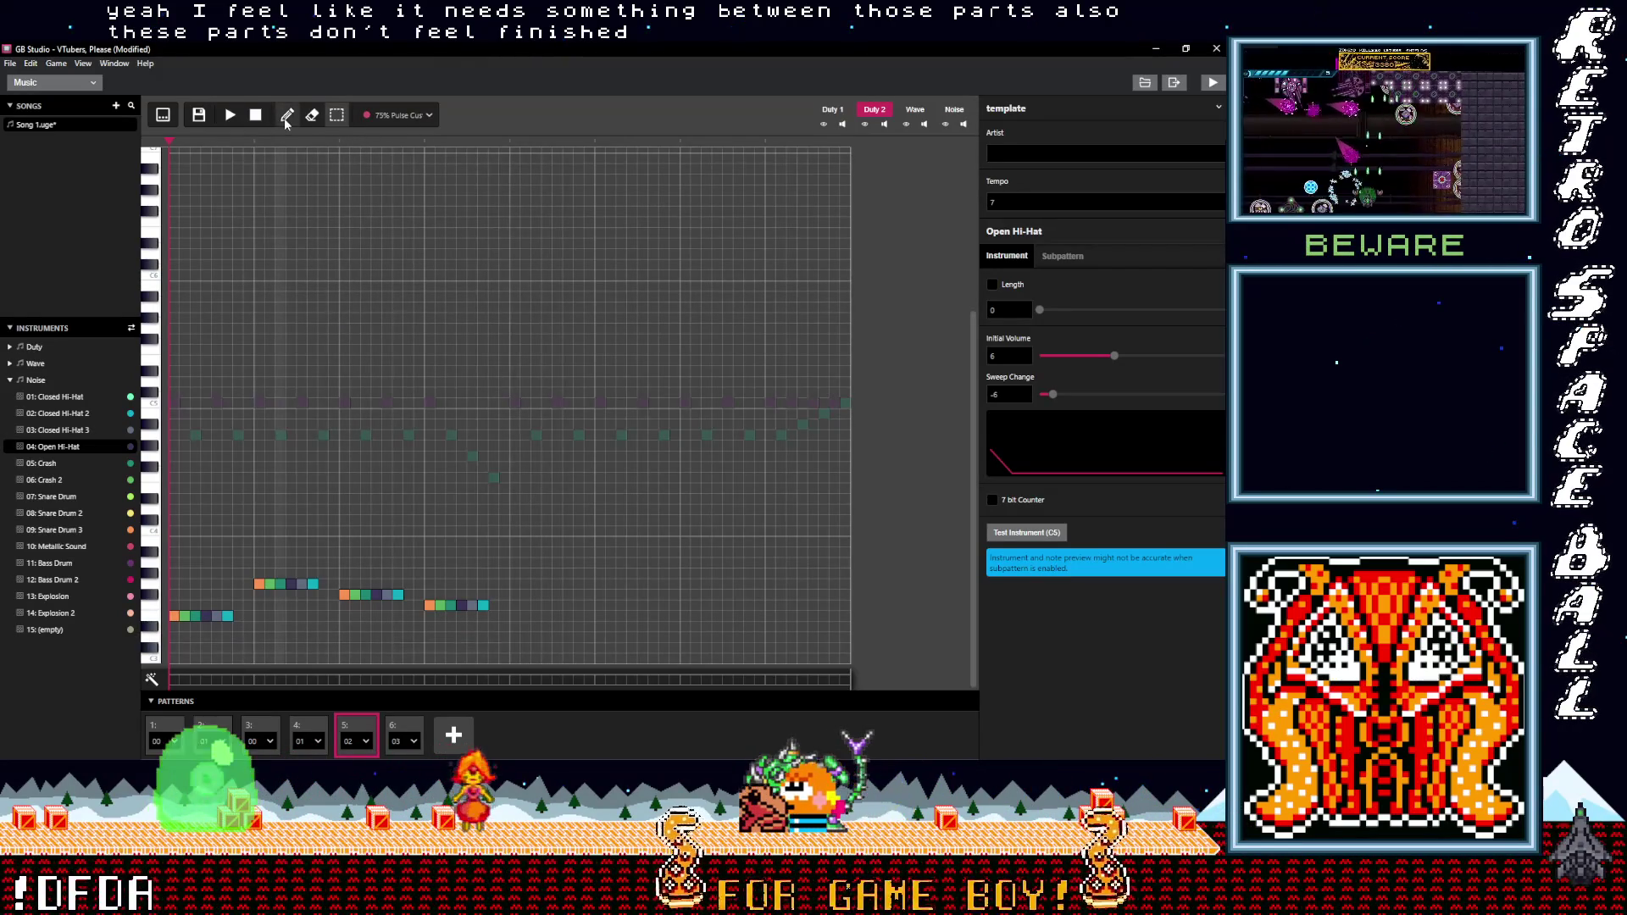
pyautogui.click(514, 616)
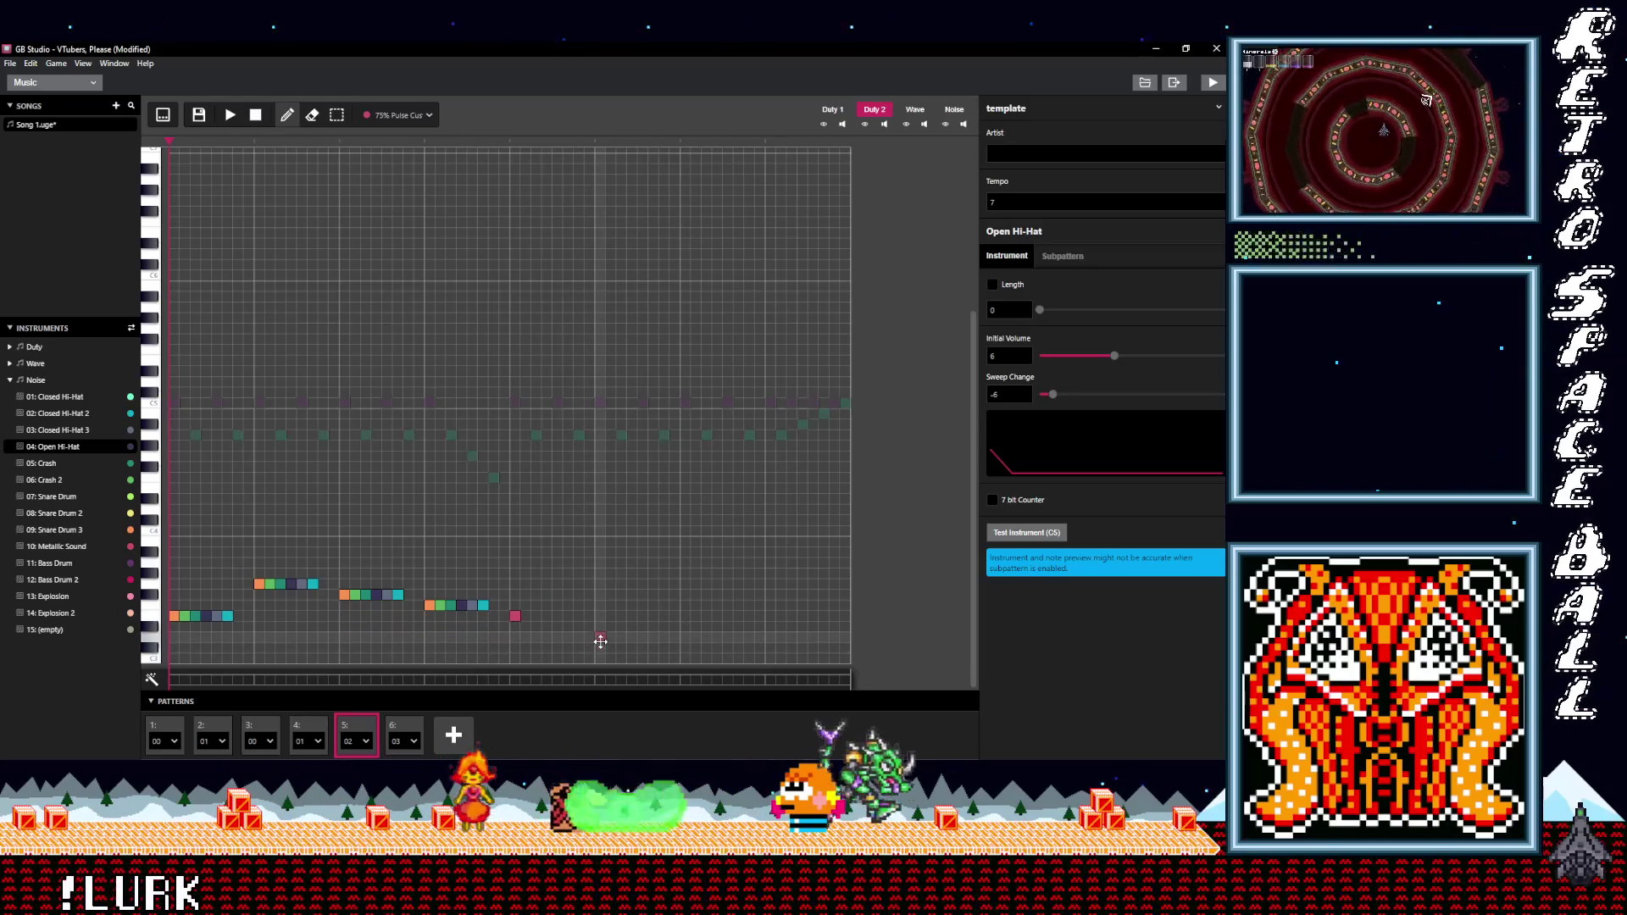
pyautogui.click(600, 659)
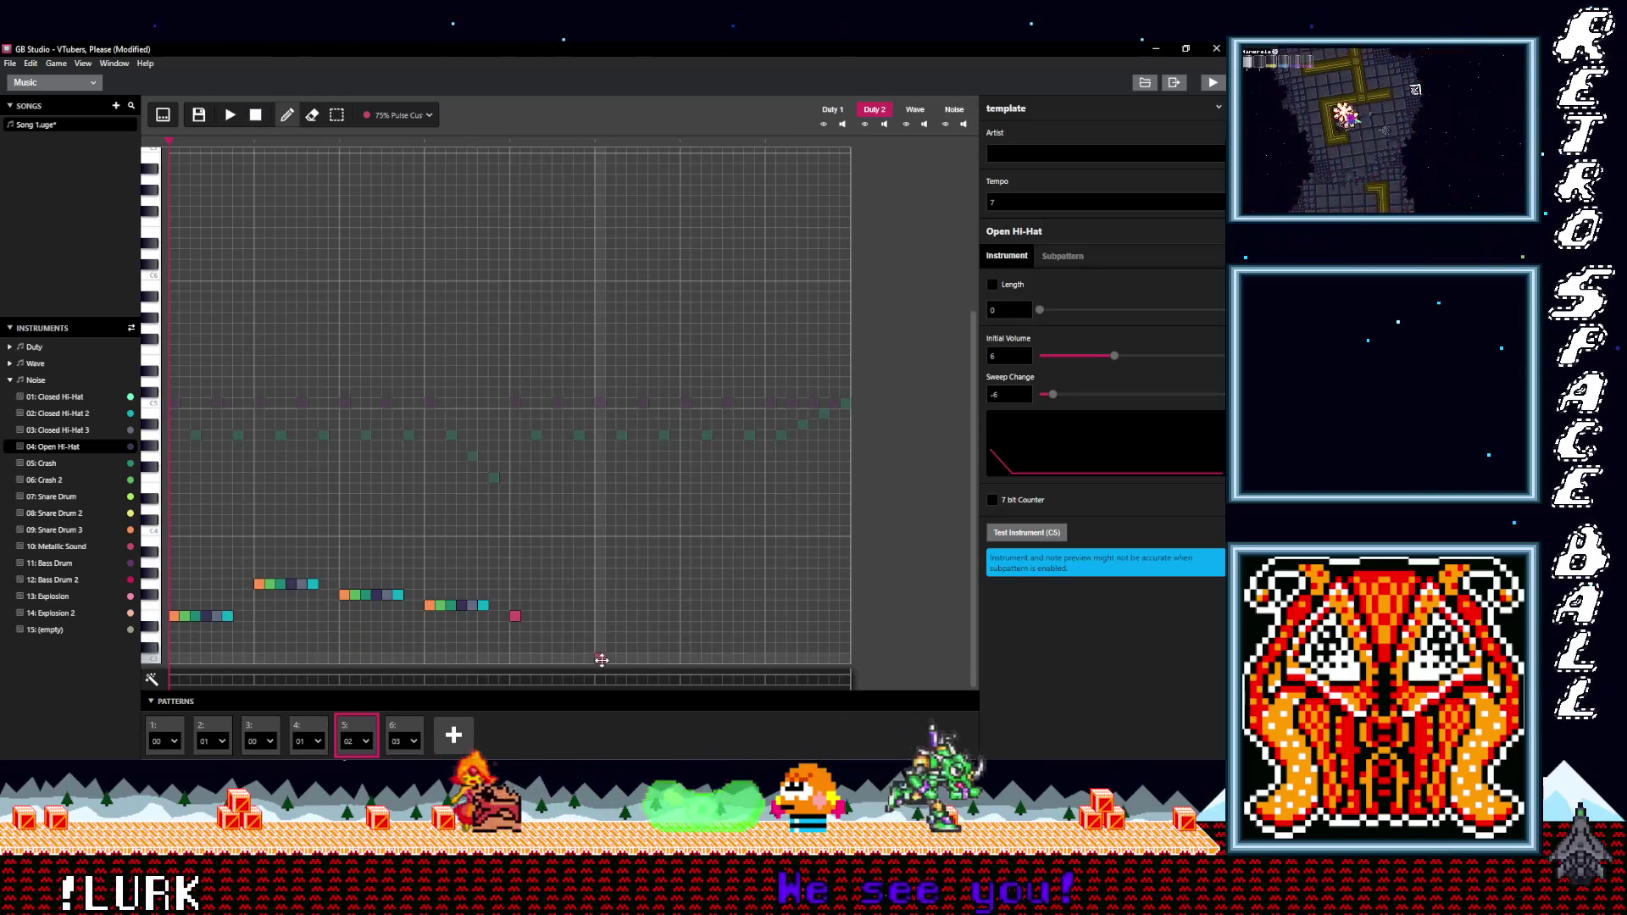
pyautogui.click(685, 636)
pyautogui.click(770, 649)
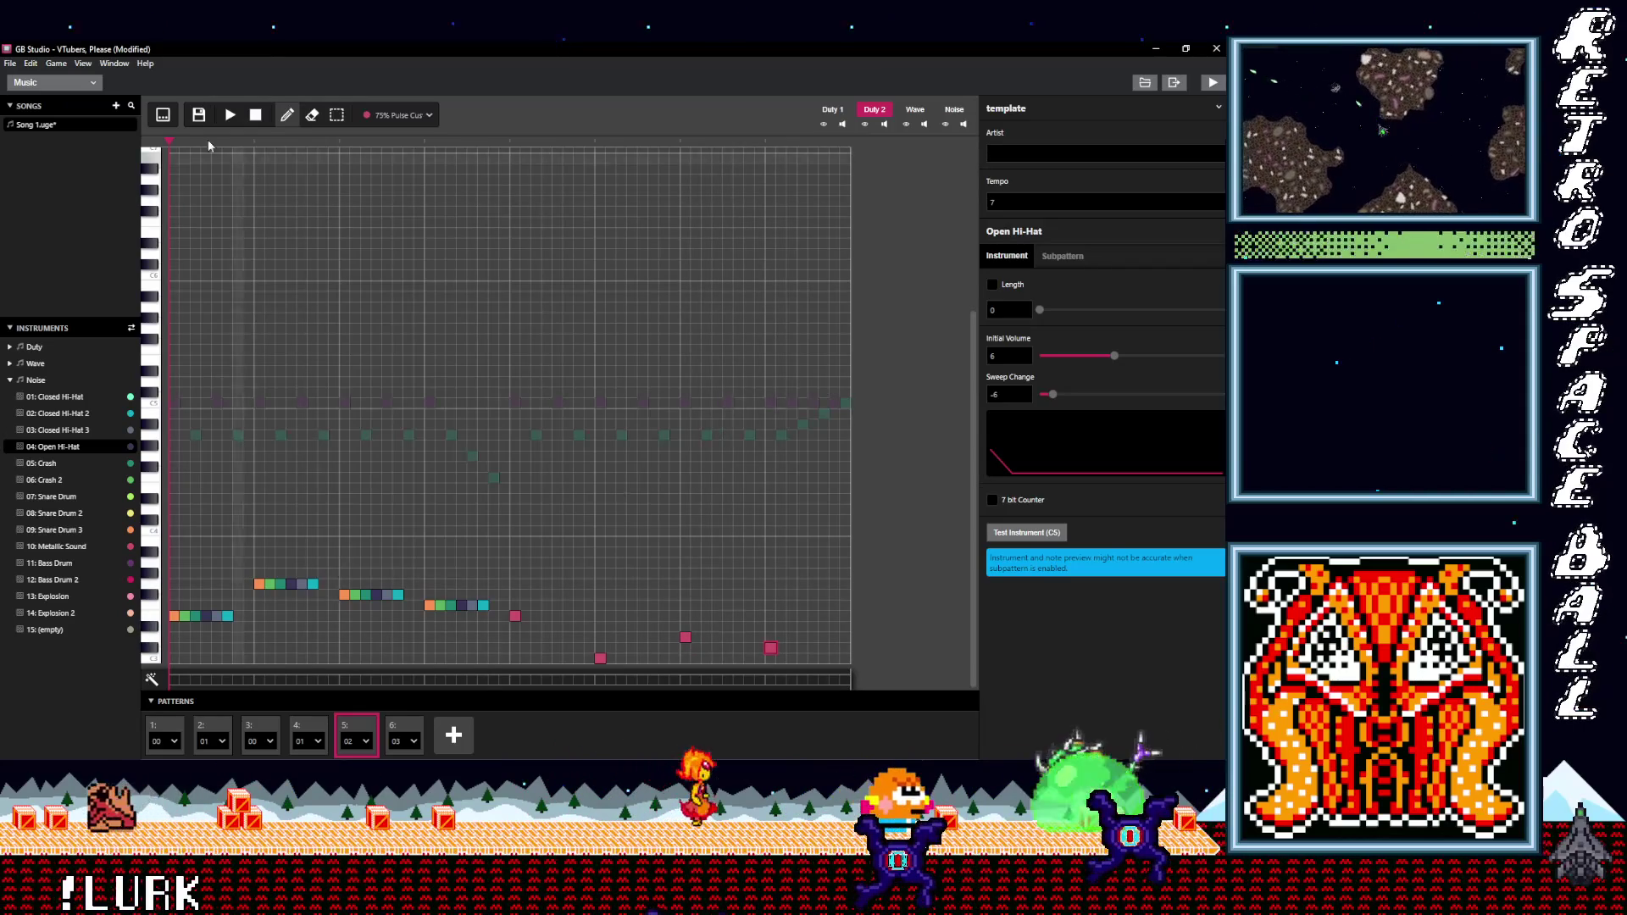
pyautogui.click(230, 117)
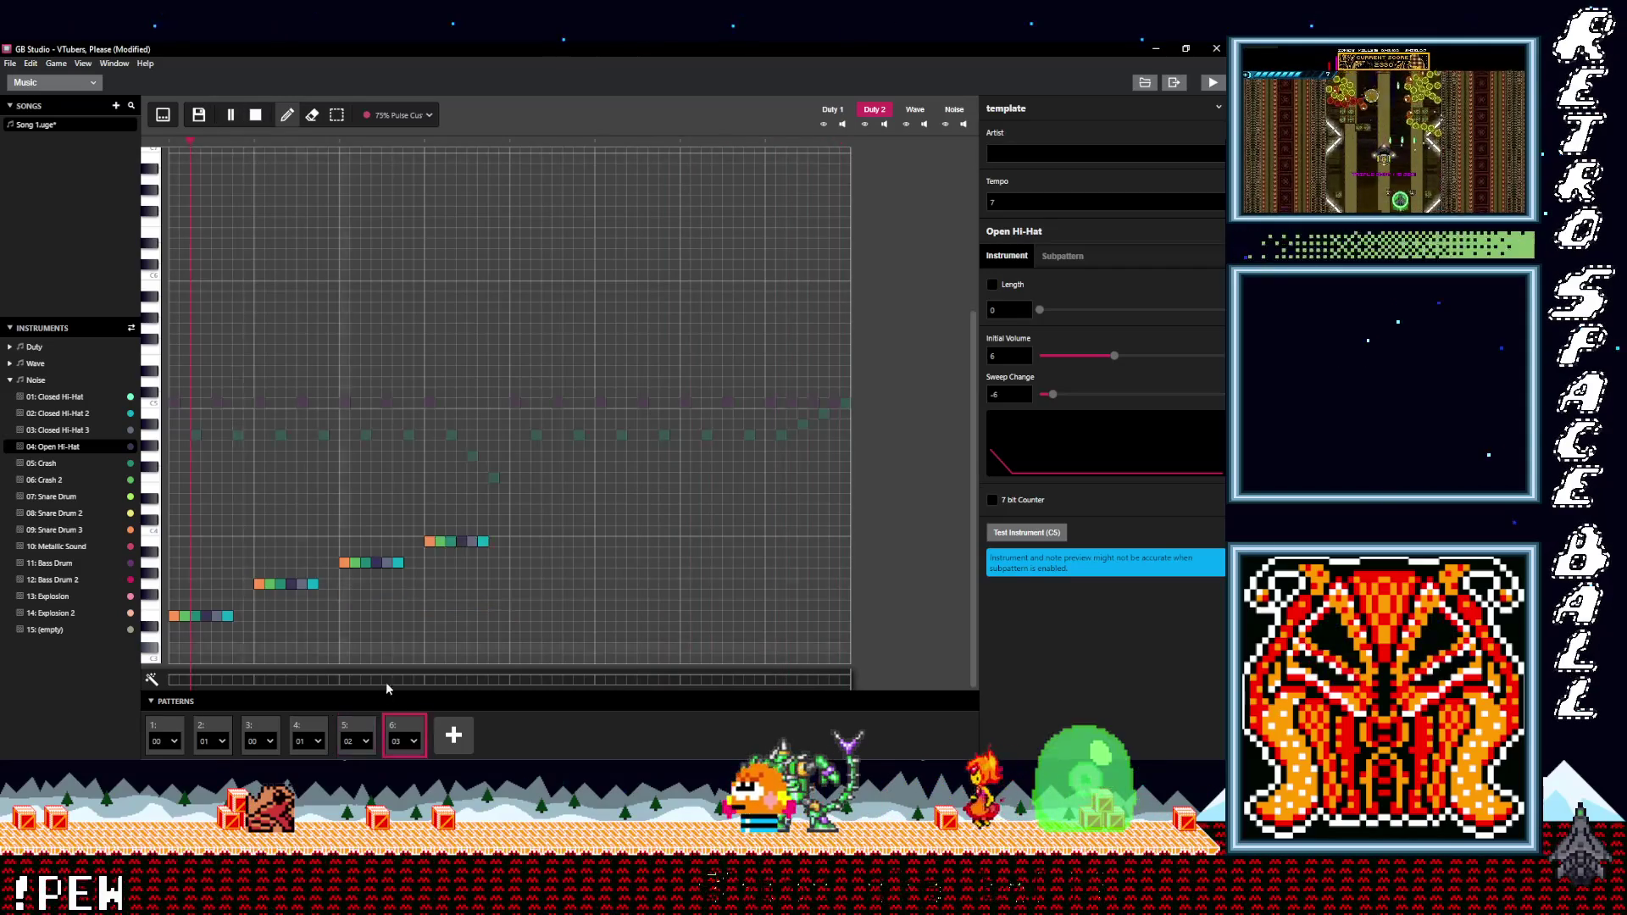
# - Place four pink notes climbing one step each in pattern 6, then play
pyautogui.click(256, 116)
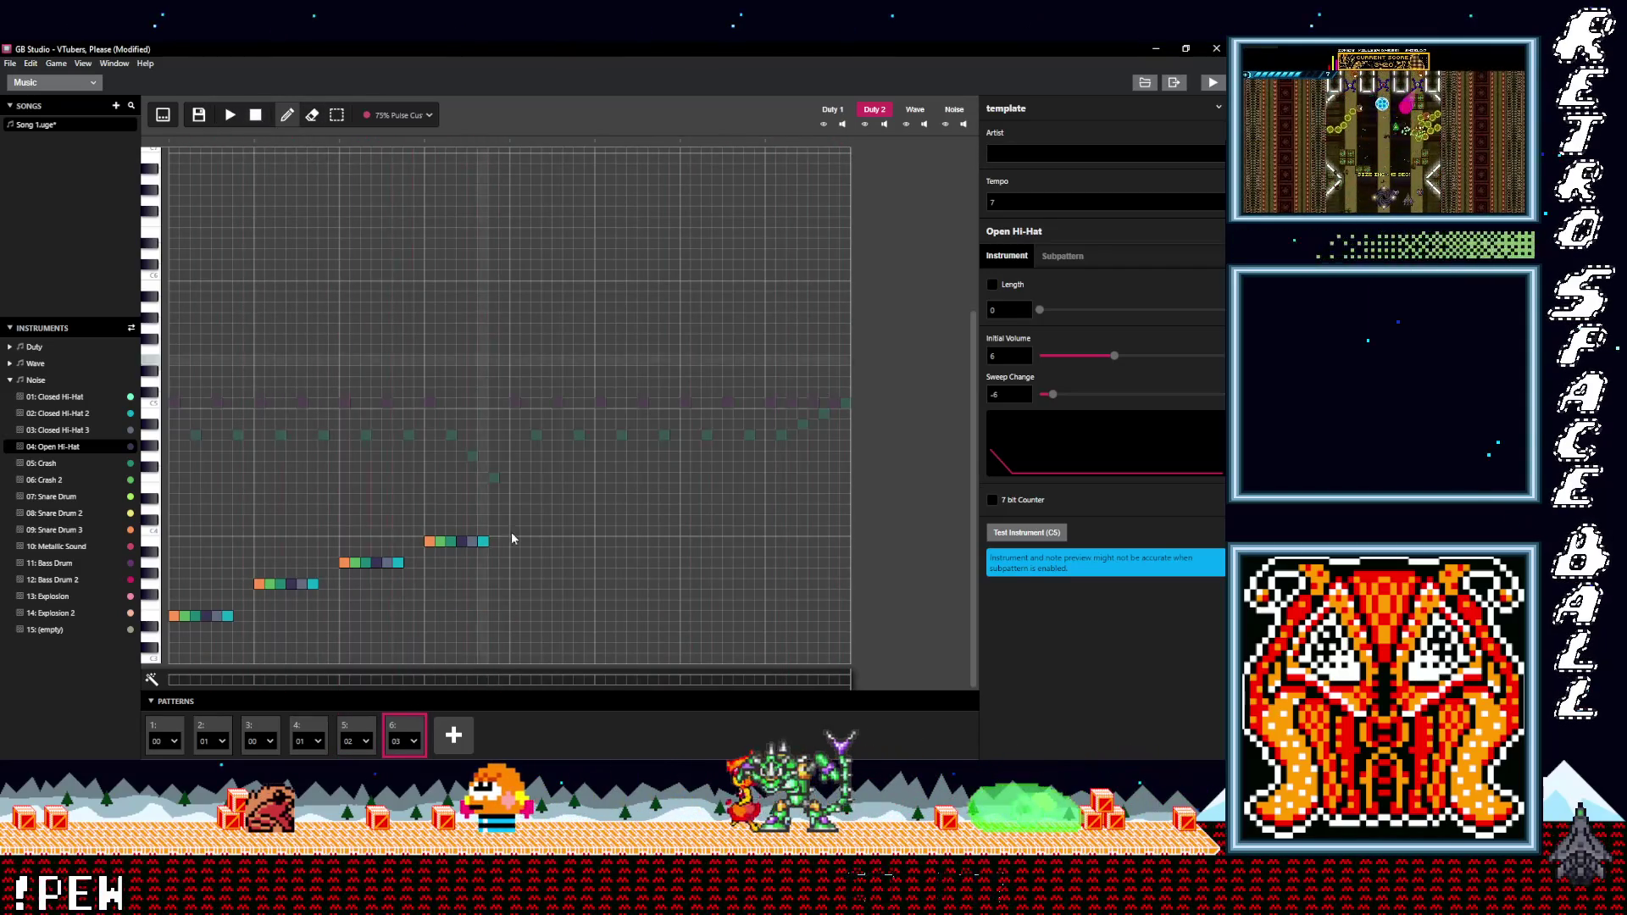
pyautogui.click(514, 637)
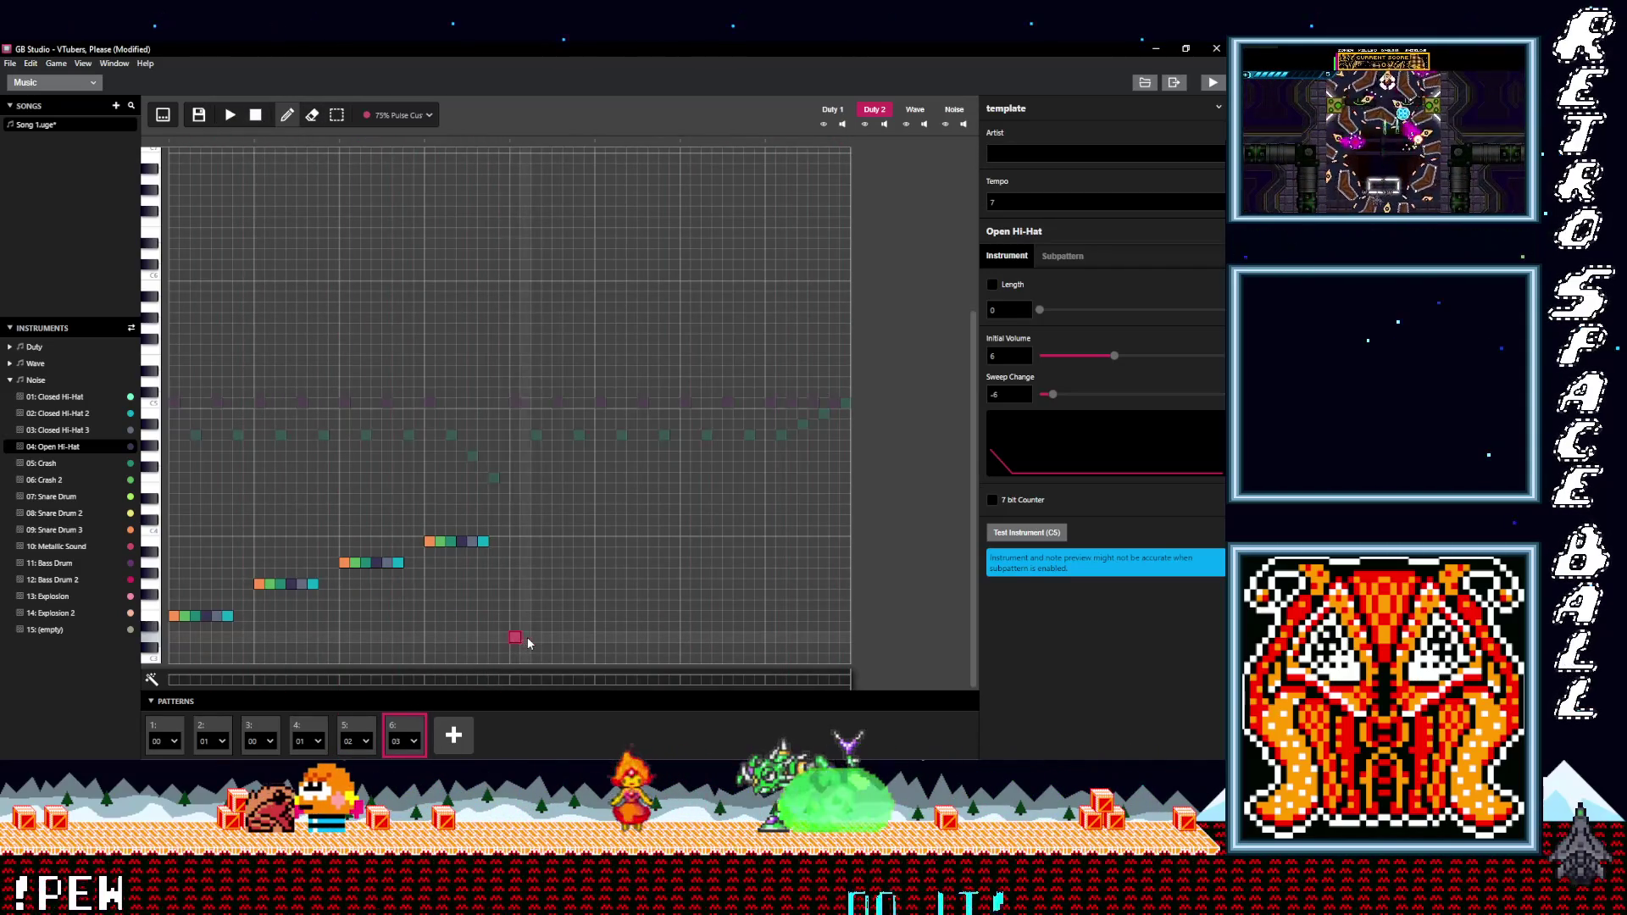
pyautogui.click(601, 627)
pyautogui.click(686, 616)
pyautogui.click(771, 605)
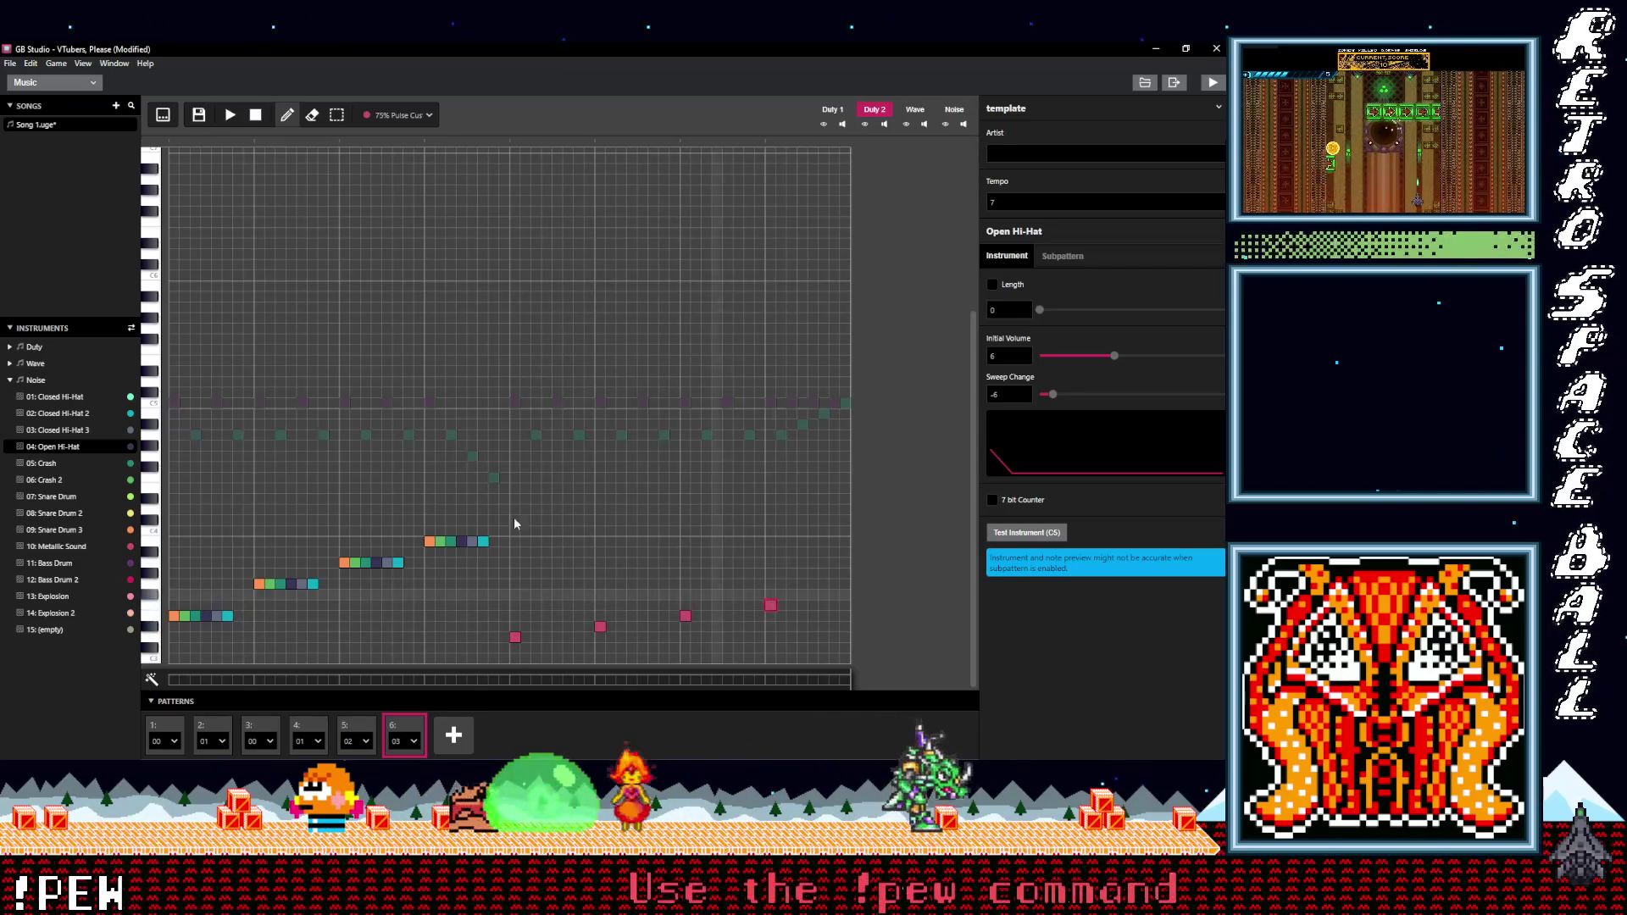
pyautogui.click(222, 116)
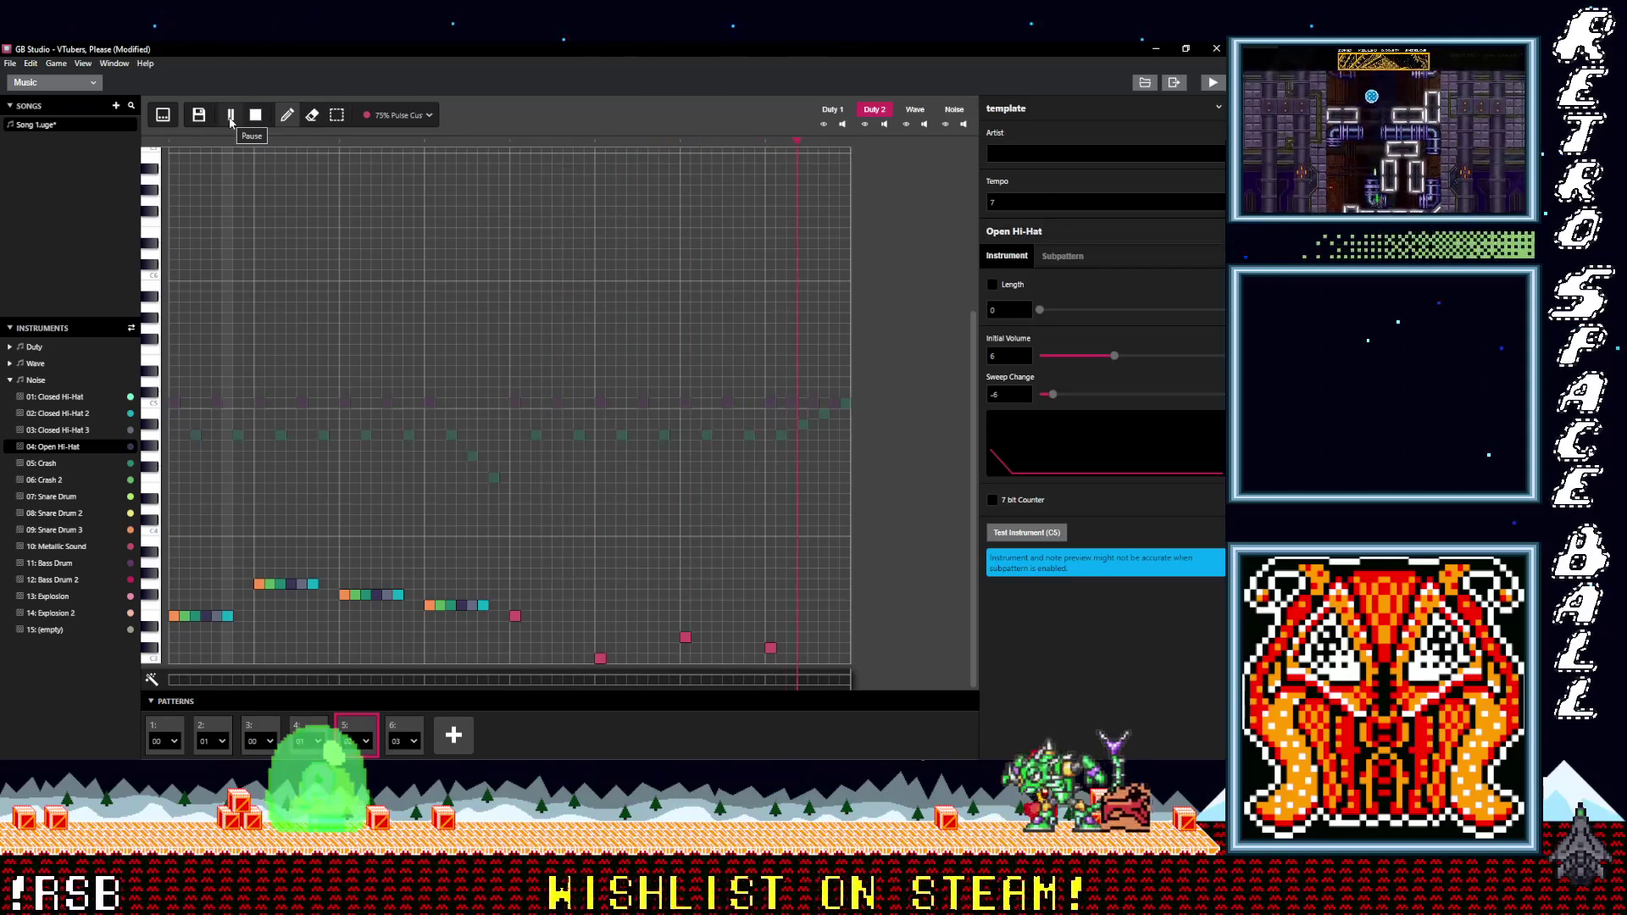
# - Lower pattern 5's last pink note one step and replay the song
pyautogui.click(246, 118)
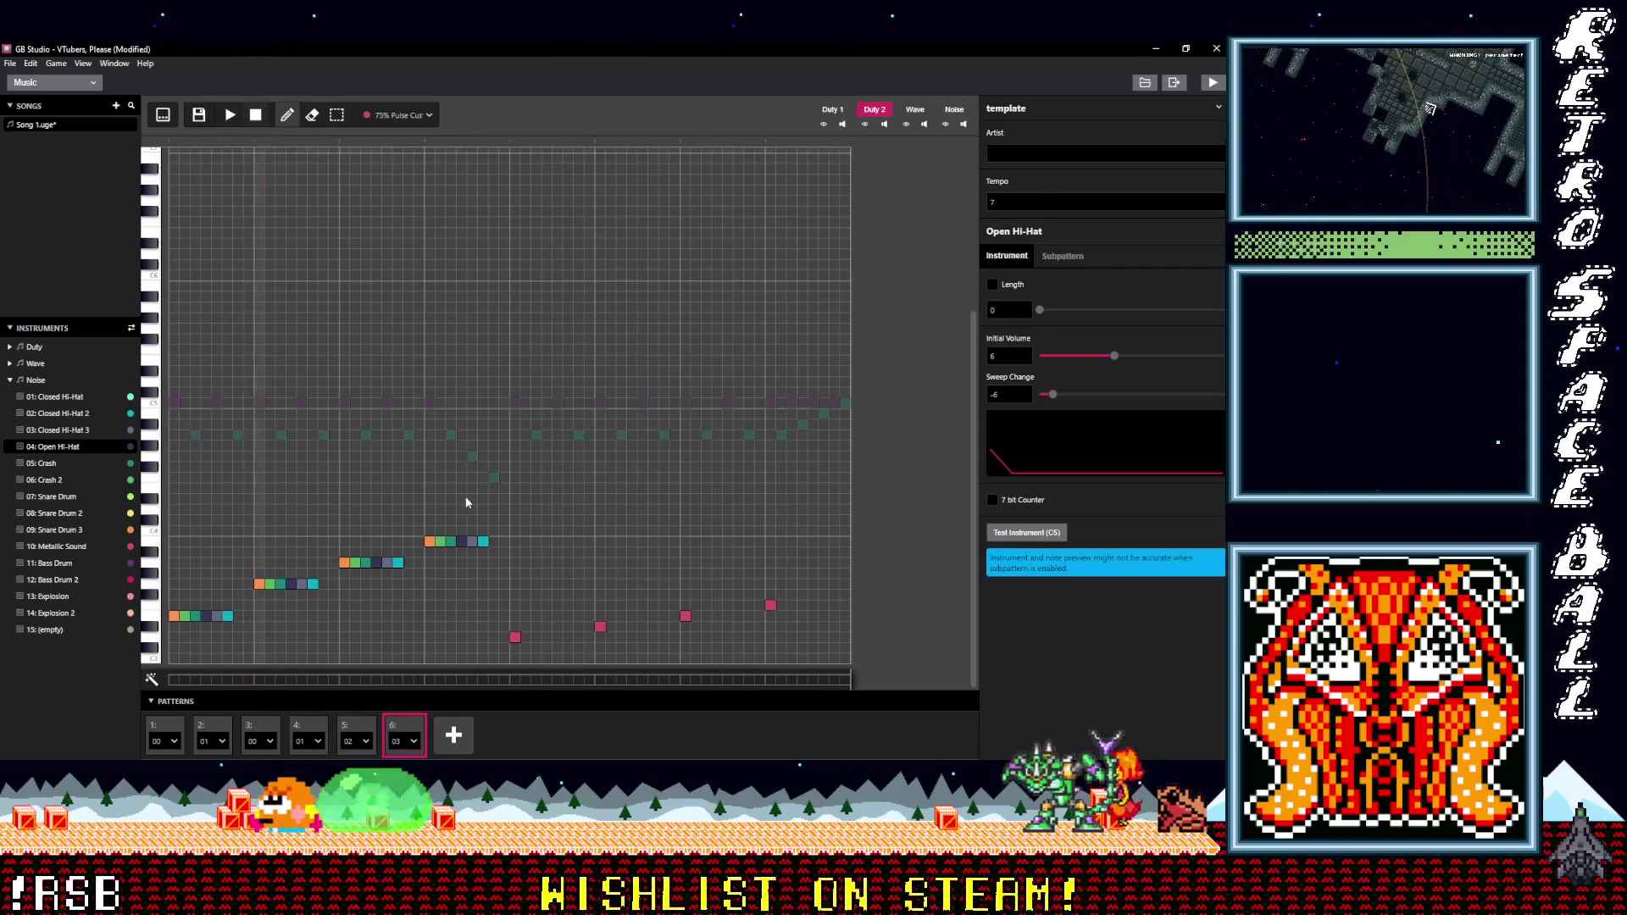
pyautogui.click(354, 729)
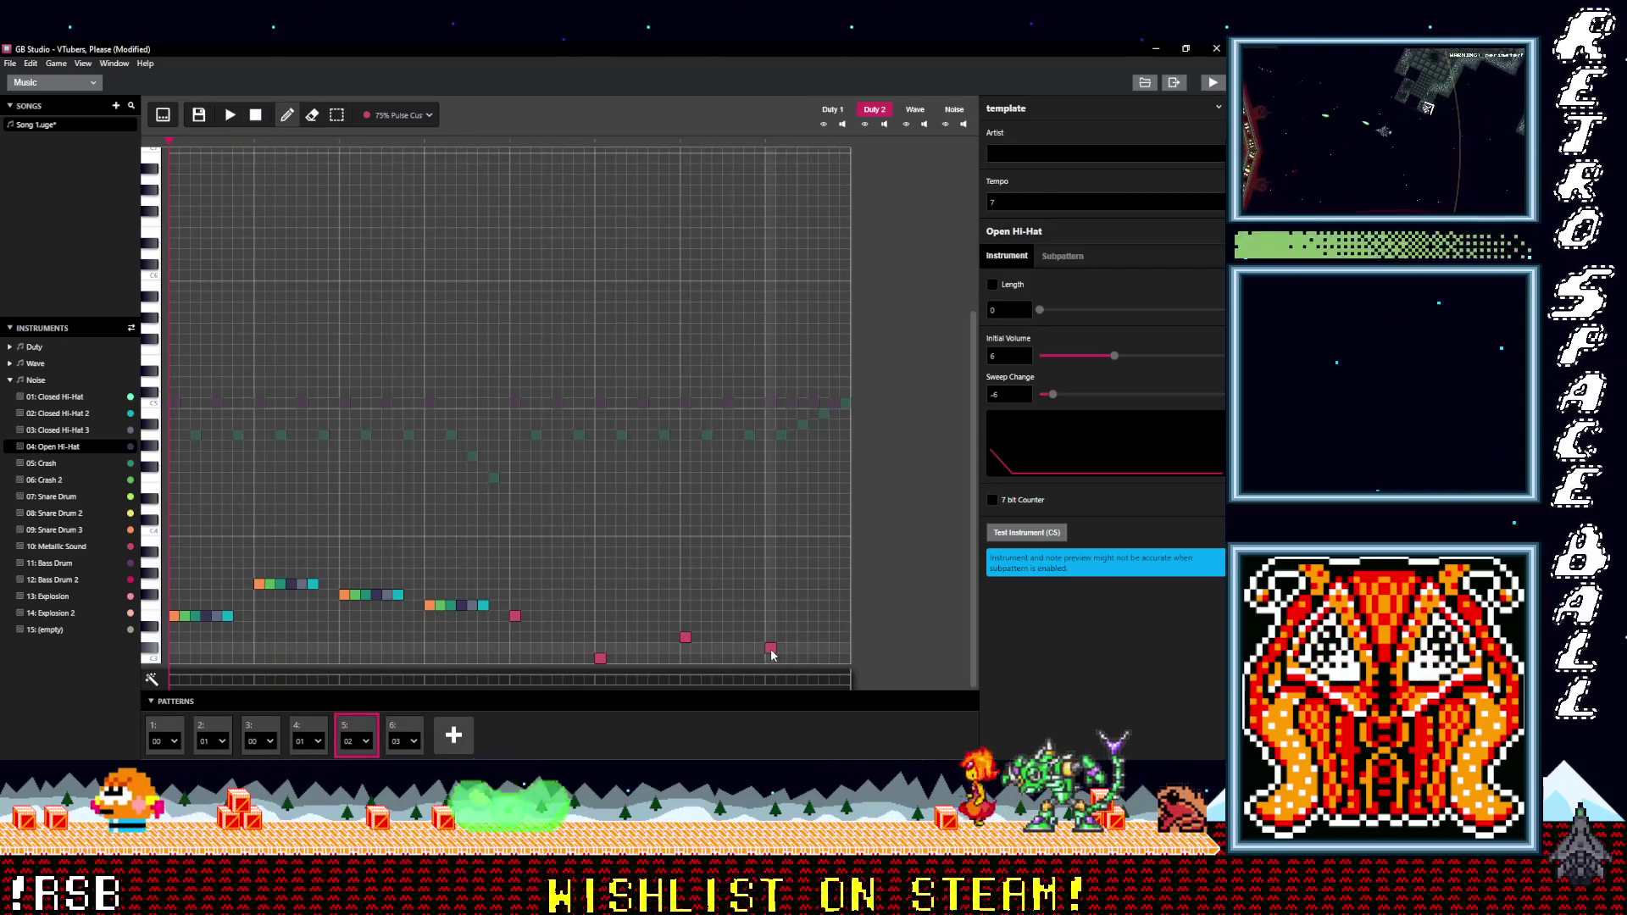
pyautogui.moveTo(771, 652); pyautogui.dragTo(771, 657)
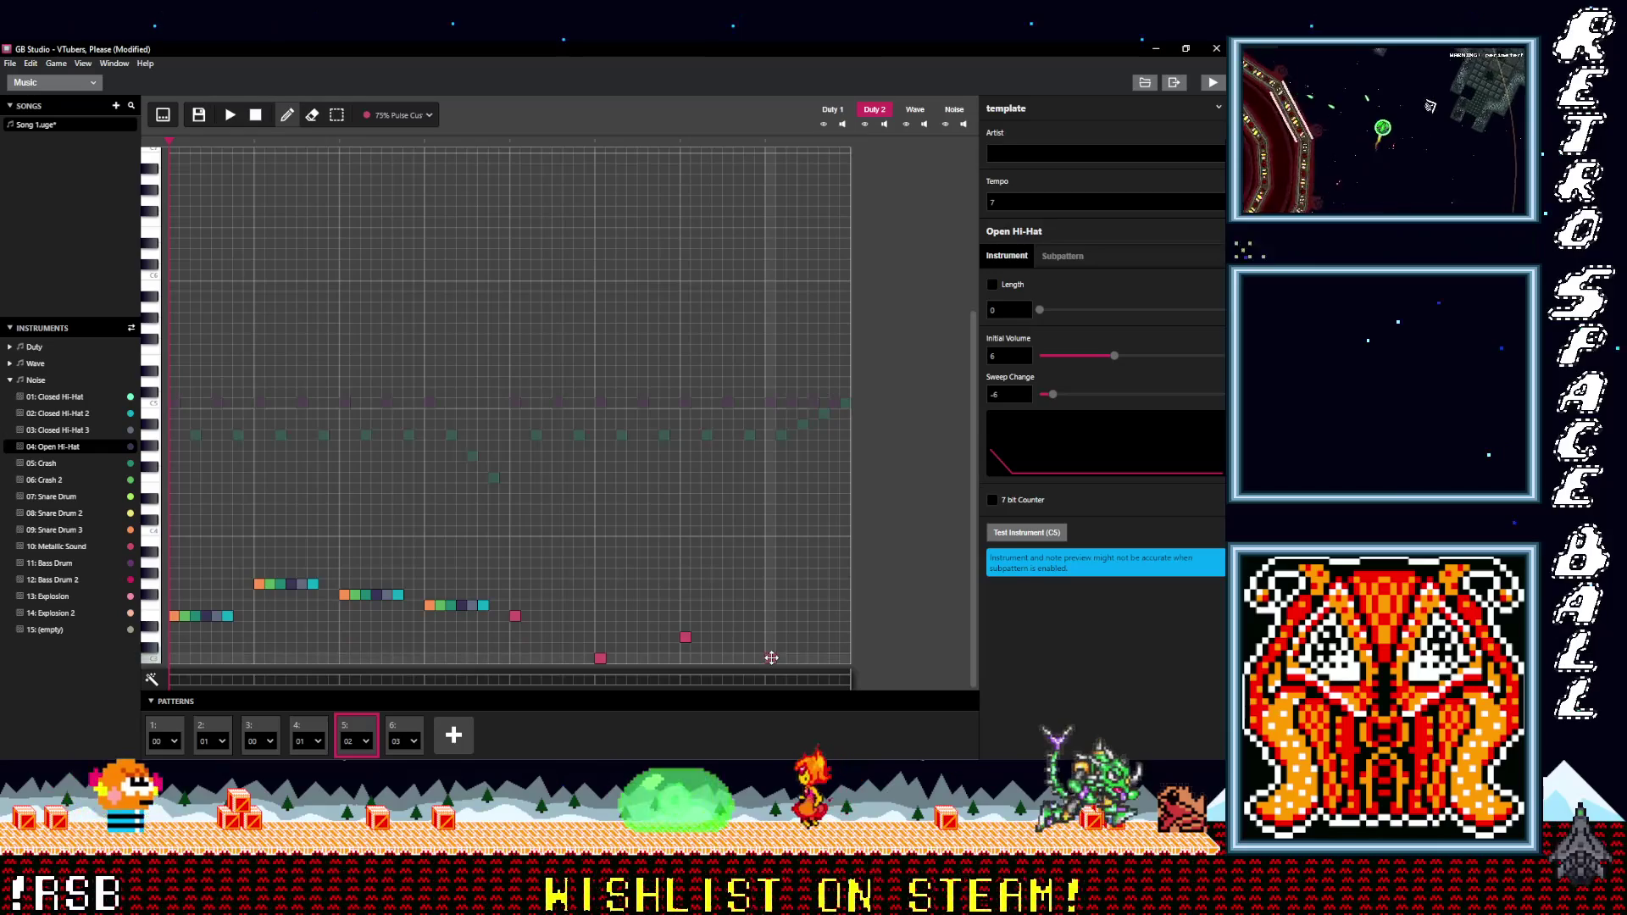
pyautogui.click(229, 114)
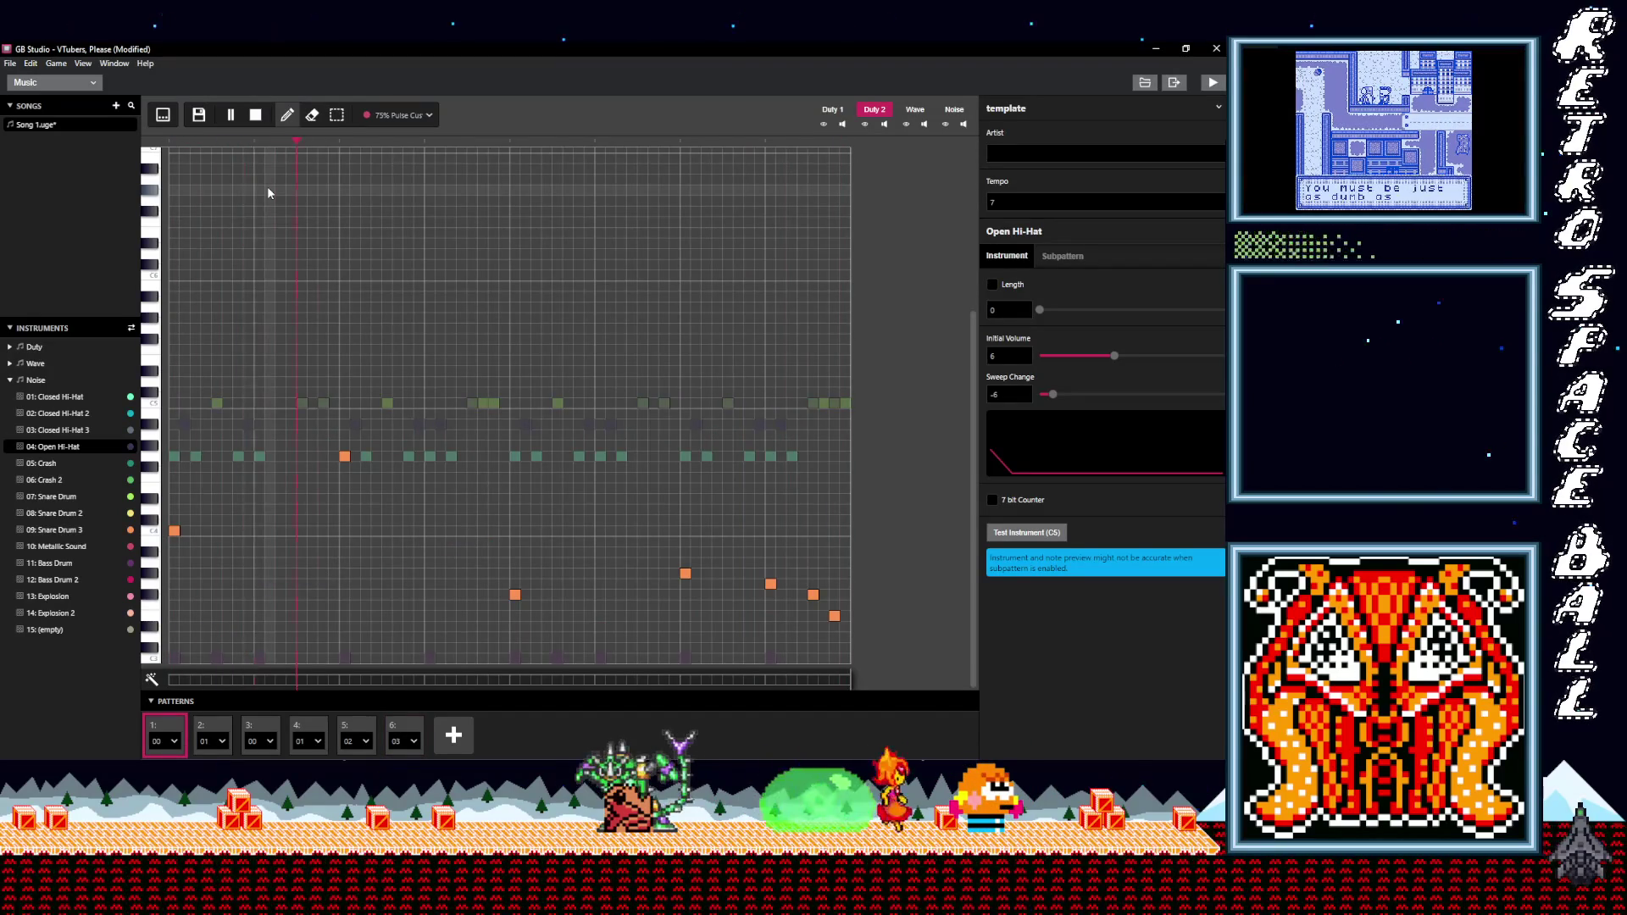
# - Raise one of pattern 6's pink notes a step and play the song to check
pyautogui.press('space')
pyautogui.click(415, 722)
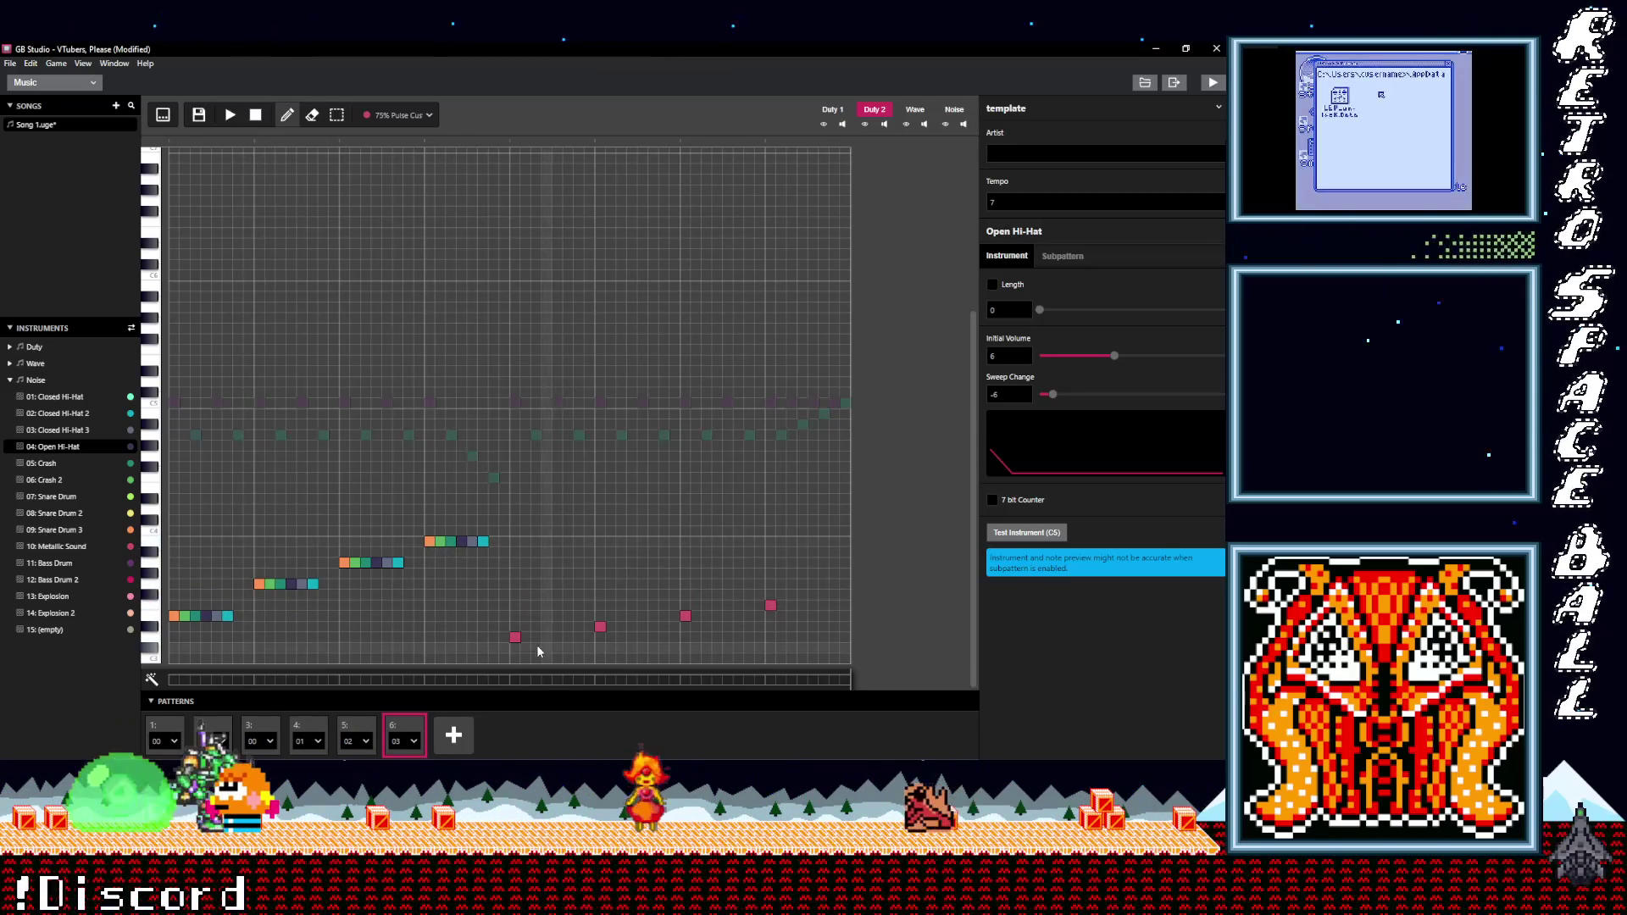
pyautogui.moveTo(600, 626); pyautogui.dragTo(770, 585)
pyautogui.click(230, 114)
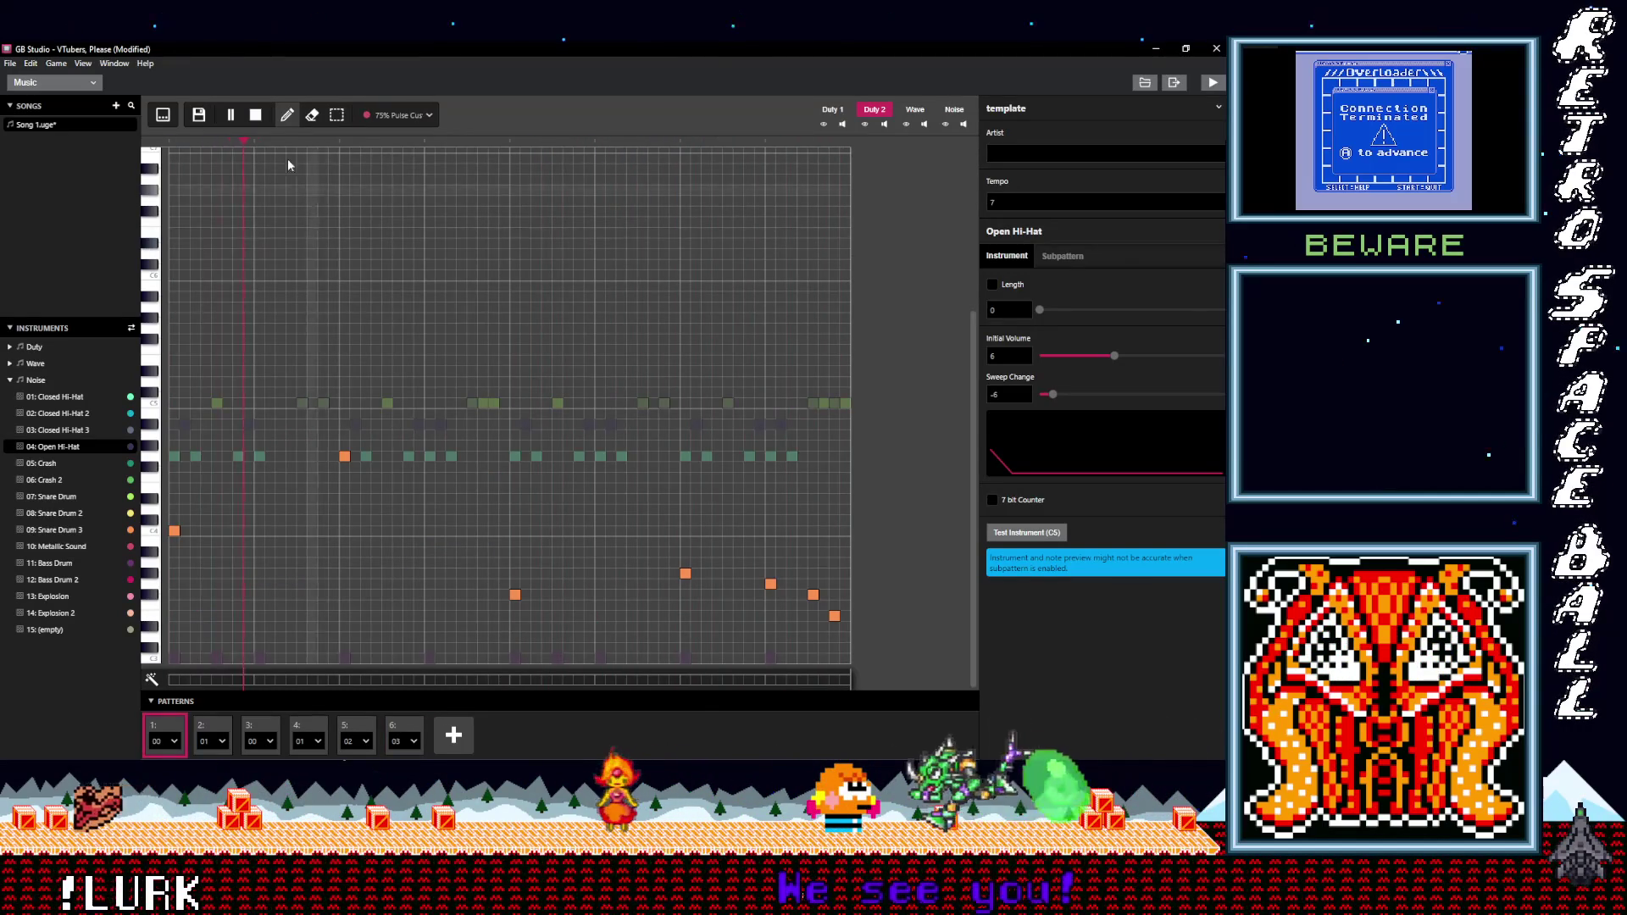
# - Nudge pattern 6's first pink notes up and back down a few rows
pyautogui.click(255, 116)
pyautogui.click(404, 729)
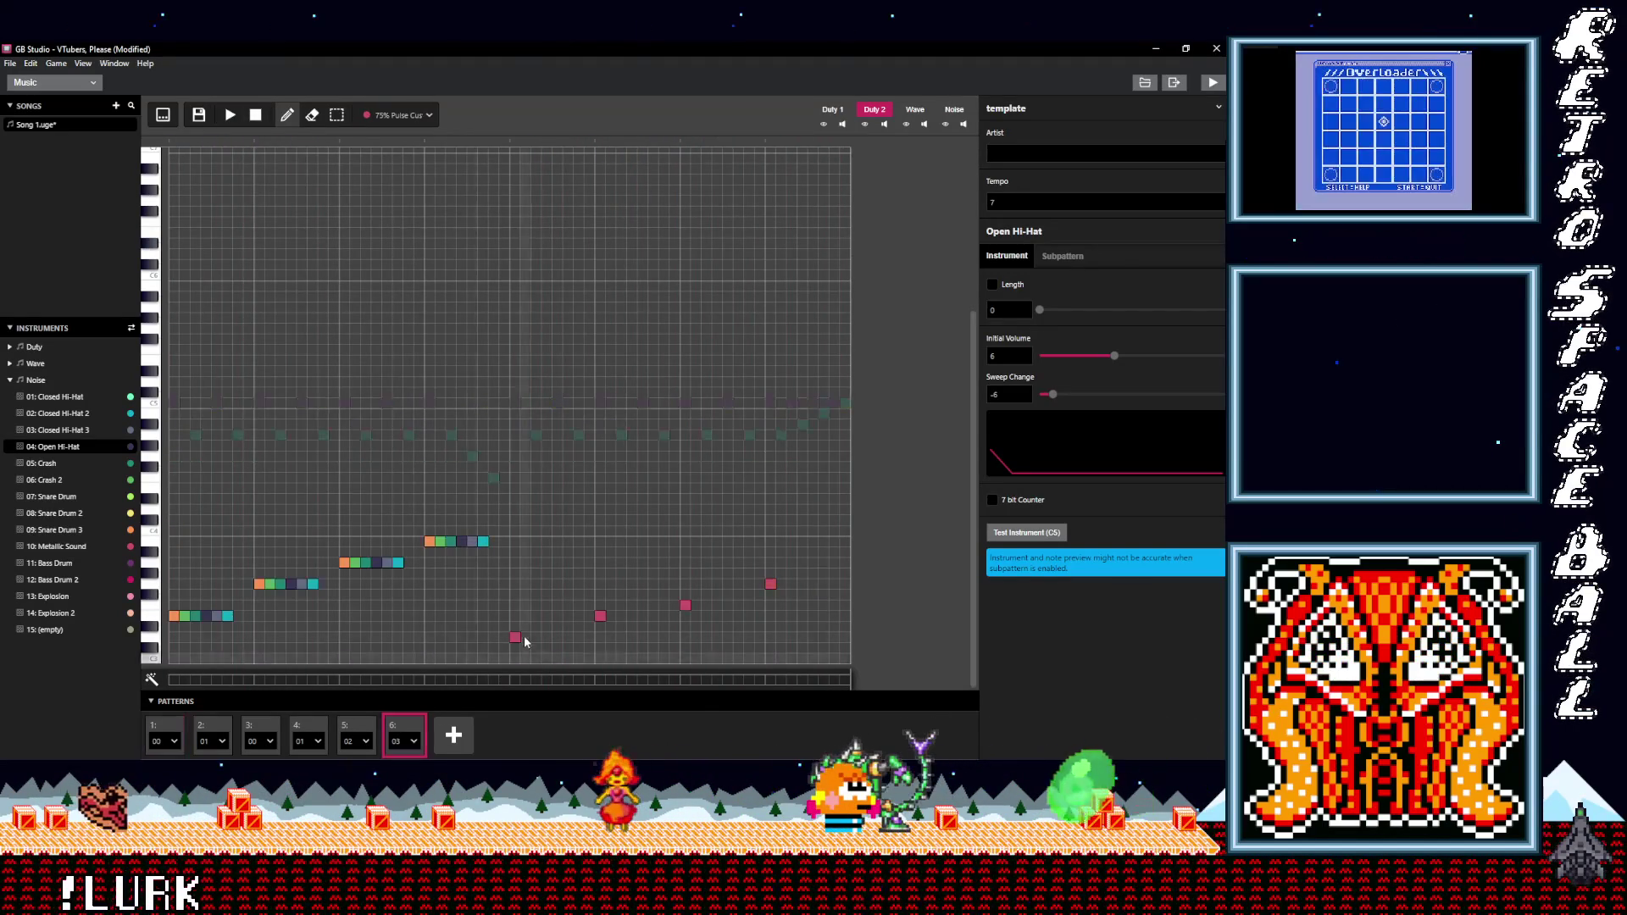
pyautogui.moveTo(514, 637); pyautogui.dragTo(514, 615)
pyautogui.click(601, 613)
pyautogui.moveTo(603, 596); pyautogui.dragTo(604, 587)
pyautogui.moveTo(604, 586); pyautogui.dragTo(603, 601)
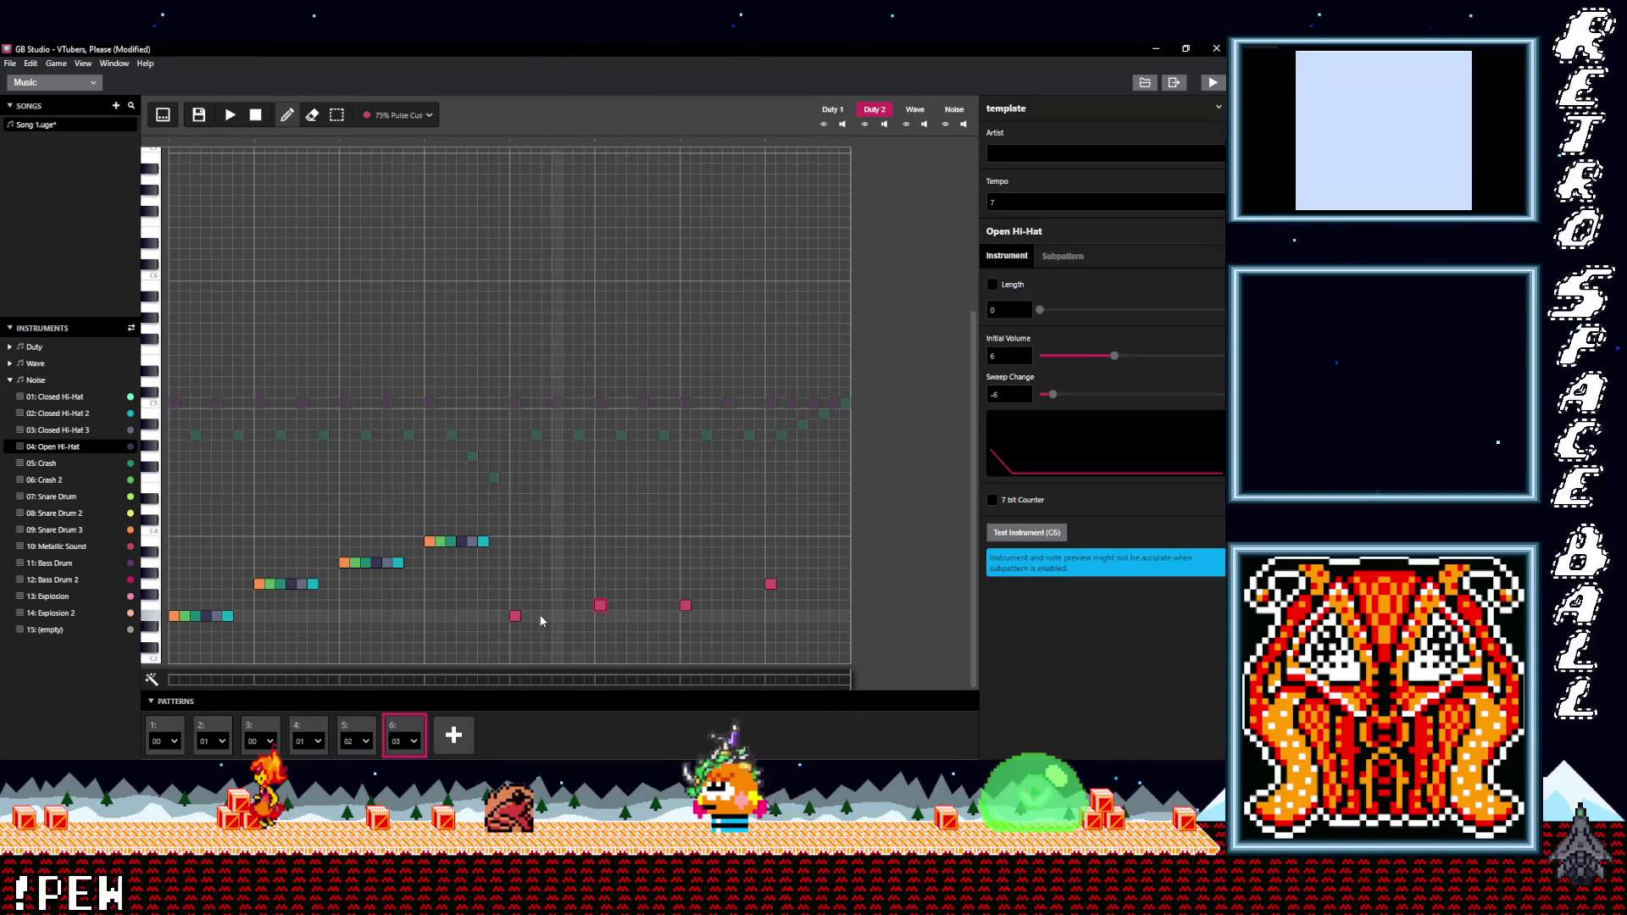
# - Re-place the first pink note lower, raise the third note, and replay the song
pyautogui.rightClick(516, 615)
pyautogui.click(514, 637)
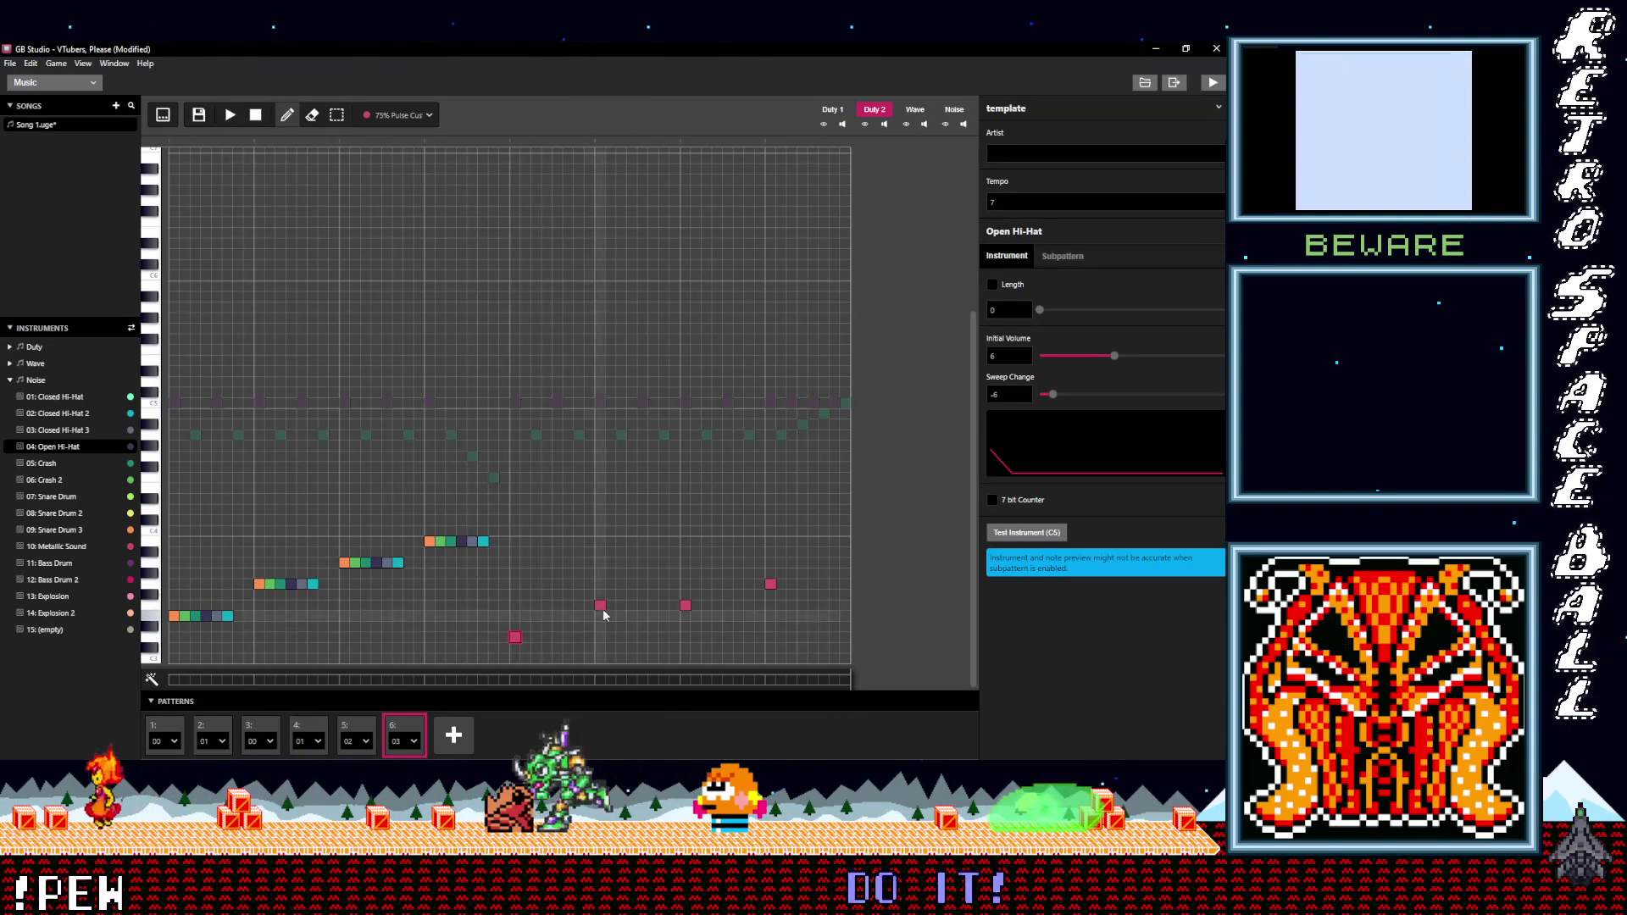
pyautogui.moveTo(684, 609)
pyautogui.mouseDown()
pyautogui.moveTo(682, 581)
pyautogui.moveTo(768, 555)
pyautogui.mouseUp()
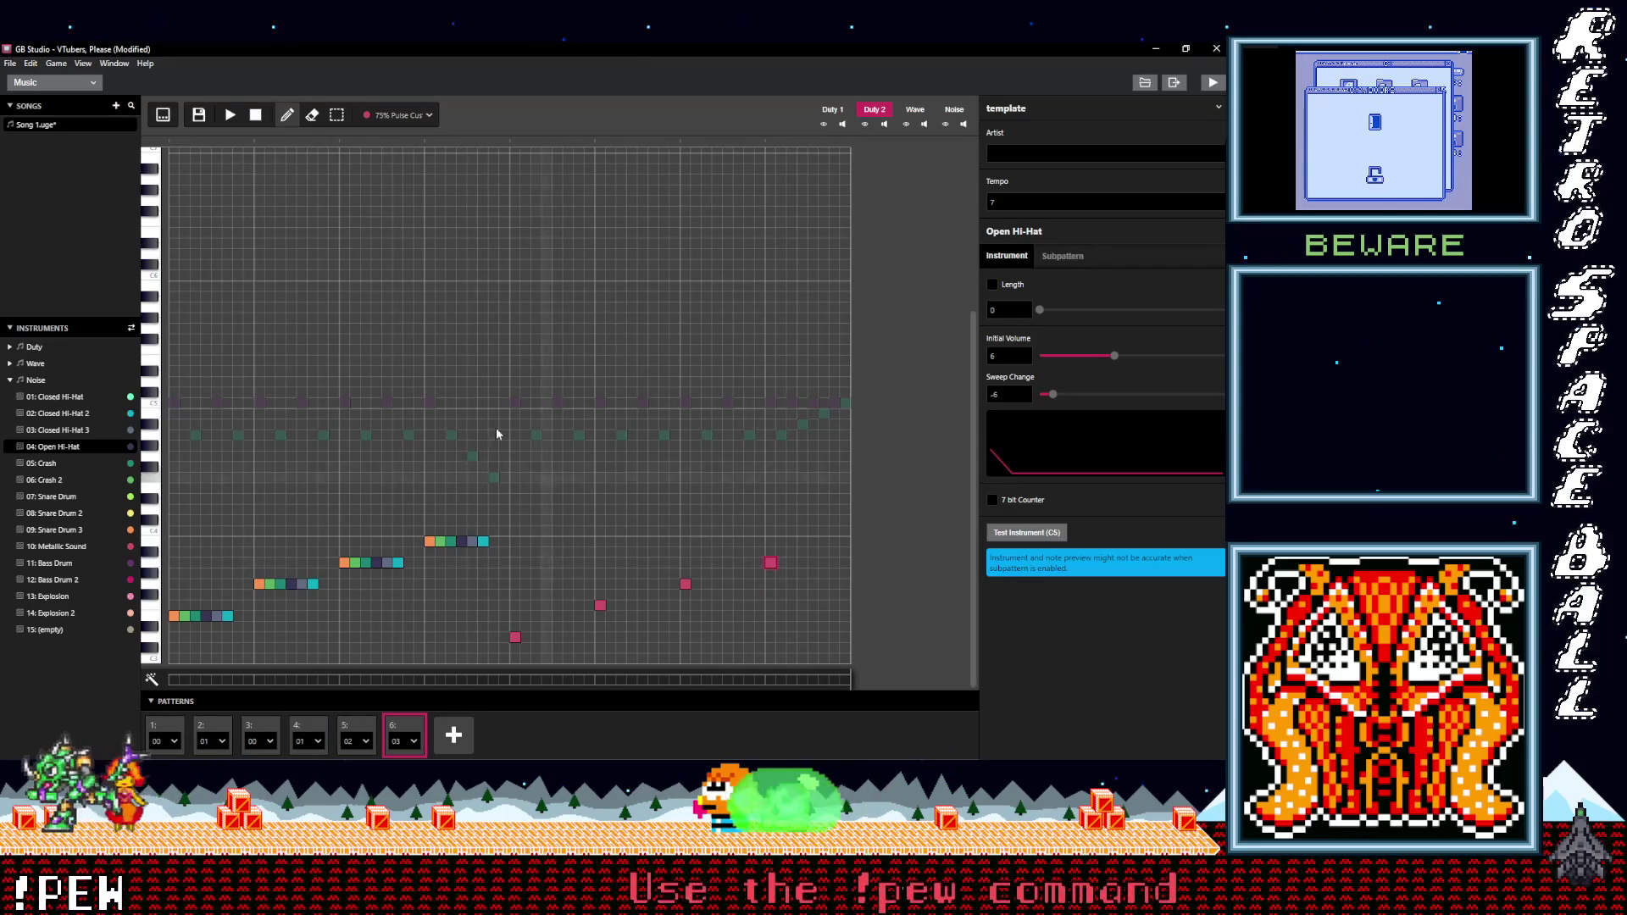
pyautogui.click(230, 116)
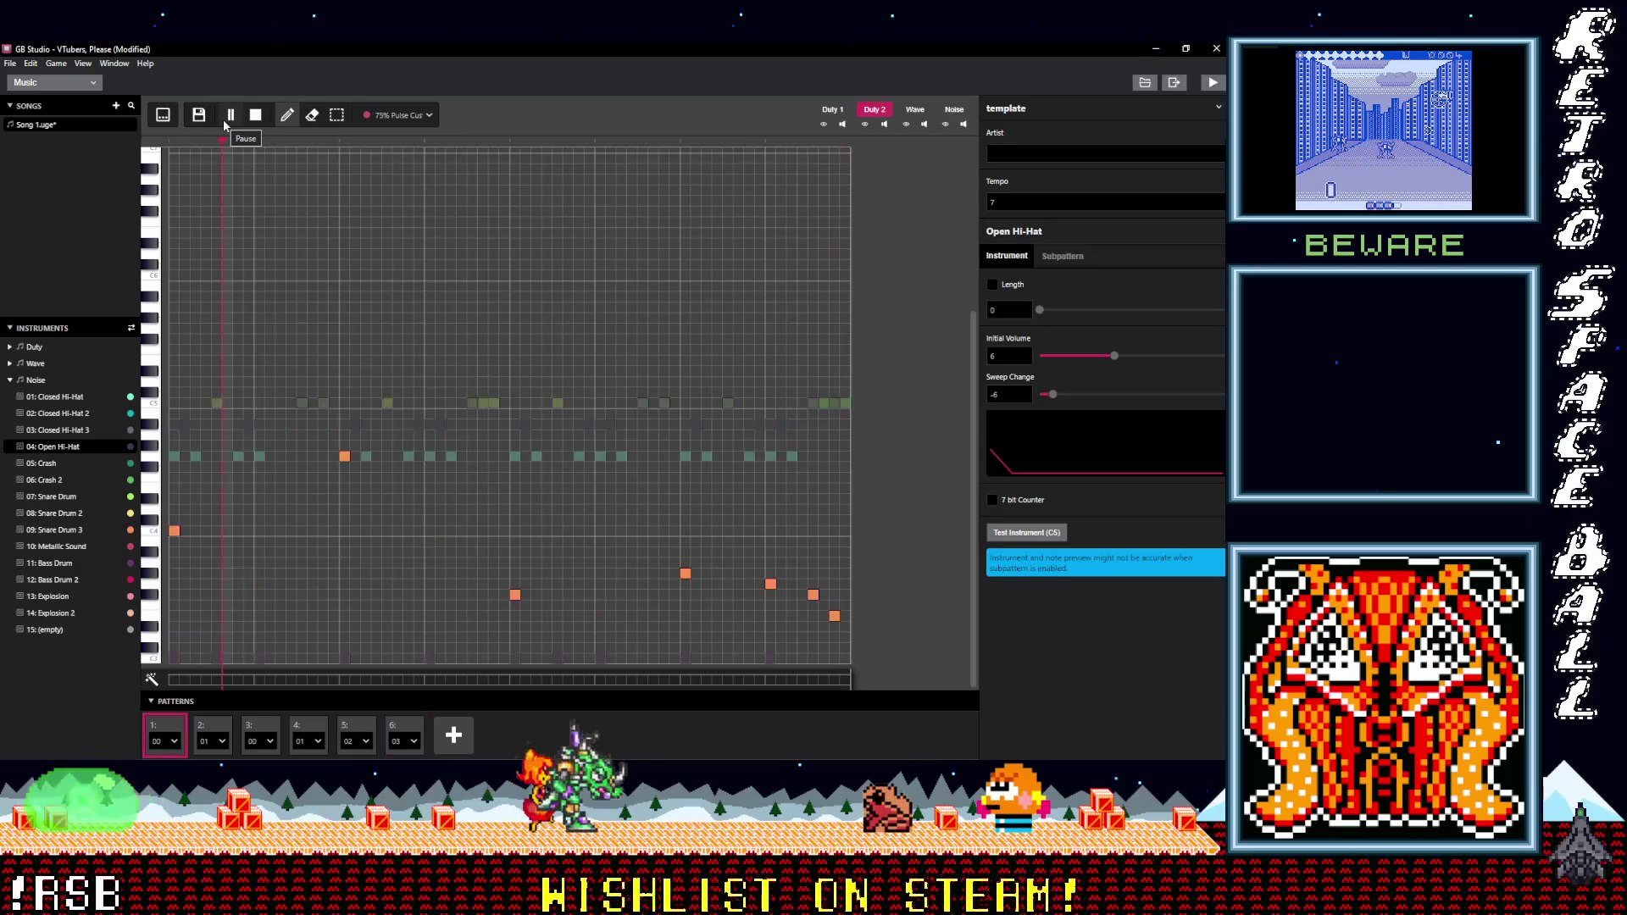
pyautogui.click(254, 119)
pyautogui.click(392, 730)
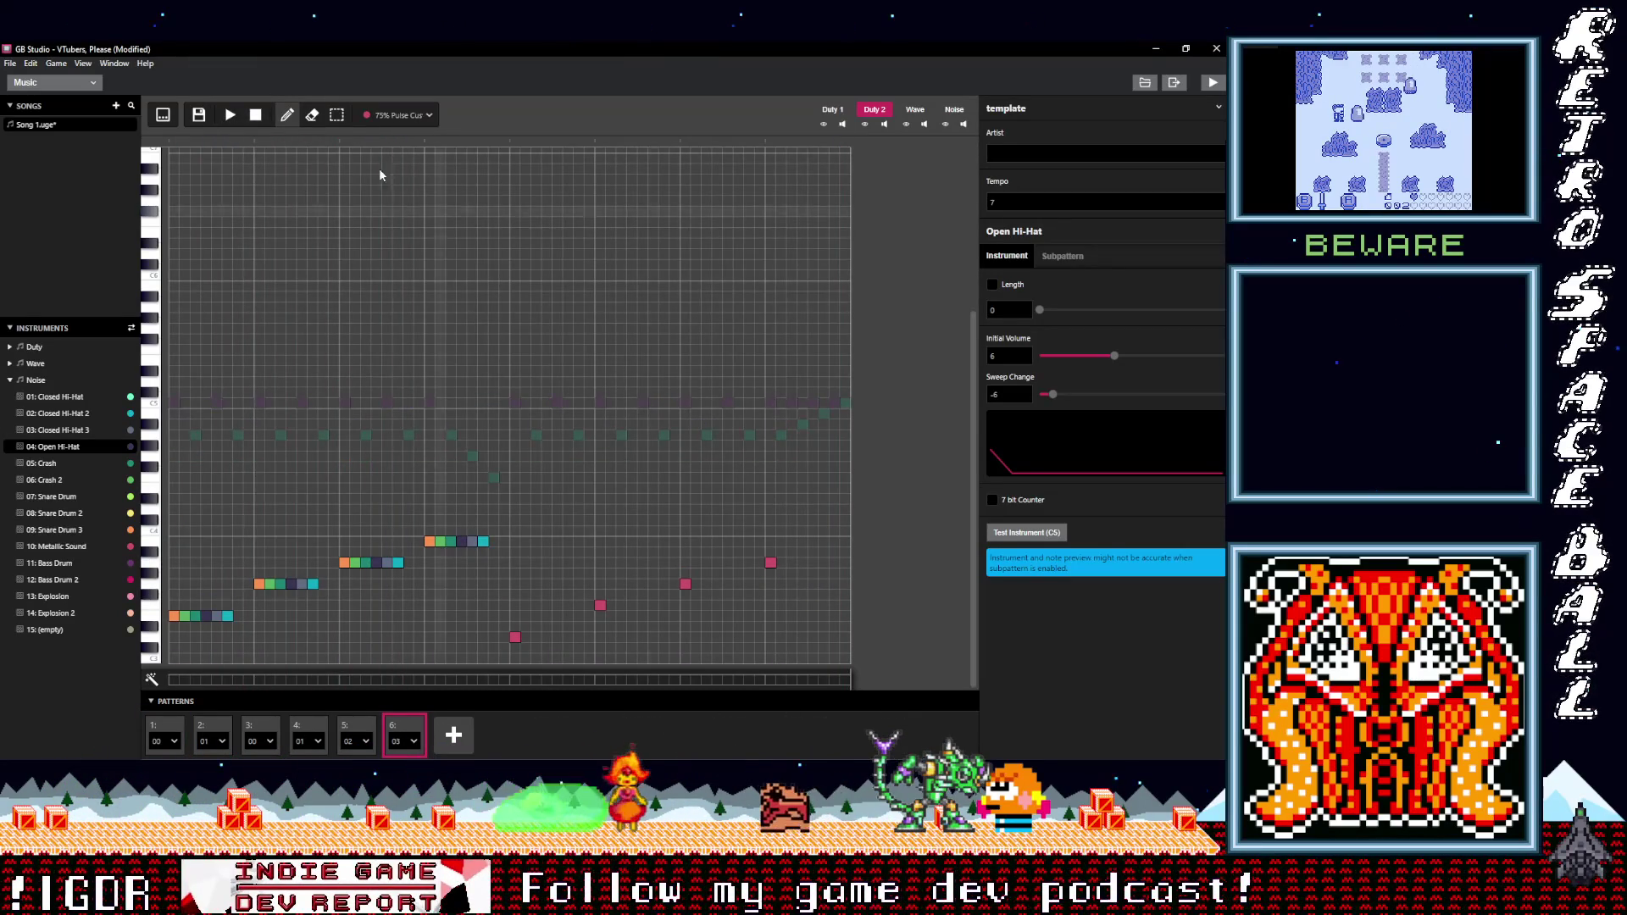
# - Add a 50% Pulse note and a 25% Pulse note after pattern 6's run
pyautogui.click(382, 118)
pyautogui.click(369, 280)
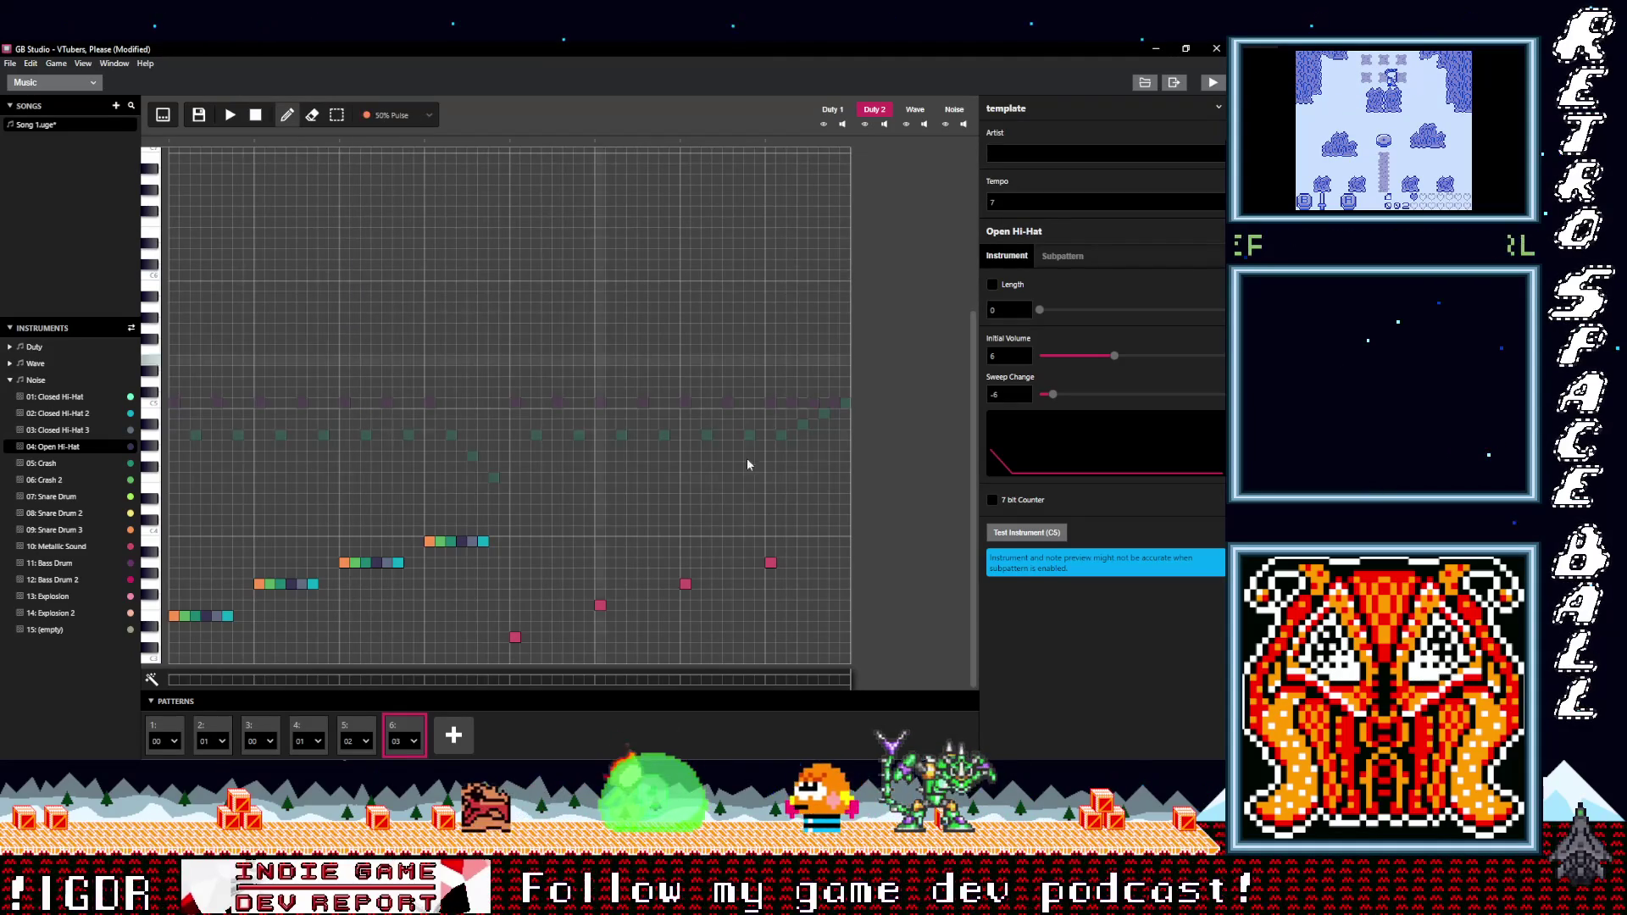
pyautogui.click(781, 552)
pyautogui.click(390, 116)
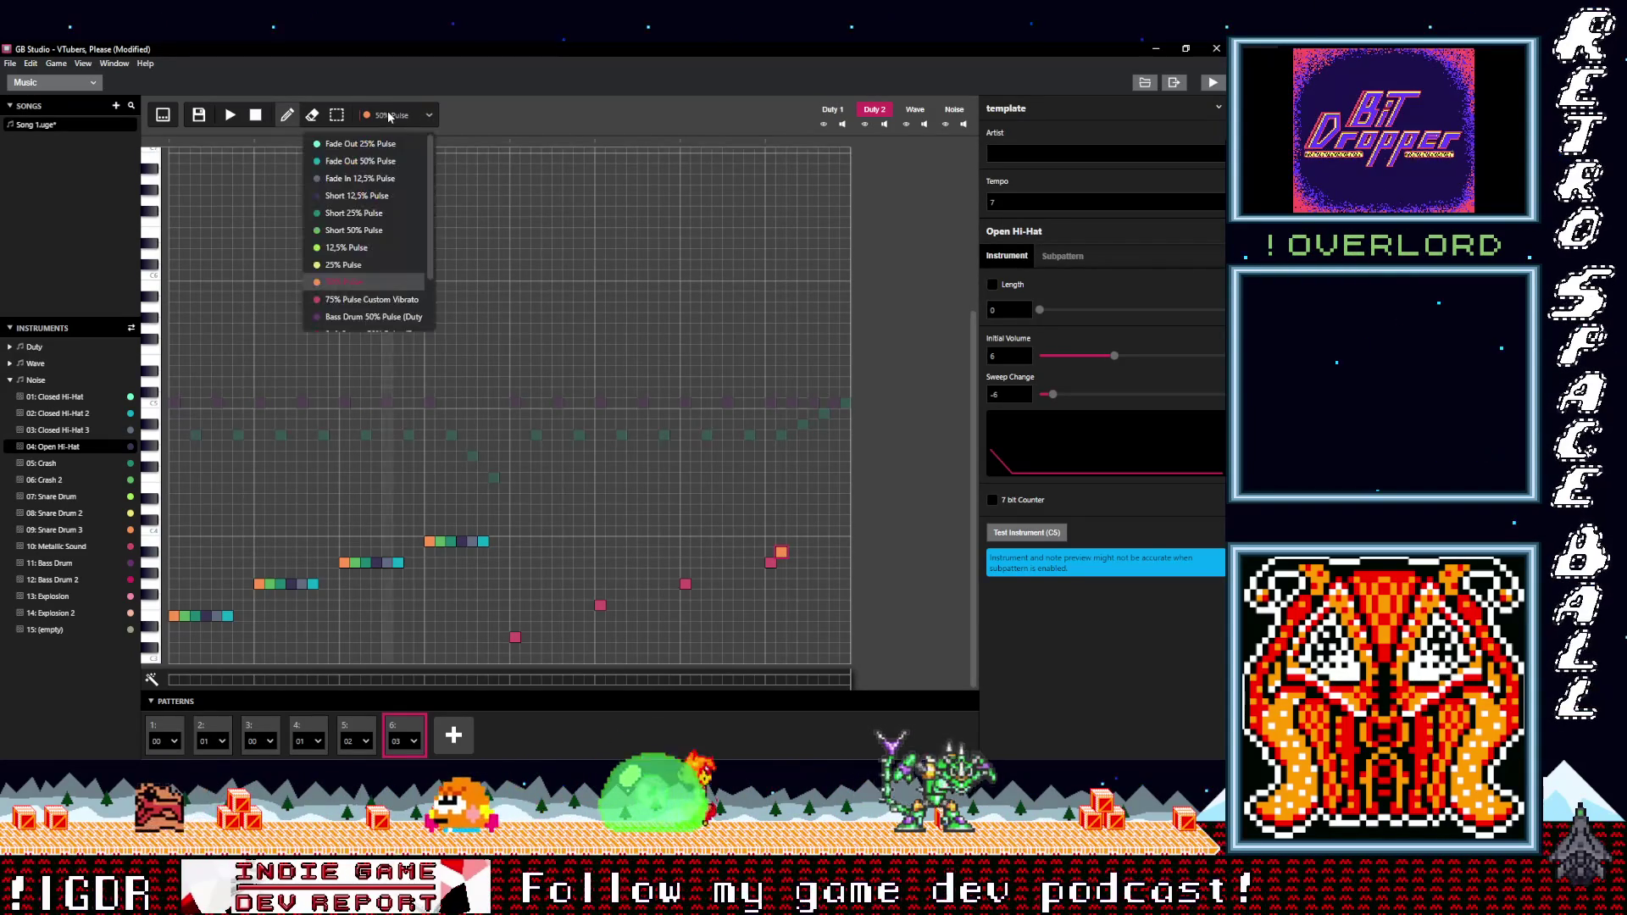
pyautogui.click(343, 264)
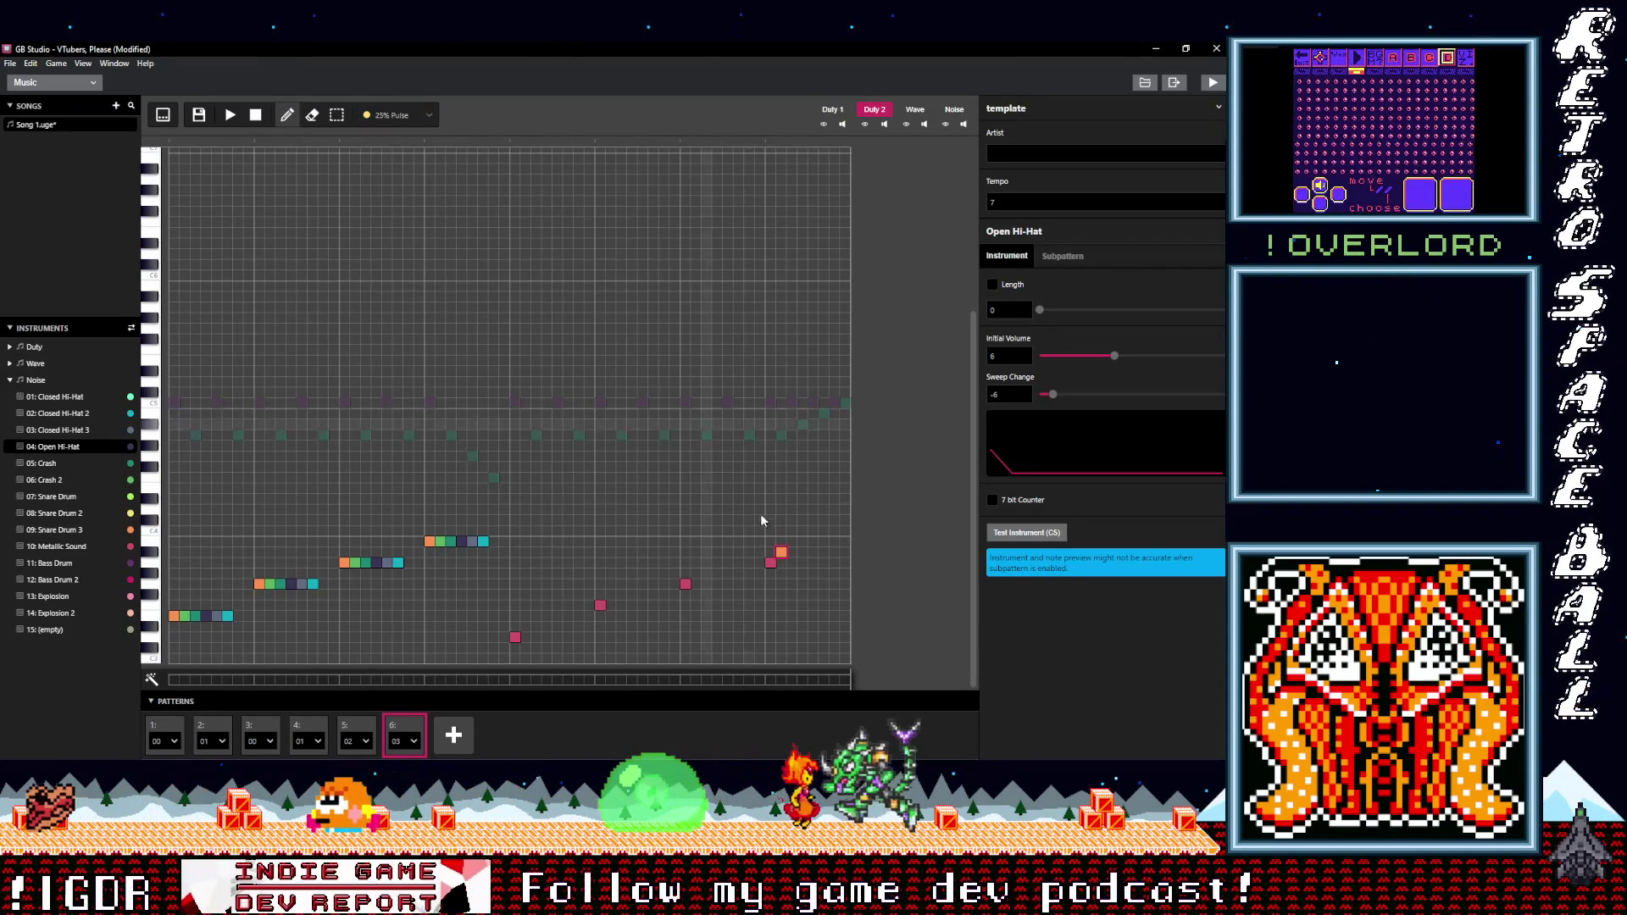
pyautogui.click(792, 551)
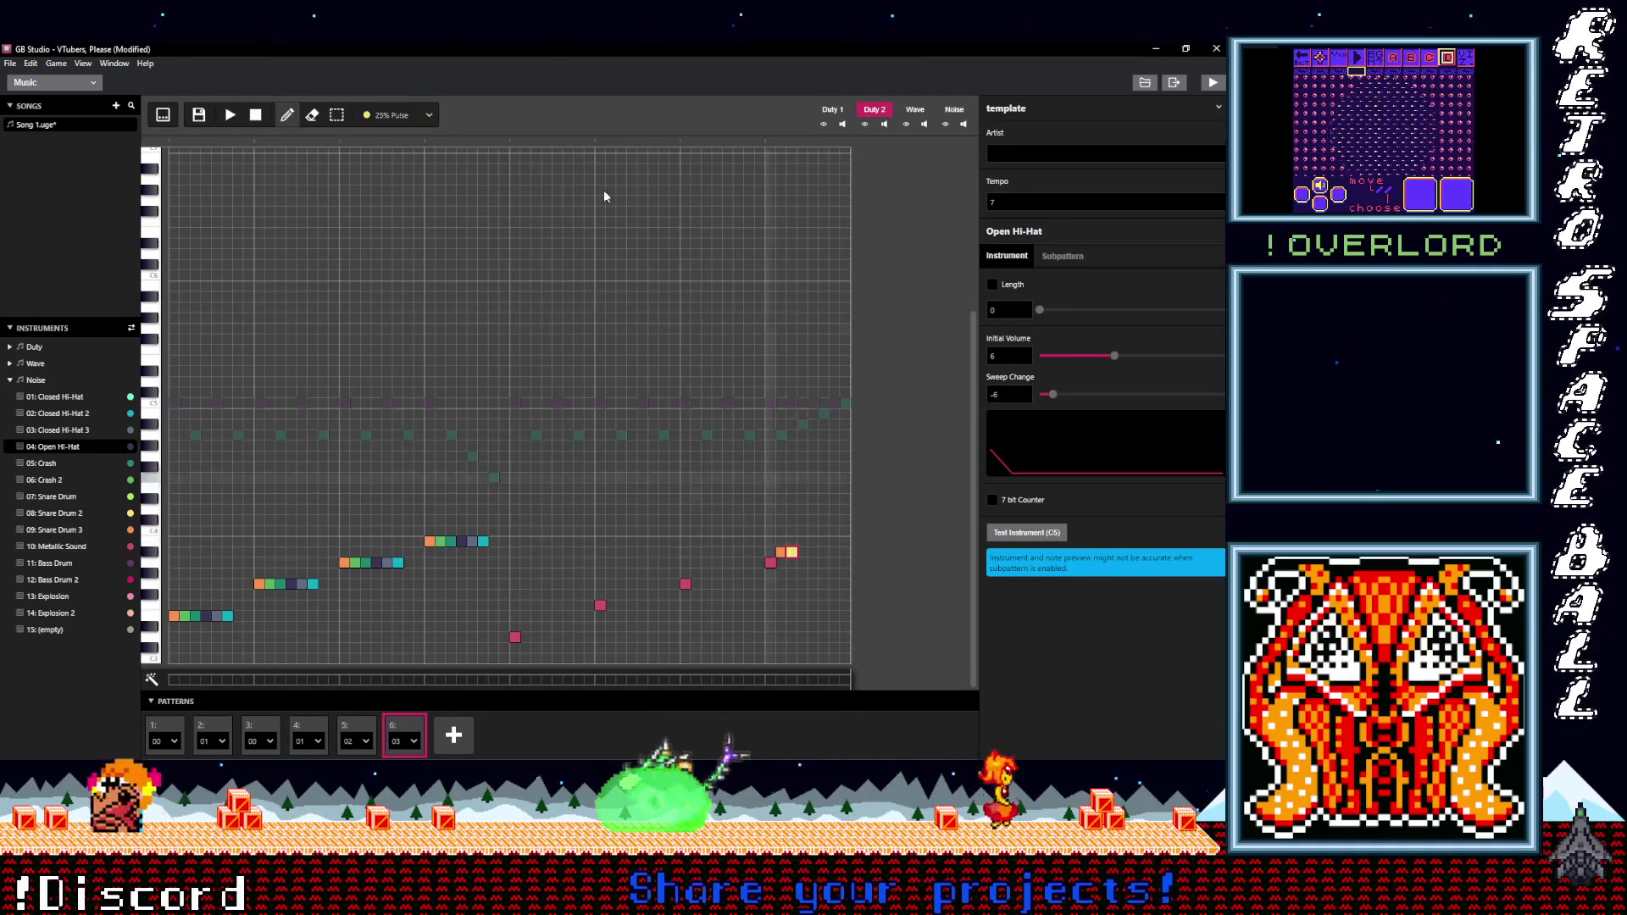
# - Try 12,5% Pulse and Short 50% Pulse, then add a Short 25% Pulse note
pyautogui.click(400, 121)
pyautogui.click(352, 248)
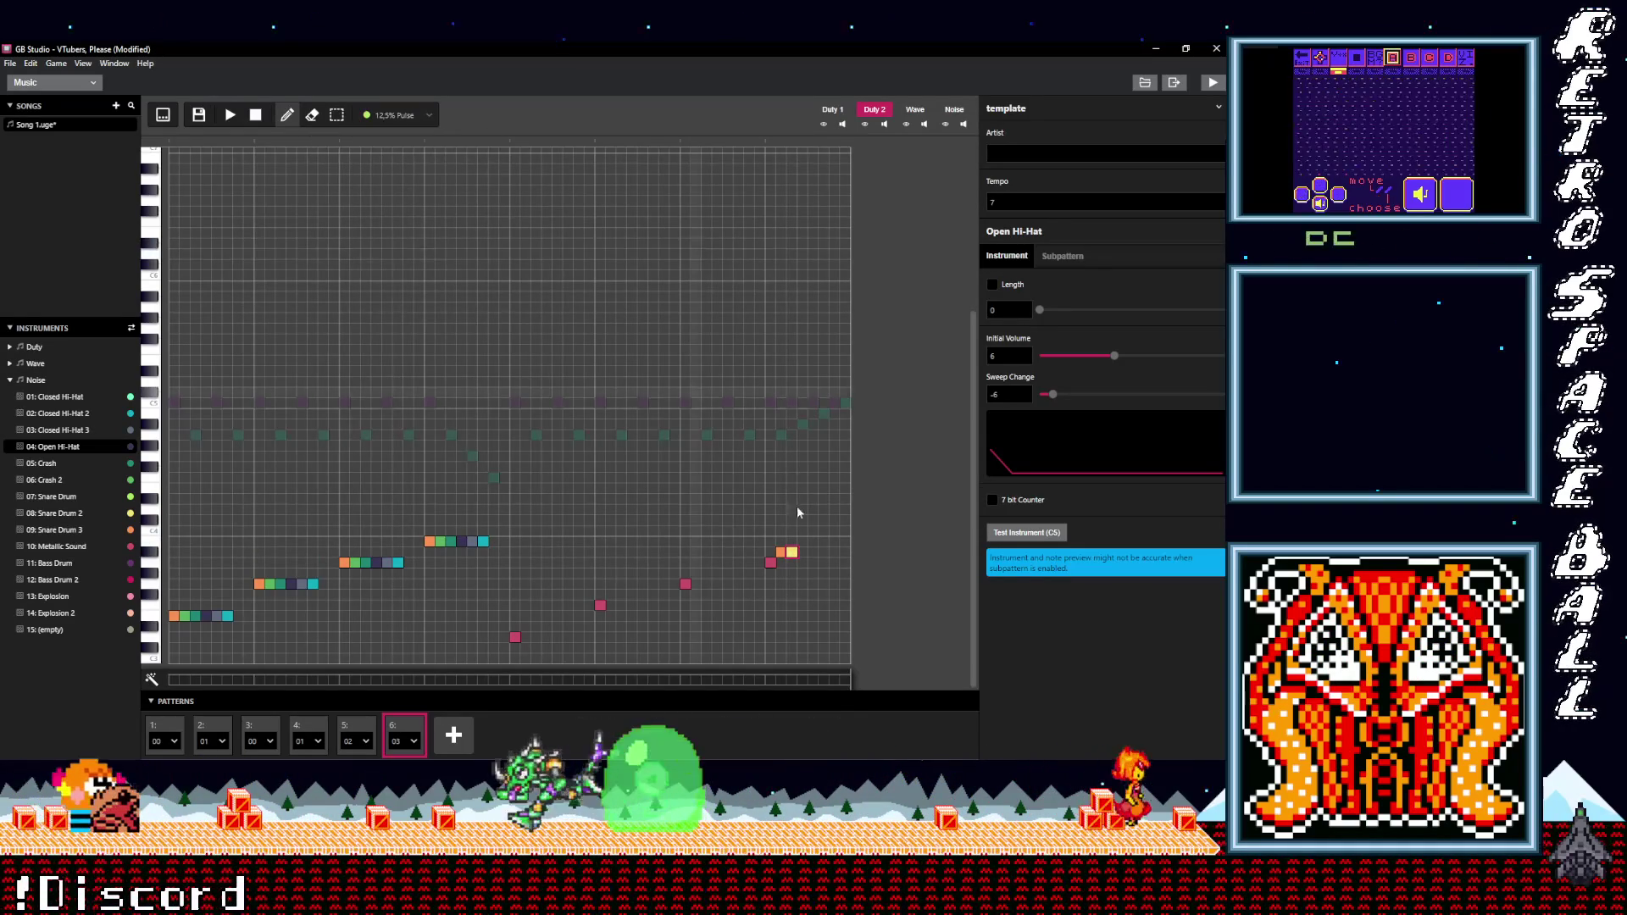
pyautogui.click(408, 115)
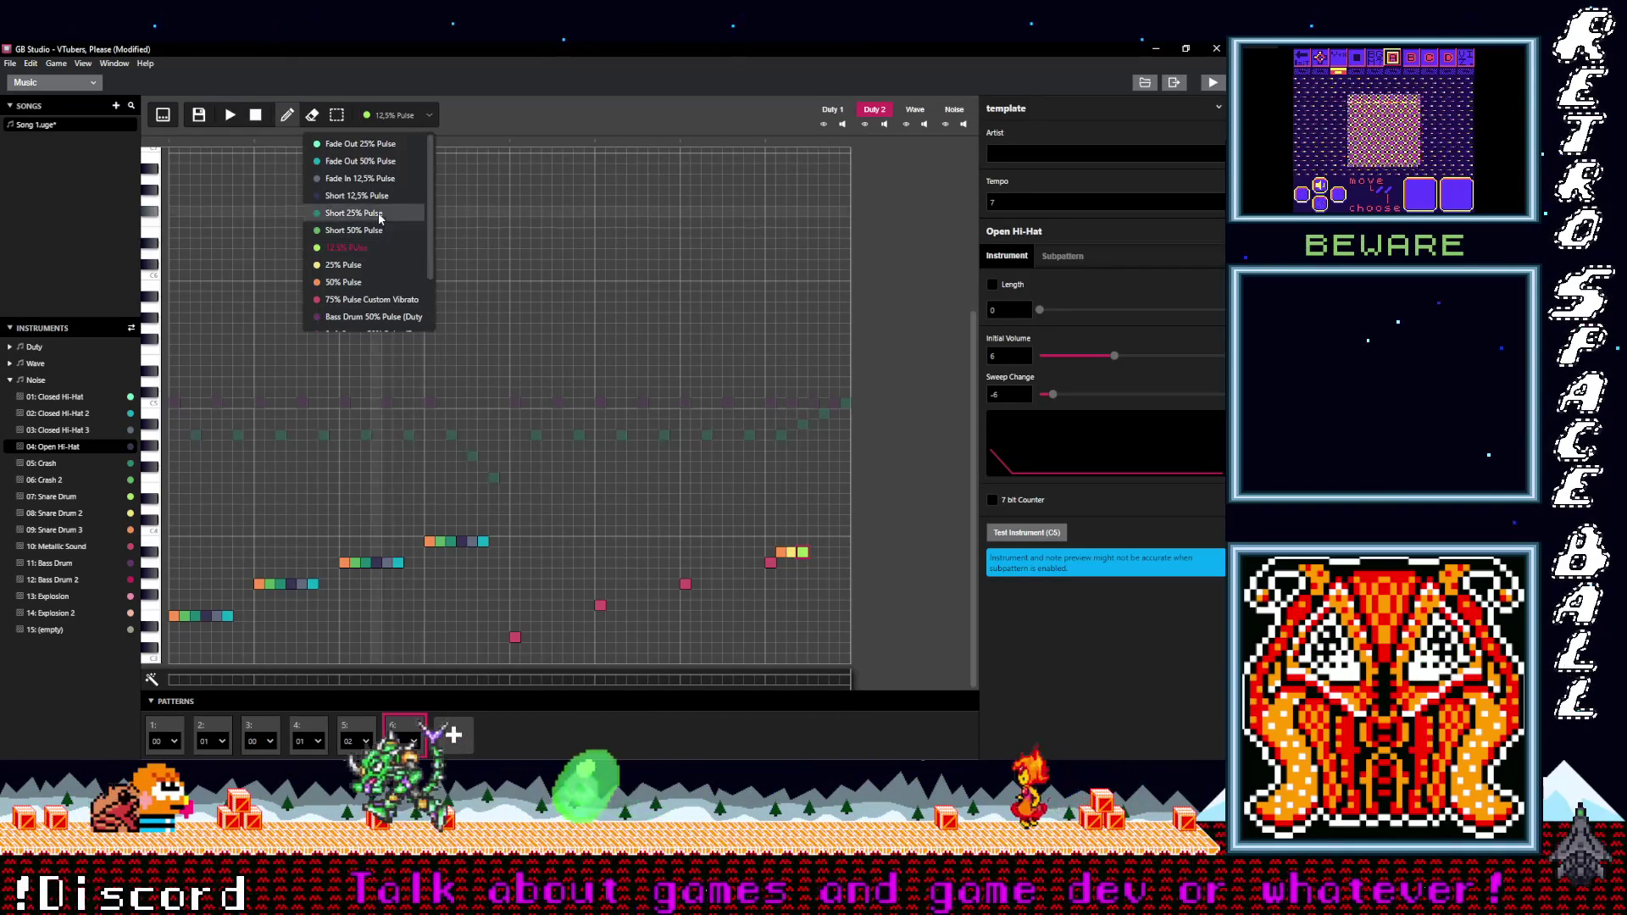
pyautogui.click(356, 231)
pyautogui.click(399, 115)
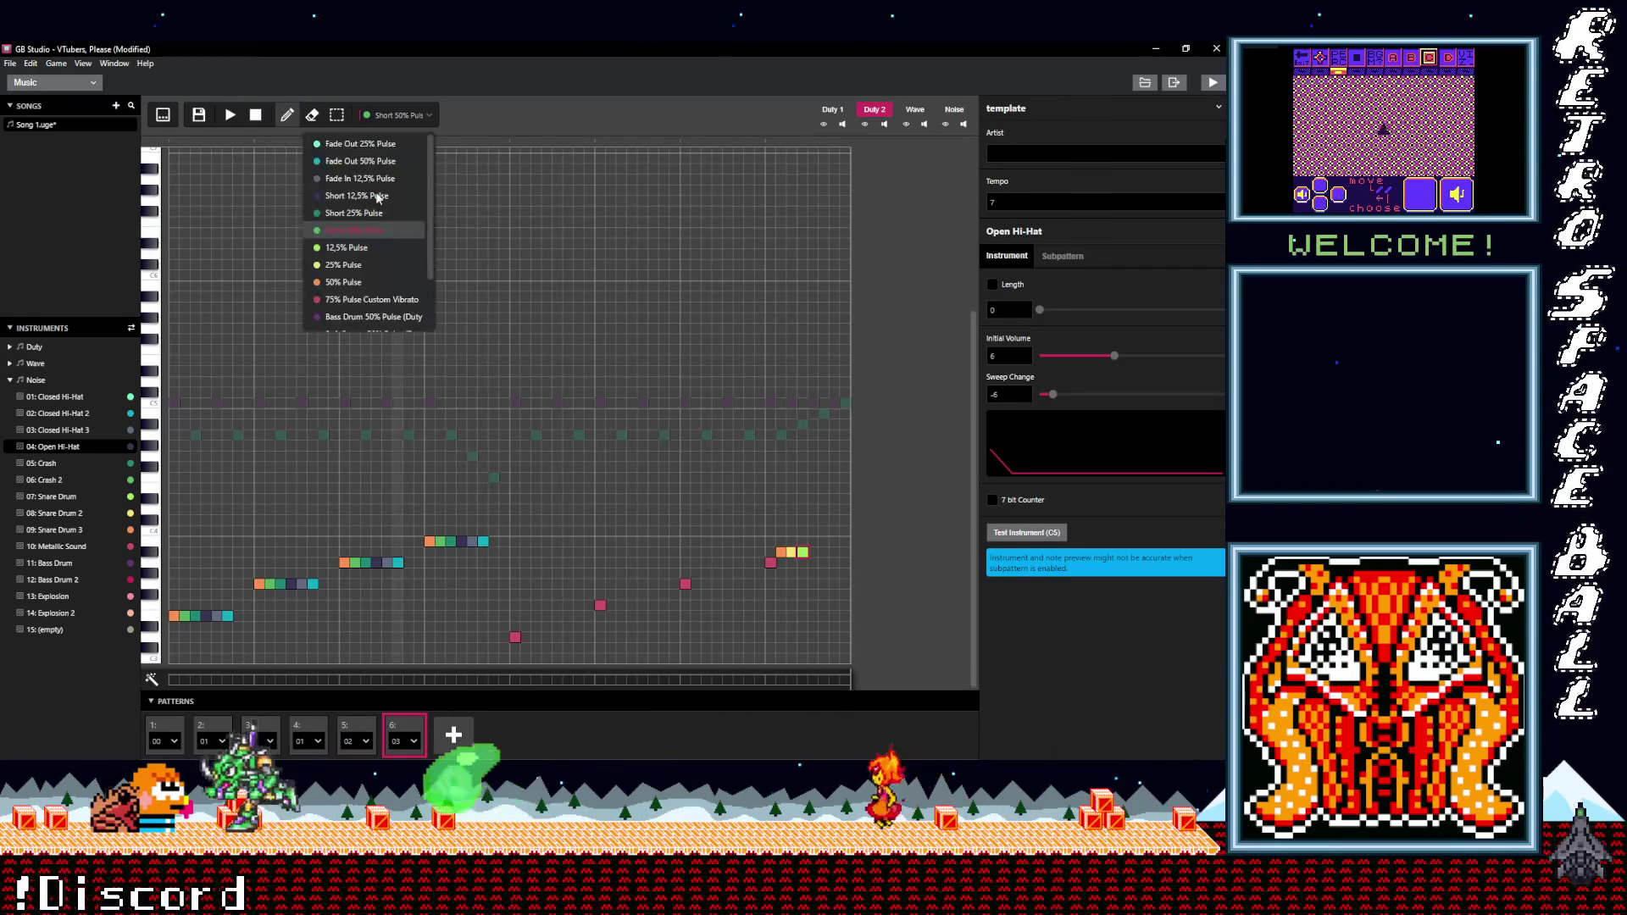
pyautogui.click(360, 214)
pyautogui.click(814, 553)
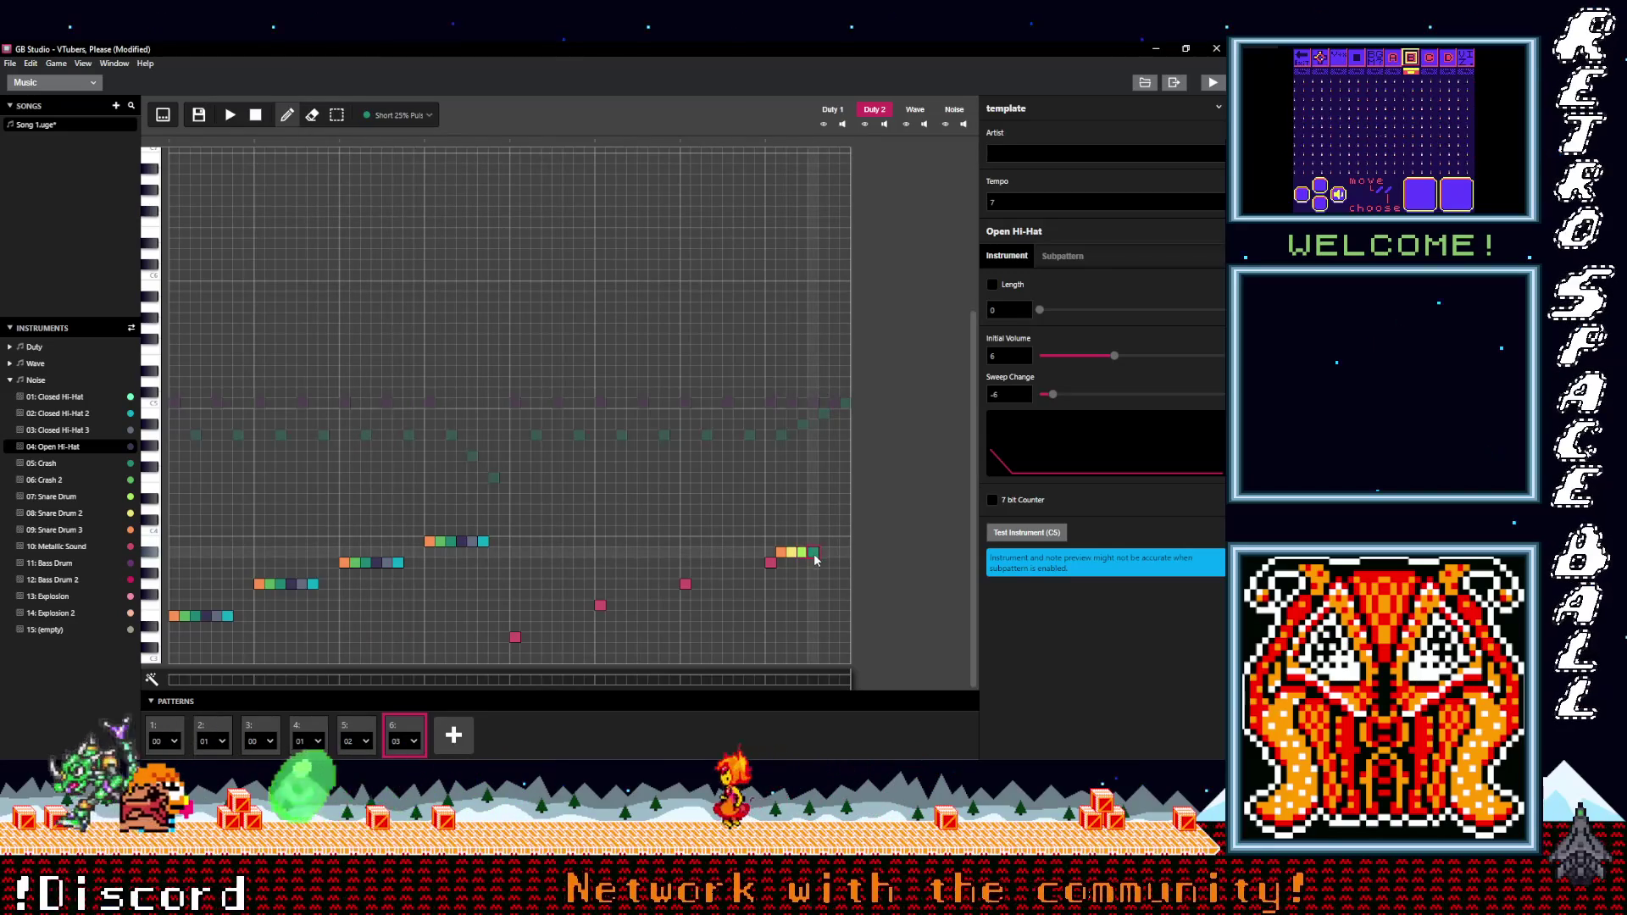
# - Place another 25% Pulse note after the run, switch to 50% Pulse, and play
pyautogui.click(416, 116)
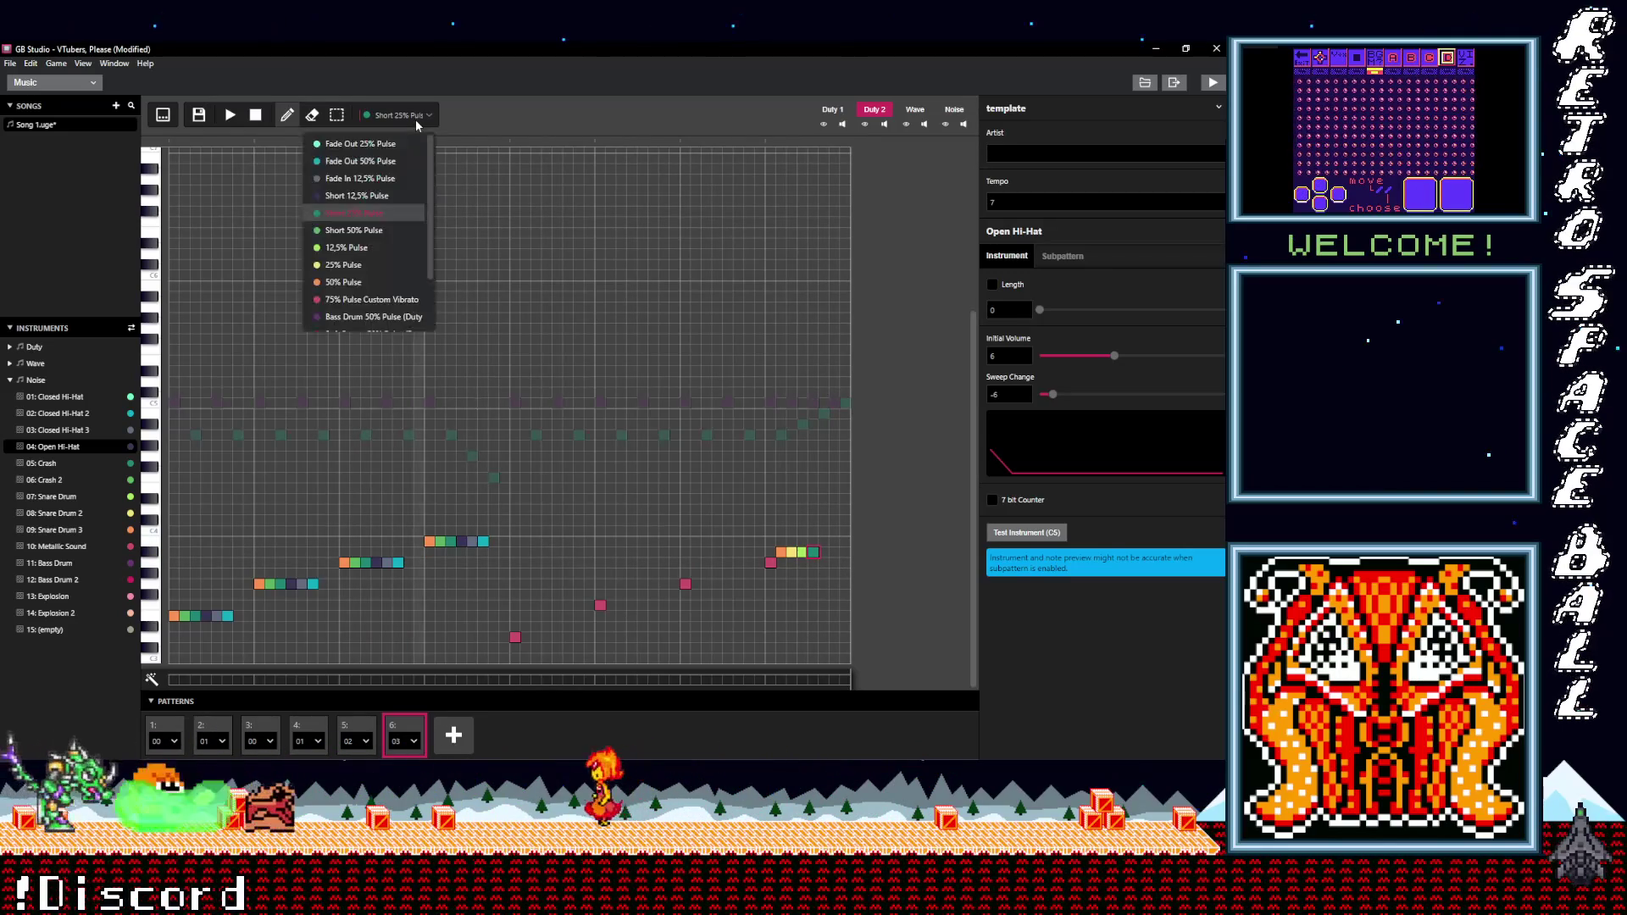
pyautogui.click(356, 266)
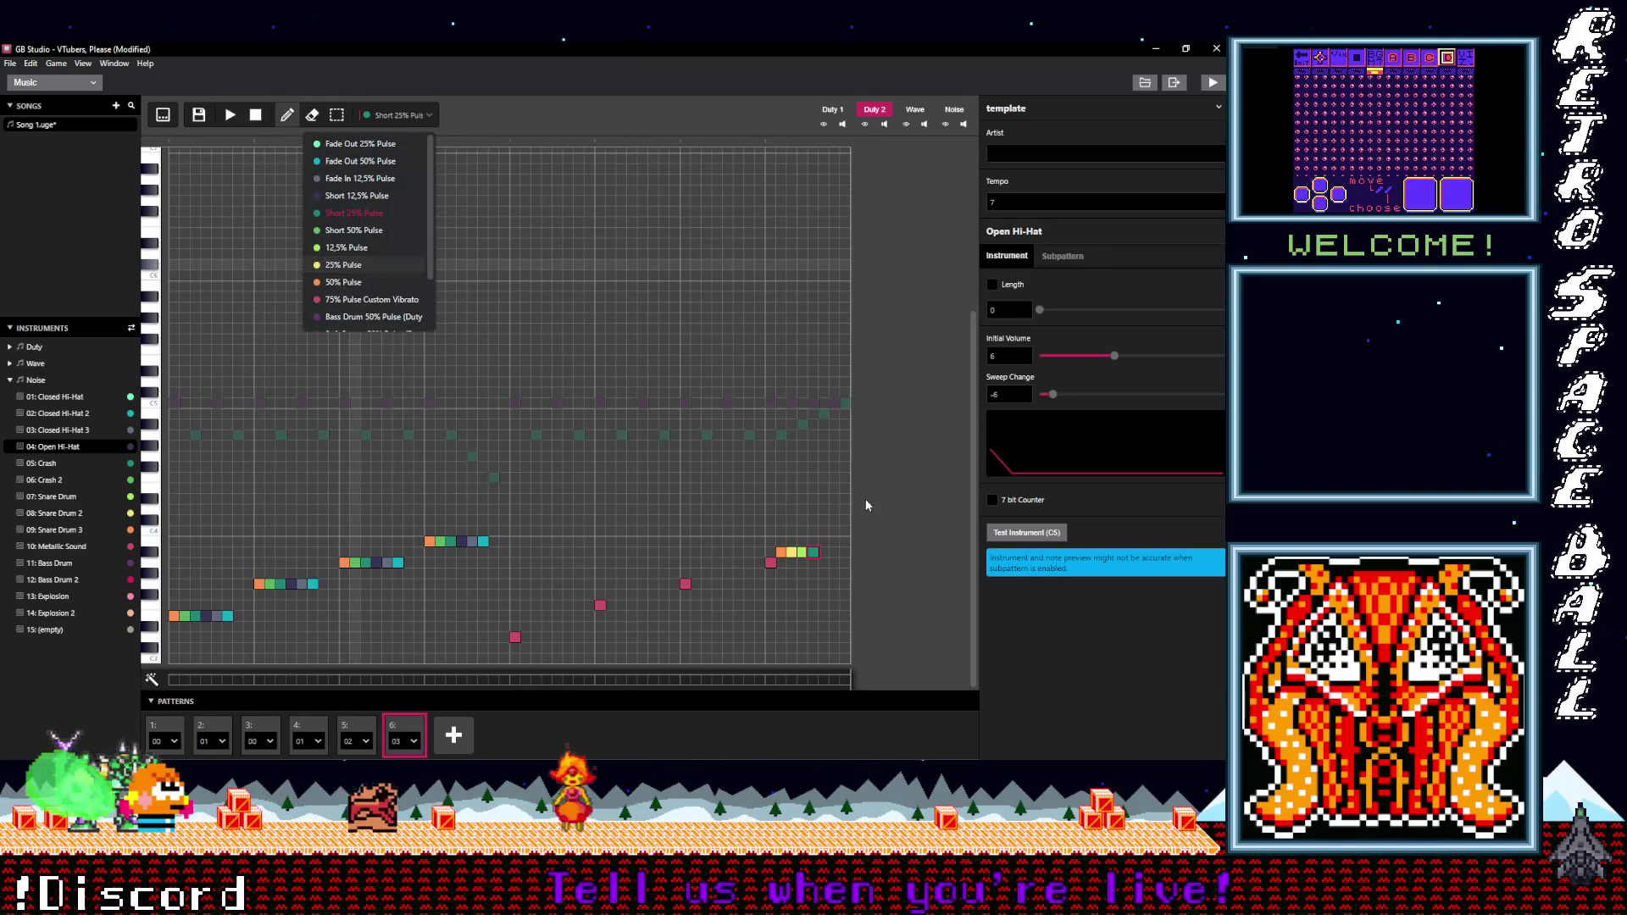
pyautogui.click(823, 540)
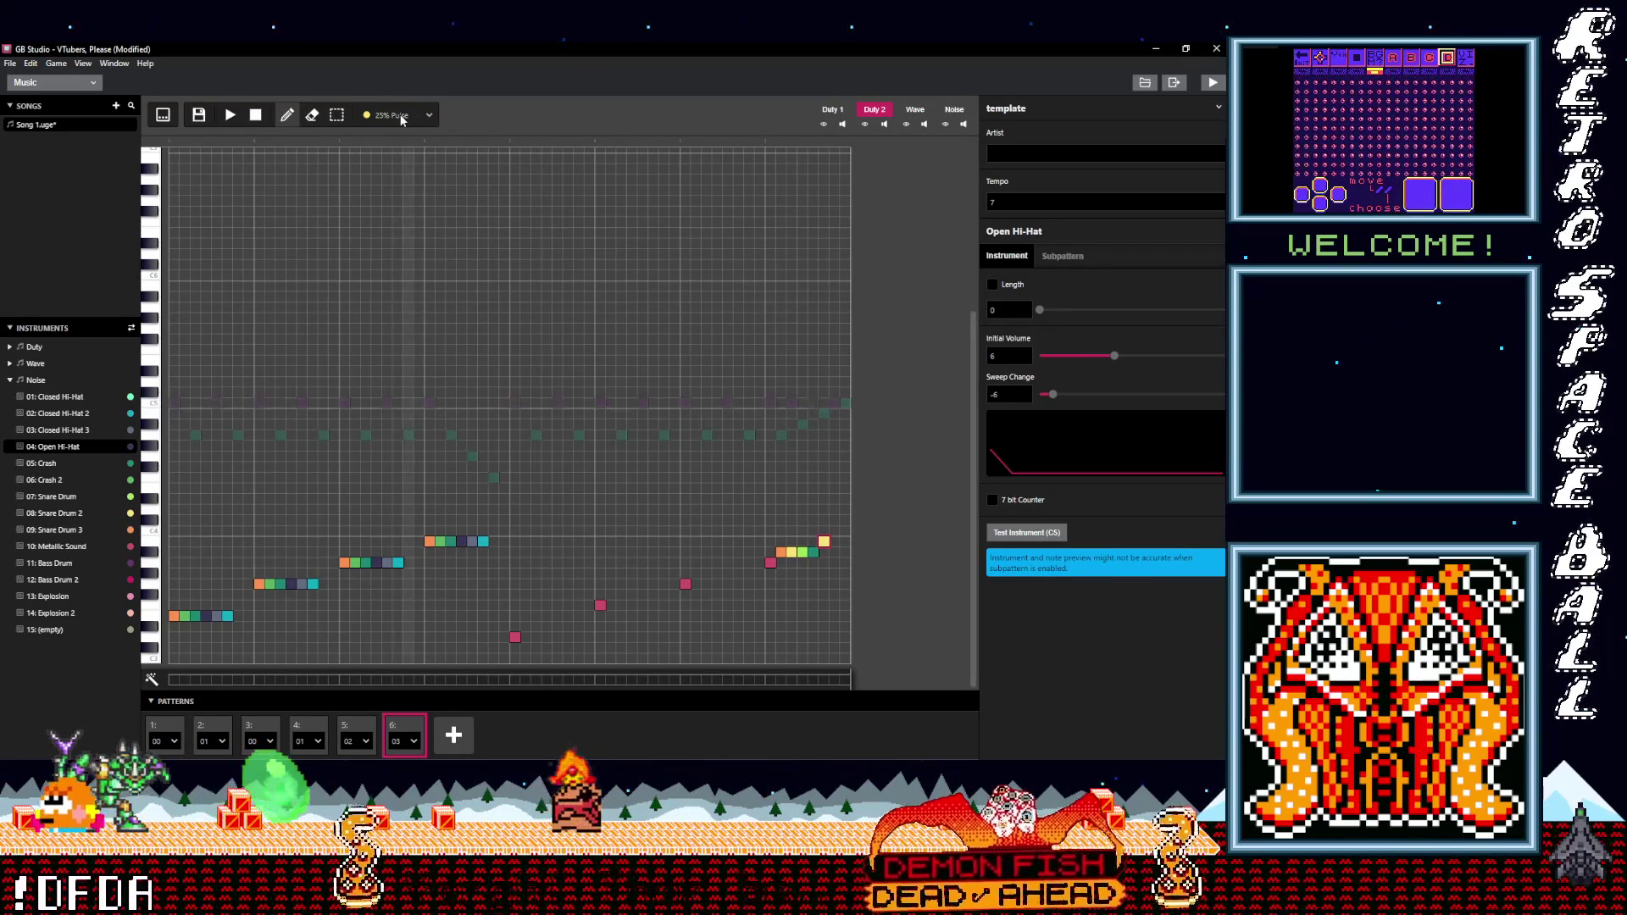
pyautogui.click(424, 115)
pyautogui.click(325, 284)
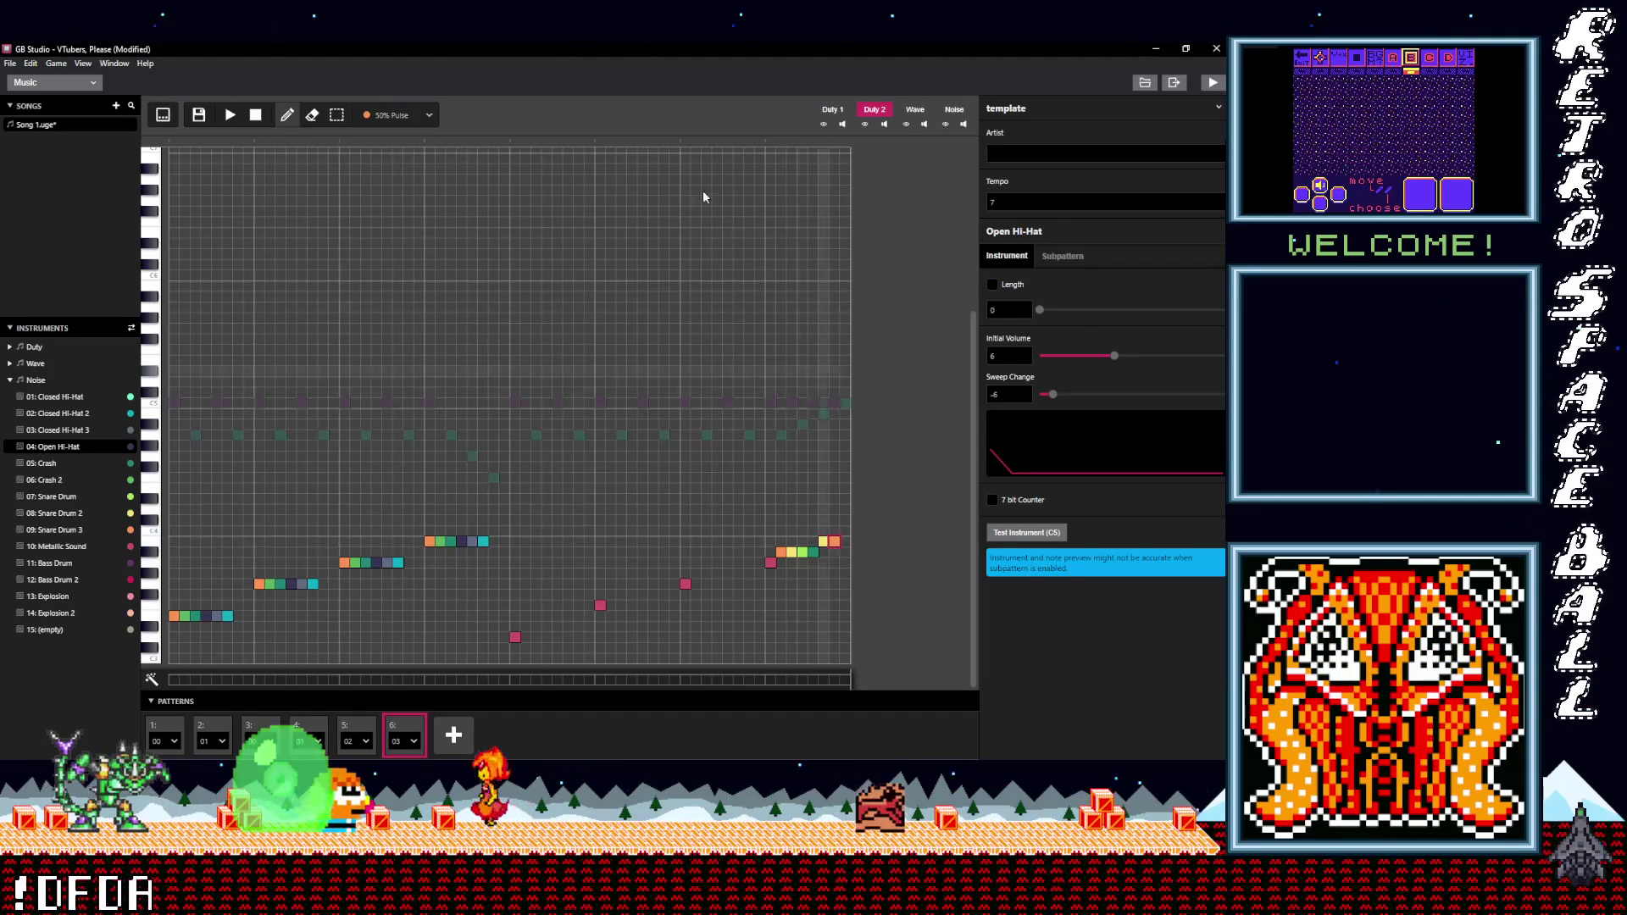
pyautogui.click(230, 116)
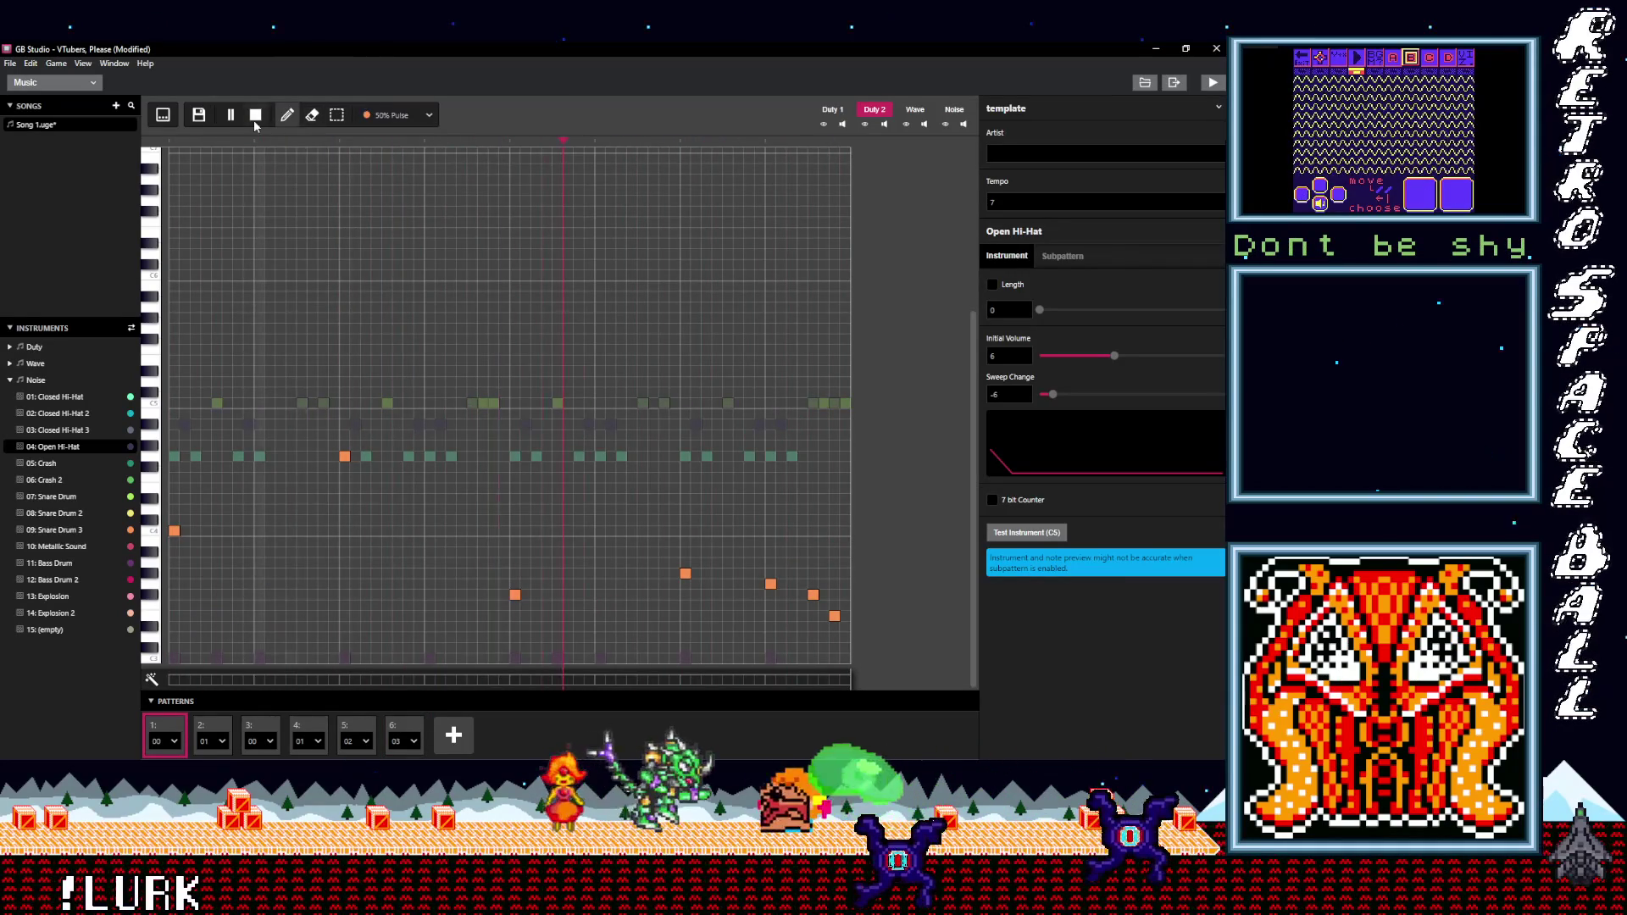
# - Stop playback, add a final note to pattern 6, remove the extra notes, and replay
pyautogui.click(257, 115)
pyautogui.click(404, 733)
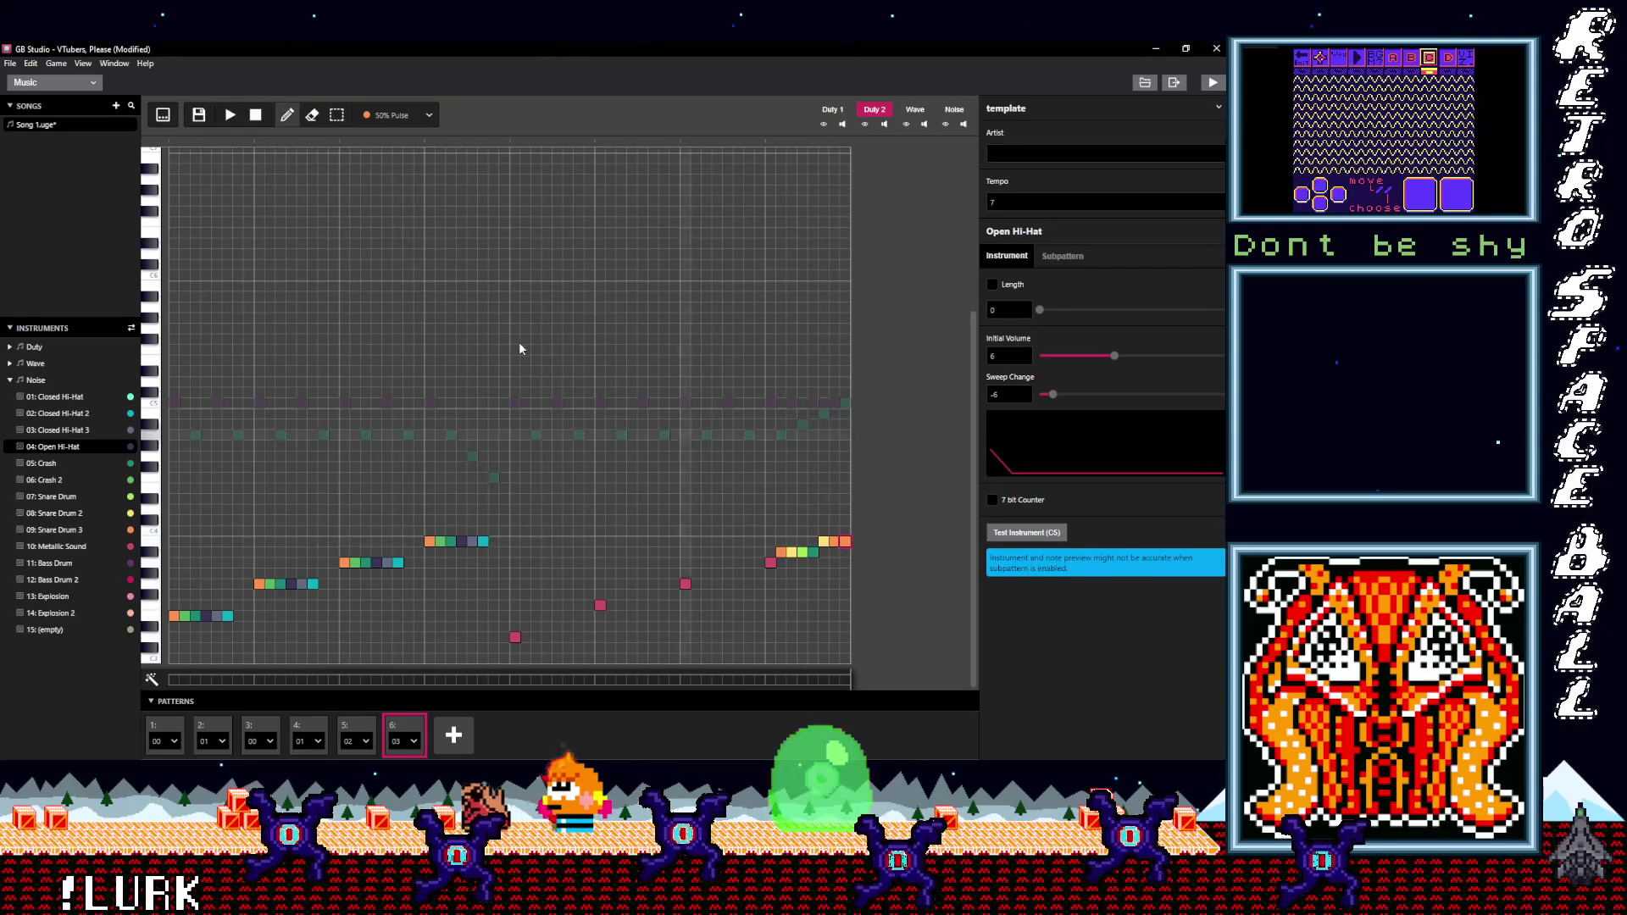
pyautogui.click(844, 542)
pyautogui.moveTo(845, 542); pyautogui.dragTo(824, 543)
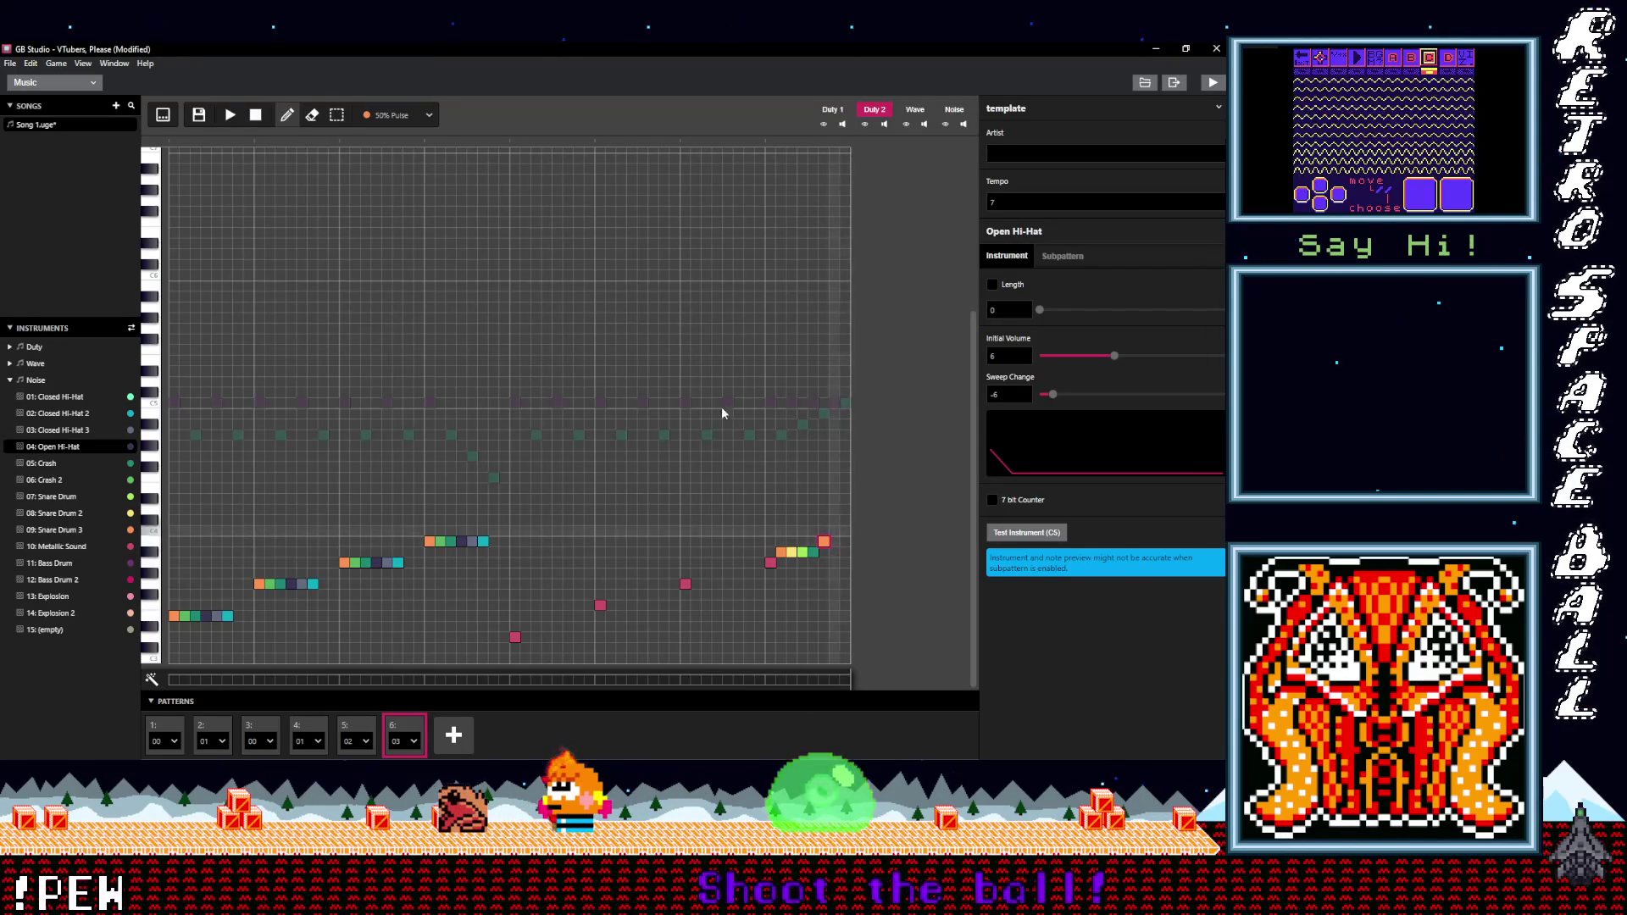
pyautogui.press('space')
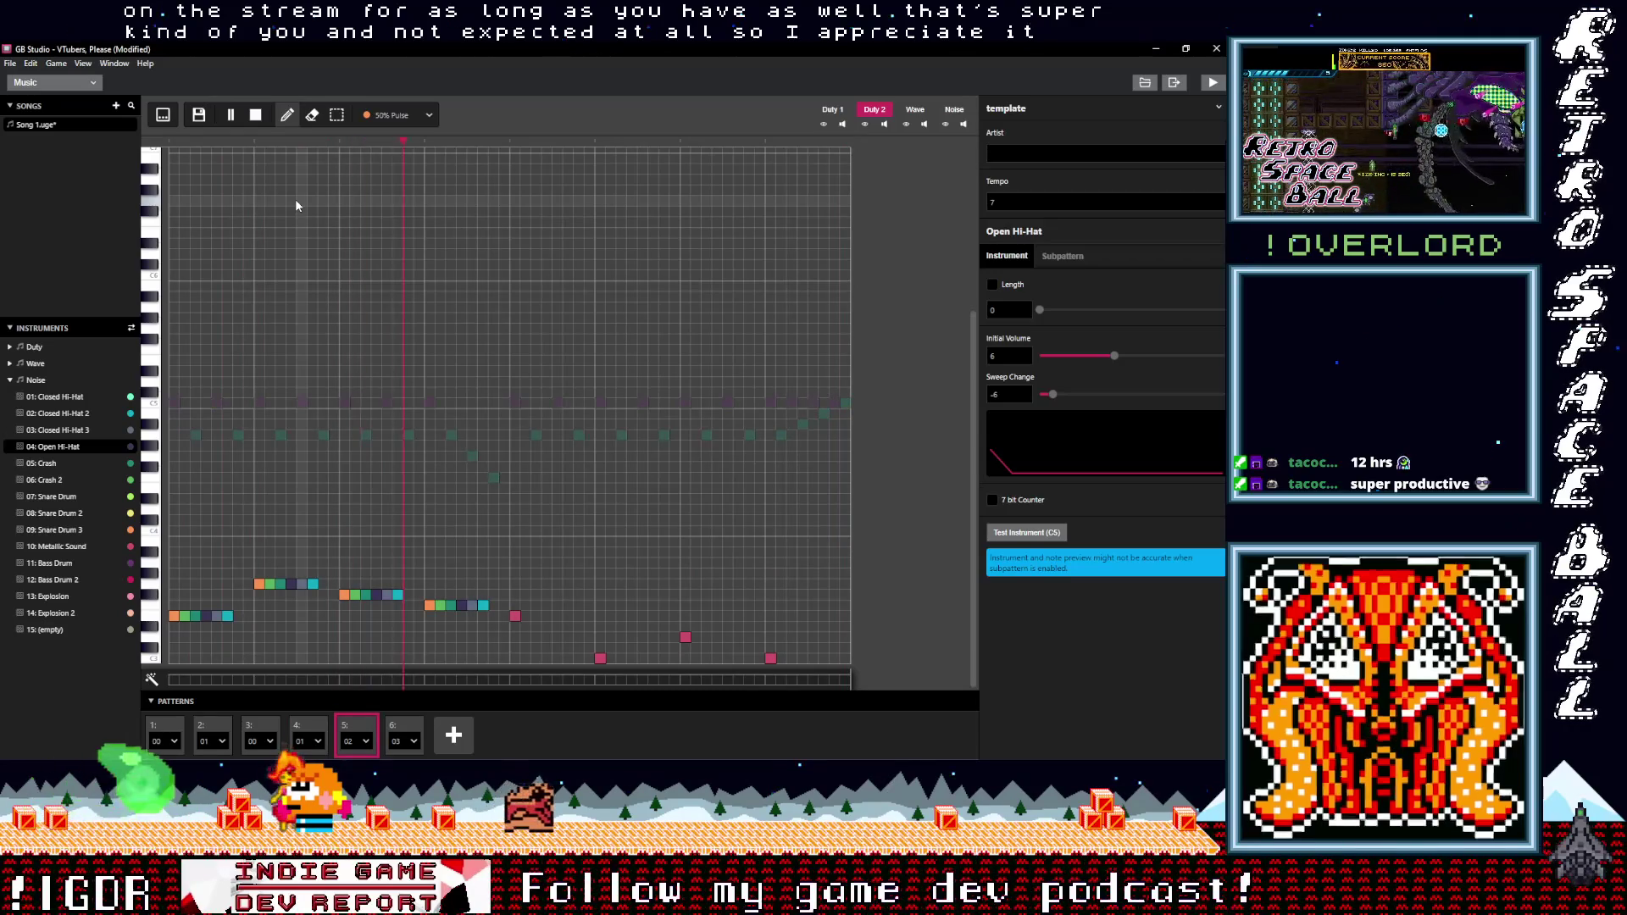
# - Stop playback after hearing the full six-slot song
pyautogui.click(257, 116)
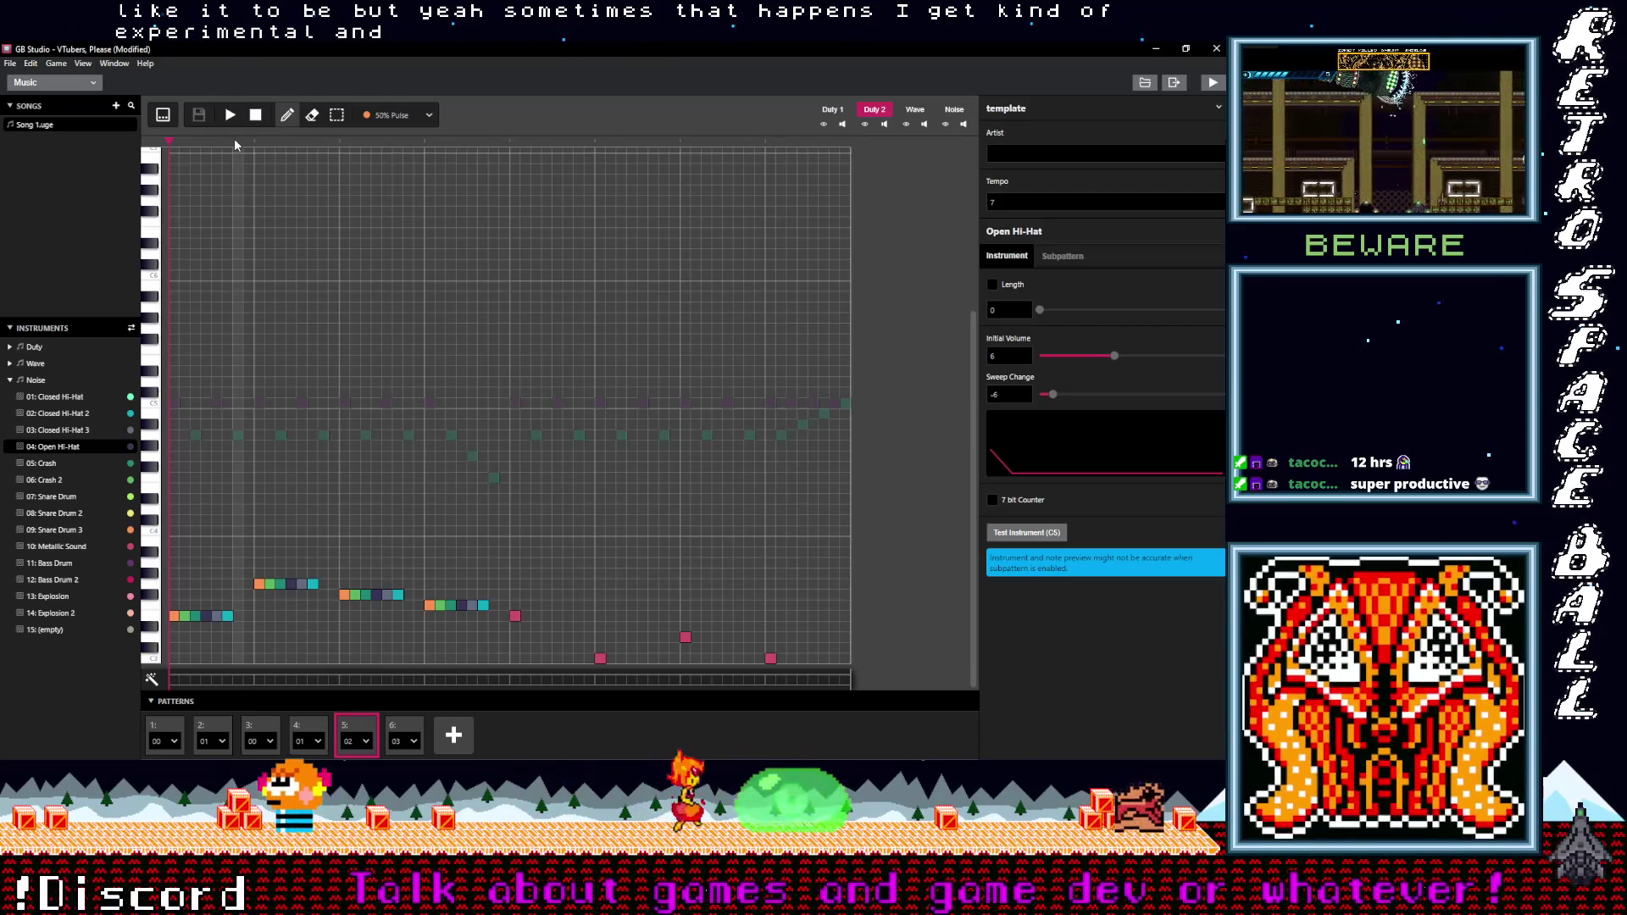
# - Save the VTubers, Please project using File > Save
pyautogui.click(10, 64)
pyautogui.click(34, 133)
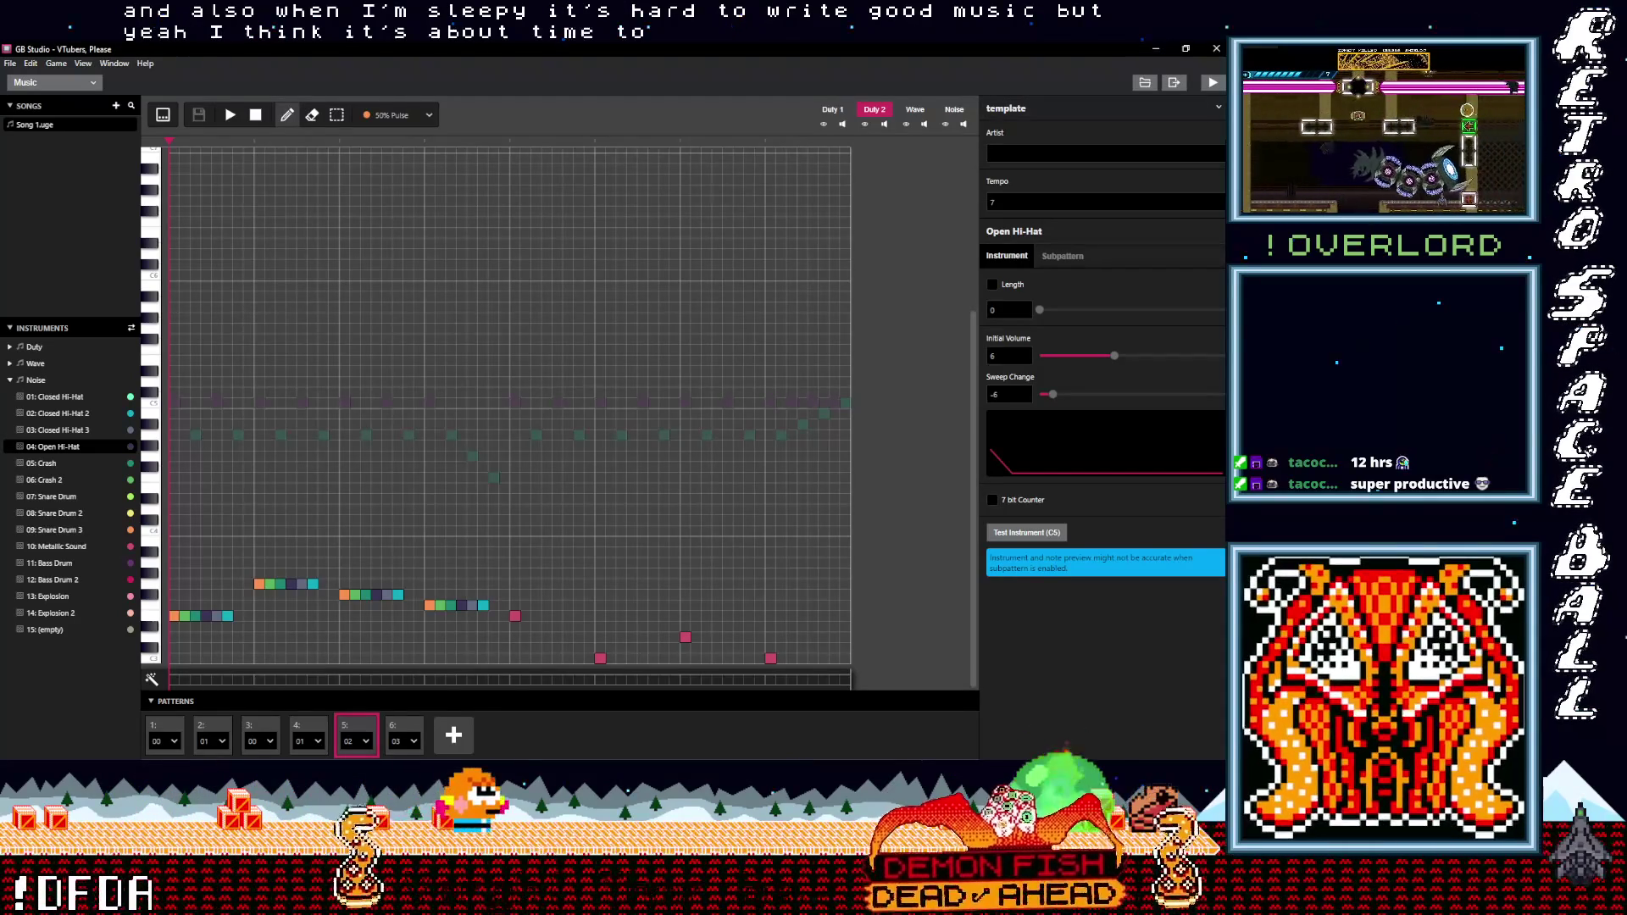
pyautogui.click(1155, 48)
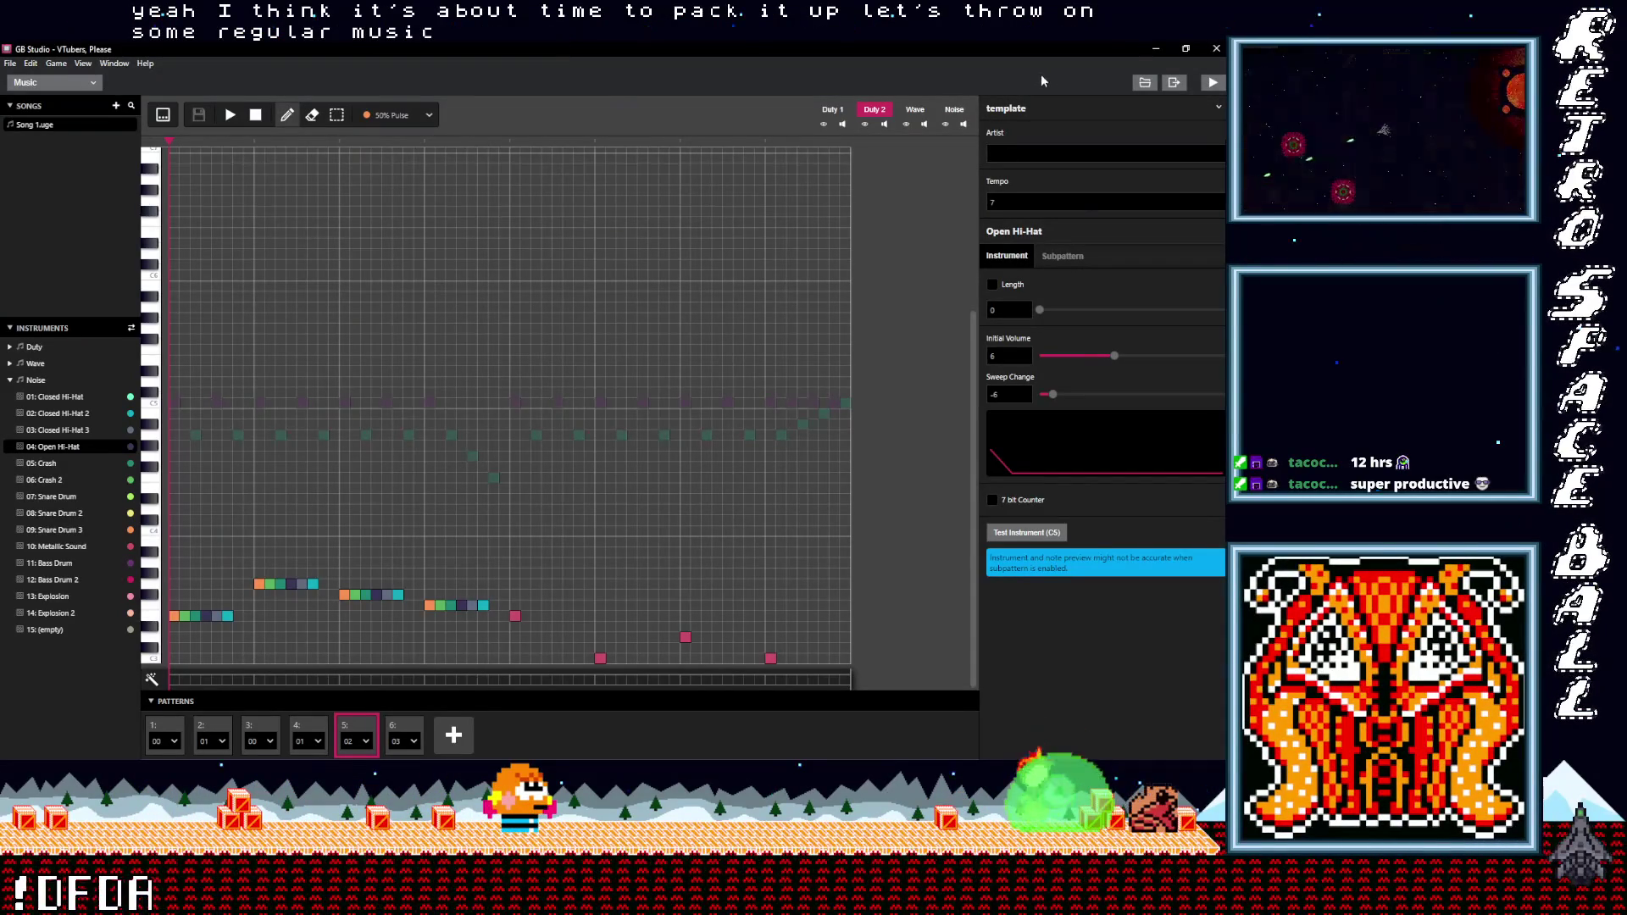
pyautogui.click(10, 63)
pyautogui.click(34, 132)
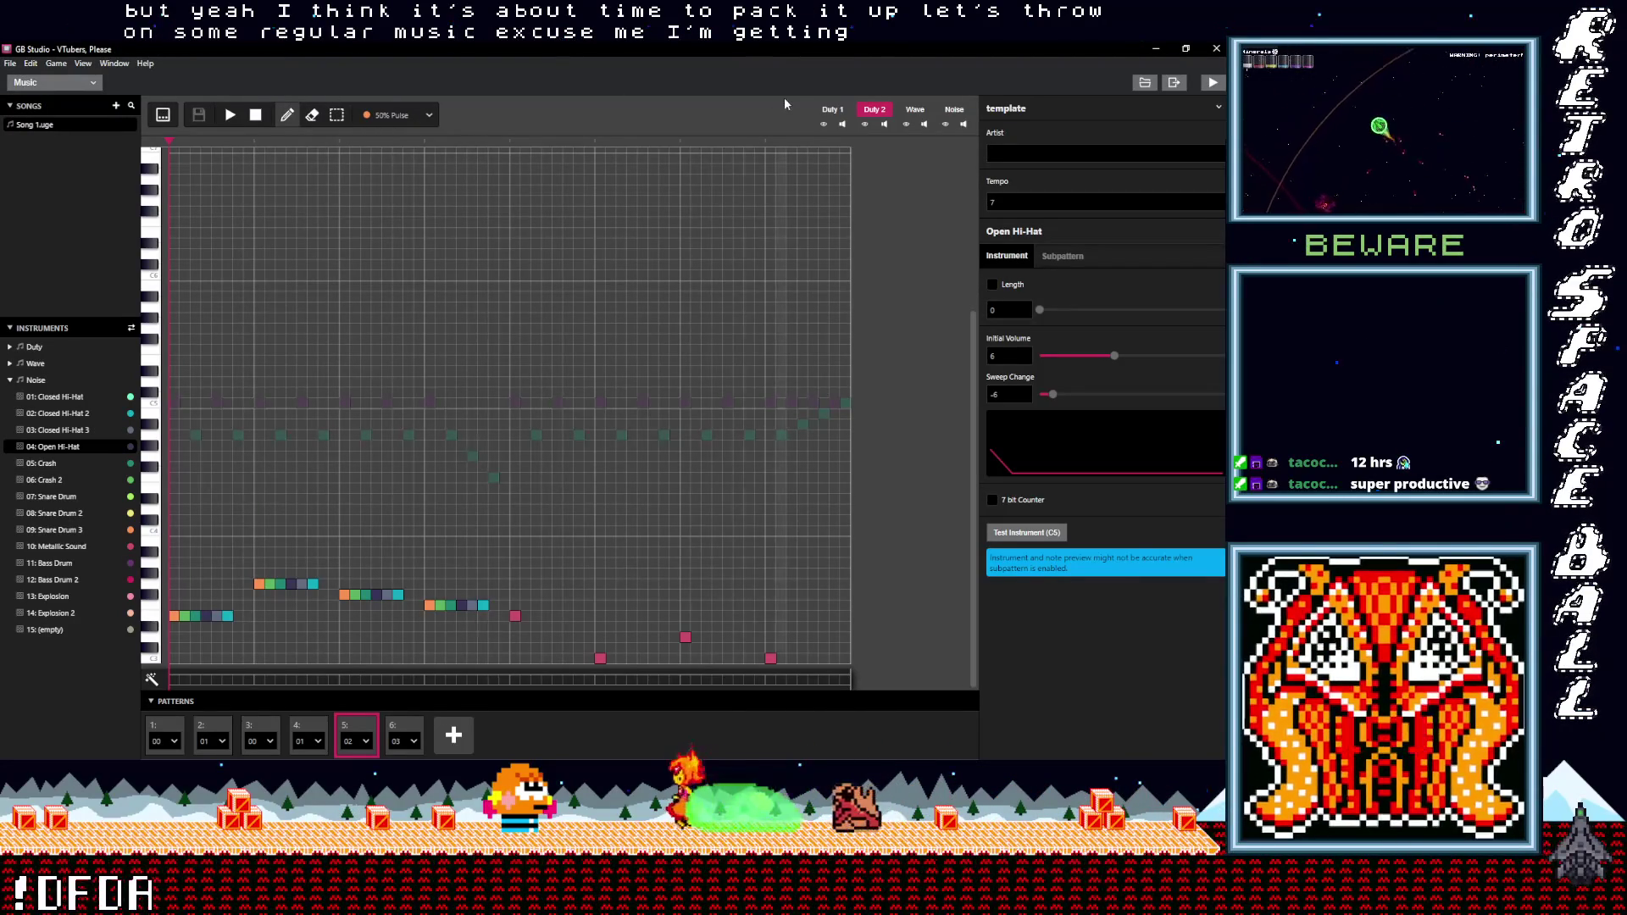
# - Close GB Studio and Aseprite, returning to the backgrounds folder in File Explorer
pyautogui.click(1213, 50)
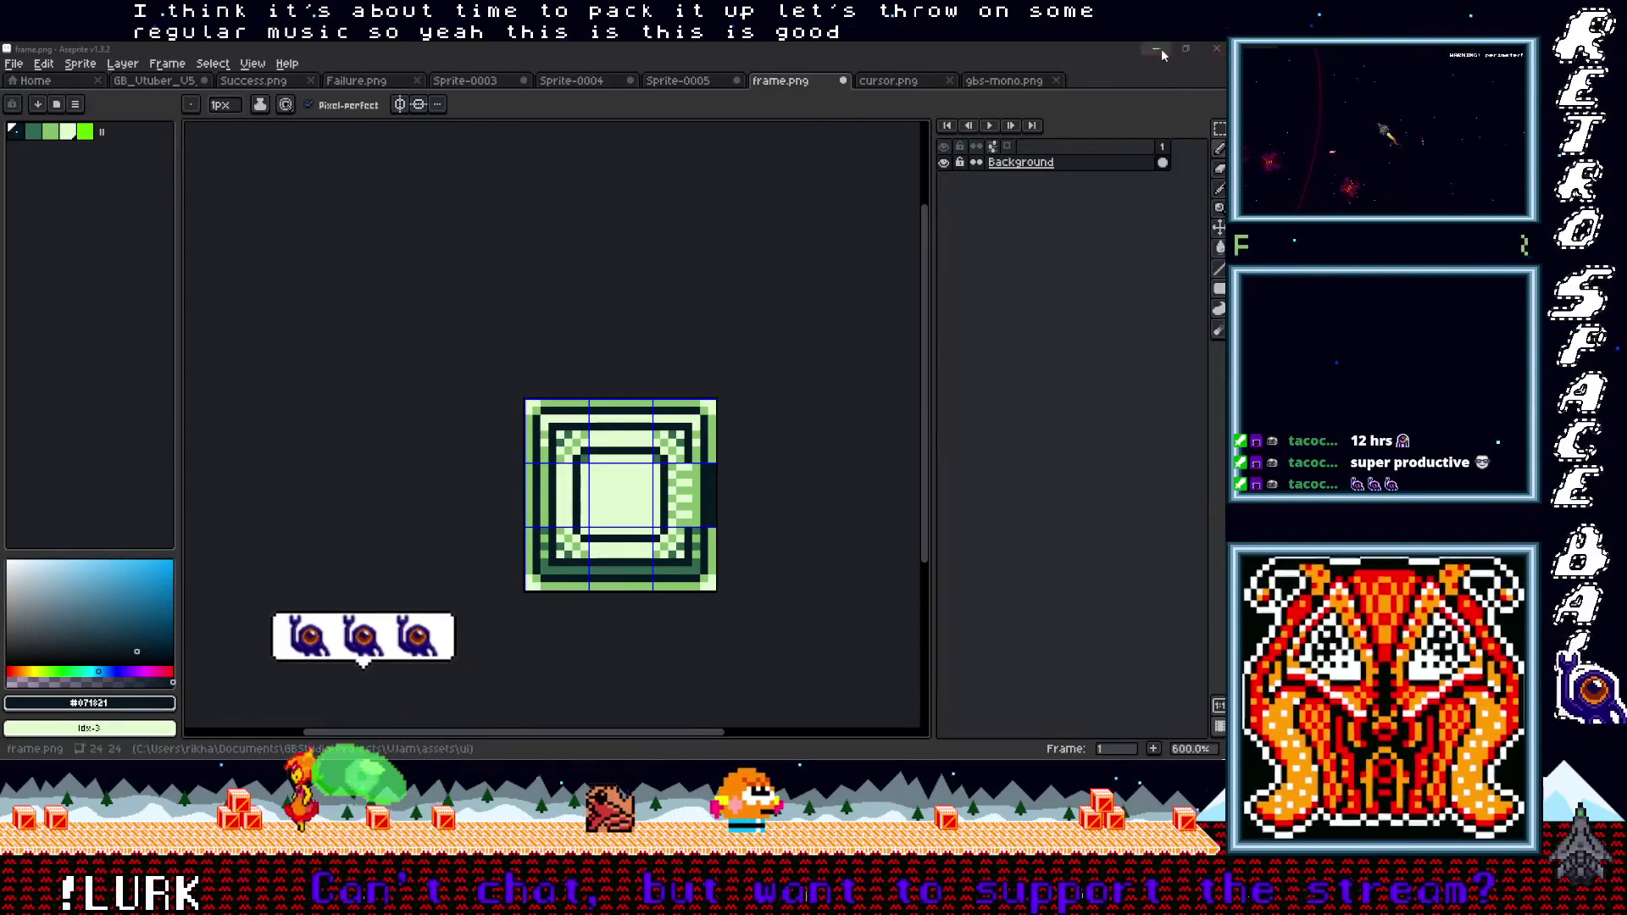
pyautogui.click(1212, 51)
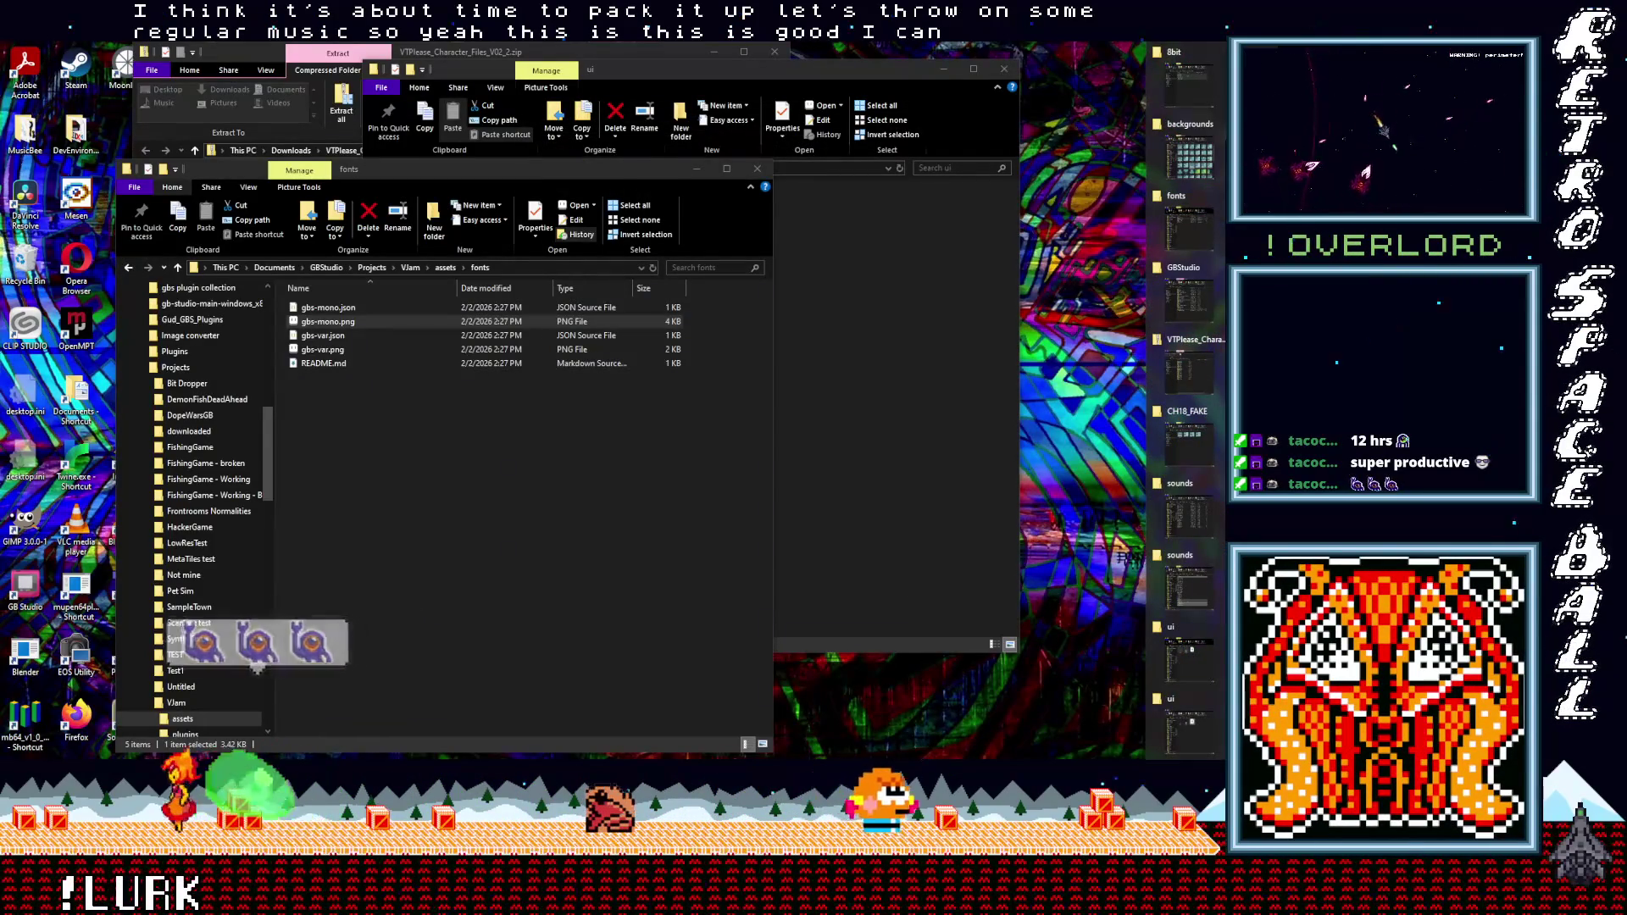
pyautogui.click(1197, 142)
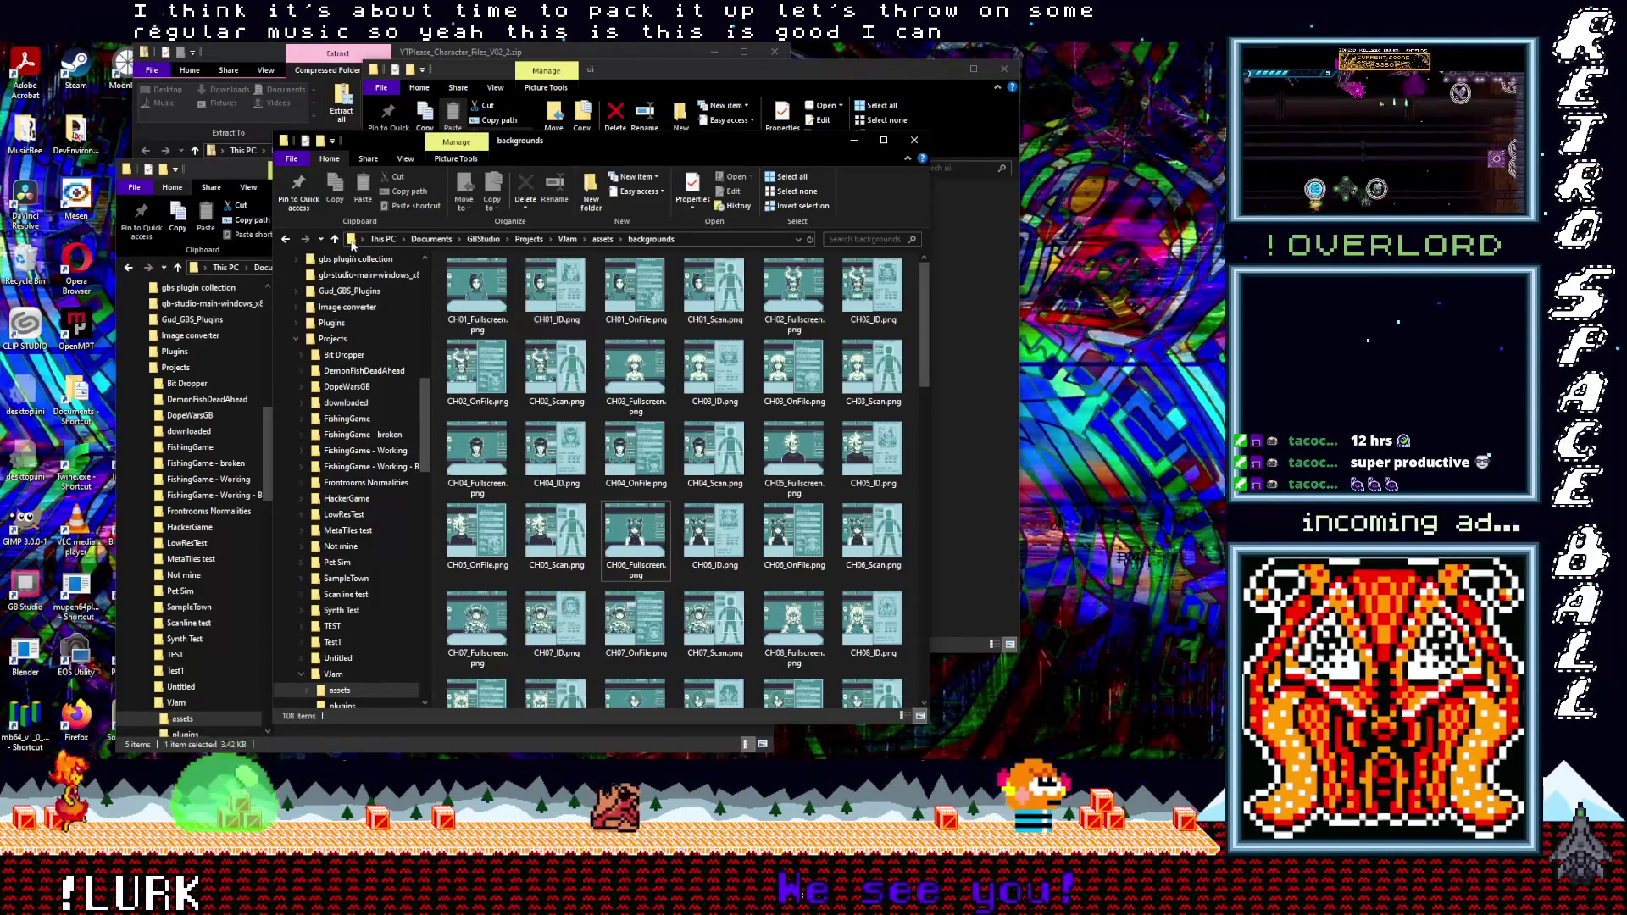
# - Go up to the GBStudio Projects folder and delete the old VJam.zip archive
pyautogui.click(335, 240)
pyautogui.click(336, 240)
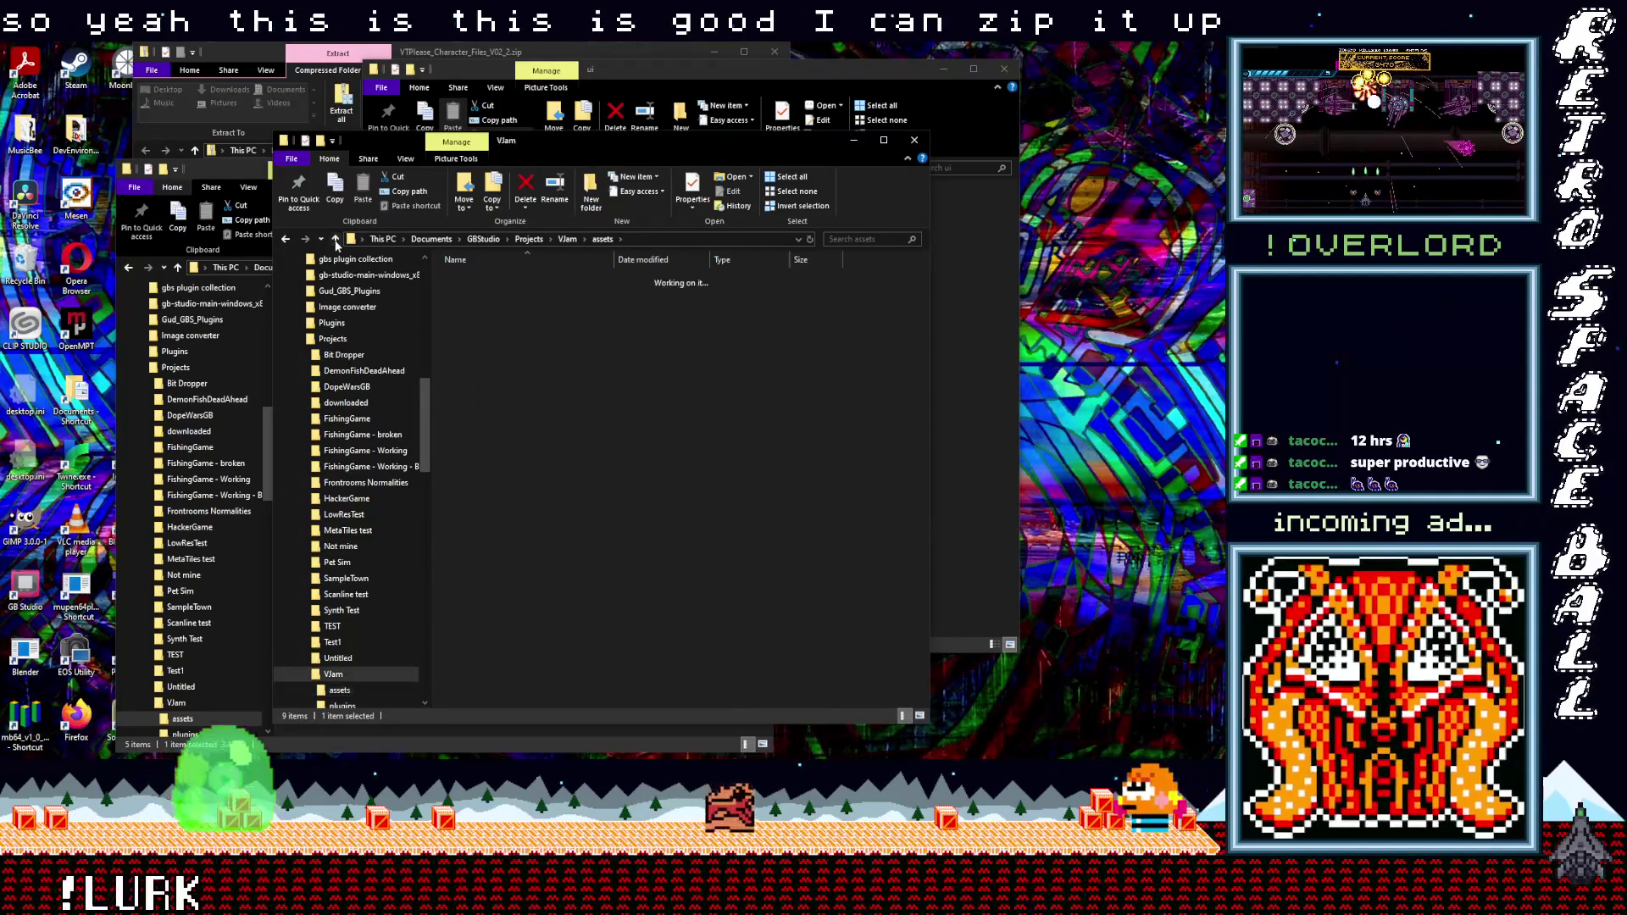
pyautogui.click(335, 241)
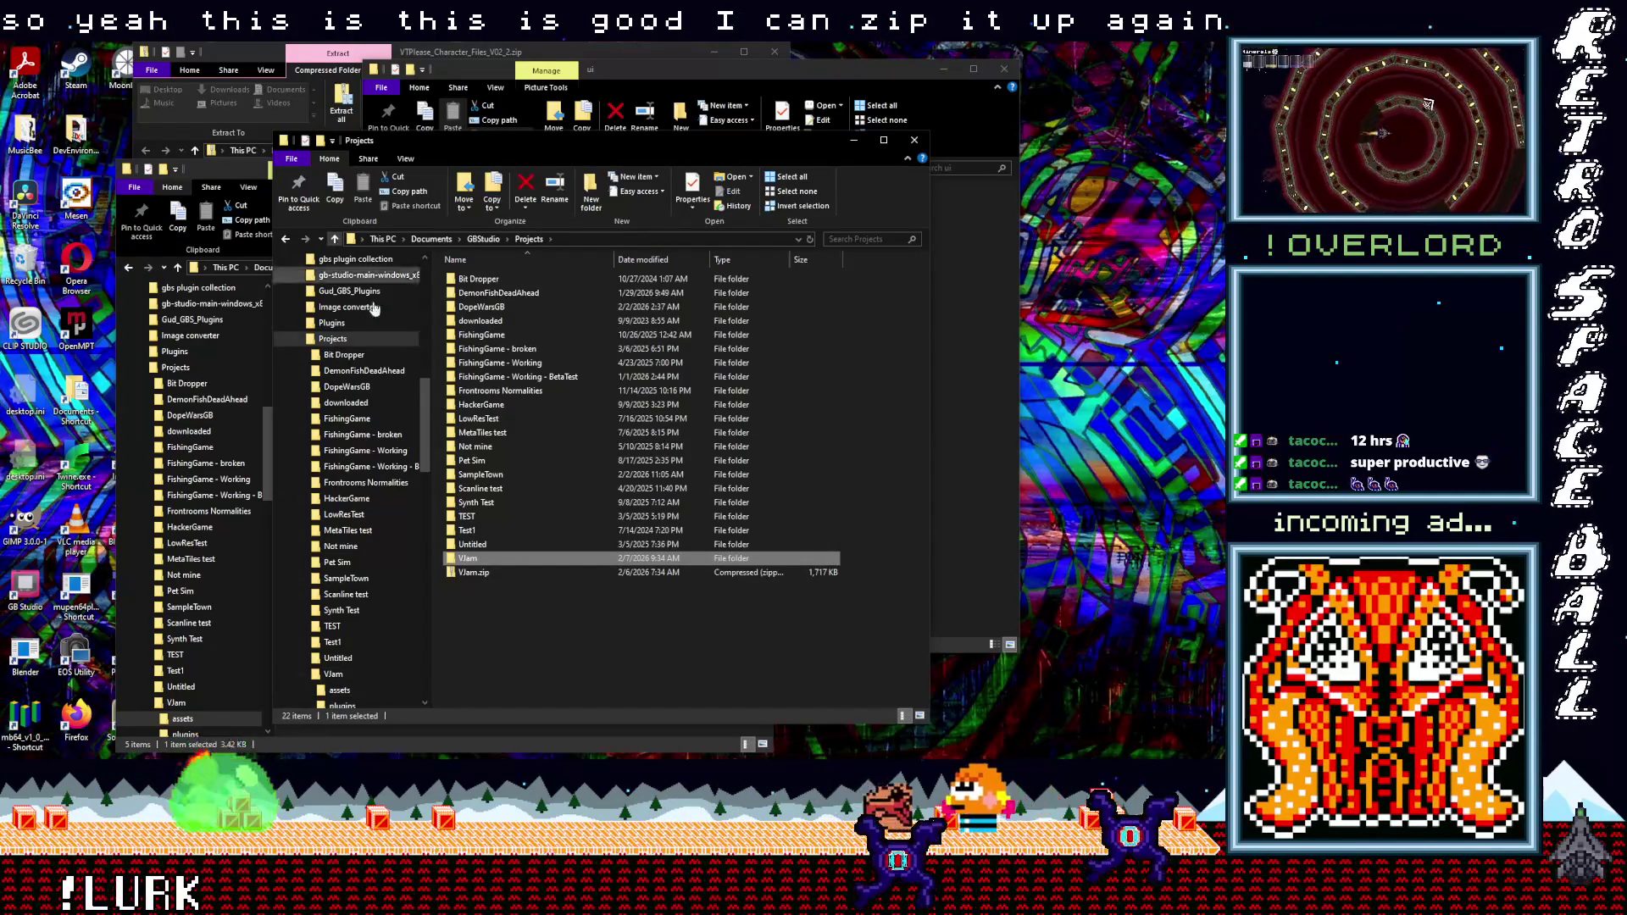
pyautogui.click(466, 573)
pyautogui.rightClick(463, 576)
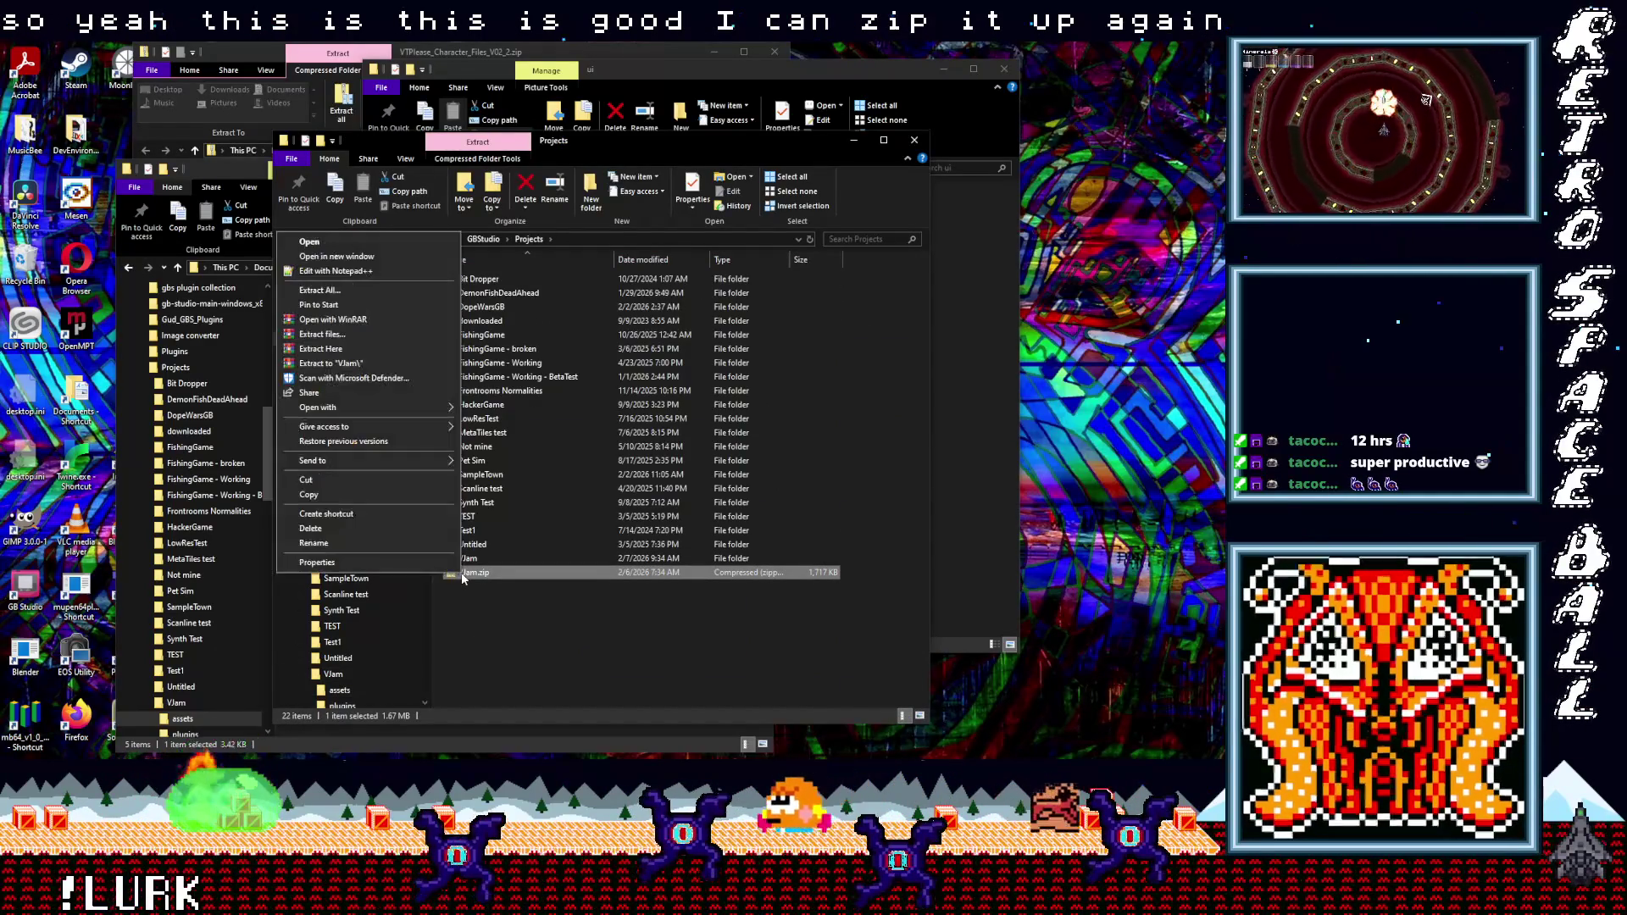
pyautogui.click(371, 528)
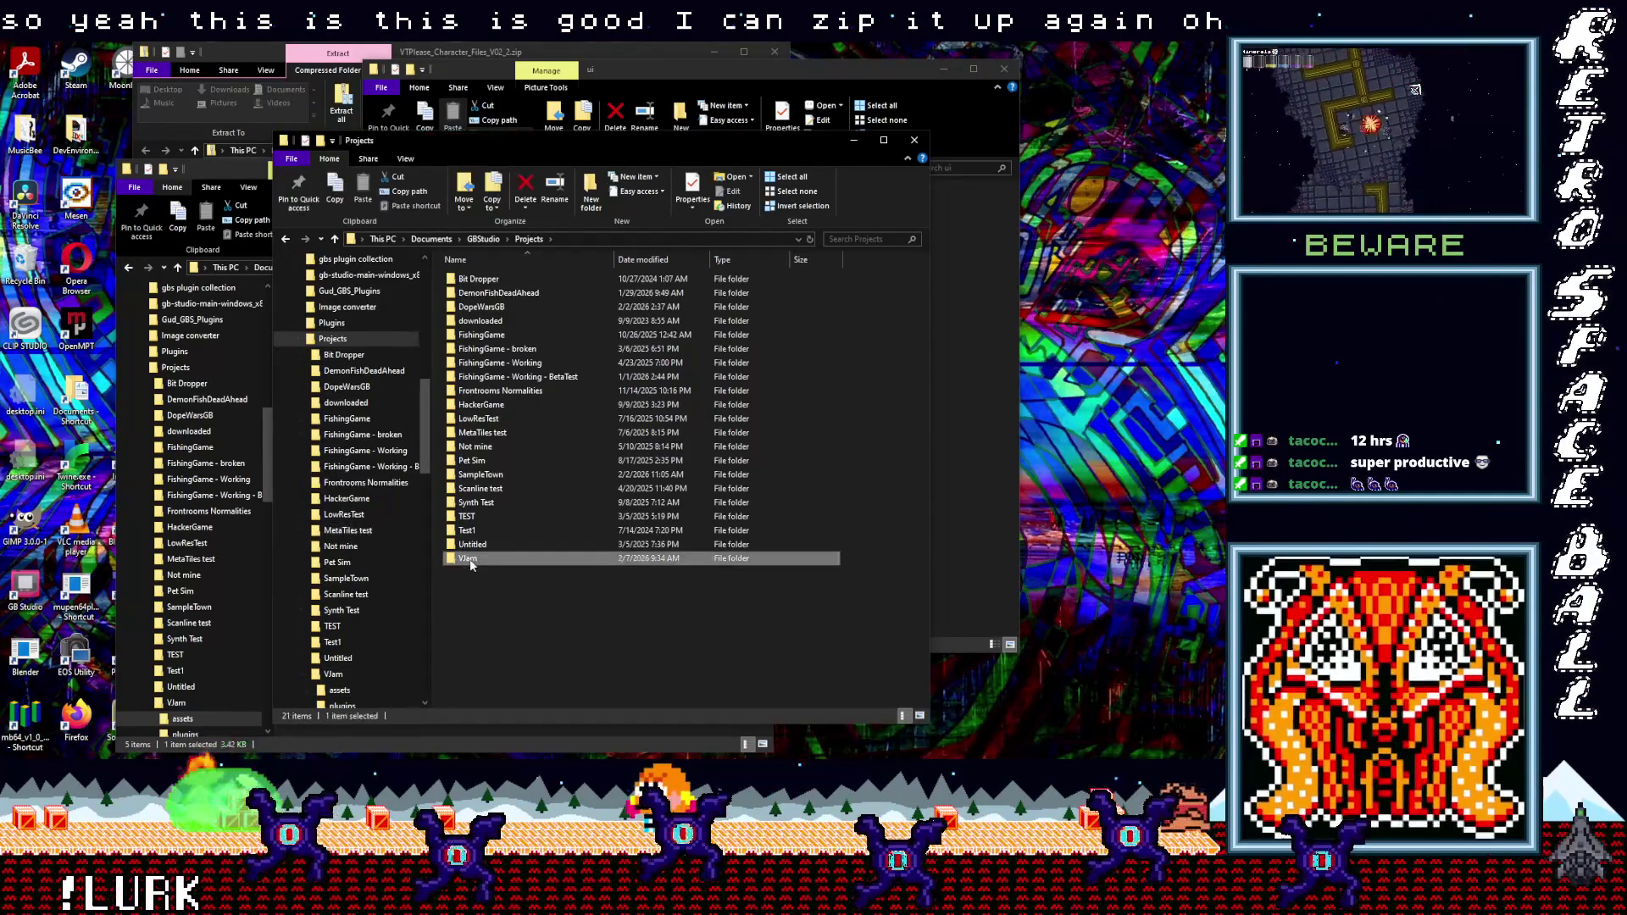
# - Compress the VJam folder into a new VJam.zip with the default name, then close the Projects window
pyautogui.rightClick(469, 557)
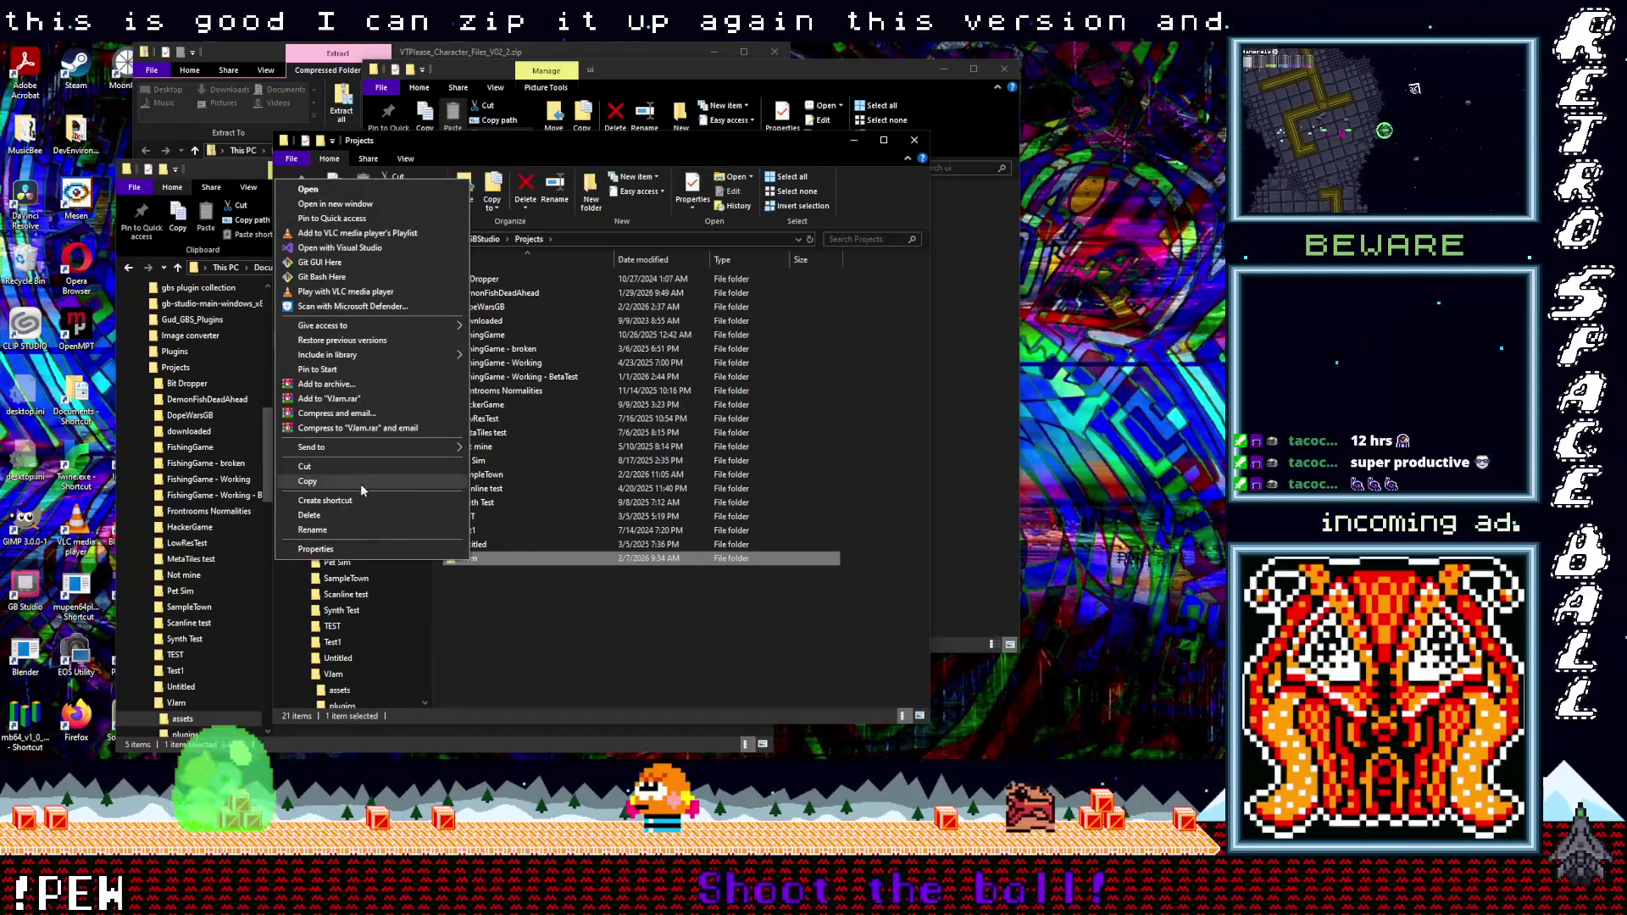
pyautogui.moveTo(377, 447)
pyautogui.click(525, 463)
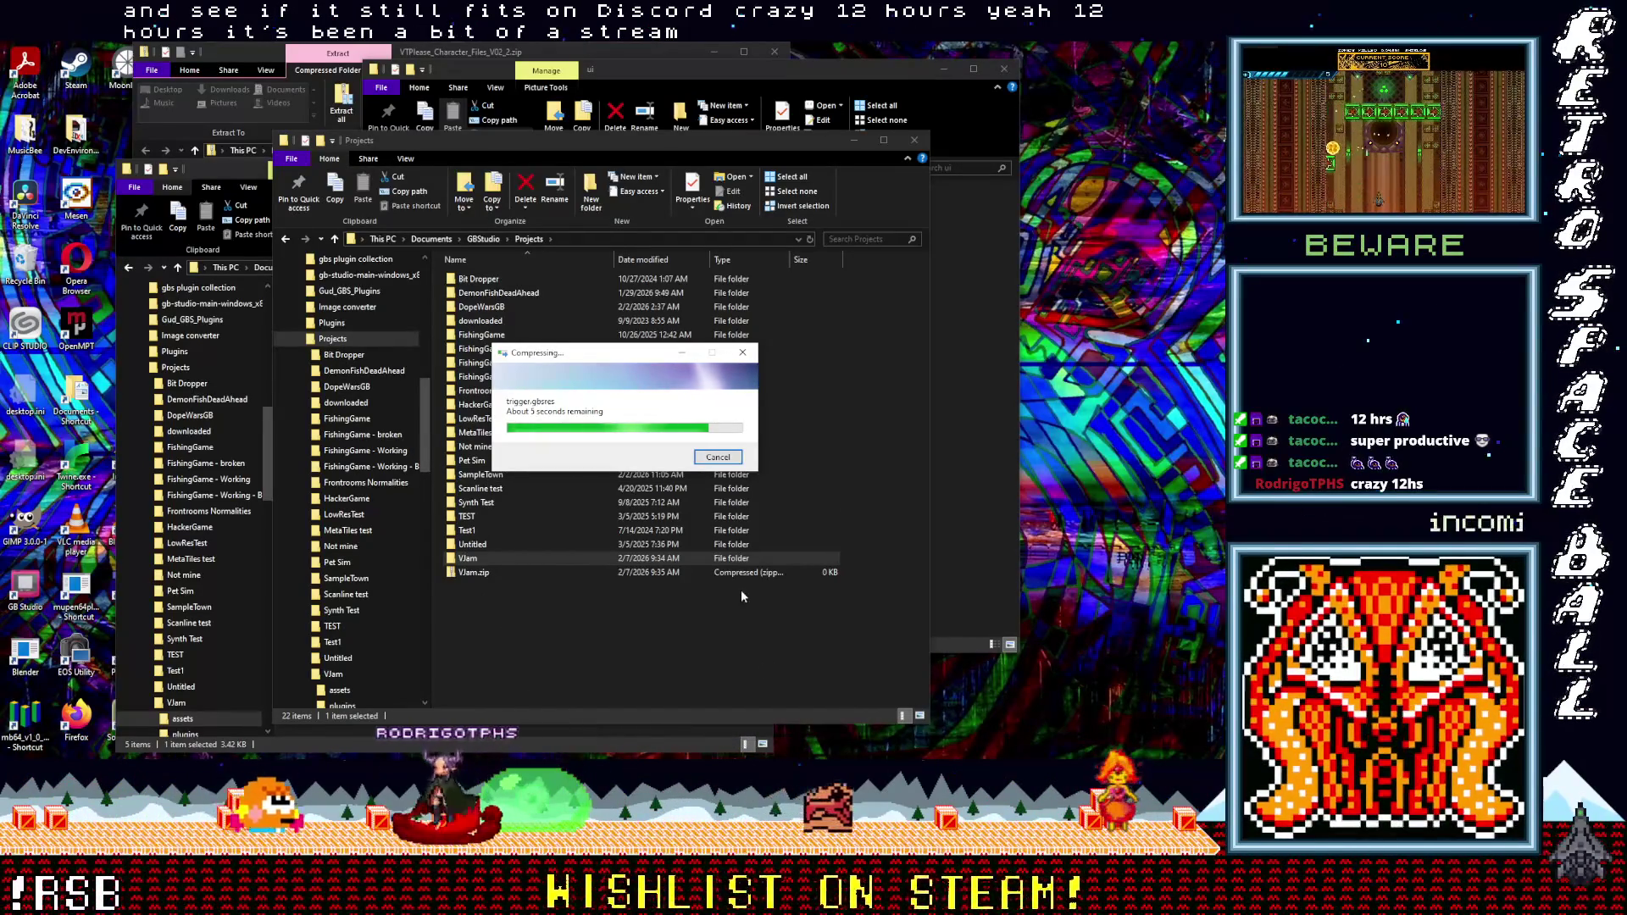
pyautogui.press('super+alt+d')
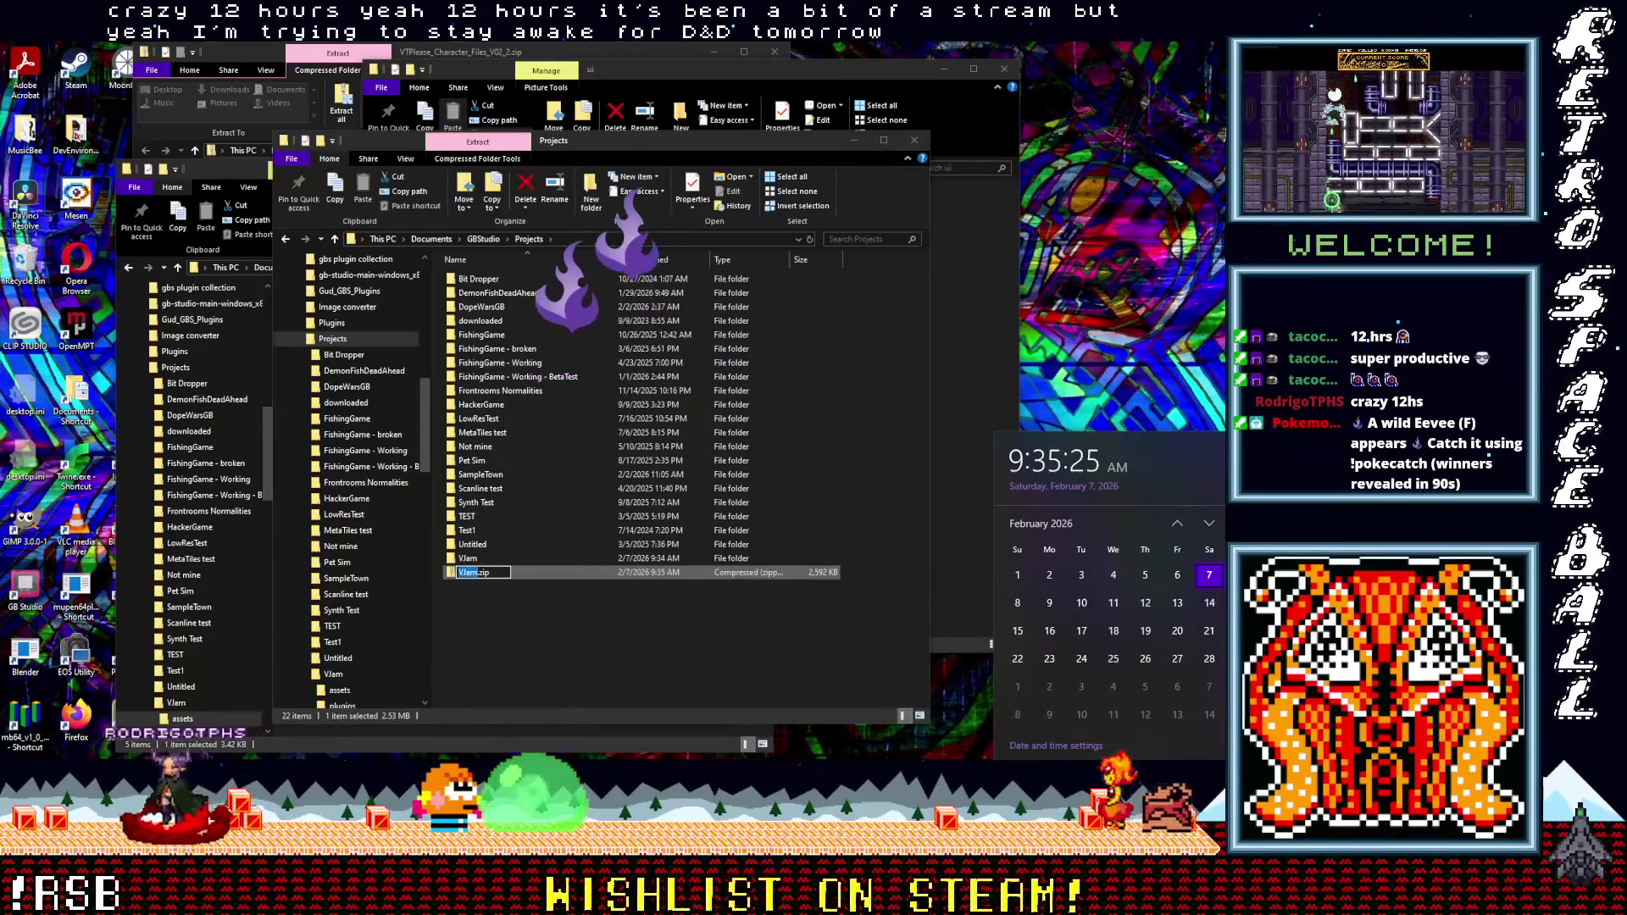
pyautogui.press('Escape')
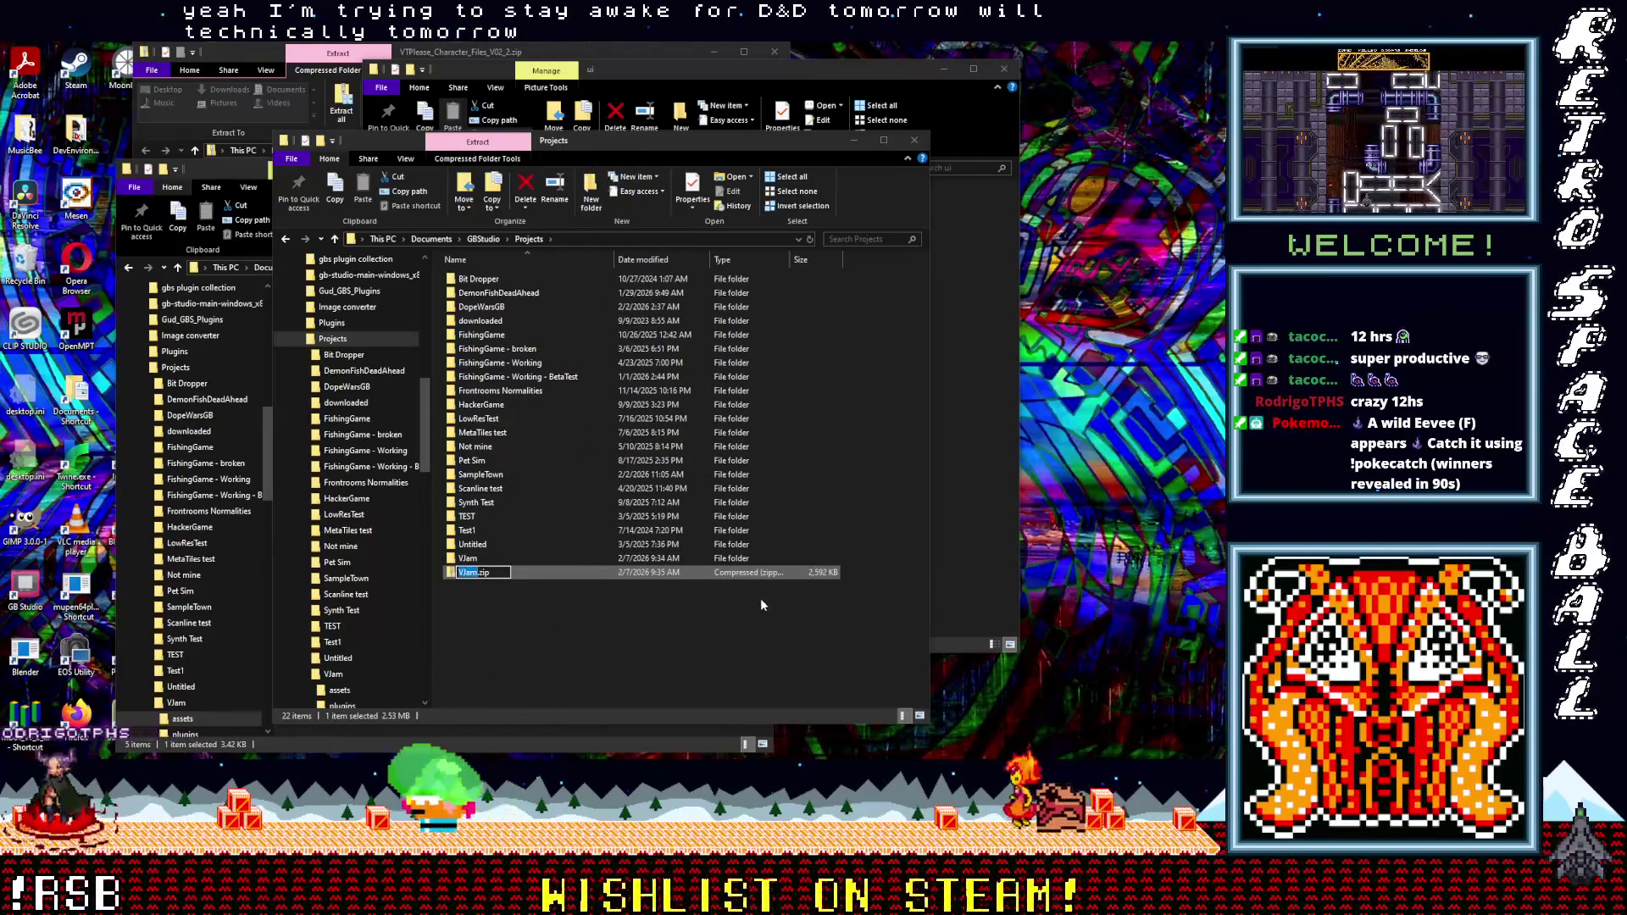
pyautogui.click(467, 577)
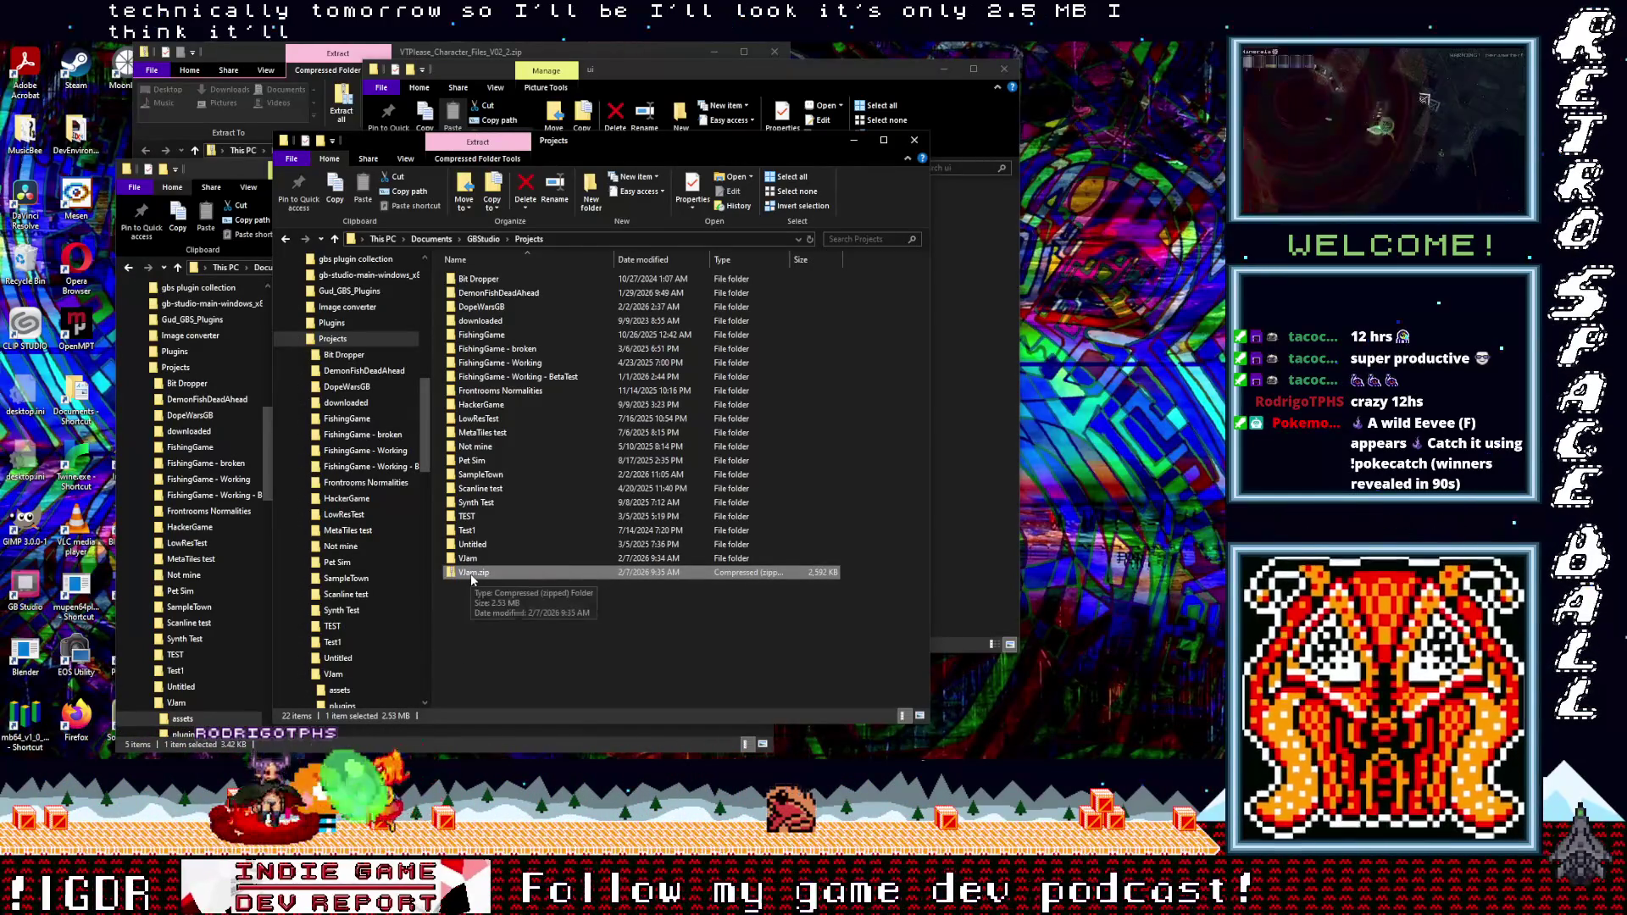
pyautogui.moveTo(470, 573); pyautogui.dragTo(891, 399)
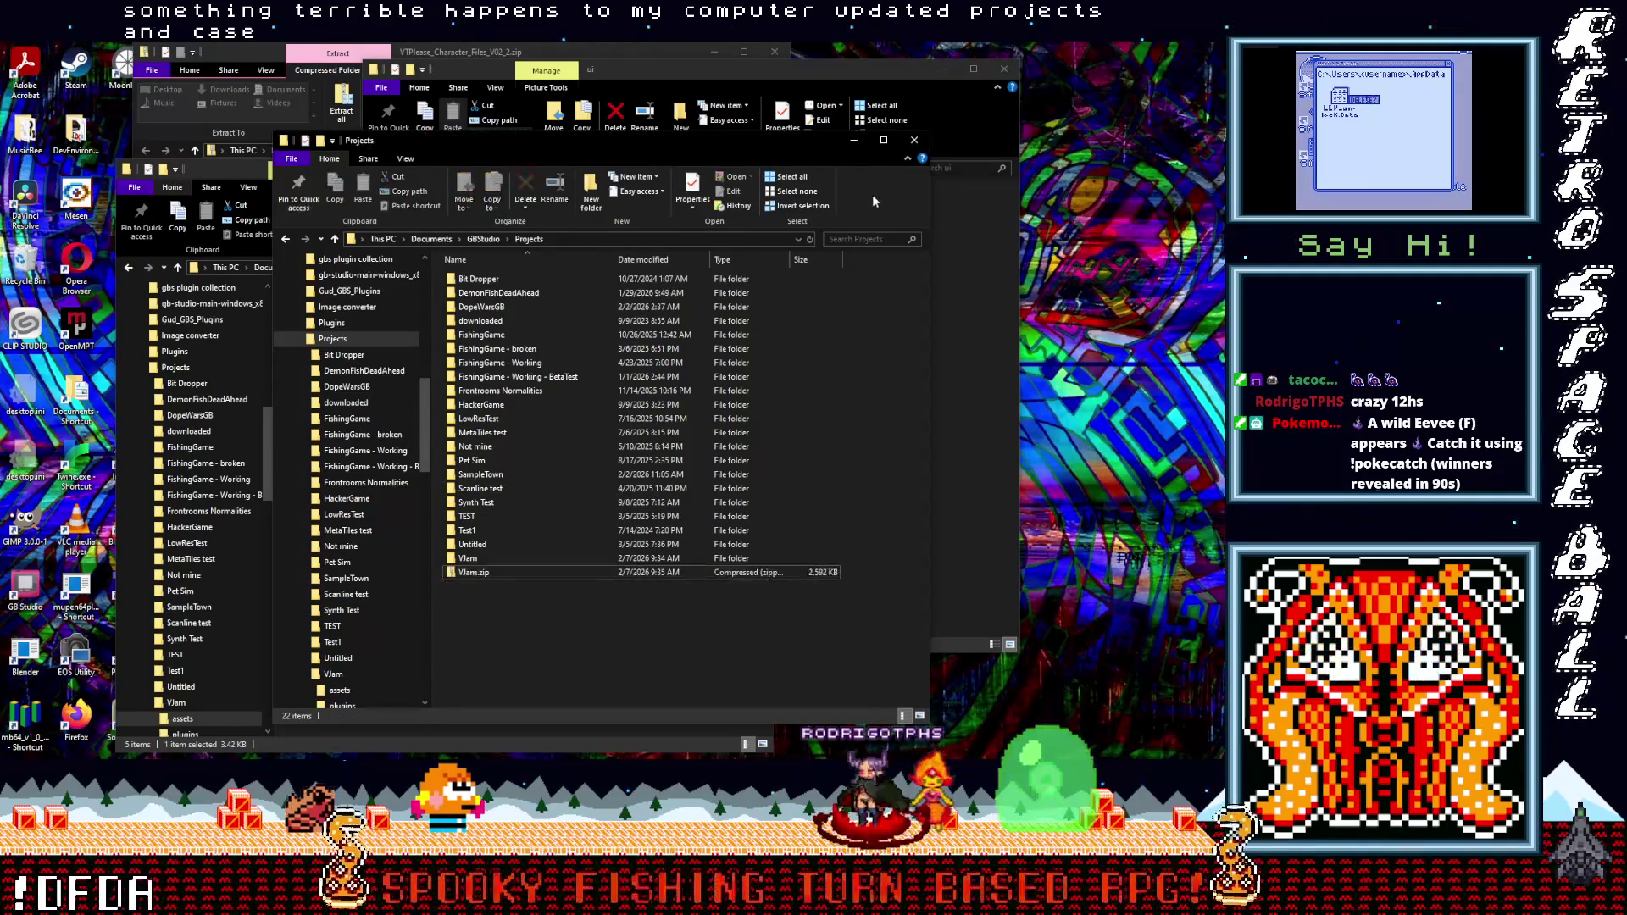
pyautogui.click(915, 139)
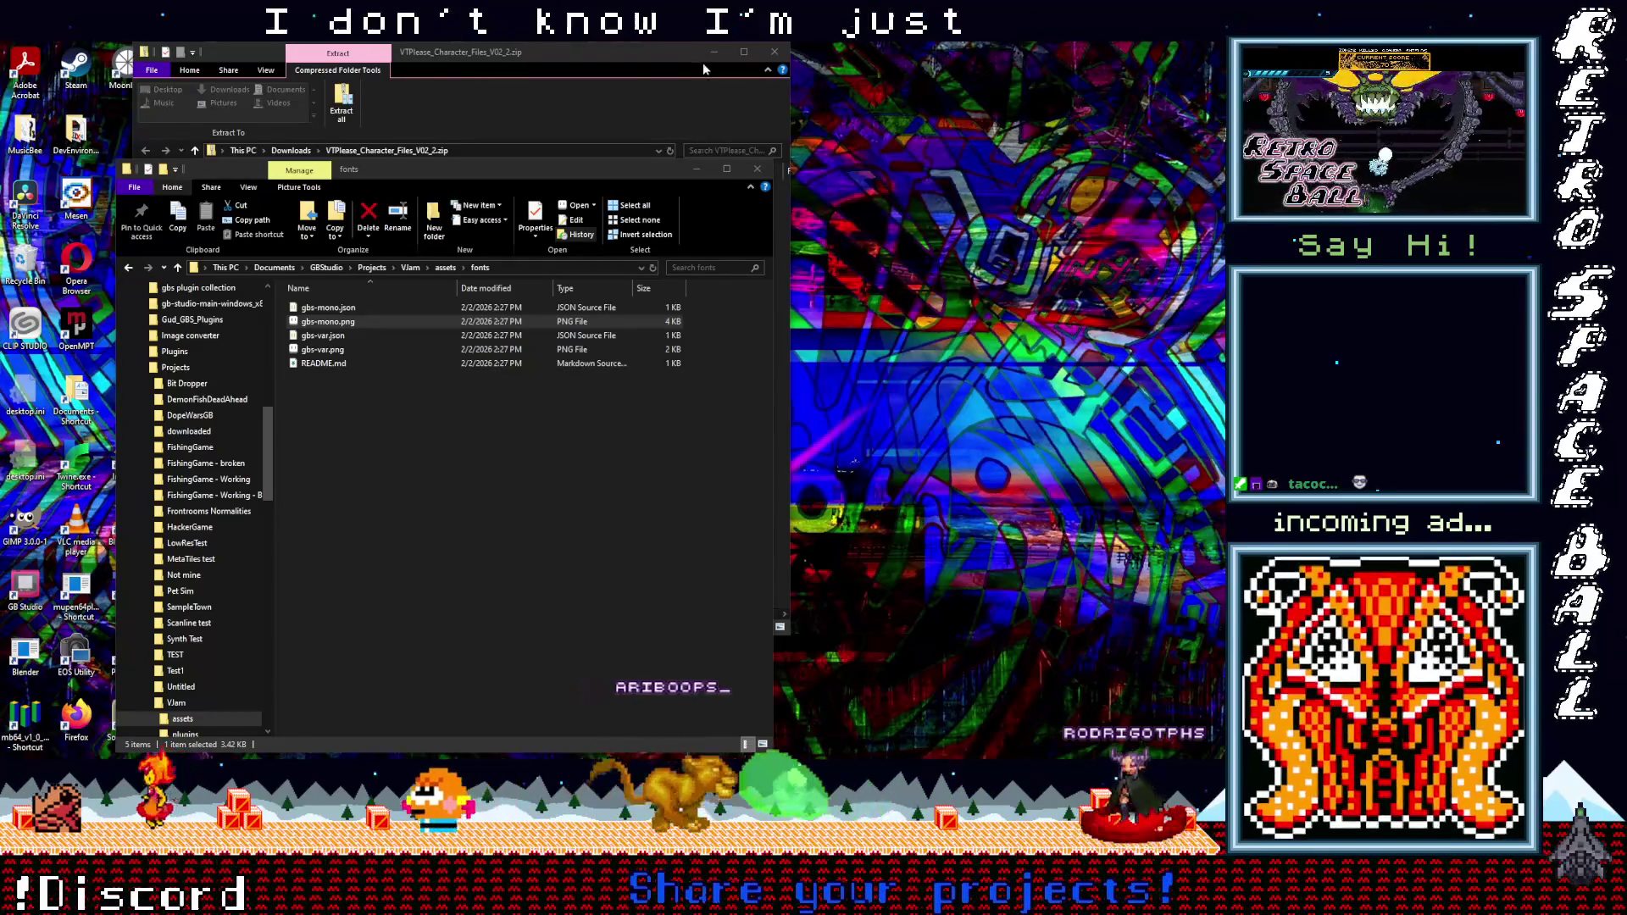
# - Close the VTPlease_Character_Files_V02_2.zip window and minimize the VJam fonts folder window
pyautogui.click(629, 63)
pyautogui.moveTo(629, 63); pyautogui.dragTo(629, 114)
pyautogui.click(713, 103)
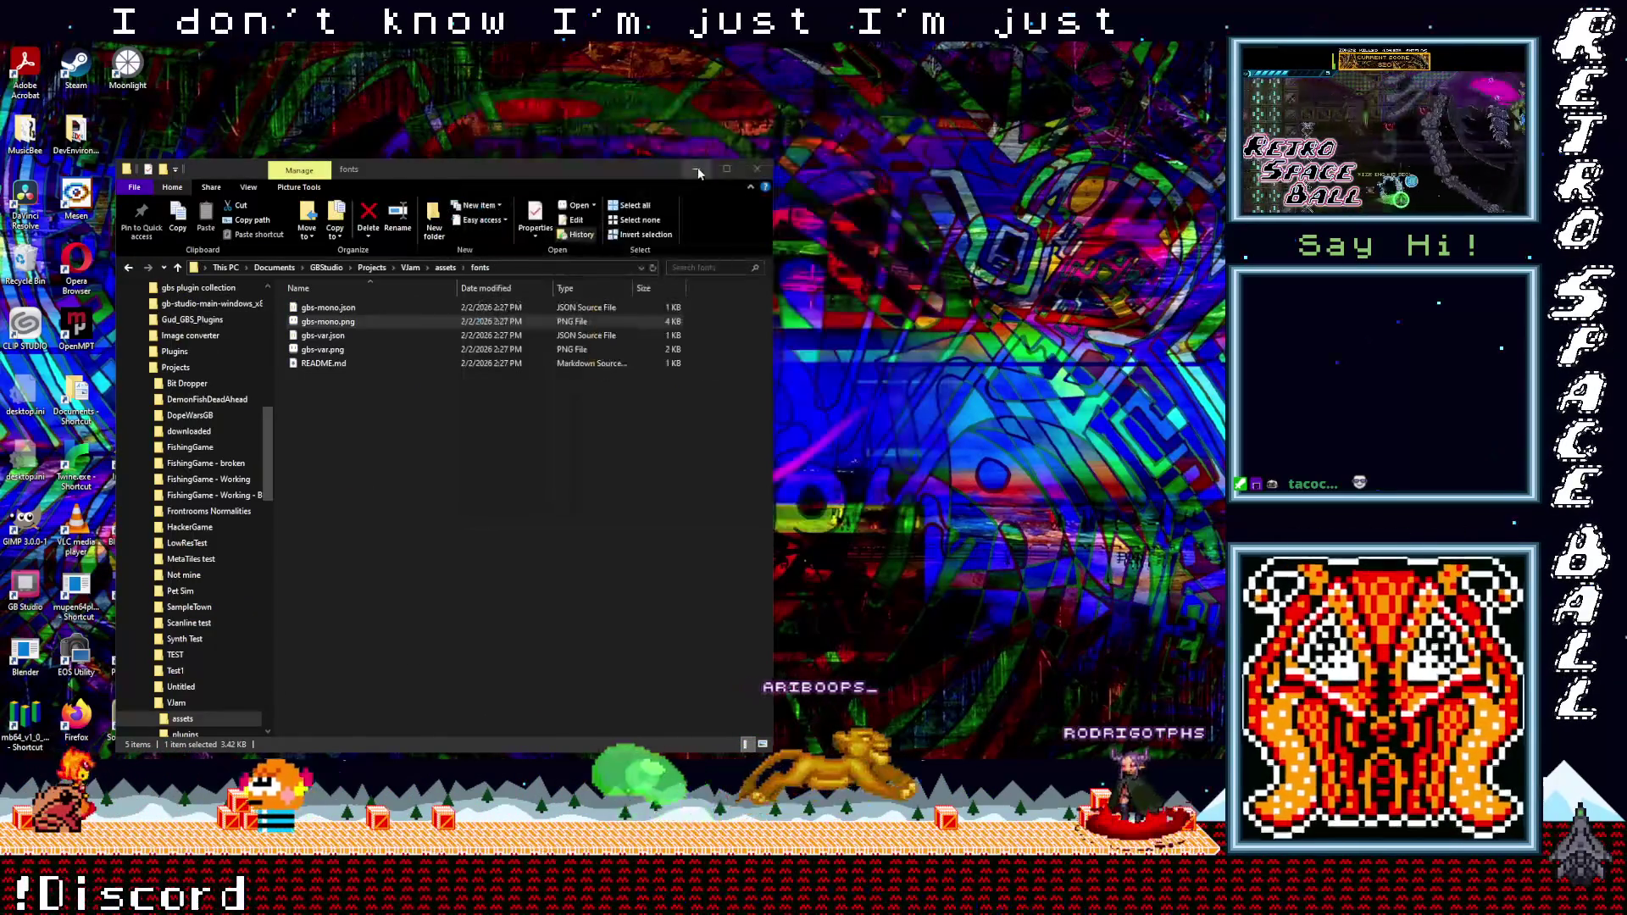
pyautogui.click(698, 172)
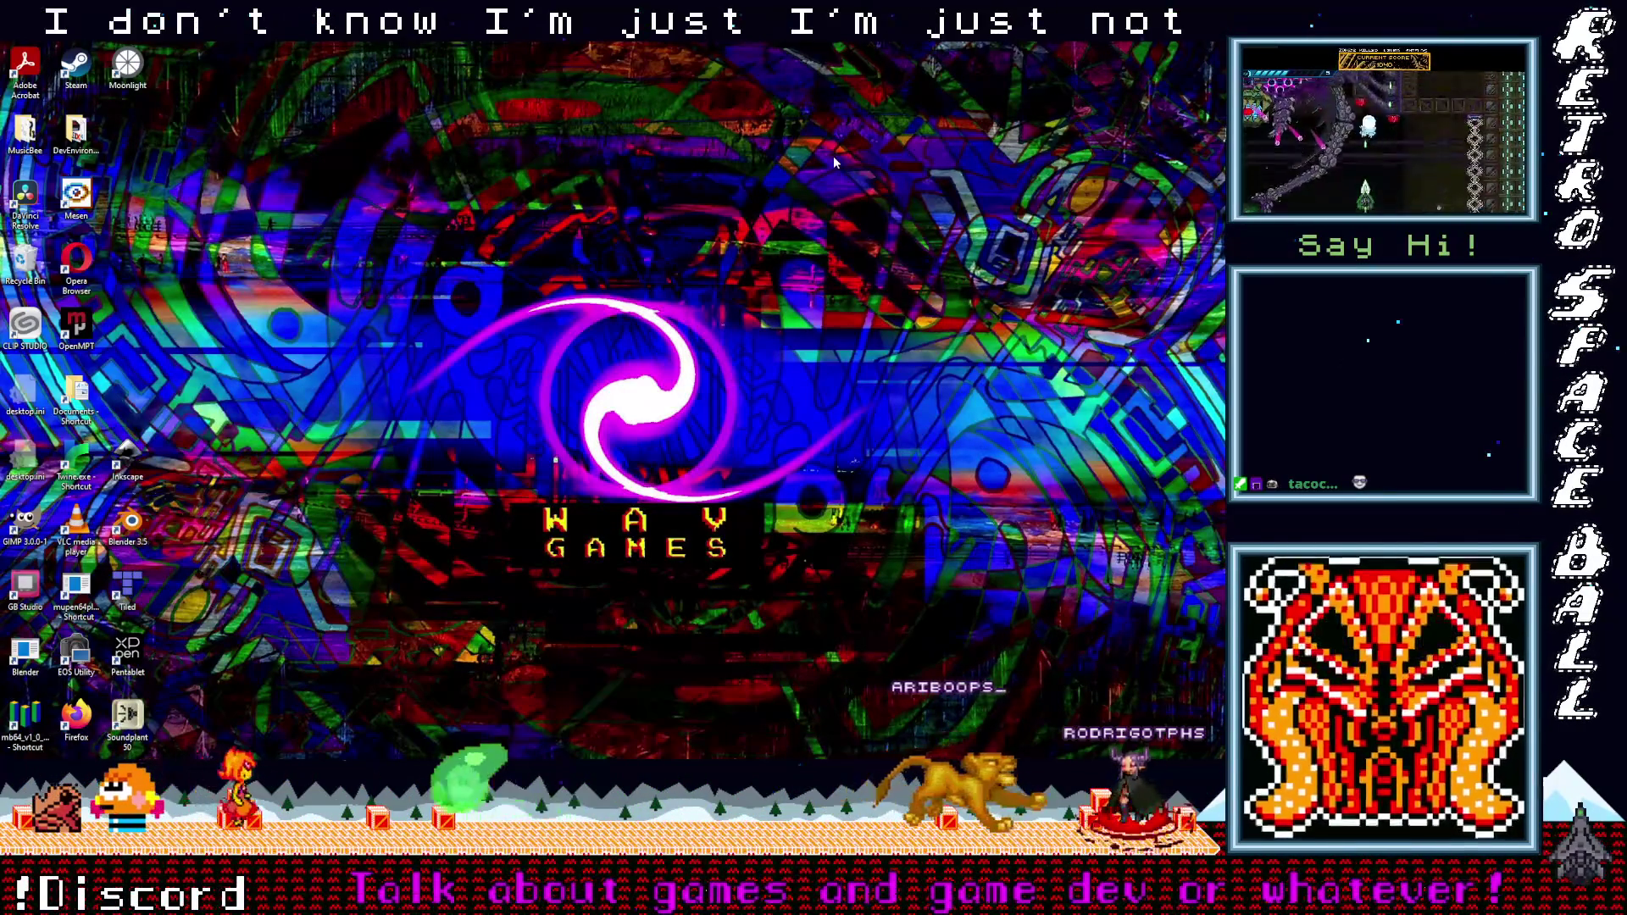